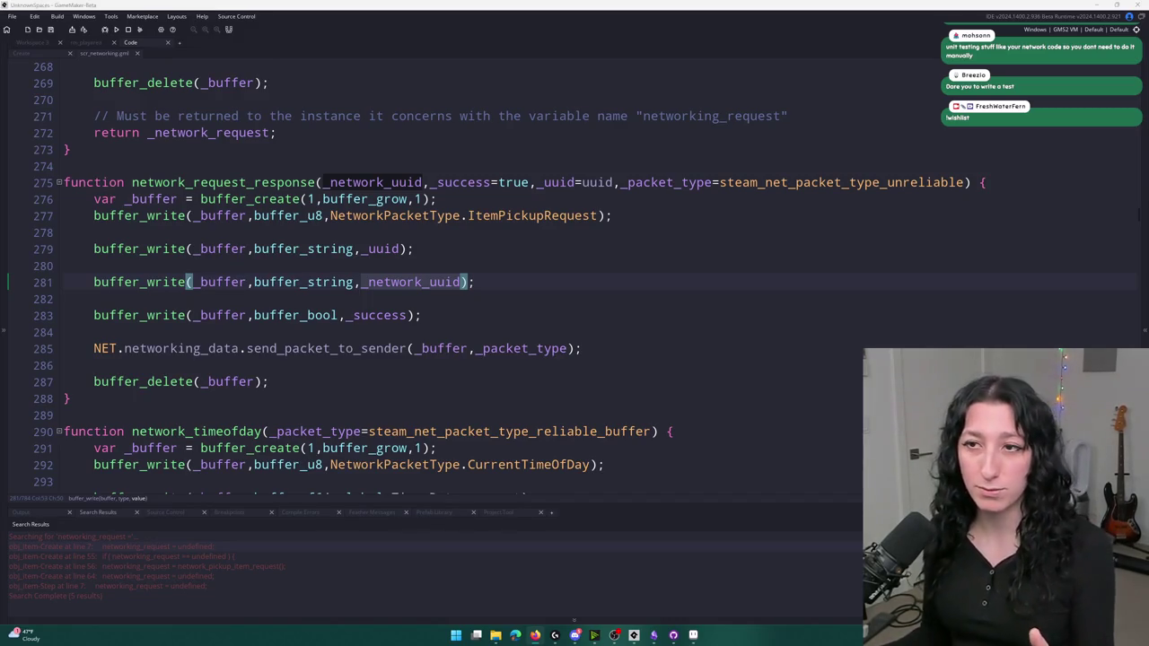
# Review the buffer_write lines of network_request_response in scr_networking
pyautogui.scroll(1, 577, 274)
pyautogui.scroll(-2, 538, 281)
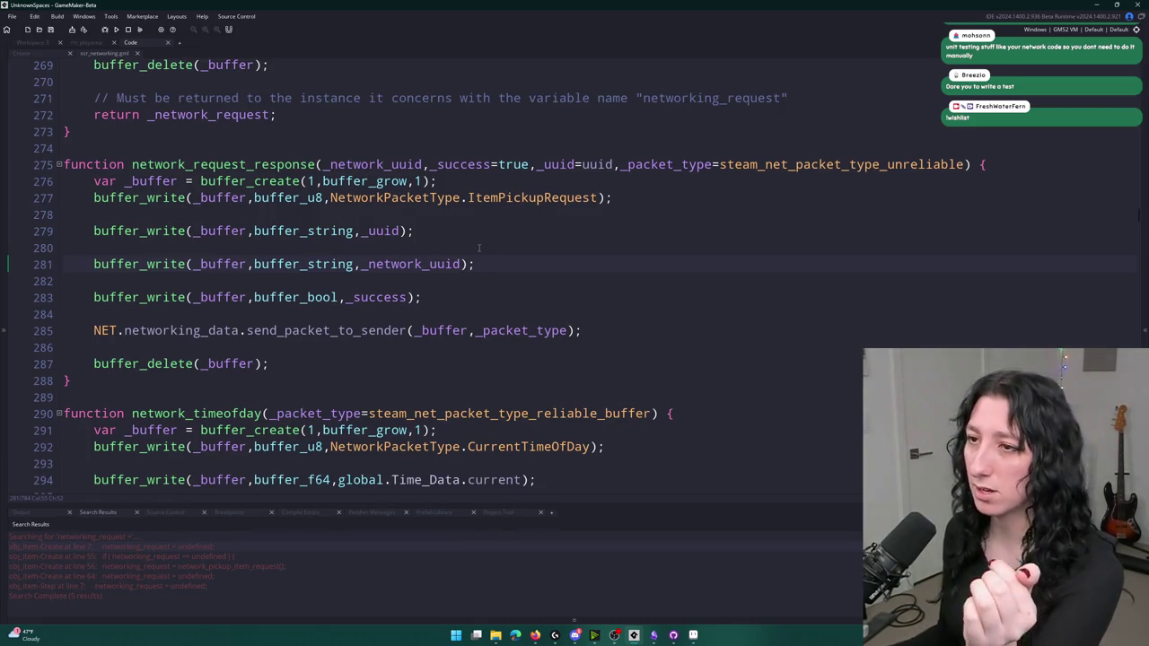
pyautogui.hotkey('ctrl', 'Left')
pyautogui.hotkey('ctrl', 'Left')
pyautogui.hotkey('ctrl', 'Left')
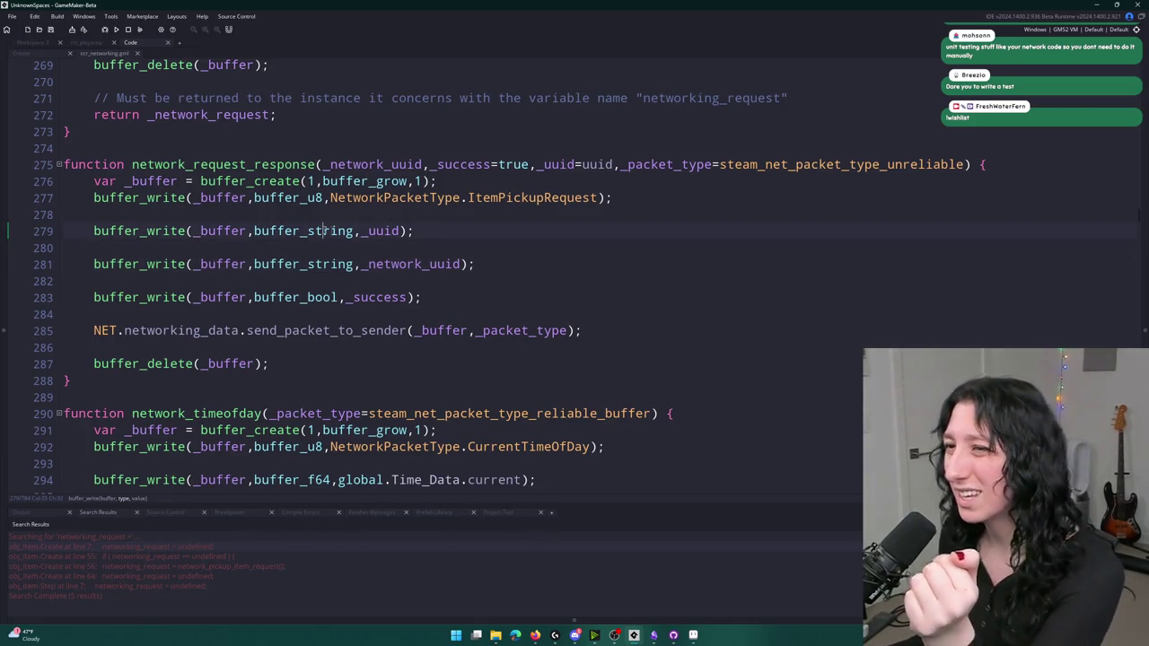
pyautogui.click(268, 297)
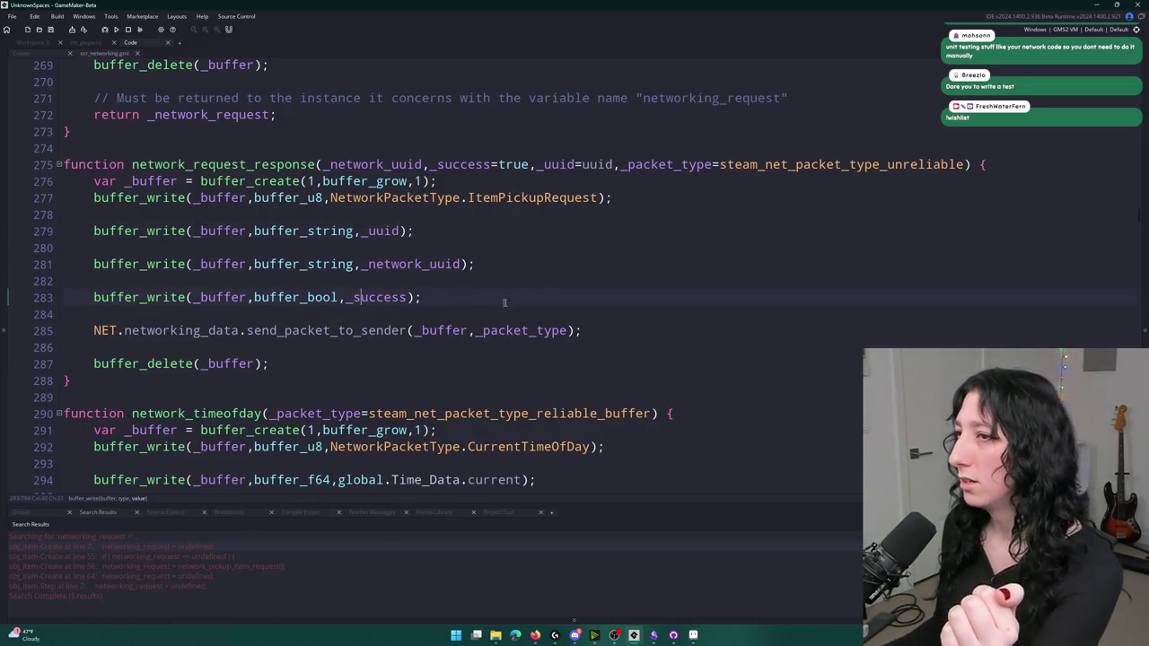
pyautogui.click(303, 165)
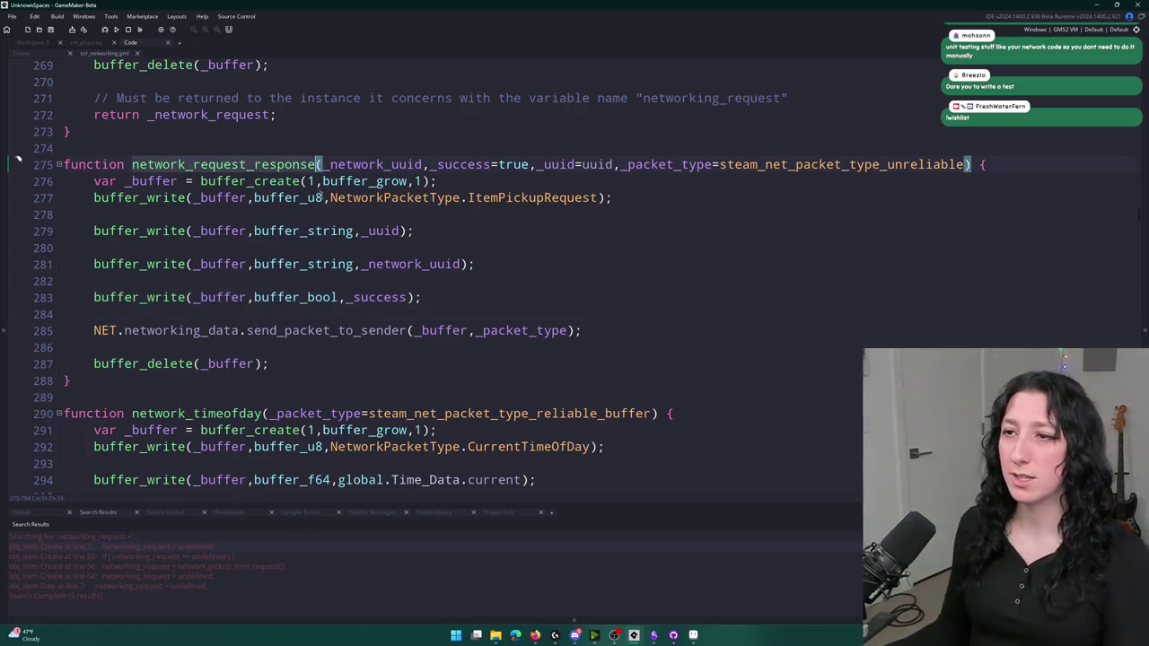
pyautogui.click(599, 198)
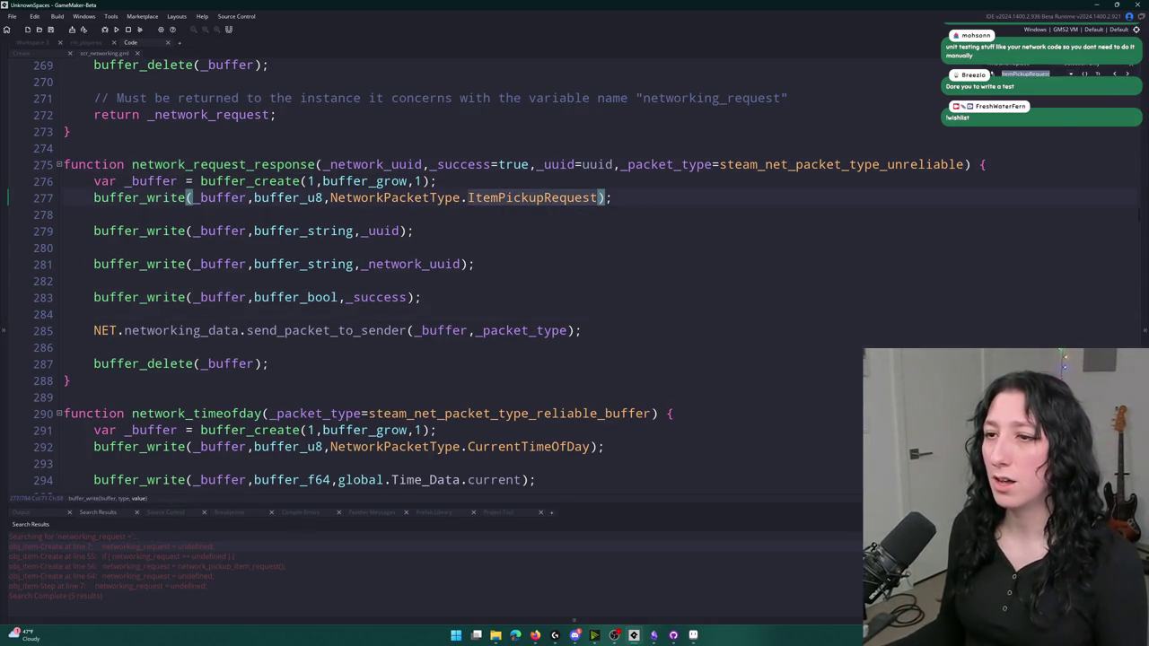
# Switch to the item object's Create event code
pyautogui.moveTo(395, 332)
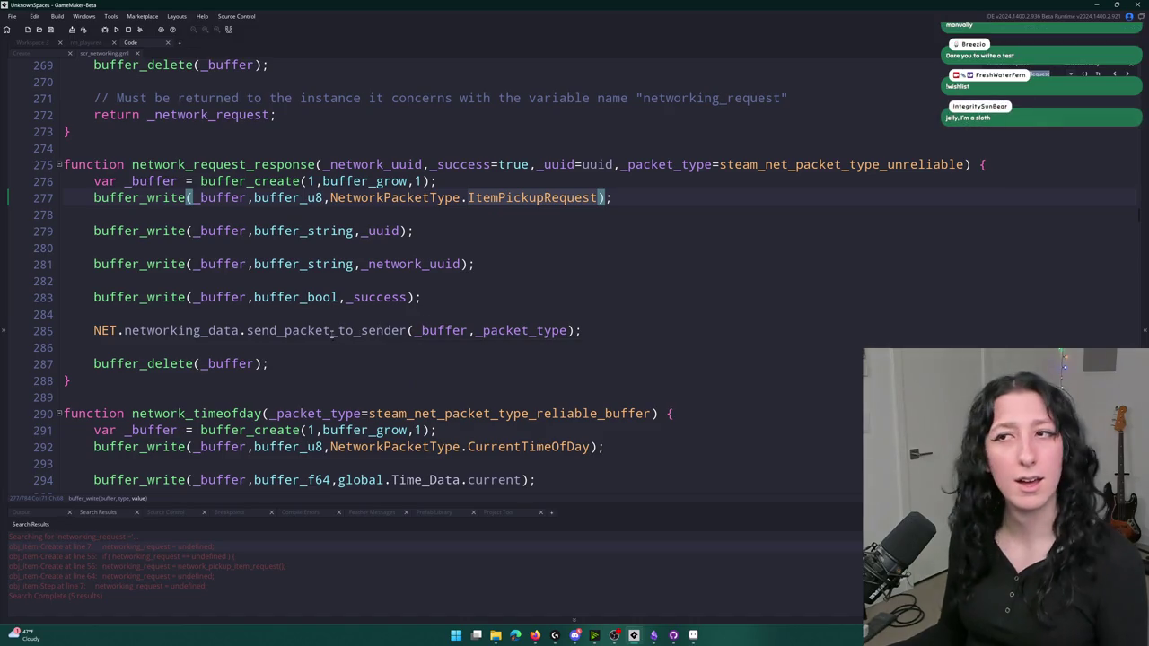
pyautogui.moveTo(216, 167)
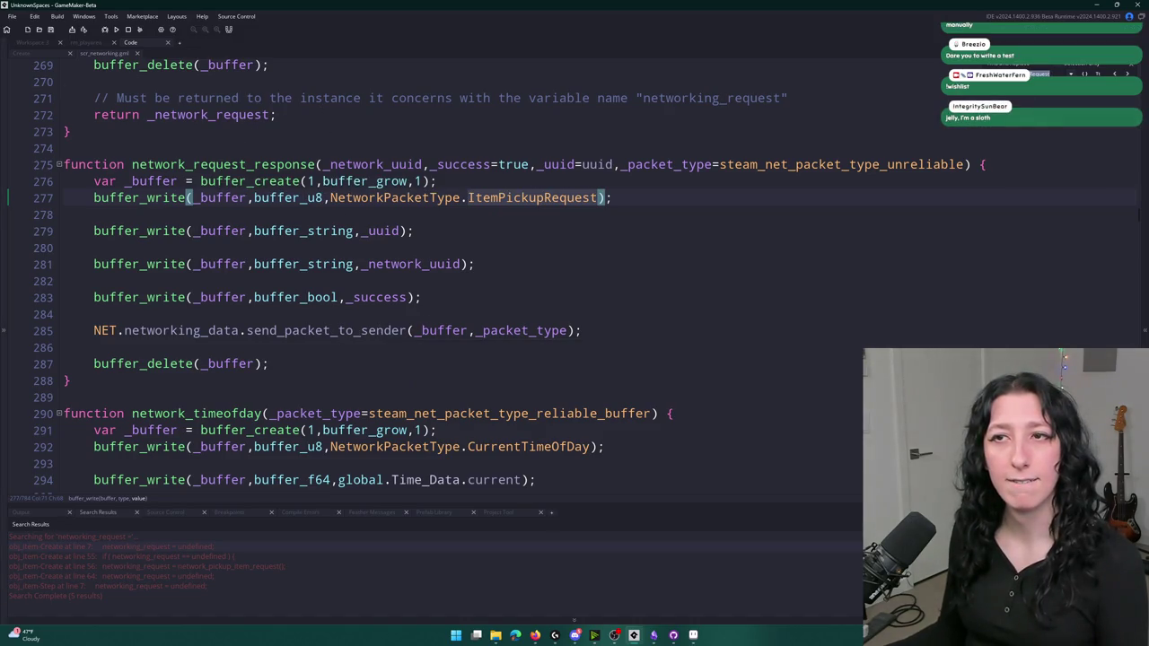
pyautogui.click(32, 54)
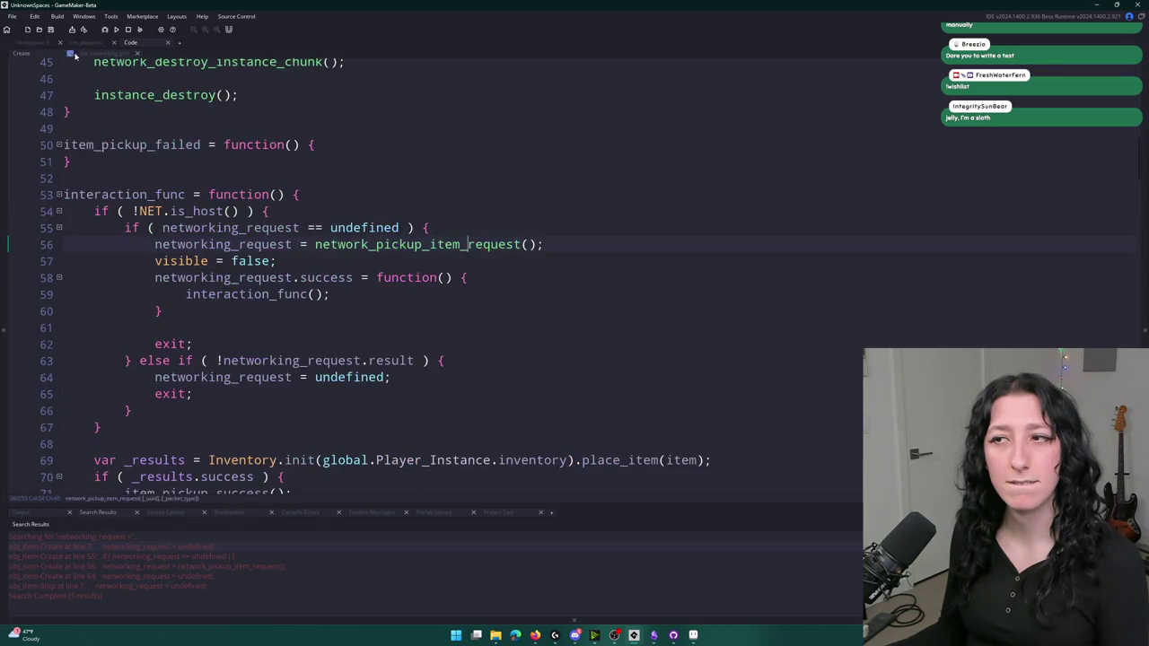
# Jump to the network_pickup_item_request definition and its ItemPickupRequest packet write
pyautogui.press('F12')
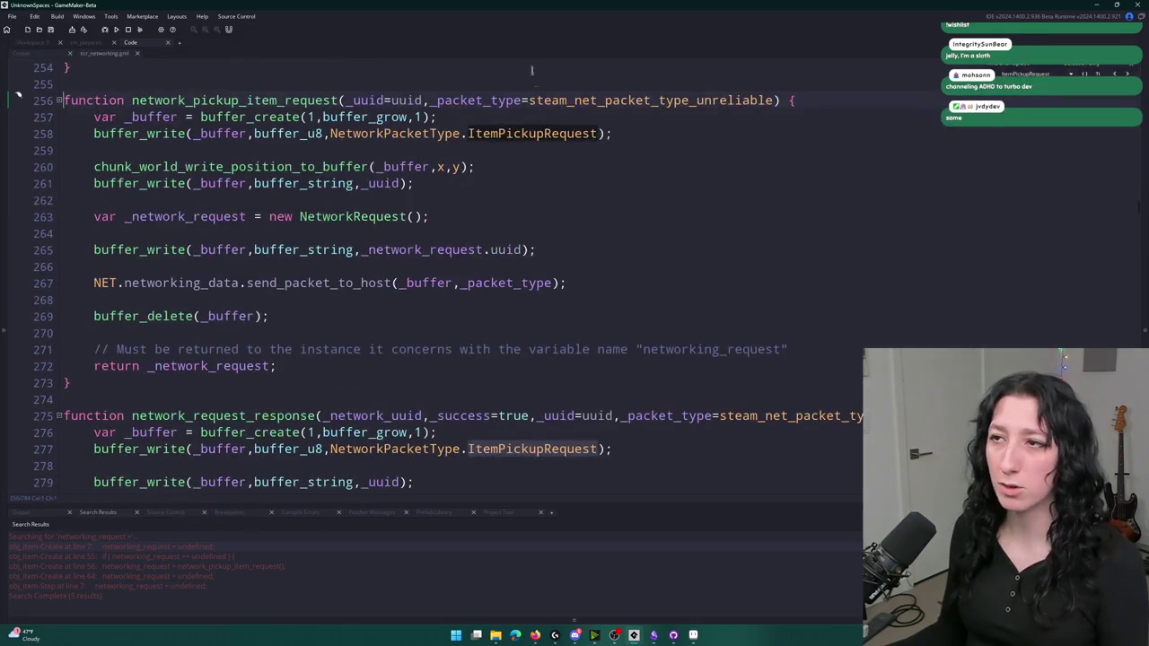
pyautogui.click(545, 149)
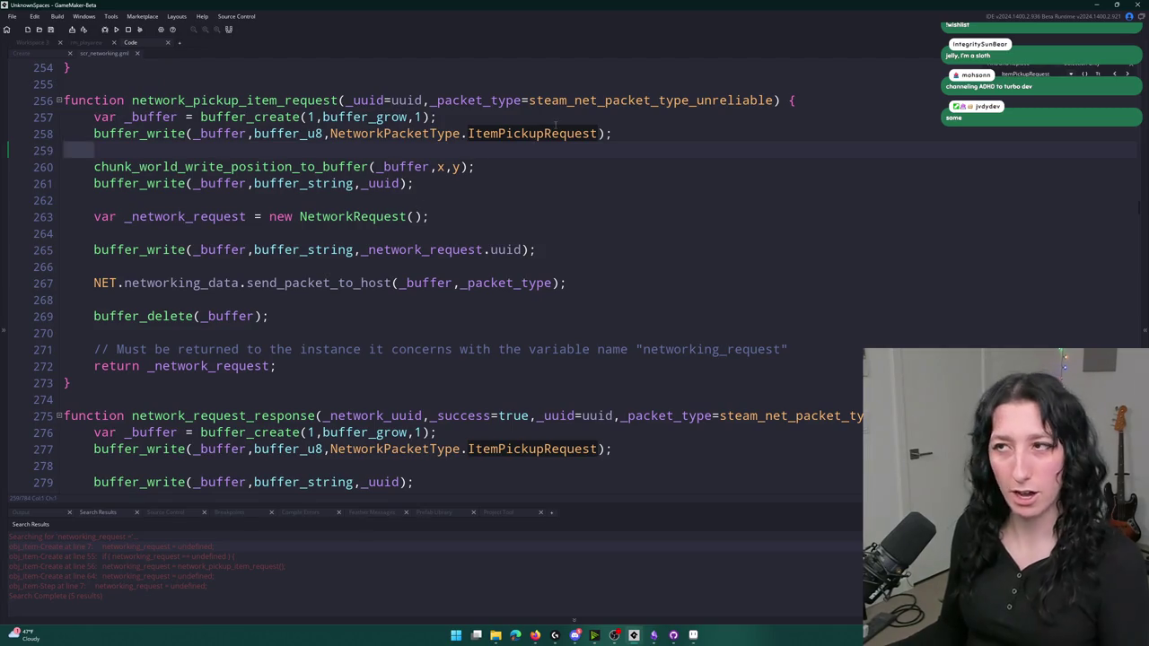
pyautogui.click(566, 133)
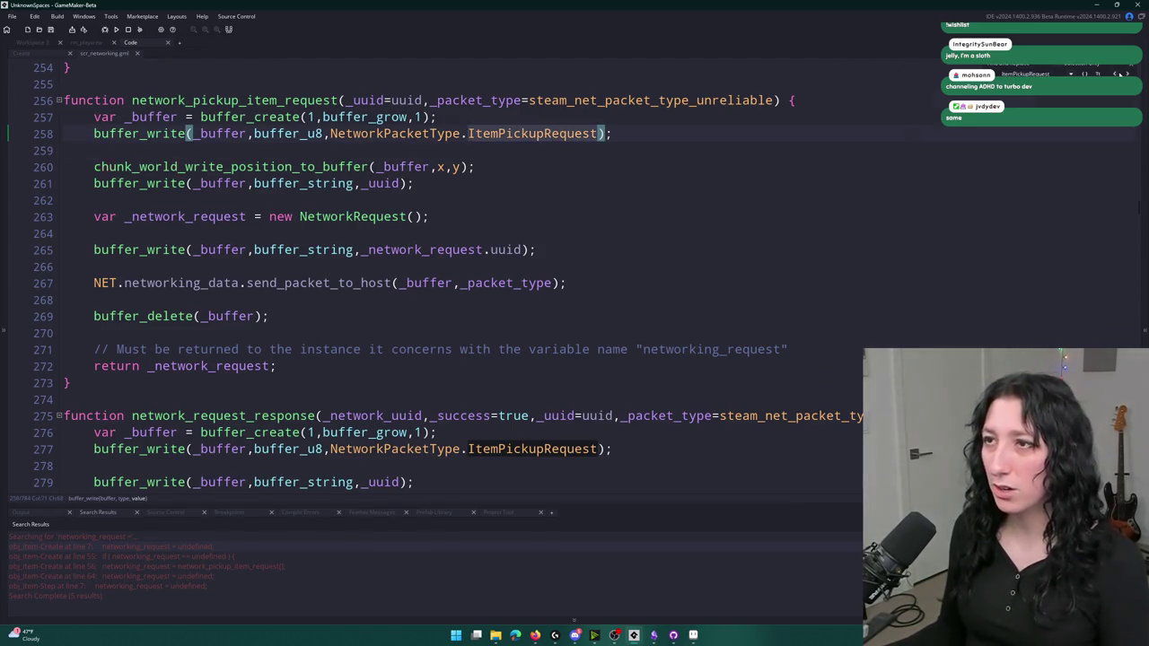
pyautogui.press('F12')
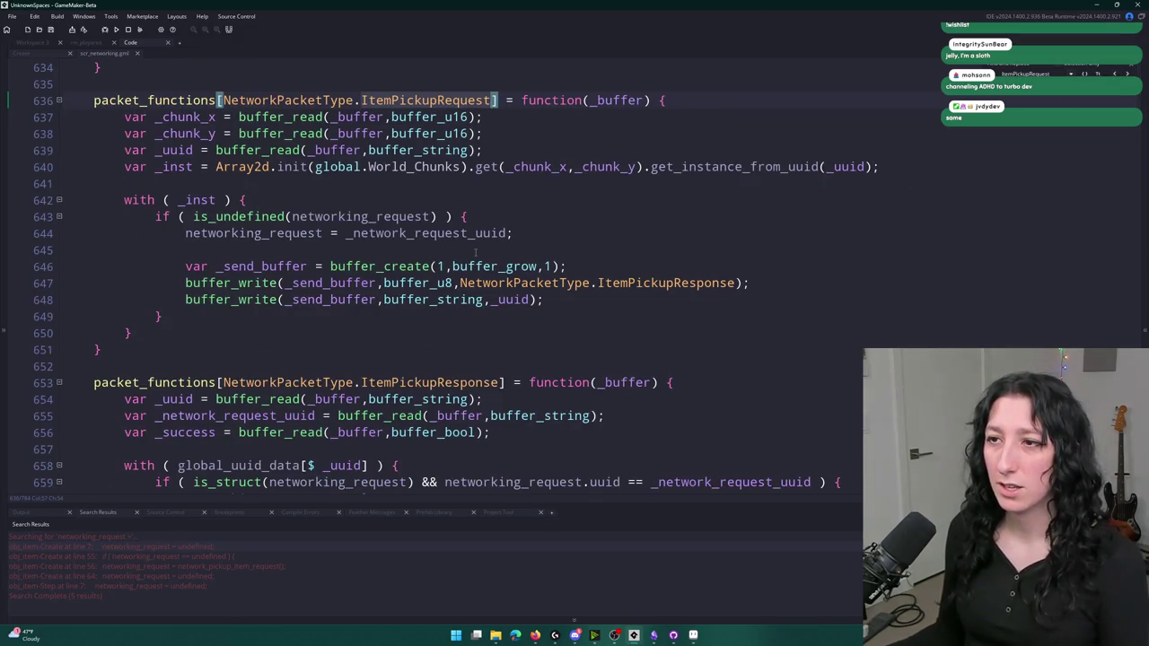
pyautogui.scroll(2, 505, 224)
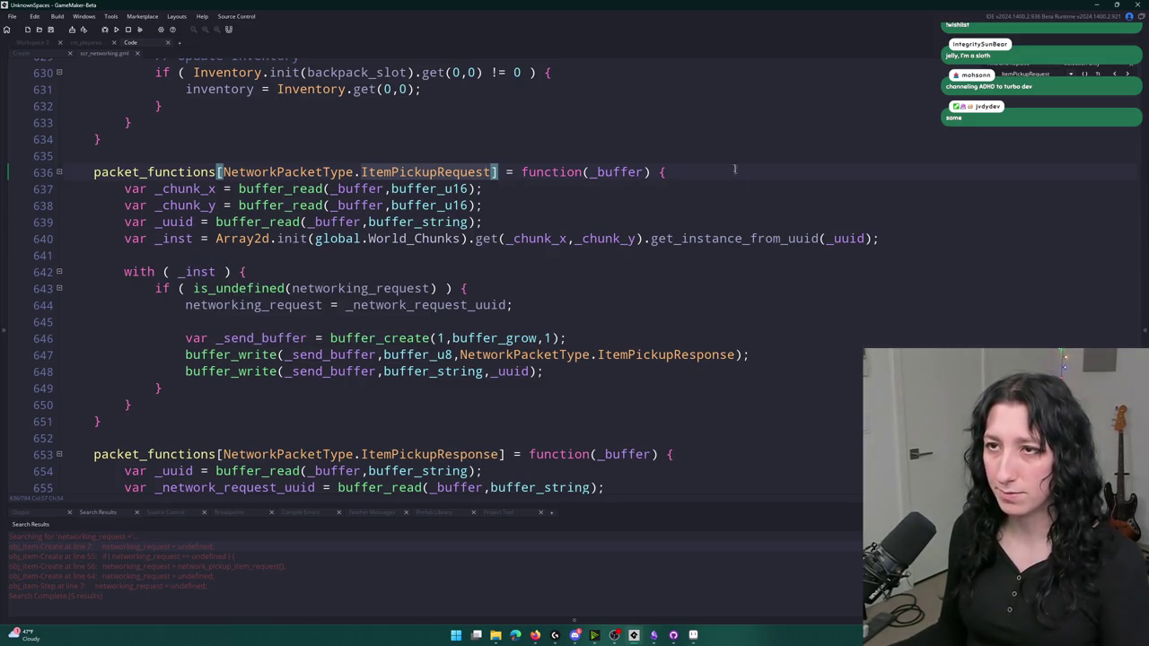
pyautogui.scroll(1, 205, 87)
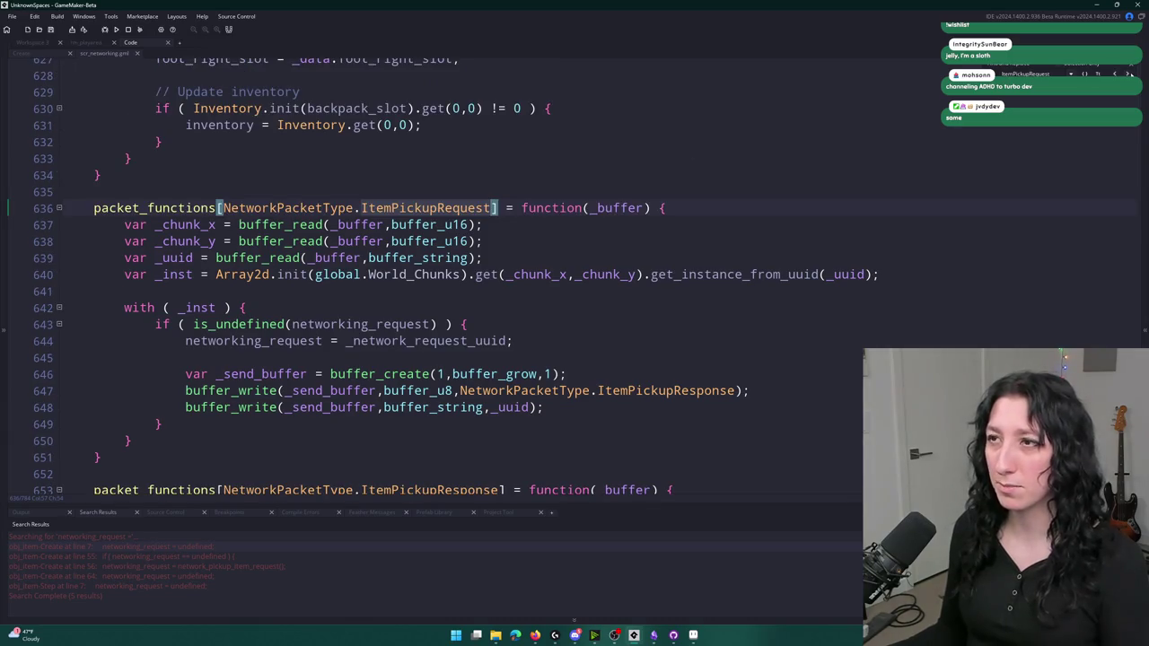
# Step through ItemPickupRequest occurrences with Find Next to reach the handler at line 636
pyautogui.press('F3')
pyautogui.press('F3')
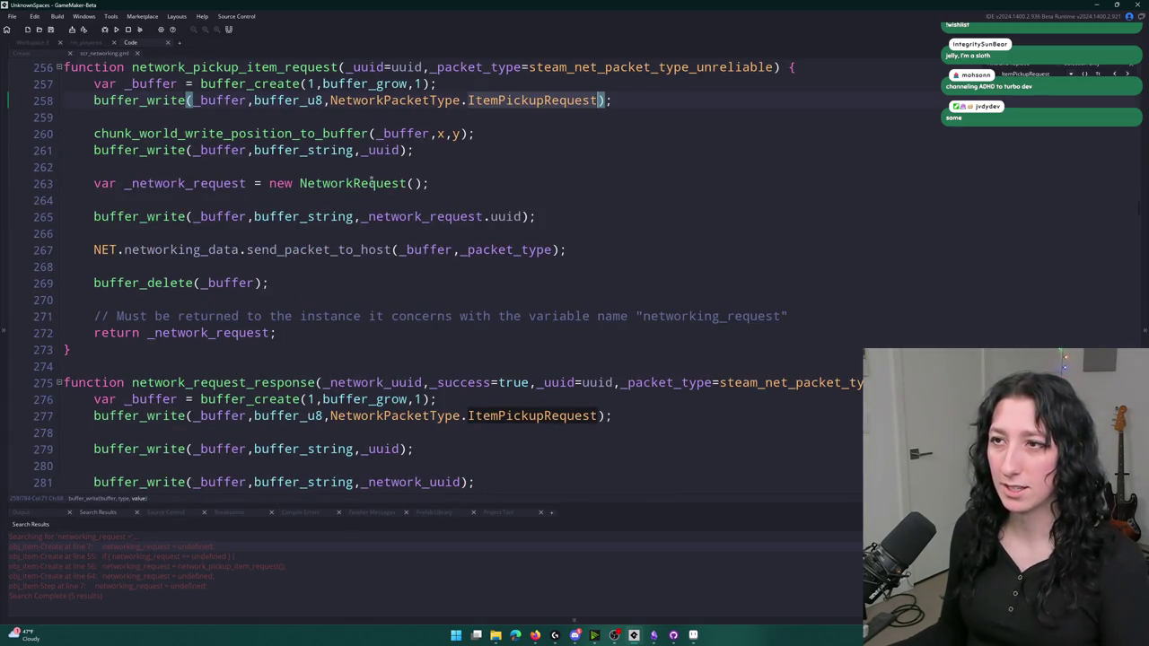
pyautogui.click(61, 194)
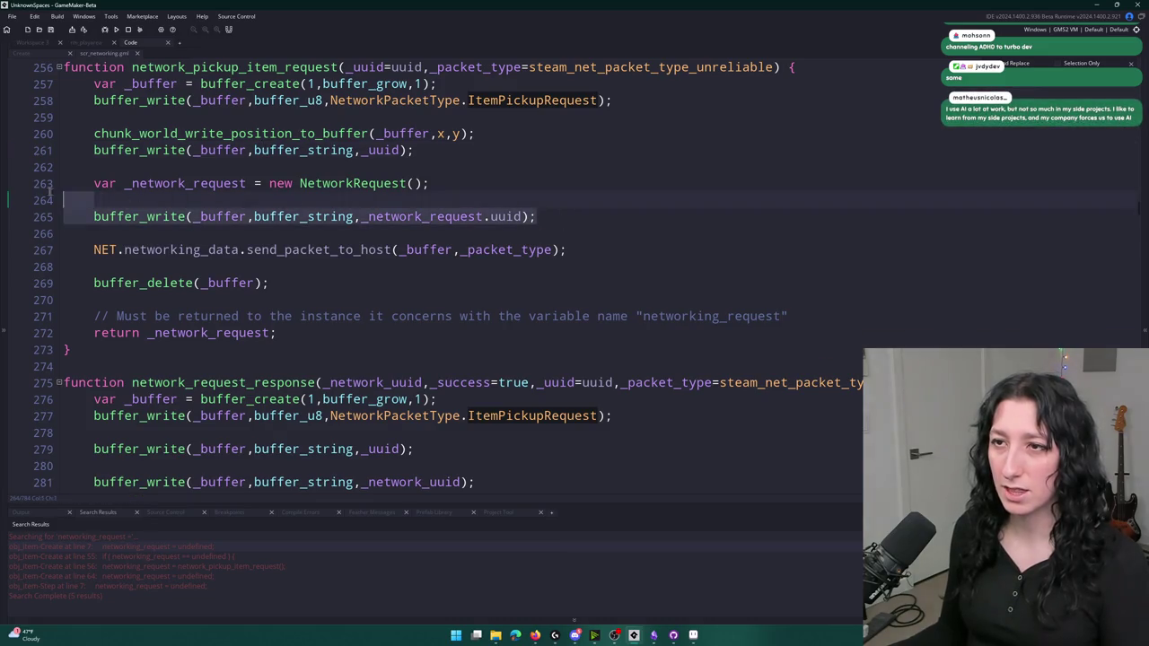
pyautogui.click(89, 216)
pyautogui.press('End')
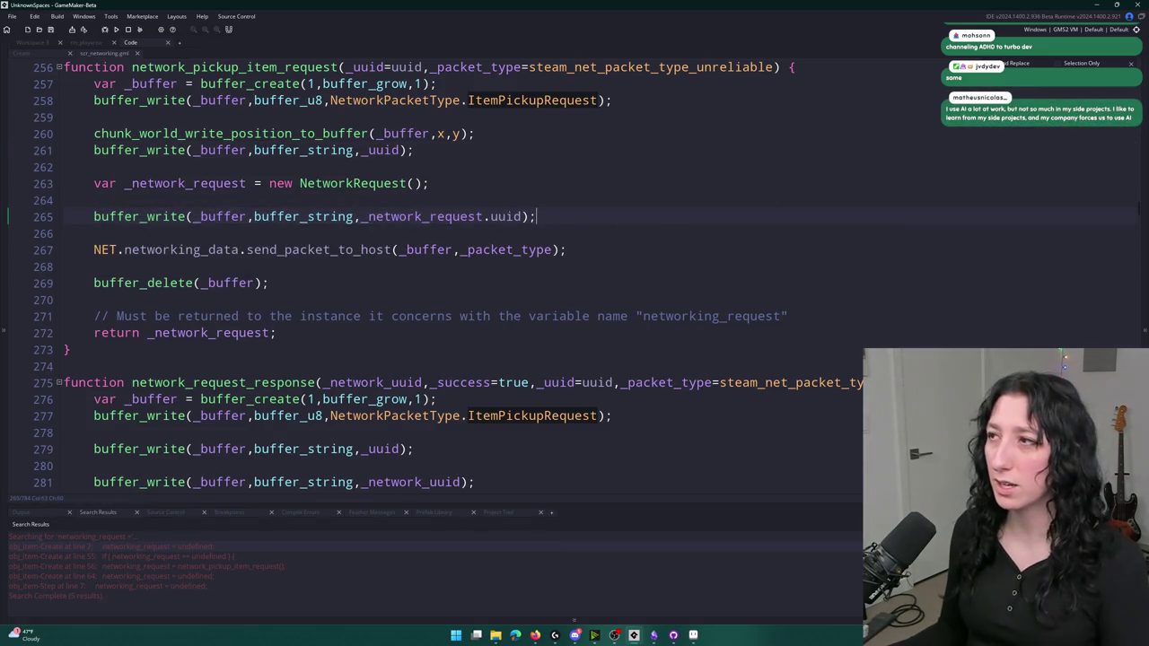
pyautogui.press('F3')
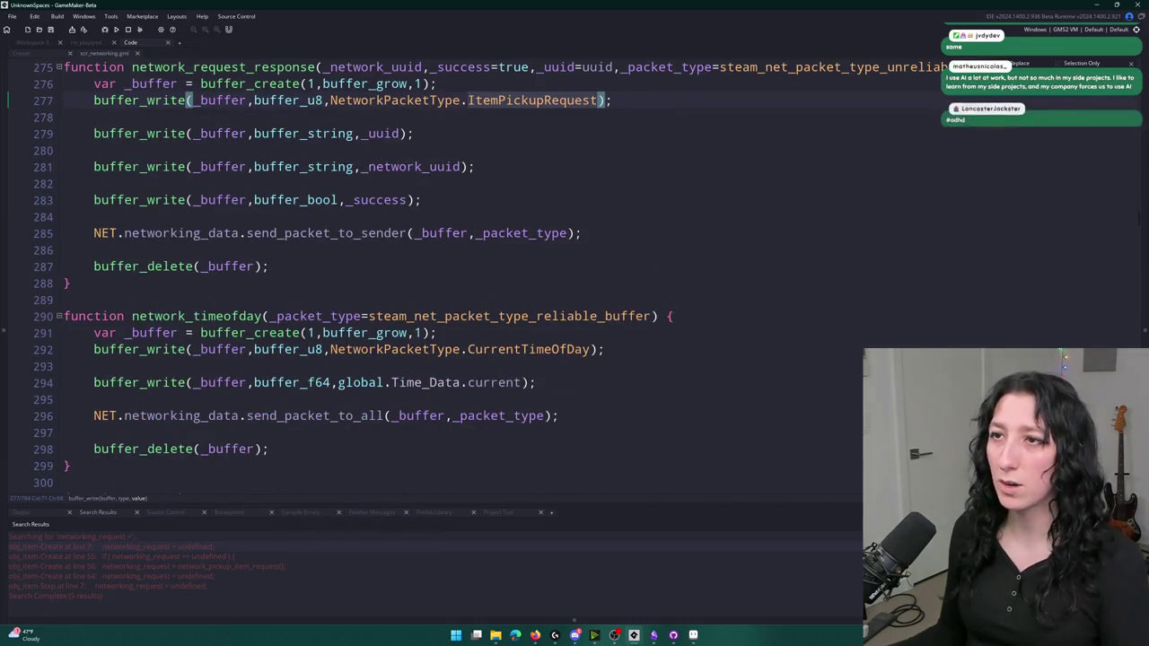
pyautogui.press('F3')
pyautogui.click(706, 150)
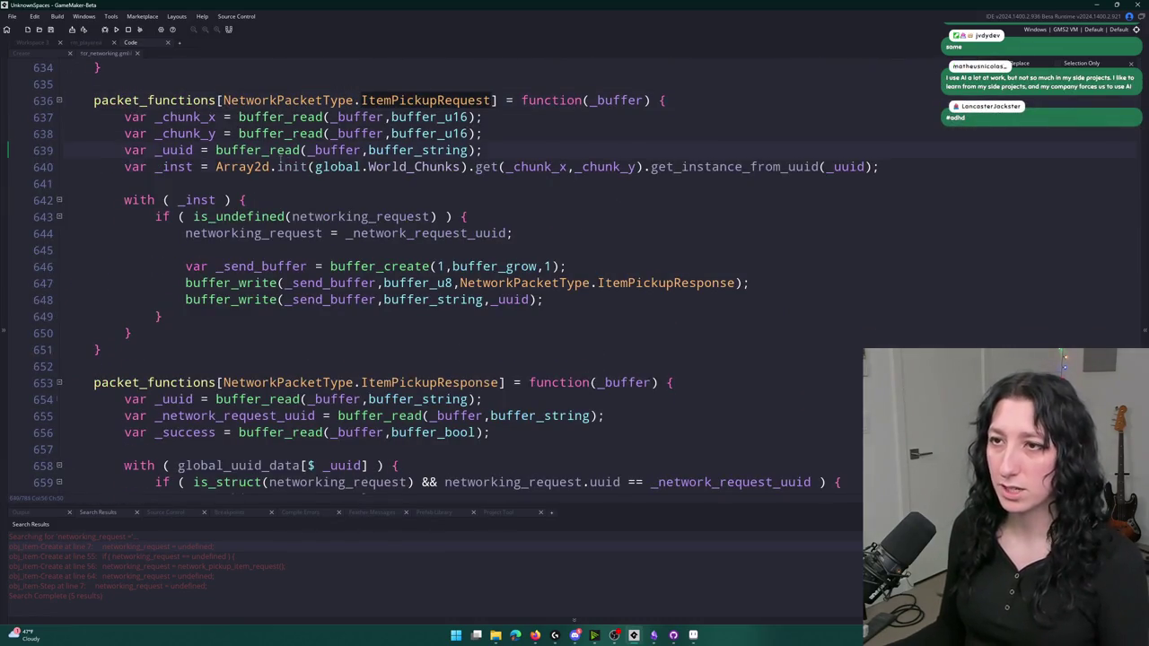
# Duplicate the uuid read on line 639 and rename the copy's variable to __network_request_uuid
pyautogui.hotkey('ctrl', 'd')
pyautogui.doubleClick(173, 167)
pyautogui.write('buffer_write(_buffer,buffer_string,_network_request.uuid);')
pyautogui.doubleClick(522, 166)
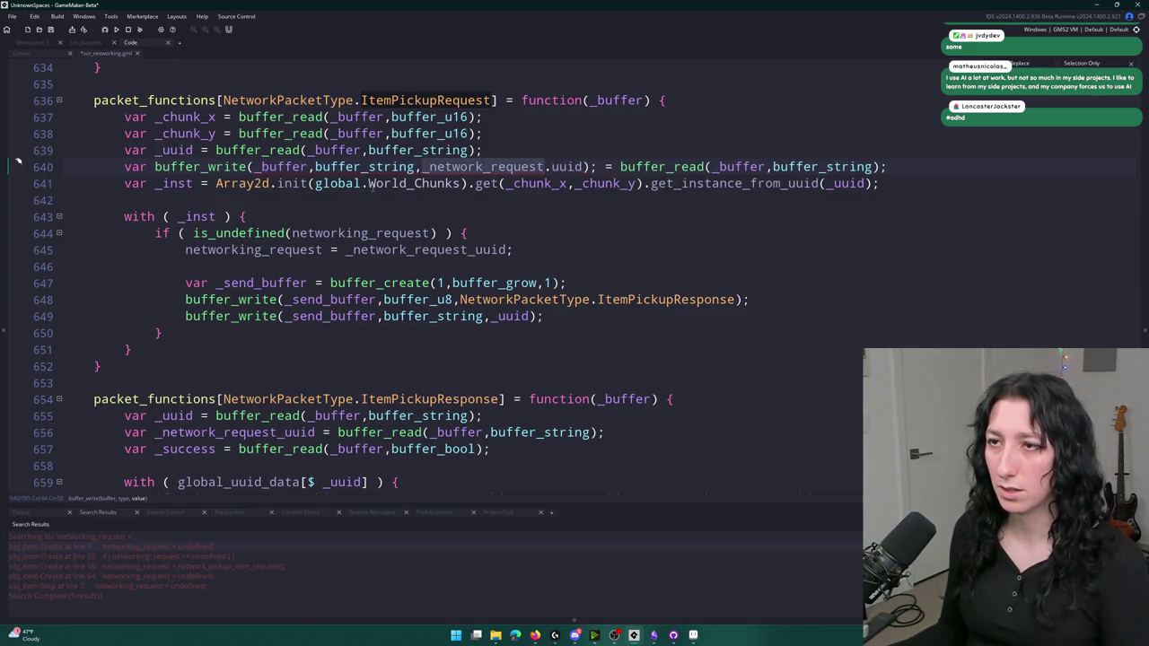
pyautogui.hotkey('ctrl', 'c')
pyautogui.hotkey('ctrl', 'z')
pyautogui.click(161, 167)
pyautogui.hotkey('ctrl', 'v')
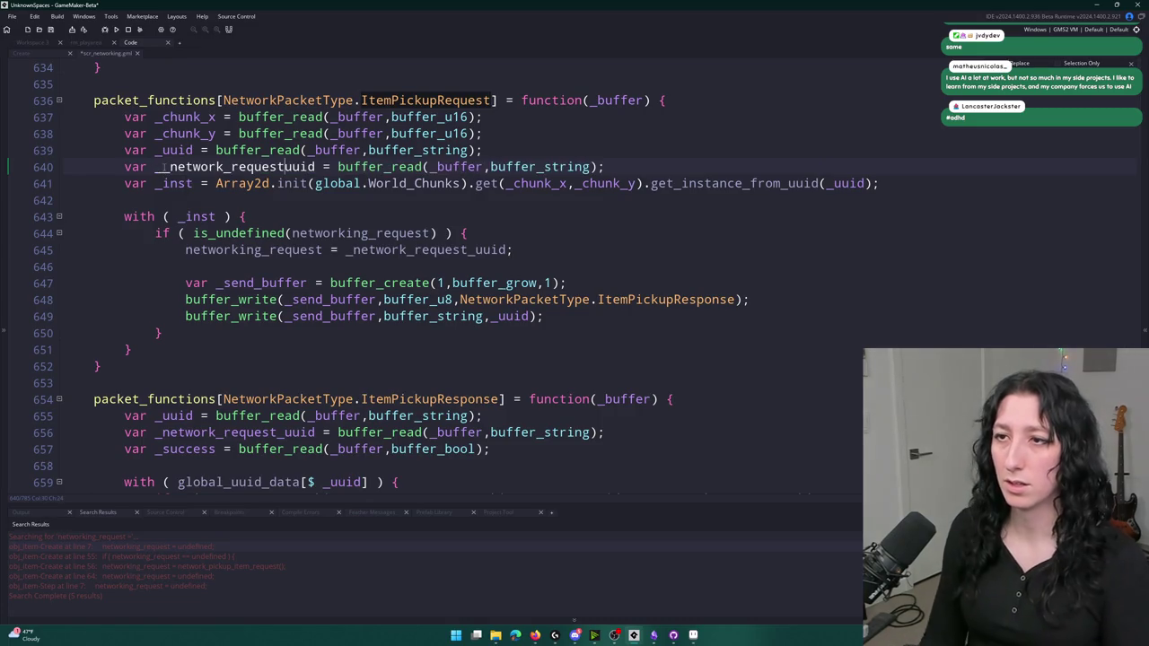
pyautogui.write('_')
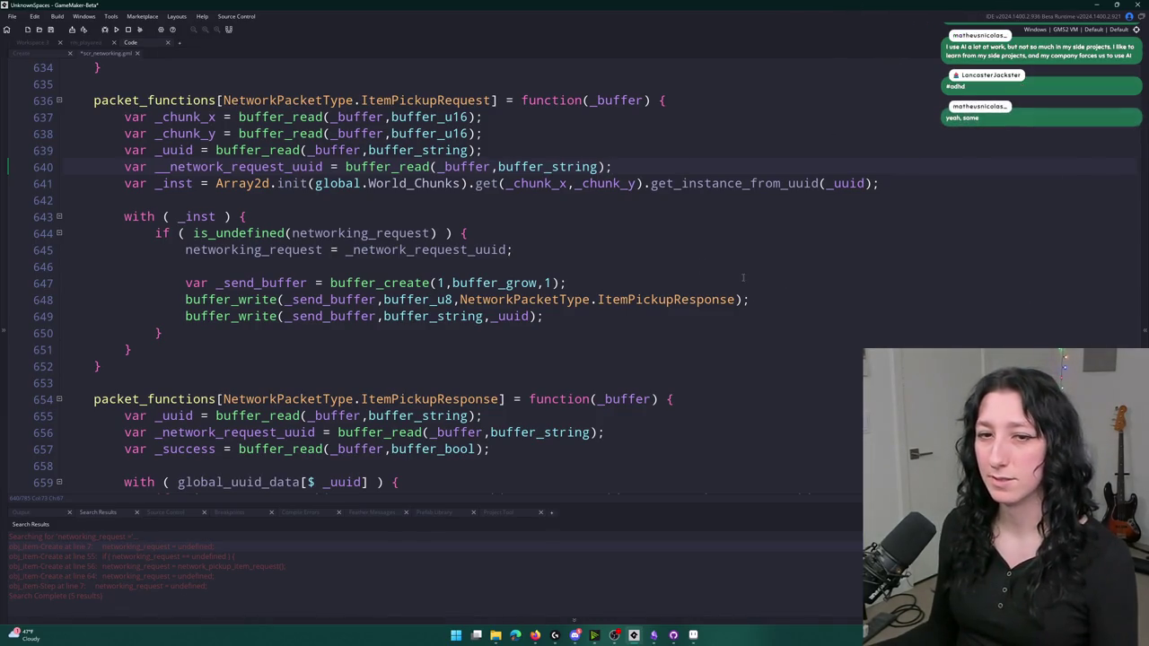
# Duplicate the uuid buffer_write on line 649 and drop the extra underscore from the request uuid variable
pyautogui.click(322, 219)
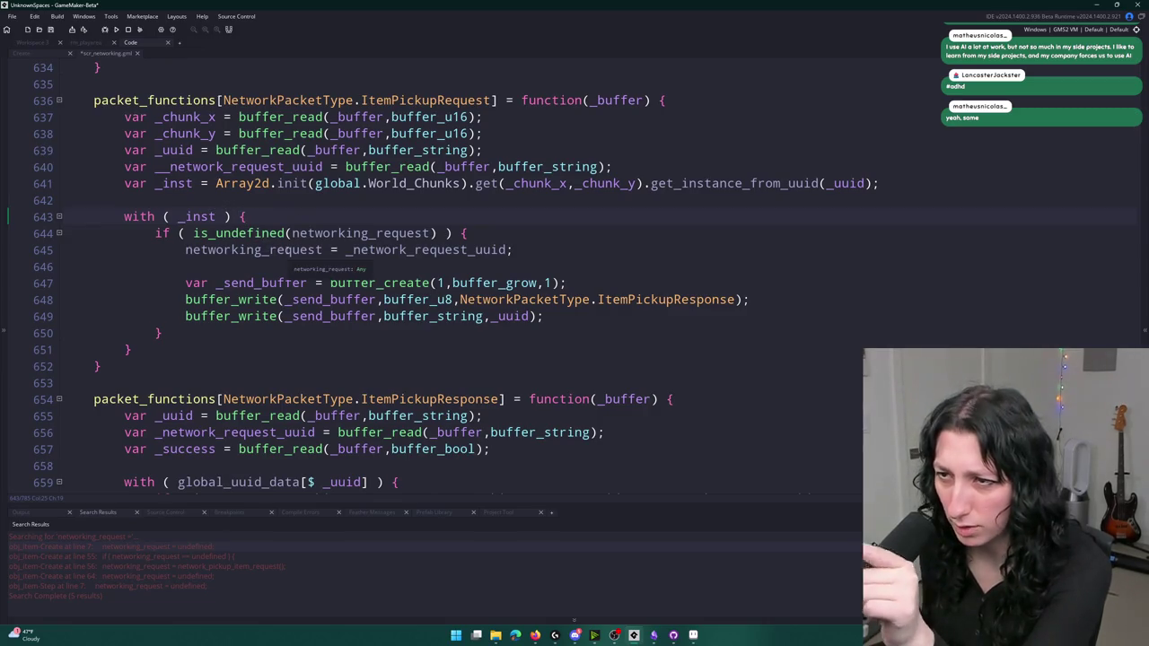
pyautogui.click(300, 234)
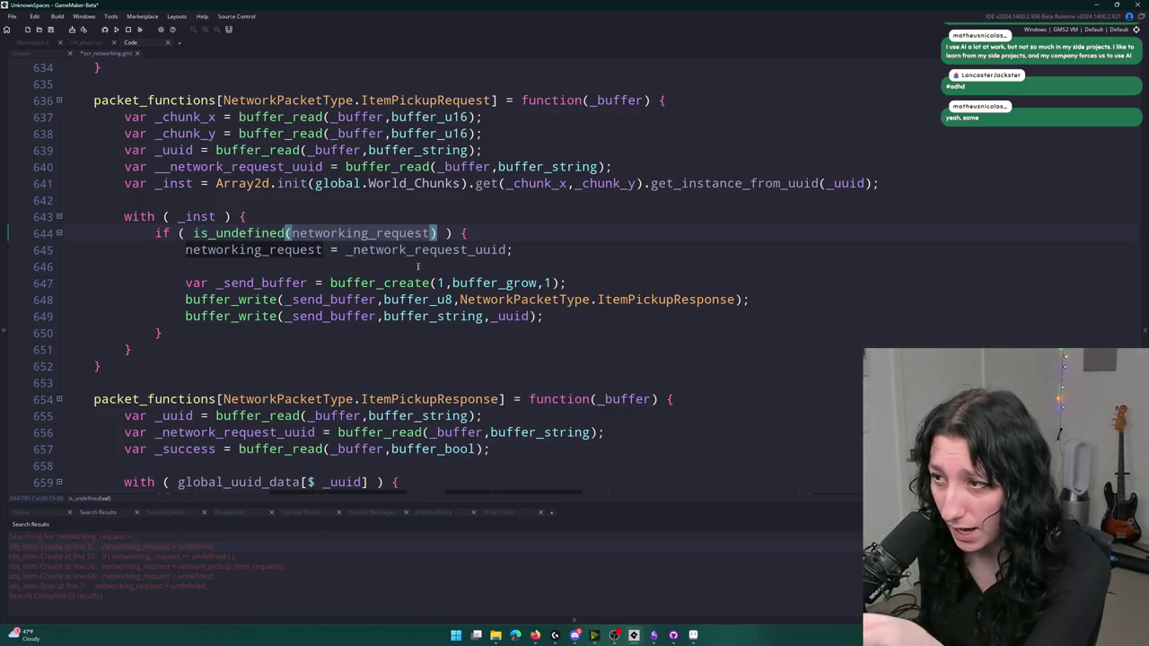
pyautogui.click(551, 316)
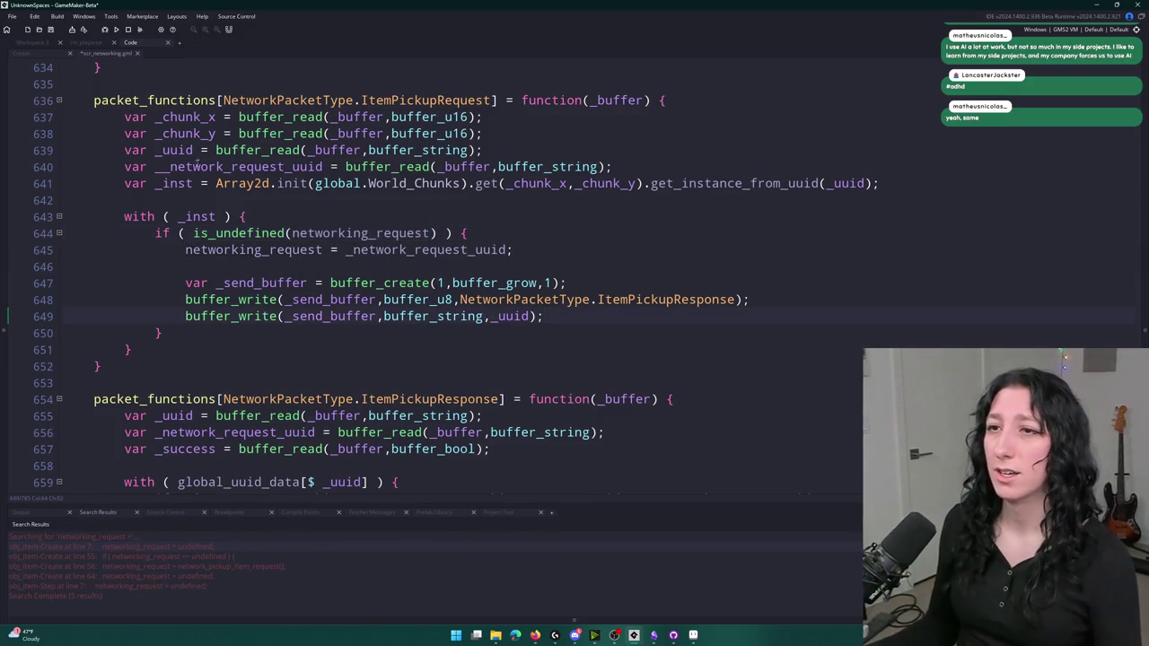
pyautogui.hotkey('ctrl', 'd')
pyautogui.doubleClick(238, 167)
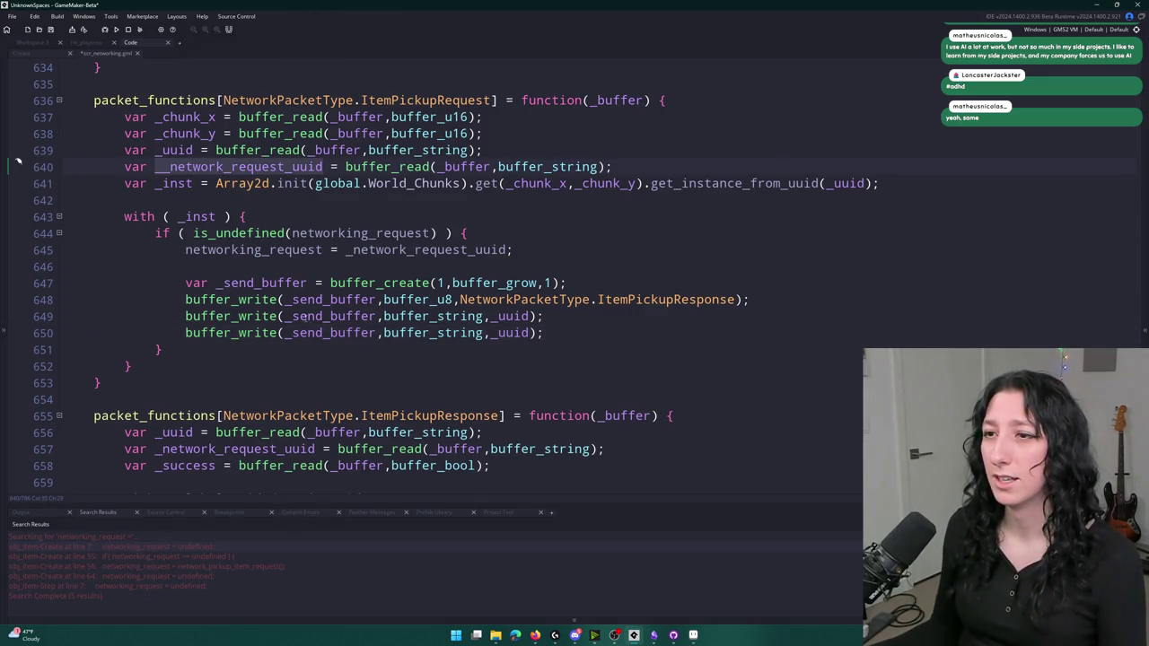
pyautogui.click(163, 167)
pyautogui.press('BackSpace')
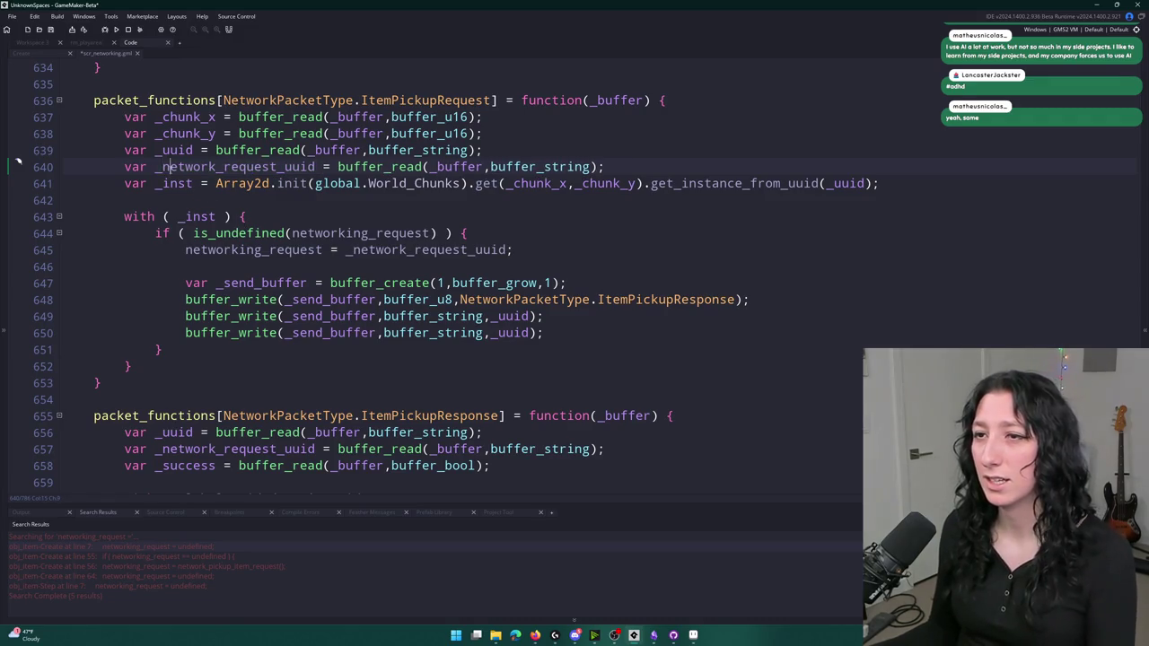
# Make the duplicated line 650 write _network_request_uuid into the ItemPickupResponse buffer
pyautogui.click(376, 334)
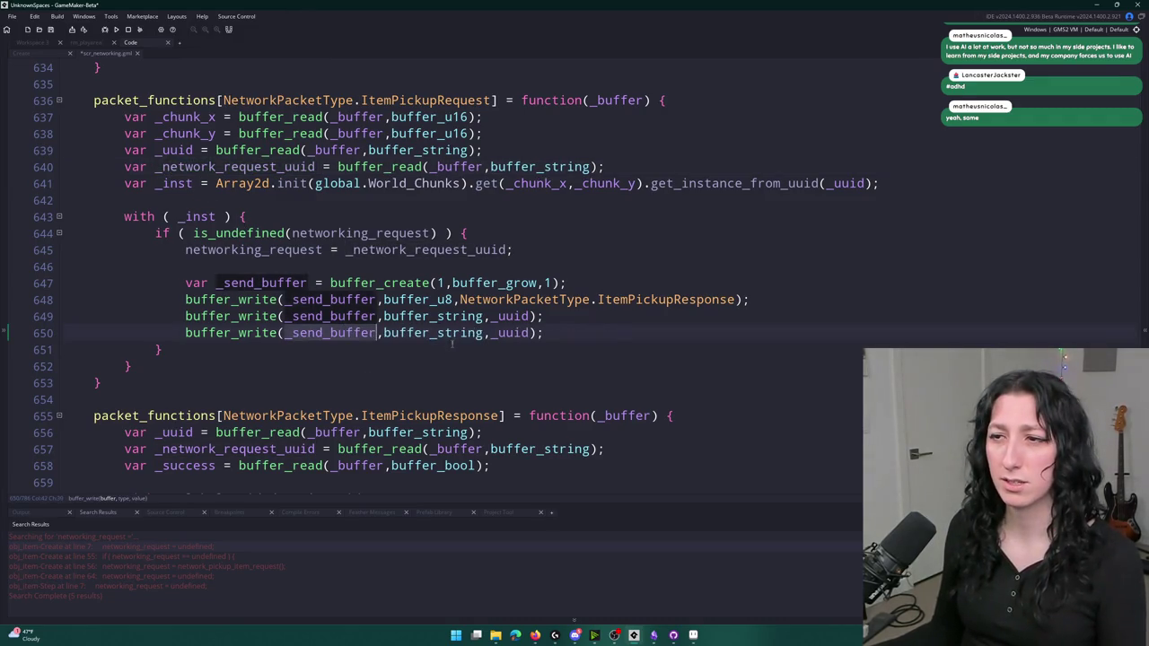
pyautogui.click(512, 347)
pyautogui.doubleClick(509, 333)
pyautogui.write('_network_request_uuid')
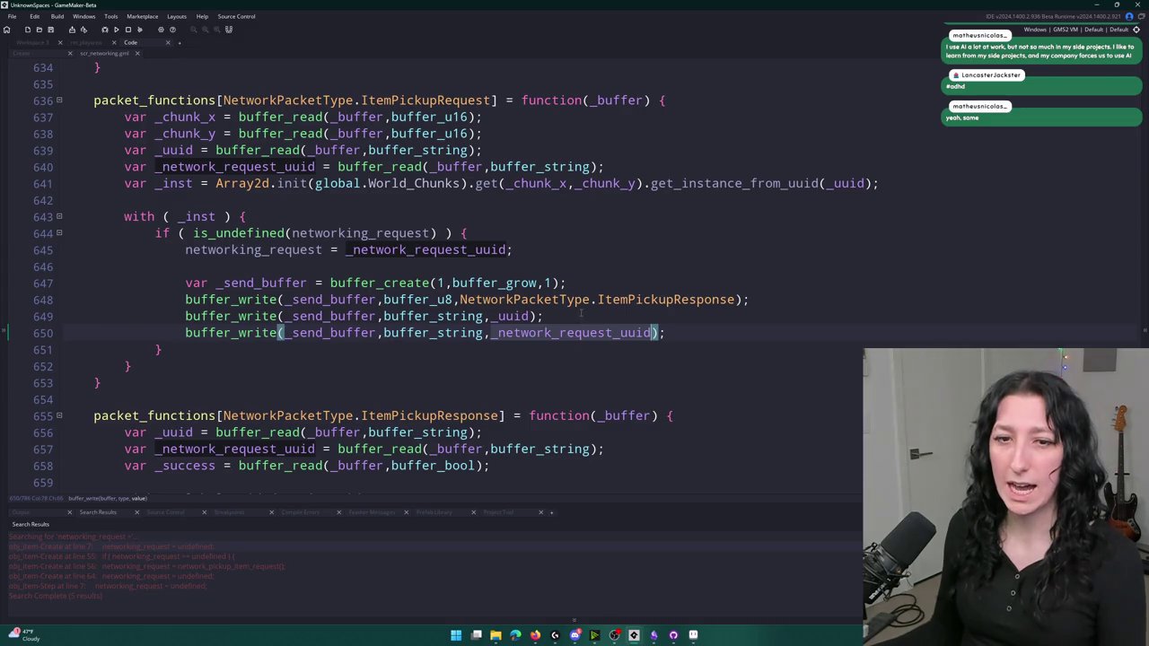
pyautogui.click(669, 300)
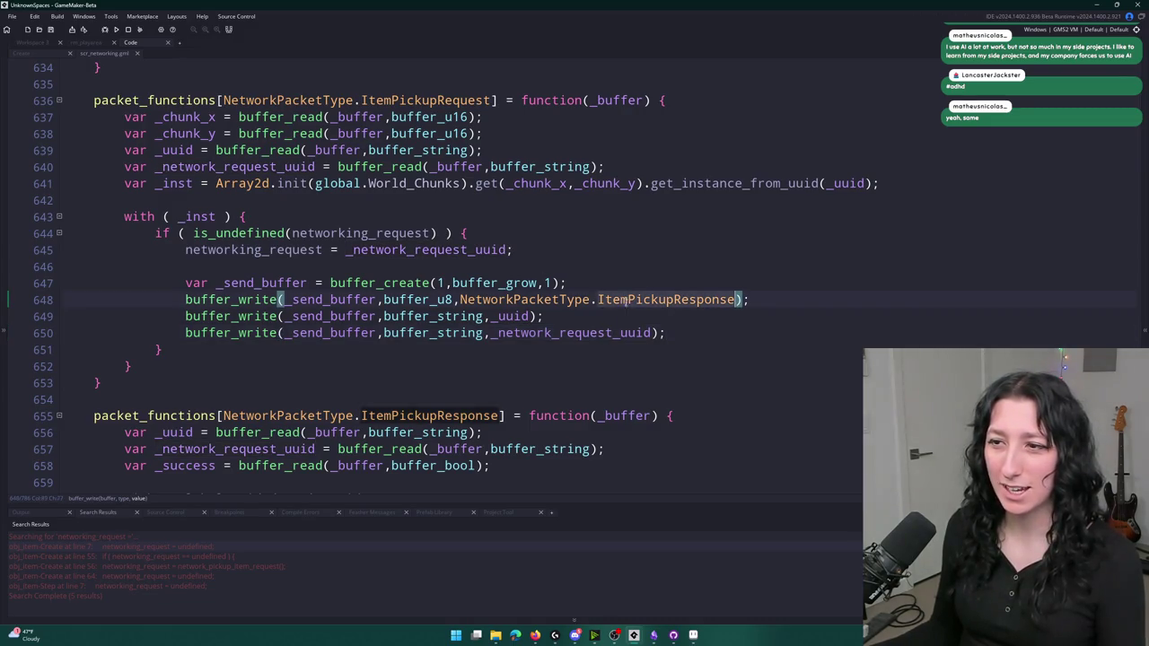
pyautogui.scroll(-2, 529, 344)
pyautogui.scroll(-2, 529, 344)
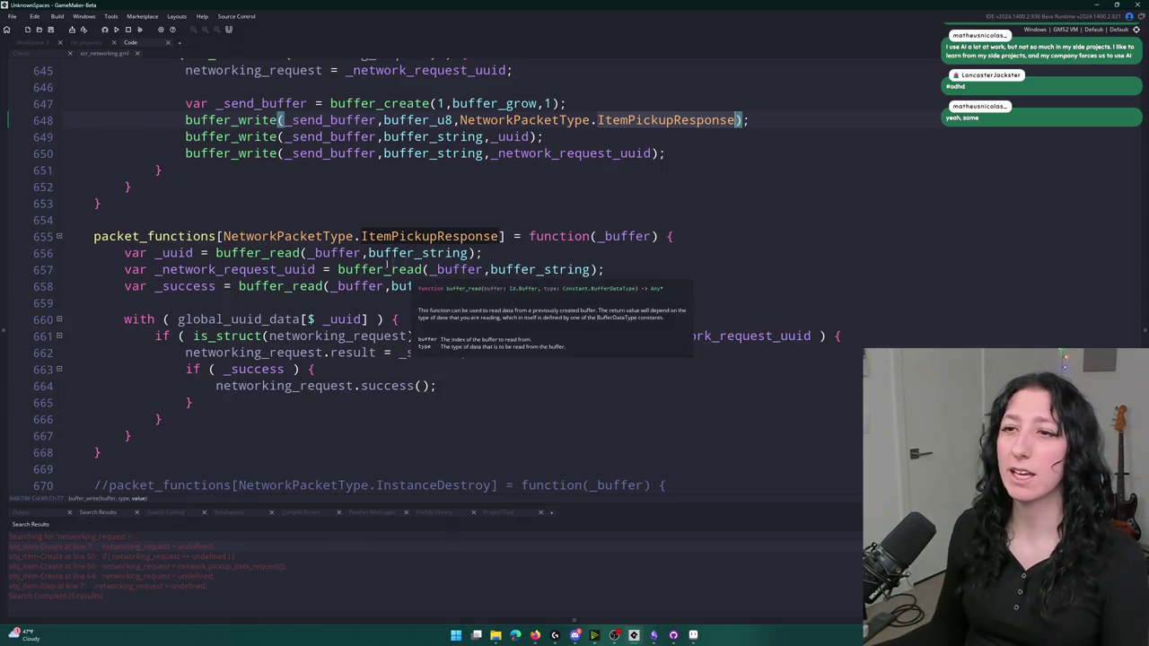
pyautogui.scroll(3, 503, 184)
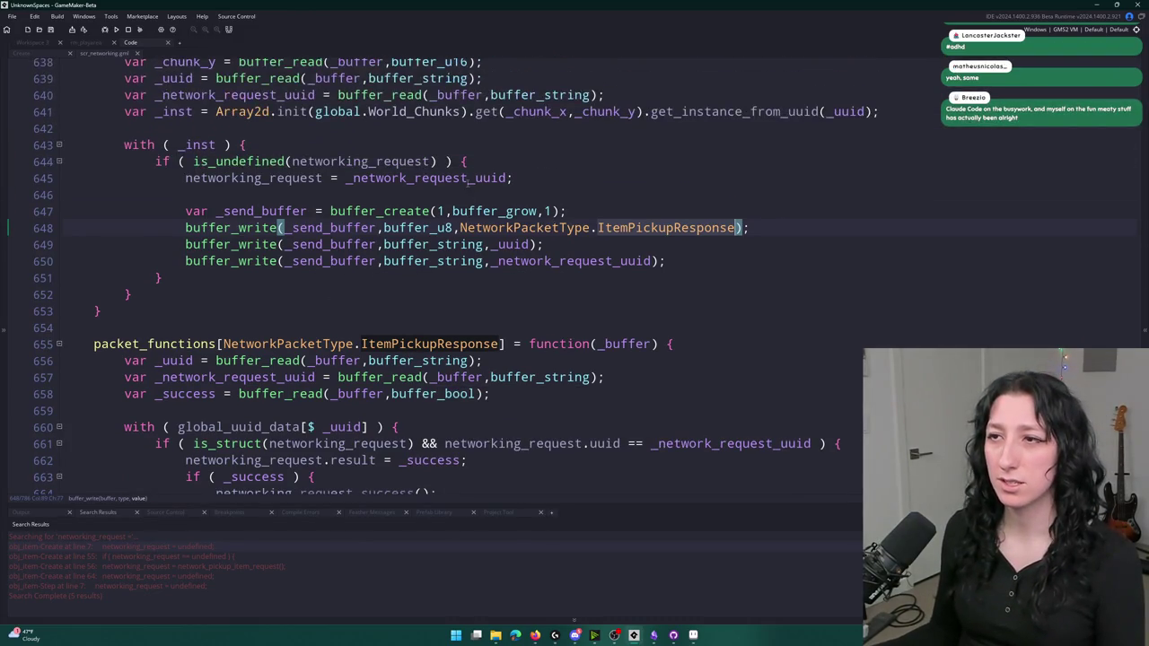
pyautogui.click(666, 260)
pyautogui.scroll(2, 665, 260)
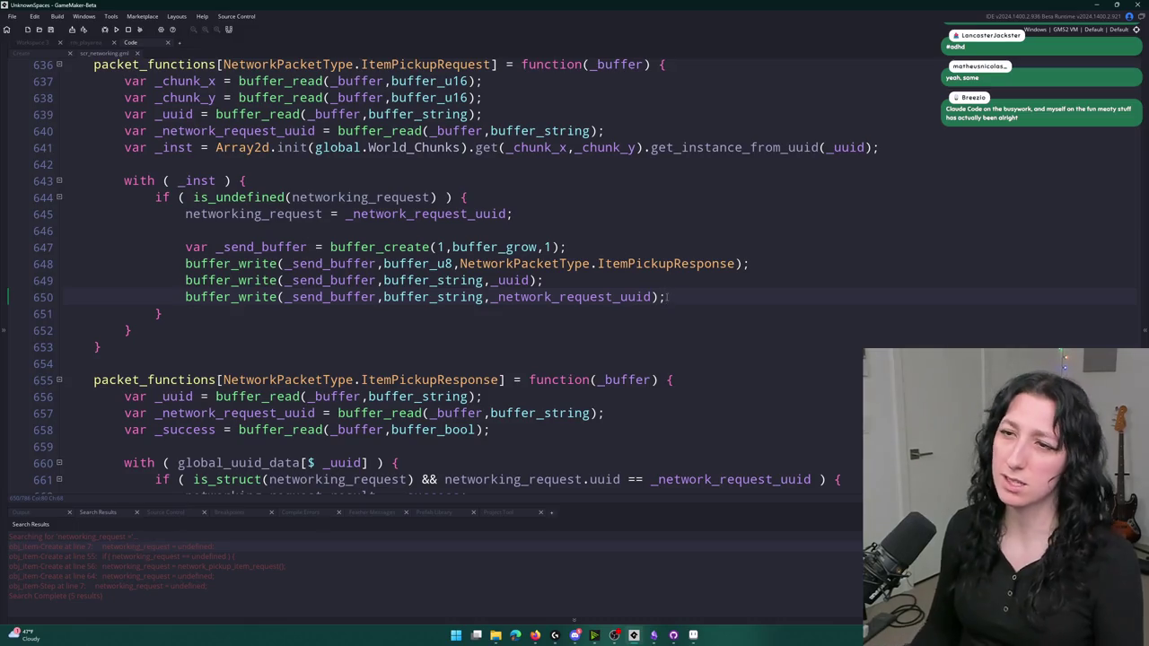
# Start line 652 with NET.networking_data.send_packet_to_sender(_send_buffer using autocomplete
pyautogui.press('Return')
pyautogui.press('Return')
pyautogui.press('Return')
pyautogui.press('BackSpace')
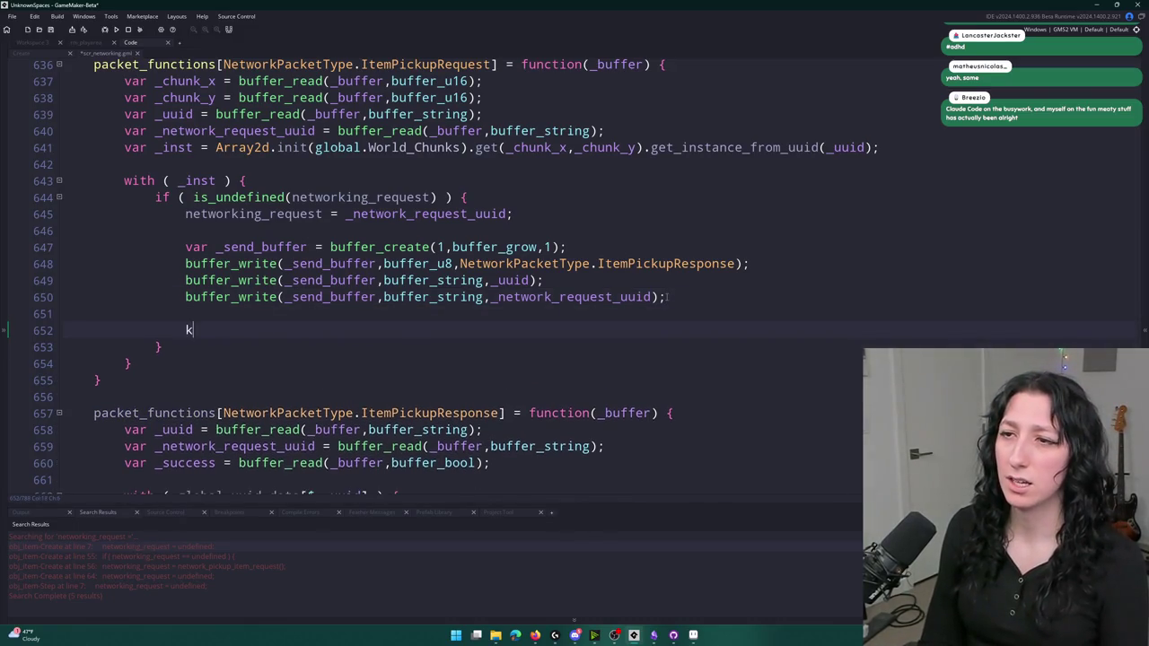
pyautogui.write('NET.se')
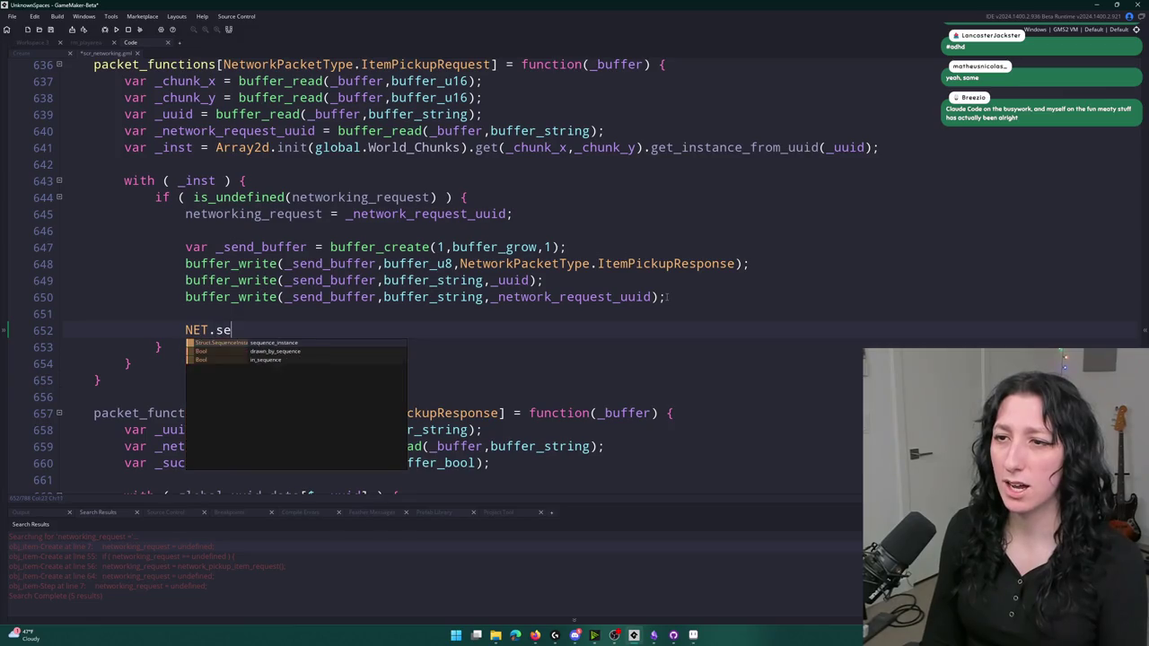
pyautogui.press('BackSpace')
pyautogui.press('BackSpace')
pyautogui.write('networking_data.')
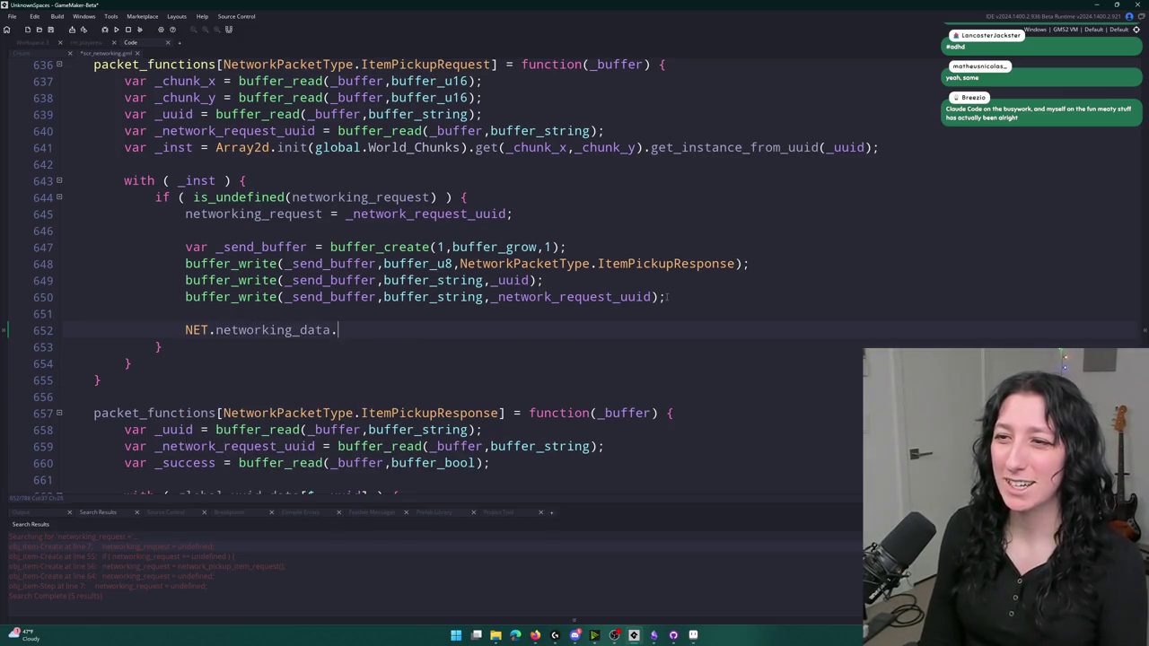
pyautogui.write('send(')
pyautogui.press('BackSpace')
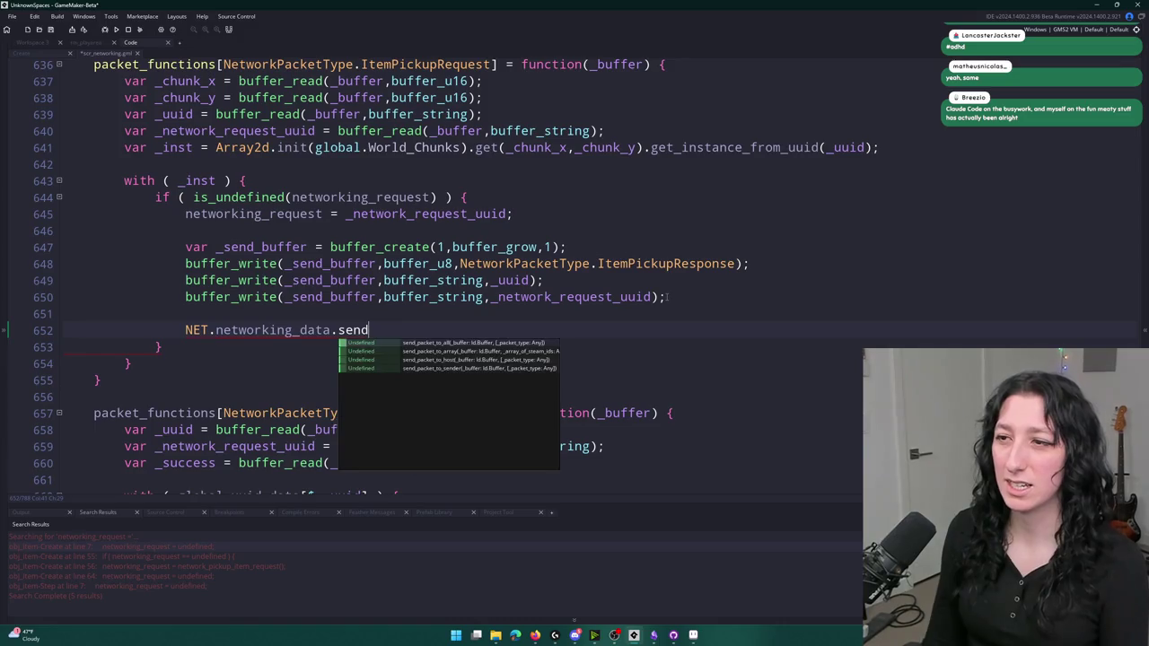
pyautogui.press('Up')
pyautogui.press('Down')
pyautogui.press('Down')
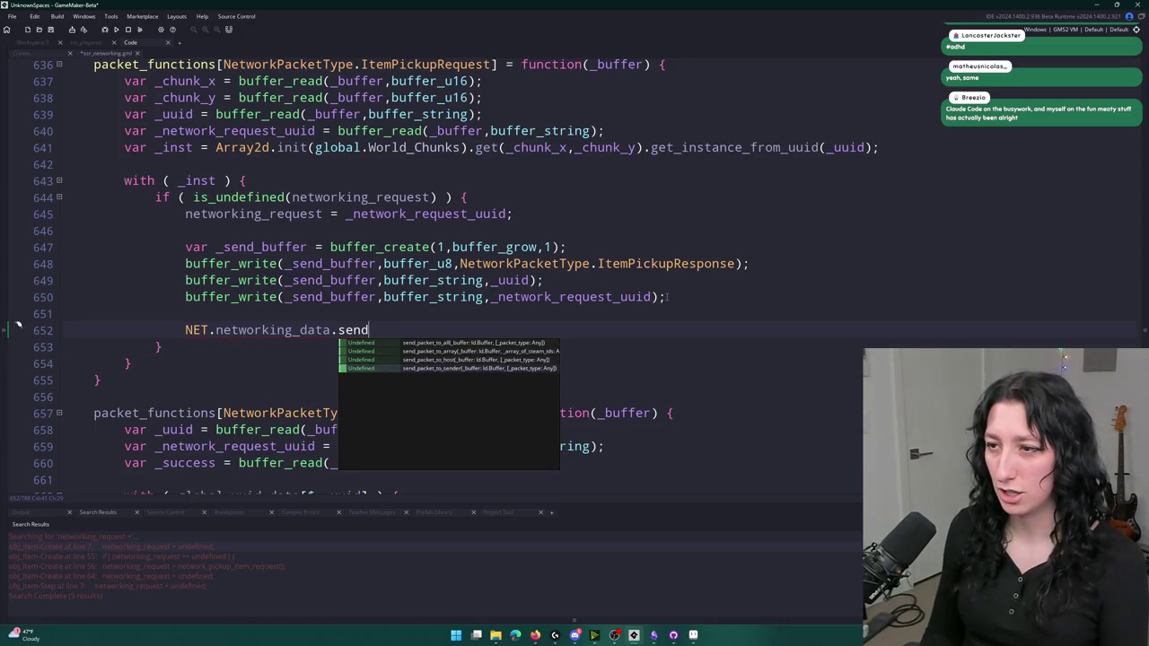
pyautogui.press('Up')
pyautogui.press('Down')
pyautogui.press('Return')
pyautogui.write('_send_buff')
pyautogui.press('Return')
# Pass steam_net_packet_type_unreliable as the packet type and save the script
pyautogui.write(',')
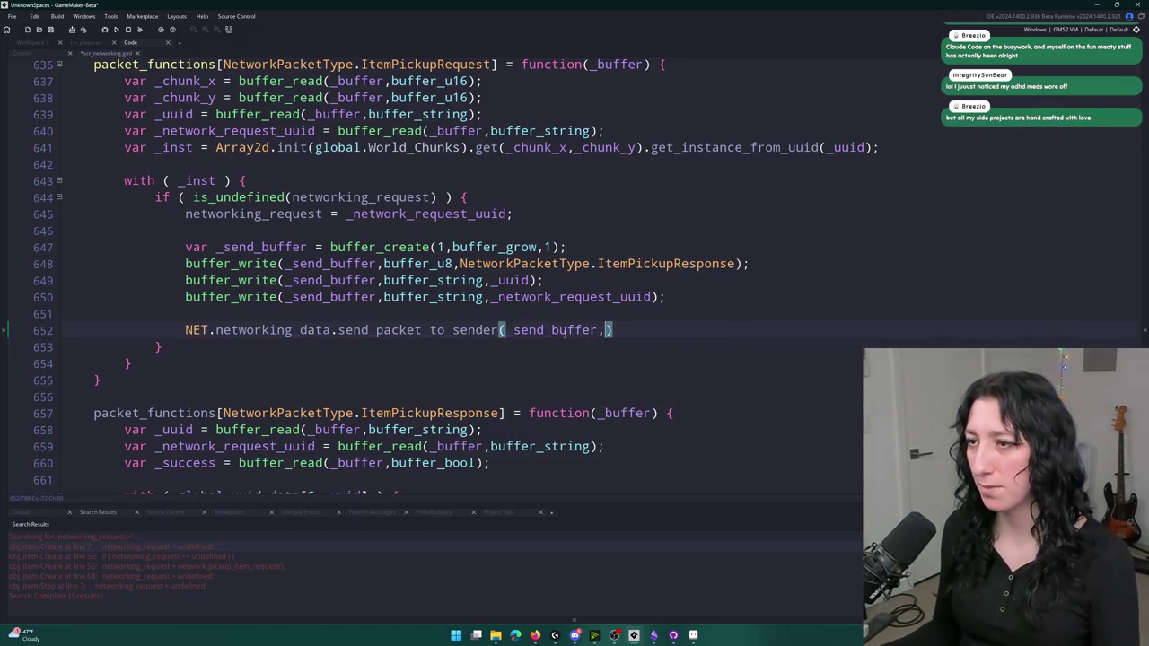
pyautogui.moveTo(451, 332)
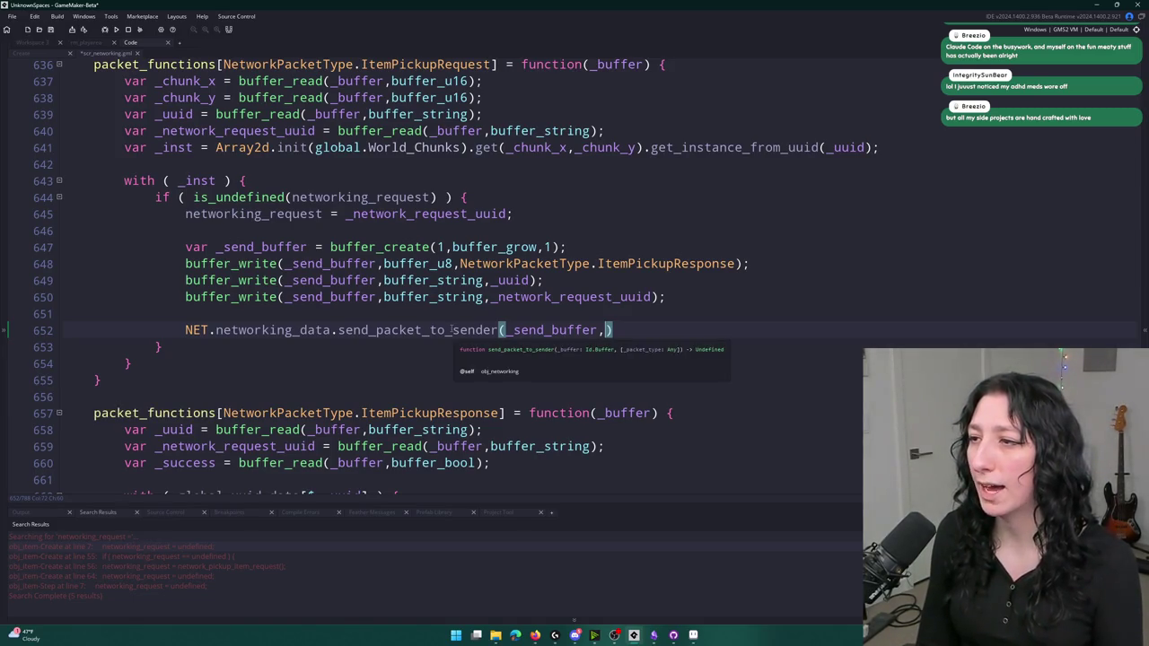
pyautogui.write('packetTyp')
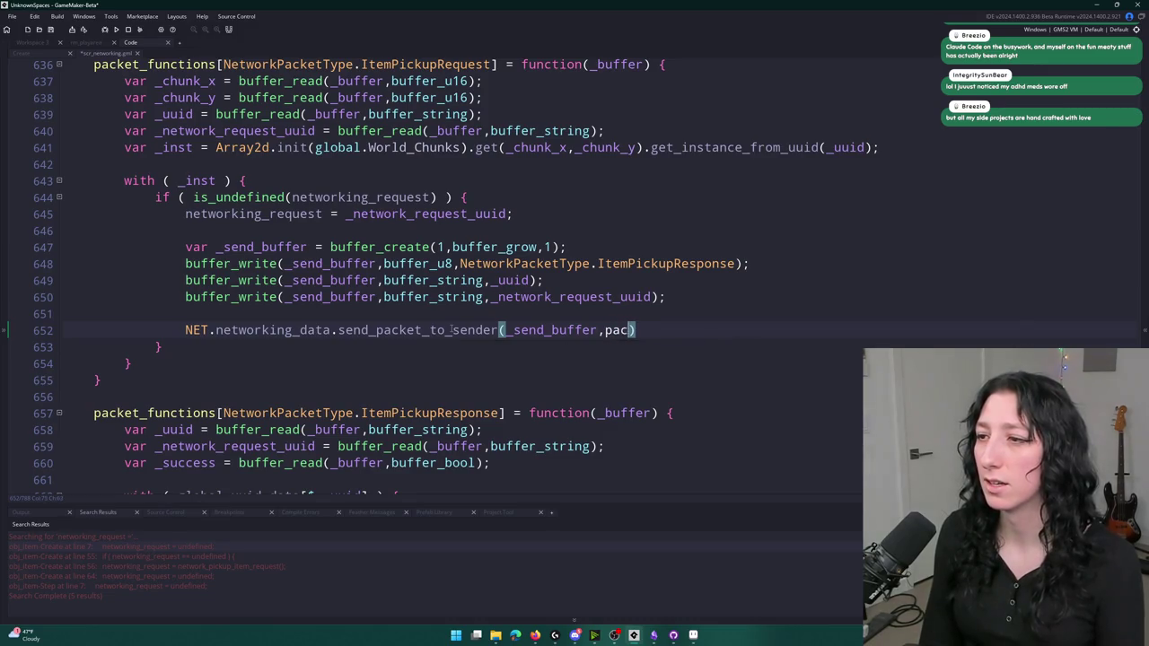
pyautogui.press('BackSpace')
pyautogui.press('BackSpace')
pyautogui.press('BackSpace')
pyautogui.write('_typ')
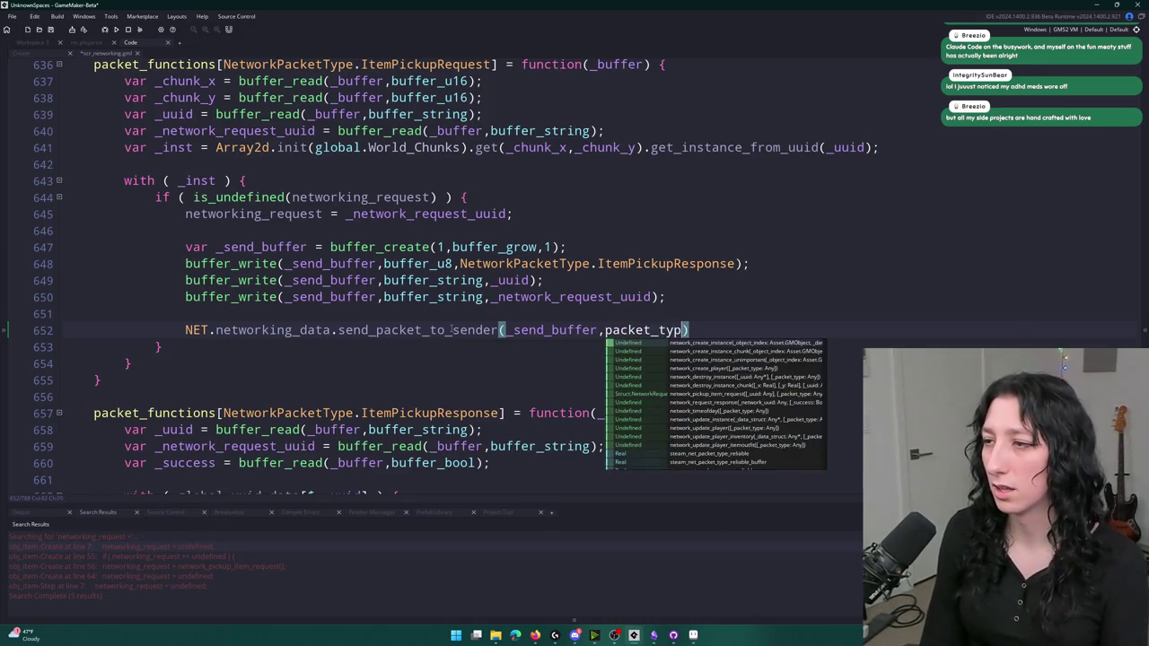
pyautogui.scroll(-1, 769, 454)
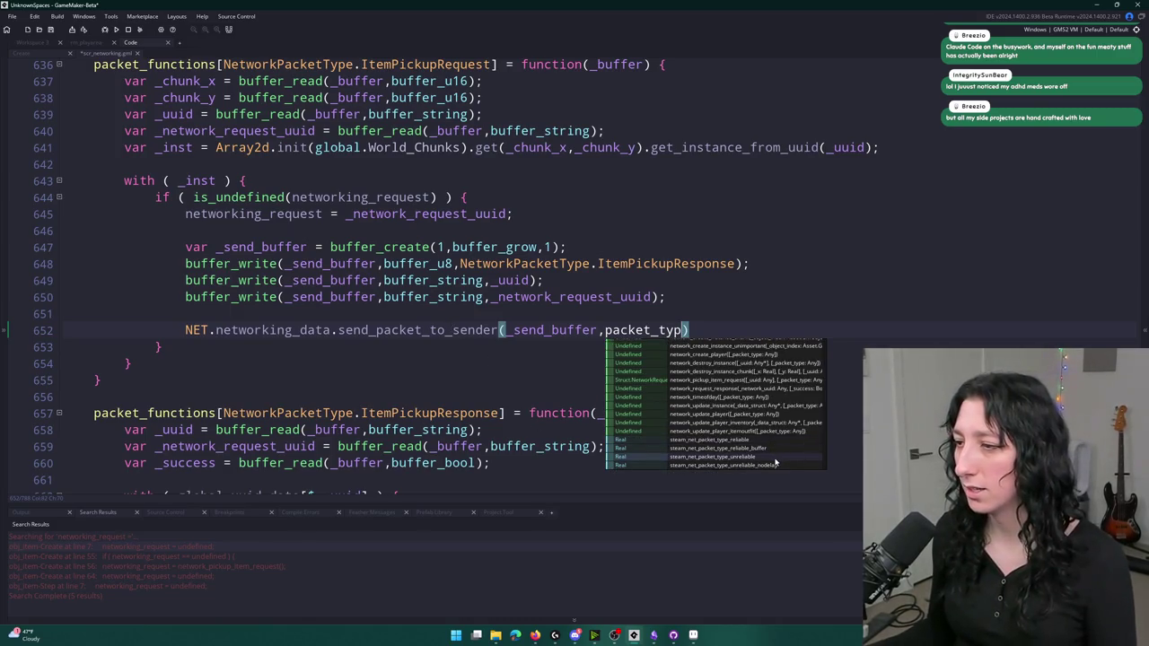
pyautogui.click(775, 461)
pyautogui.click(886, 329)
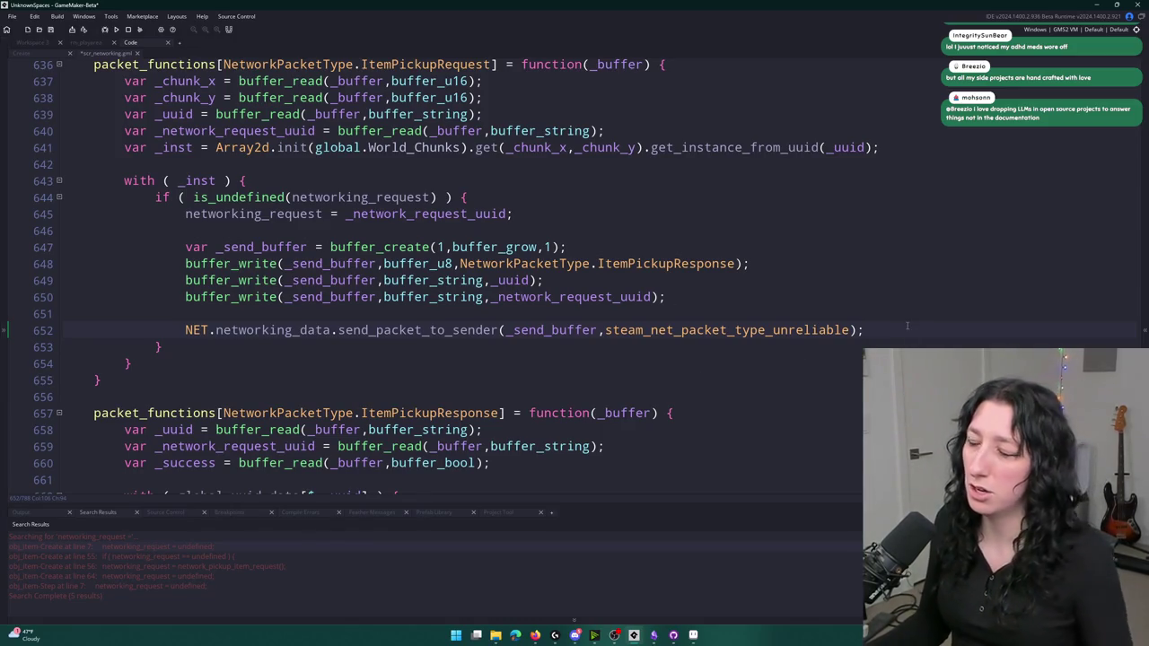
pyautogui.hotkey('ctrl', 's')
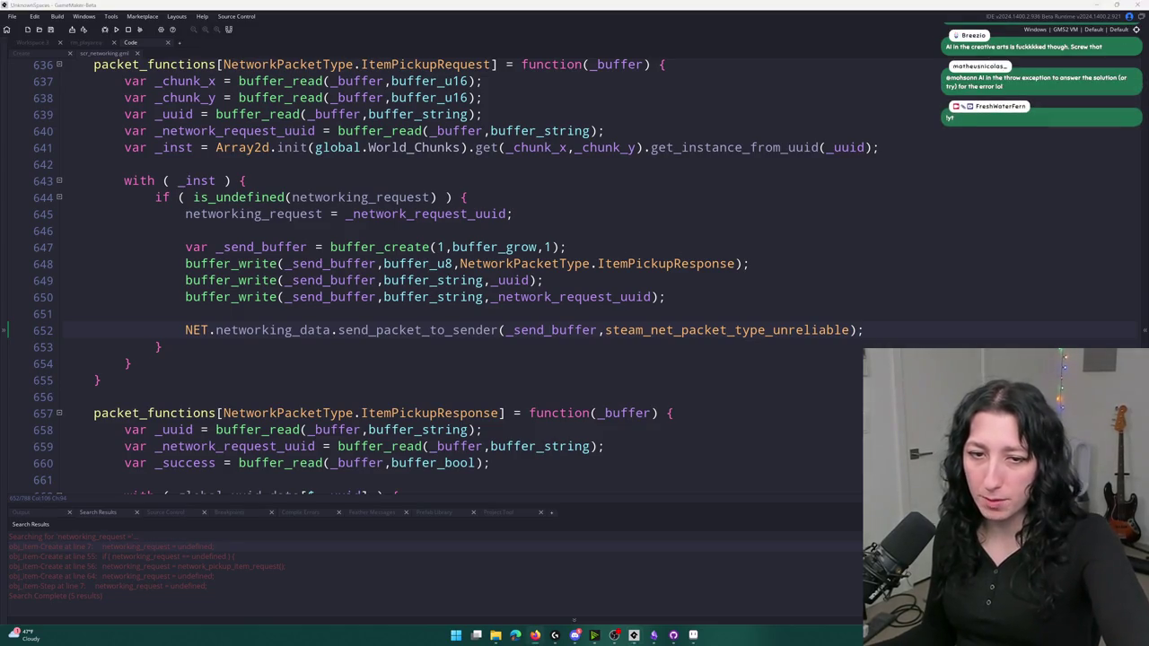
# Switch from GameMaker to the web browser showing the YouTube channel
pyautogui.hotkey('alt', 'Tab')
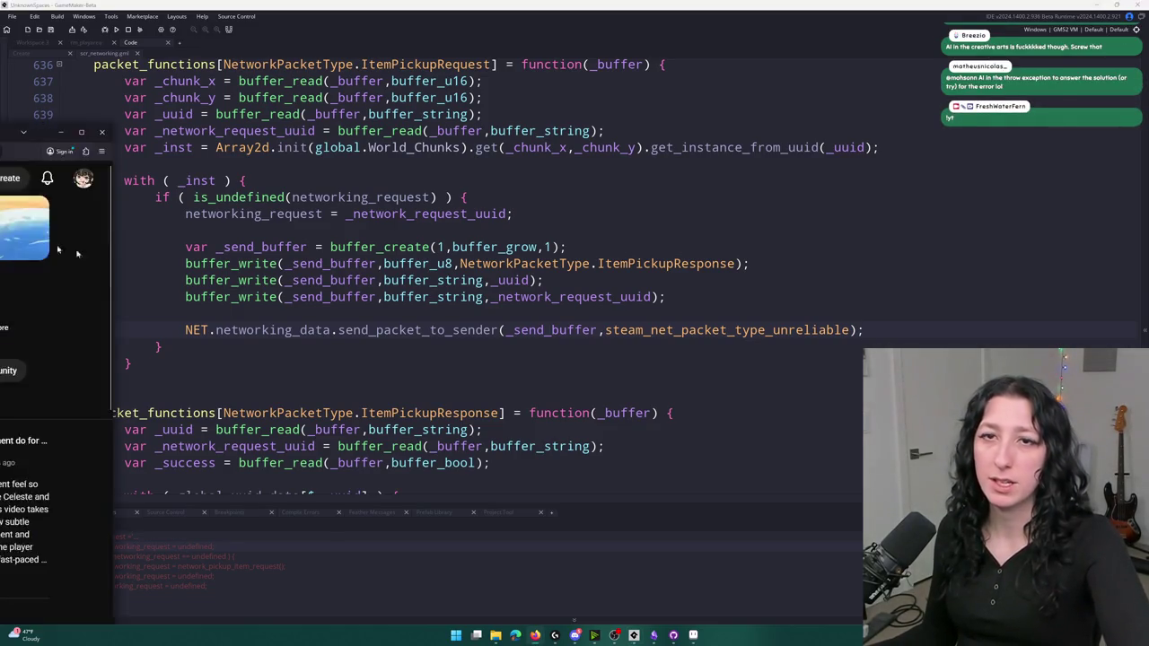
# Open the channel's Videos tab and start 'How AI Is Ruining Indie Games'
pyautogui.scroll(-2, 364, 325)
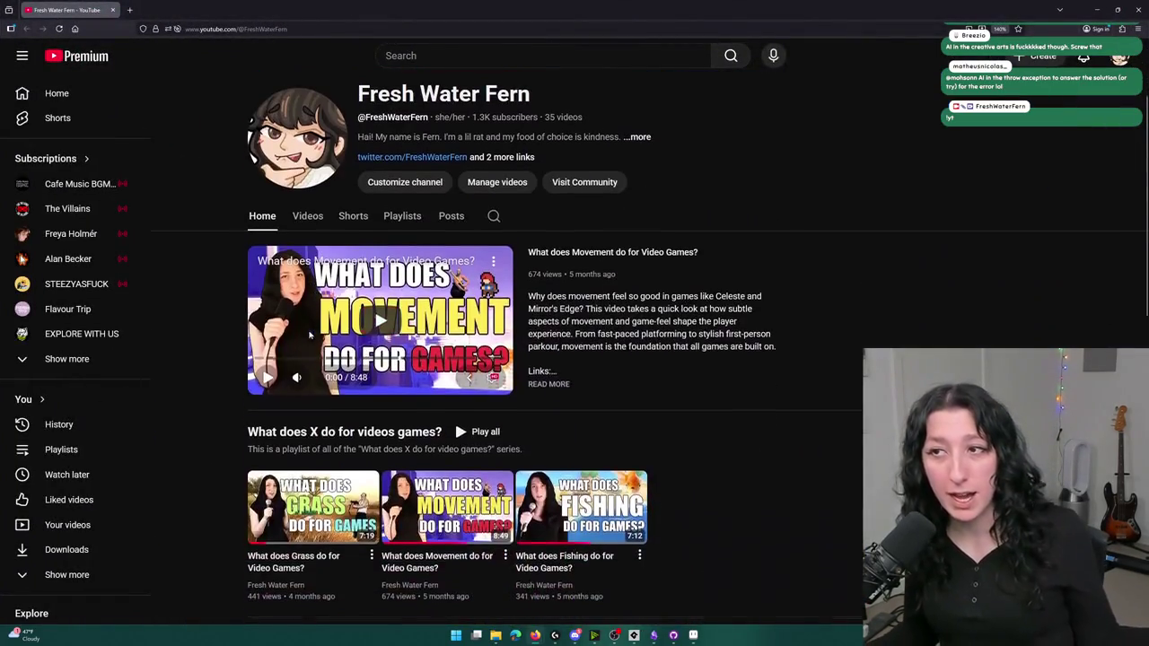
pyautogui.click(310, 217)
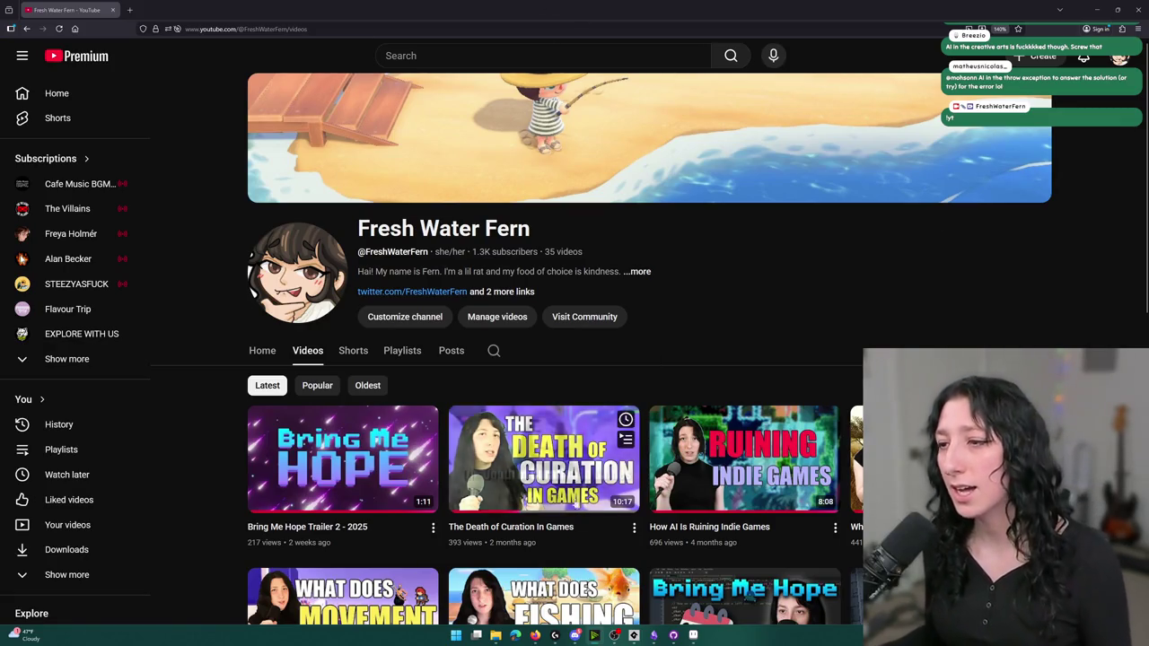
pyautogui.scroll(-2, 583, 494)
pyautogui.click(709, 237)
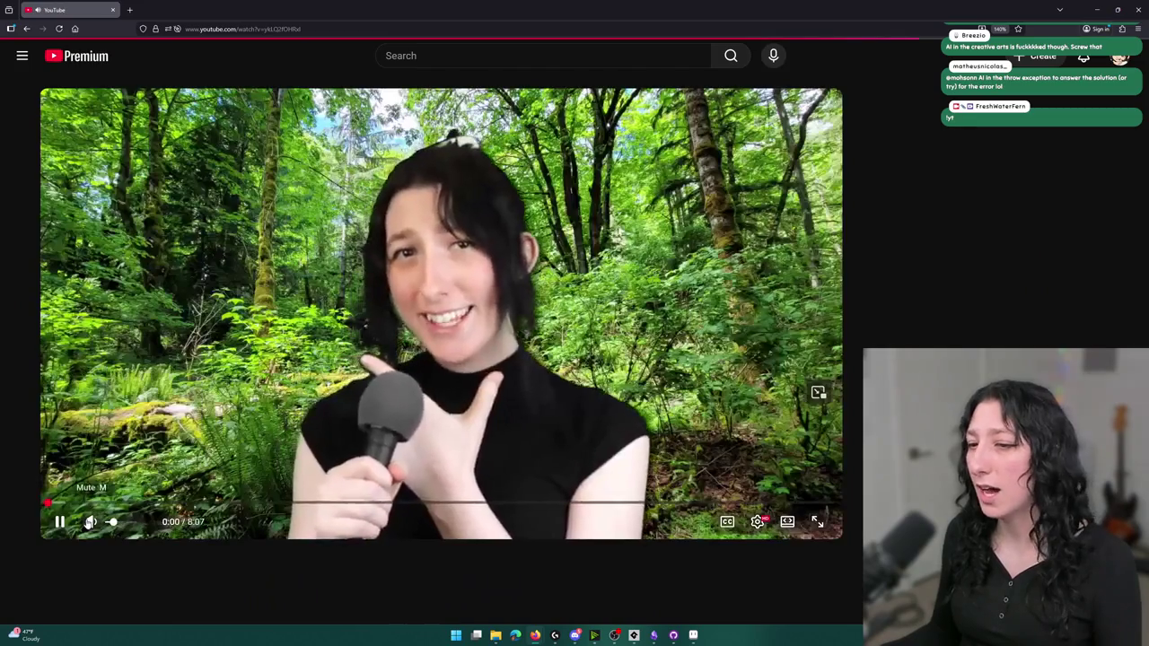
# Mute and pause the video, then expand and collapse its description
pyautogui.click(90, 522)
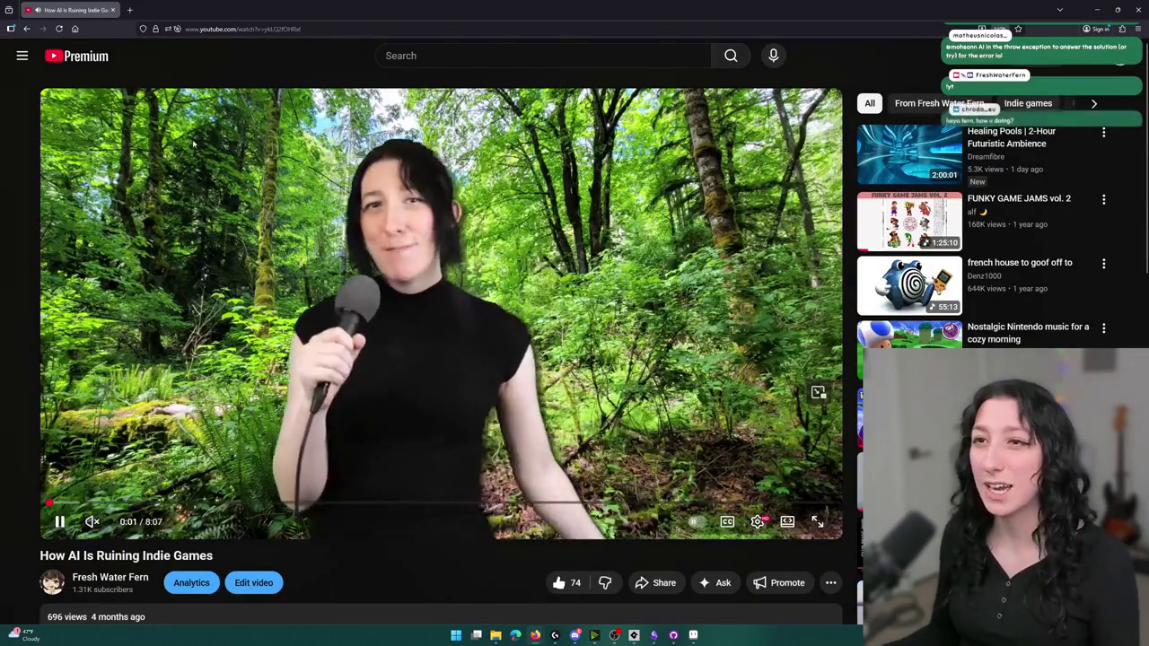
pyautogui.hotkey('ctrl', 'l')
pyautogui.click(203, 294)
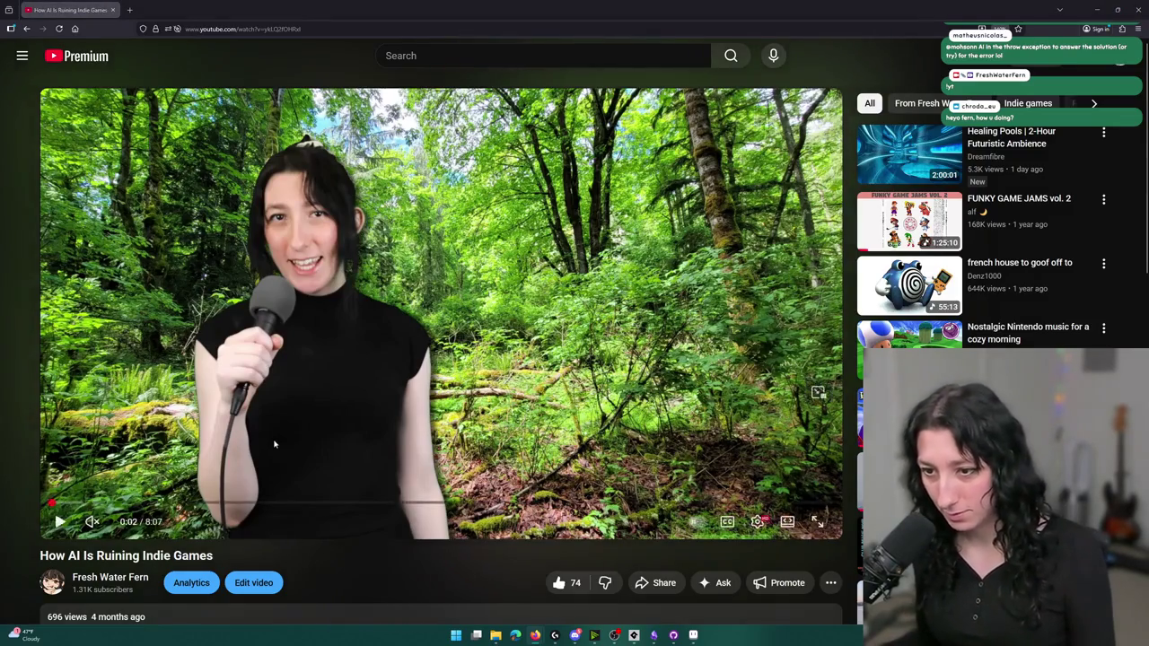
pyautogui.scroll(-3, 269, 374)
pyautogui.click(269, 375)
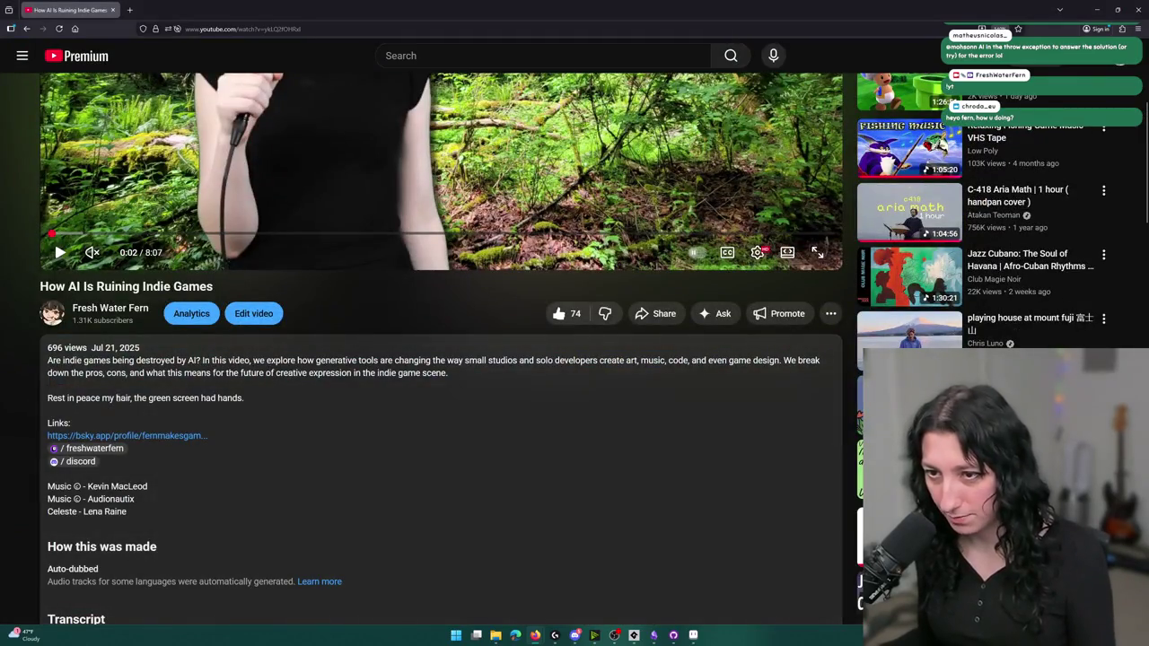
pyautogui.scroll(-5, 143, 383)
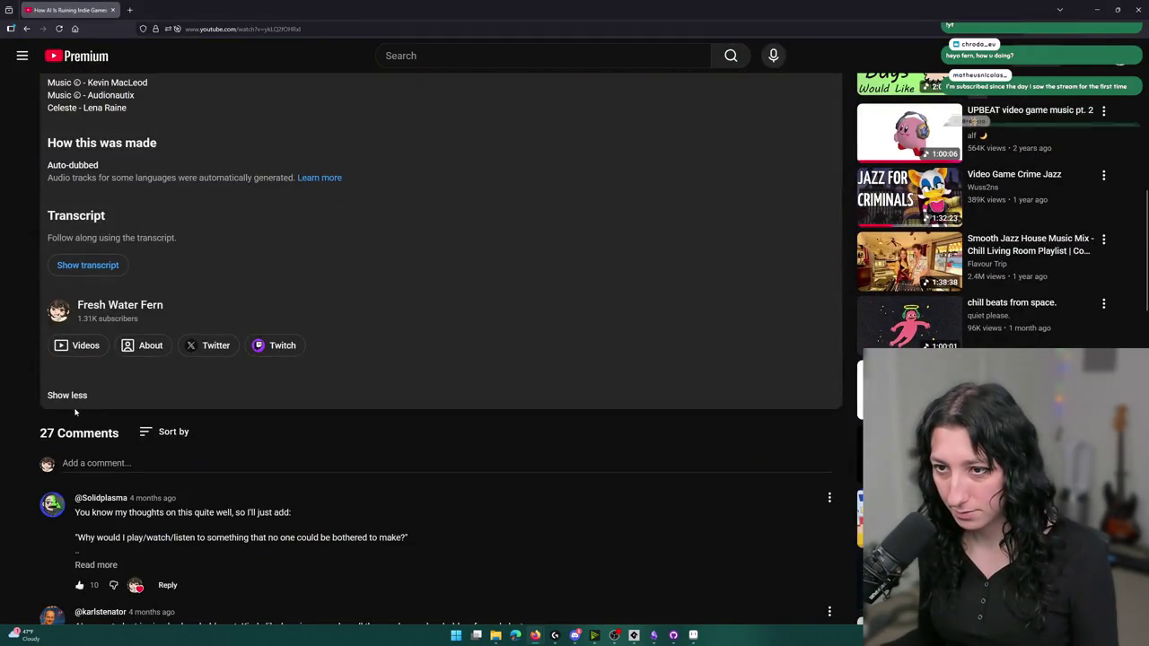
pyautogui.click(77, 397)
pyautogui.scroll(5, 78, 398)
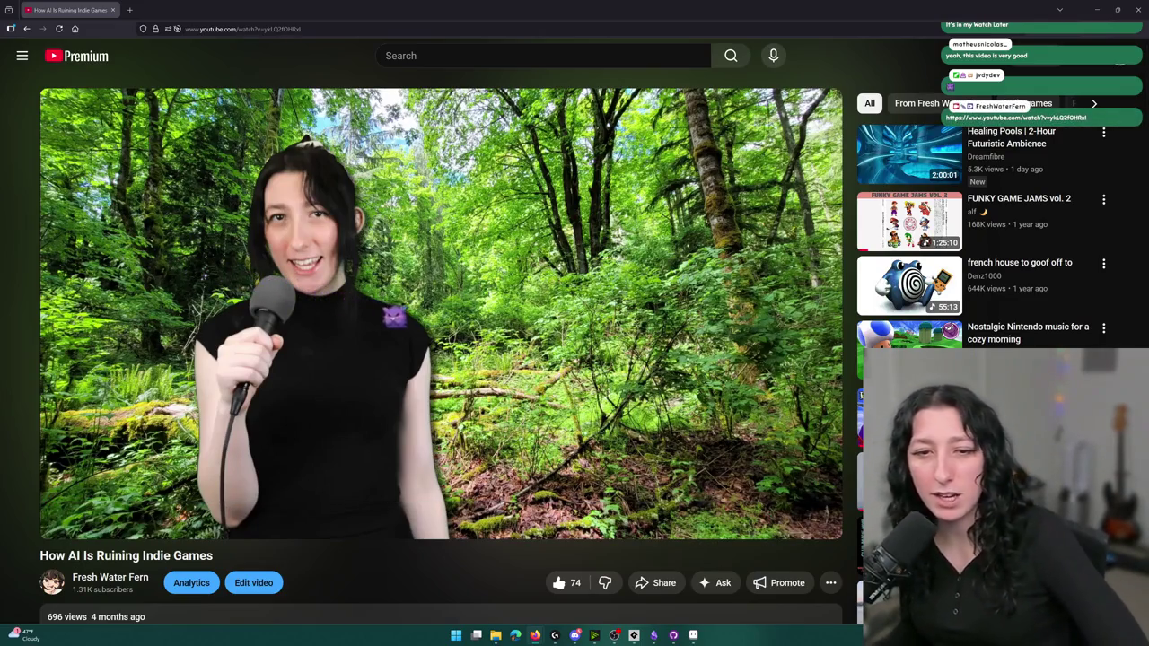
pyautogui.scroll(-6, 454, 314)
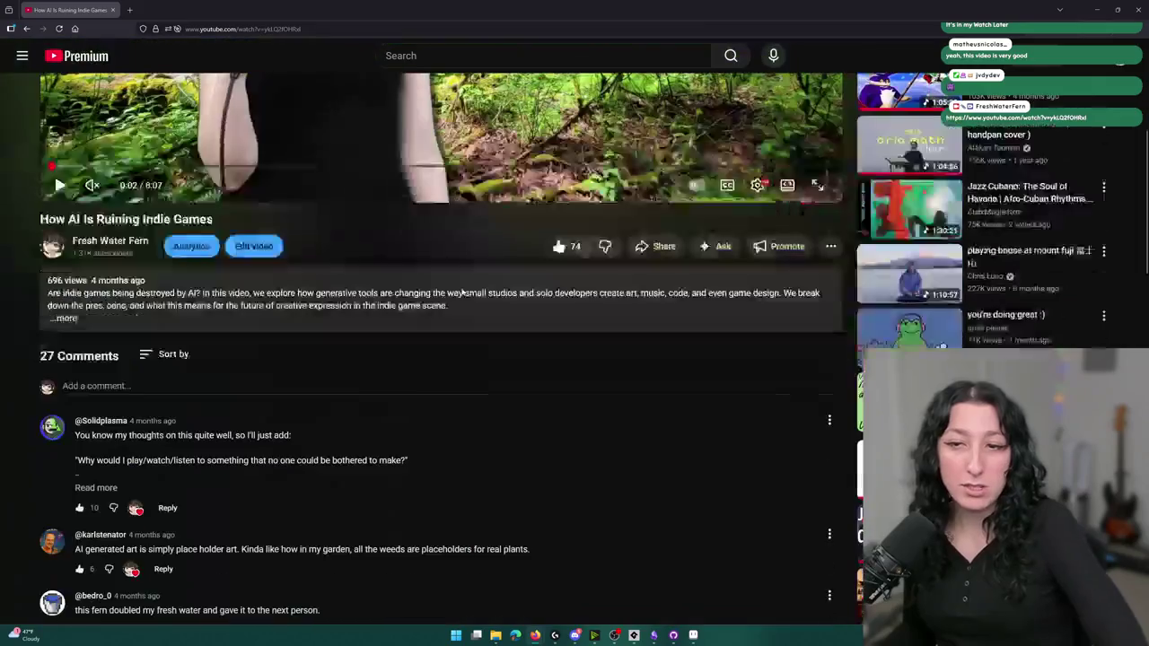
pyautogui.scroll(-3, 202, 231)
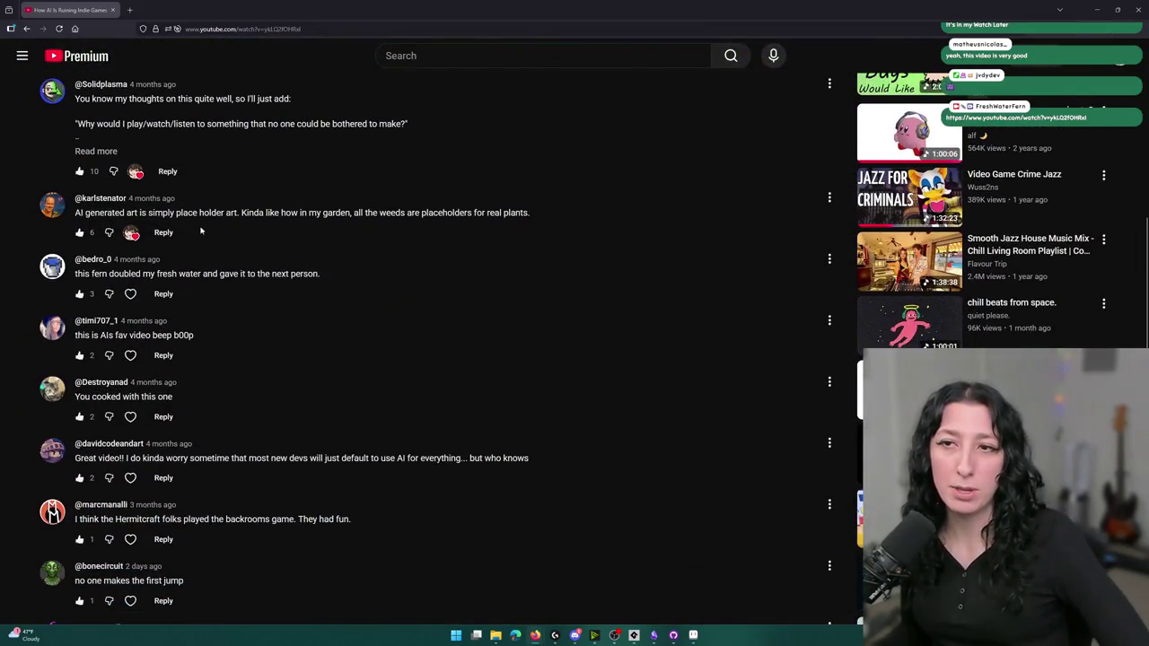
pyautogui.scroll(-5, 251, 265)
pyautogui.scroll(12, 250, 265)
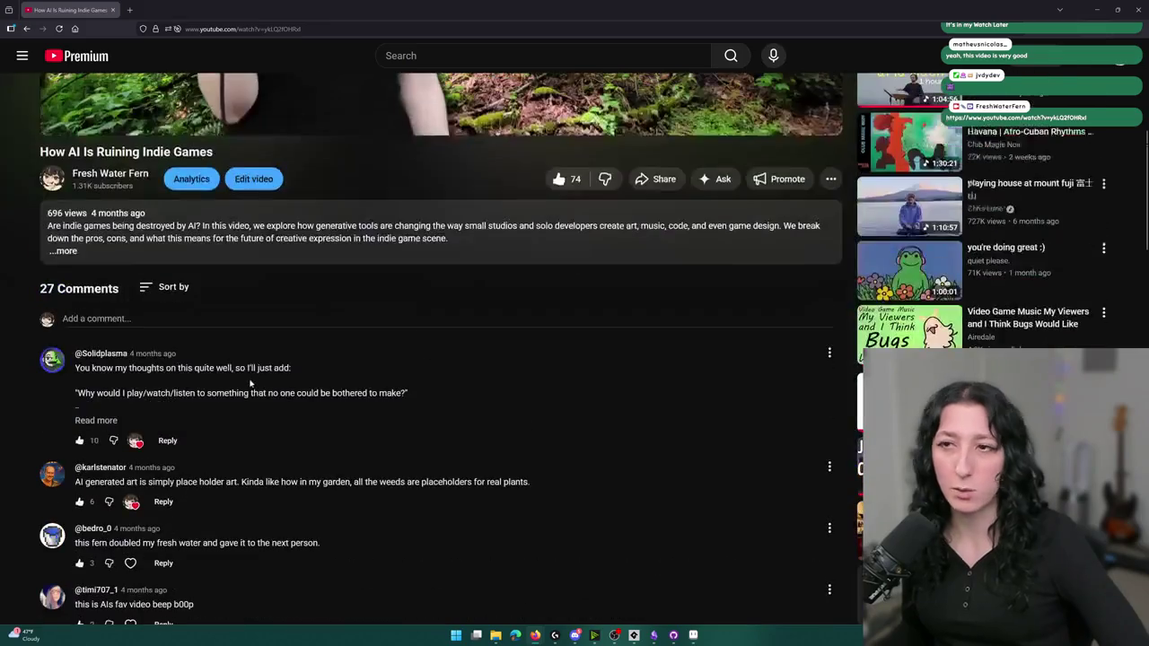
pyautogui.scroll(4, 251, 259)
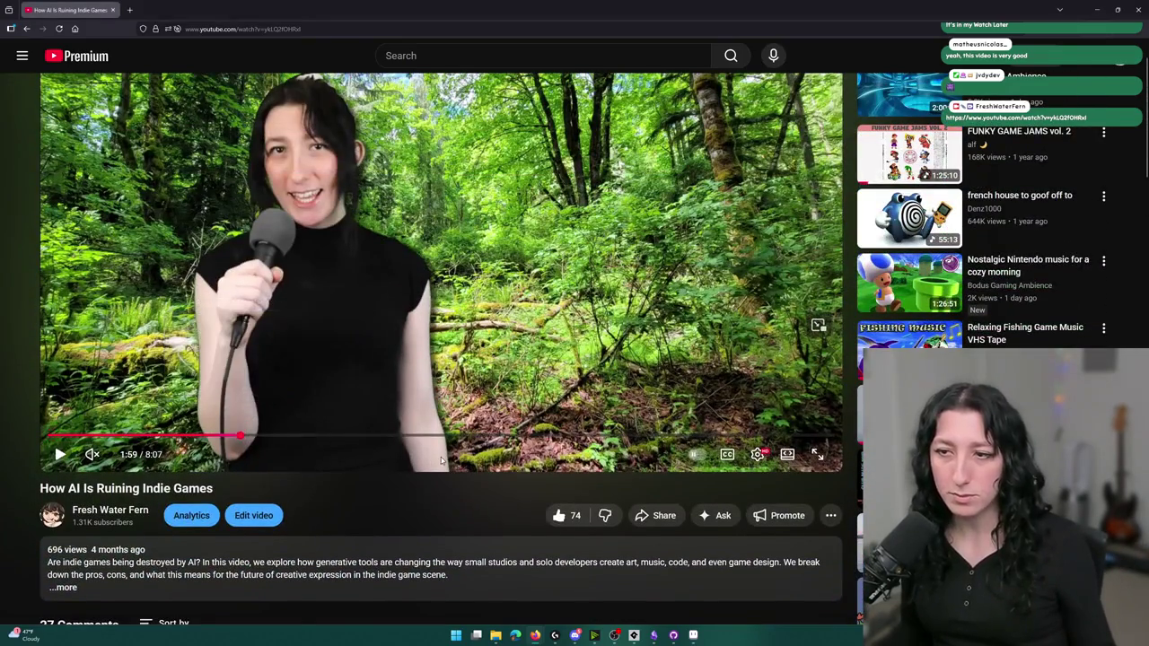
# Seek the video forward past 3:59, 4:39 and 5:18 to 6:25
pyautogui.moveTo(305, 434); pyautogui.dragTo(434, 440)
pyautogui.scroll(1, 478, 473)
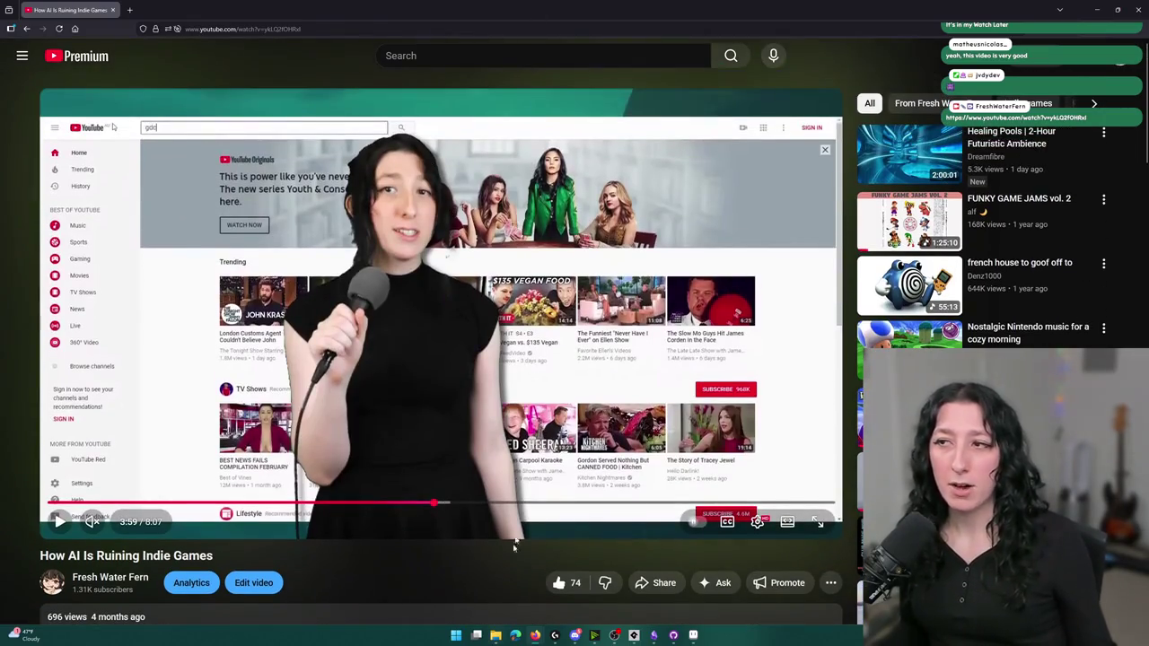
pyautogui.click(476, 504)
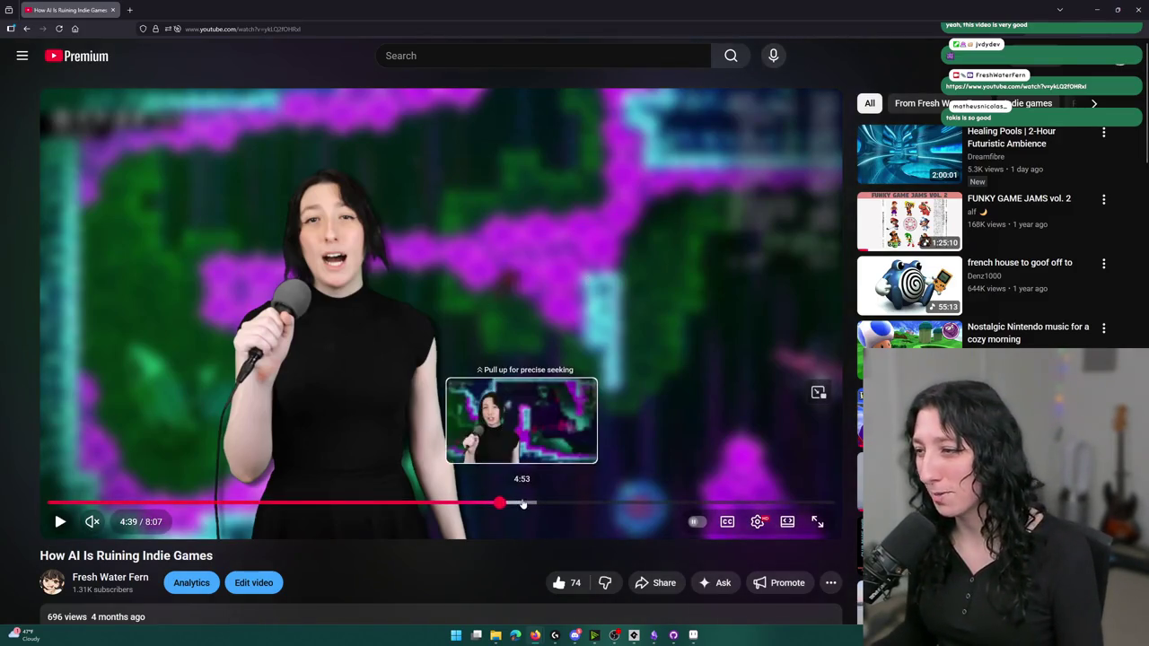
pyautogui.click(522, 503)
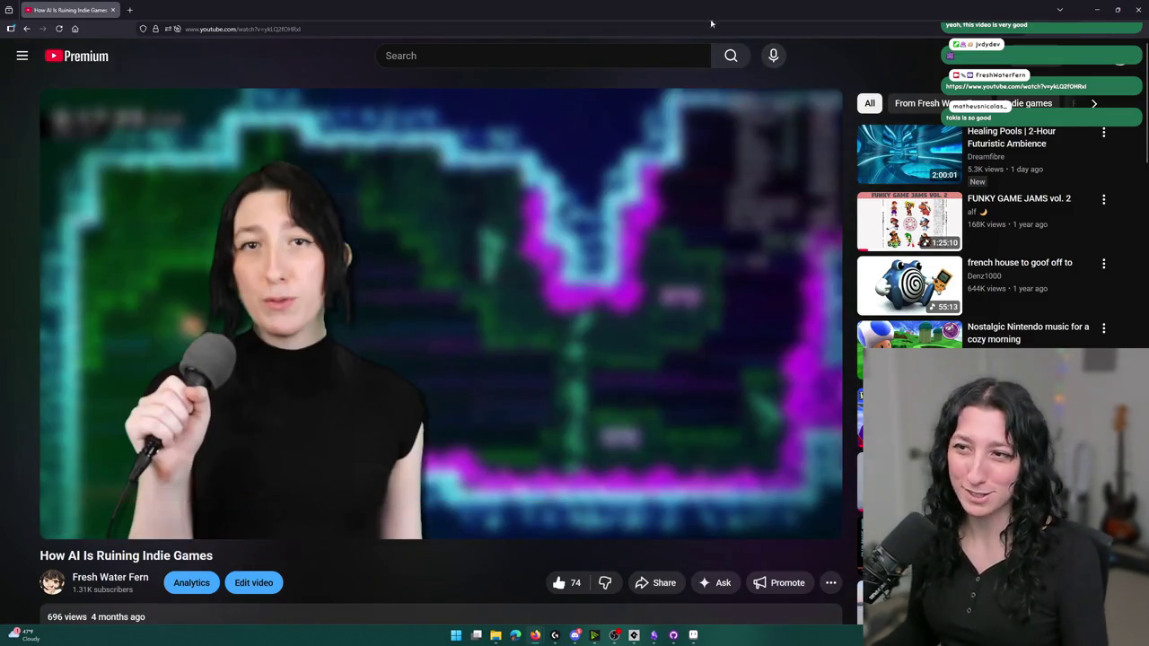
pyautogui.click(560, 503)
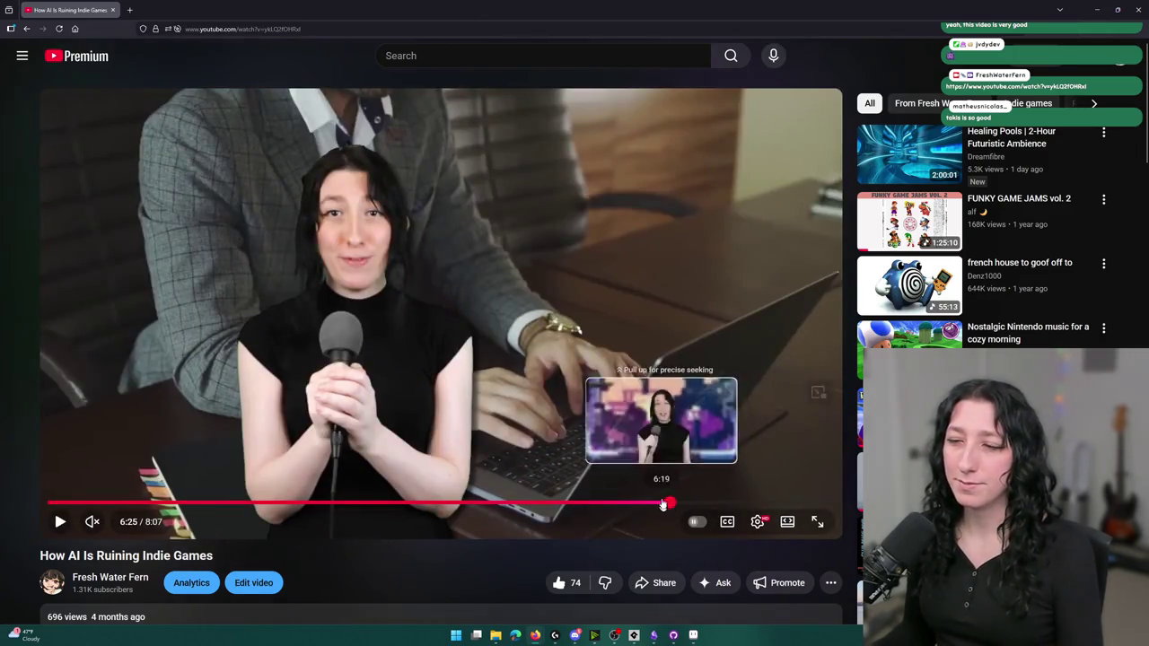
pyautogui.click(671, 502)
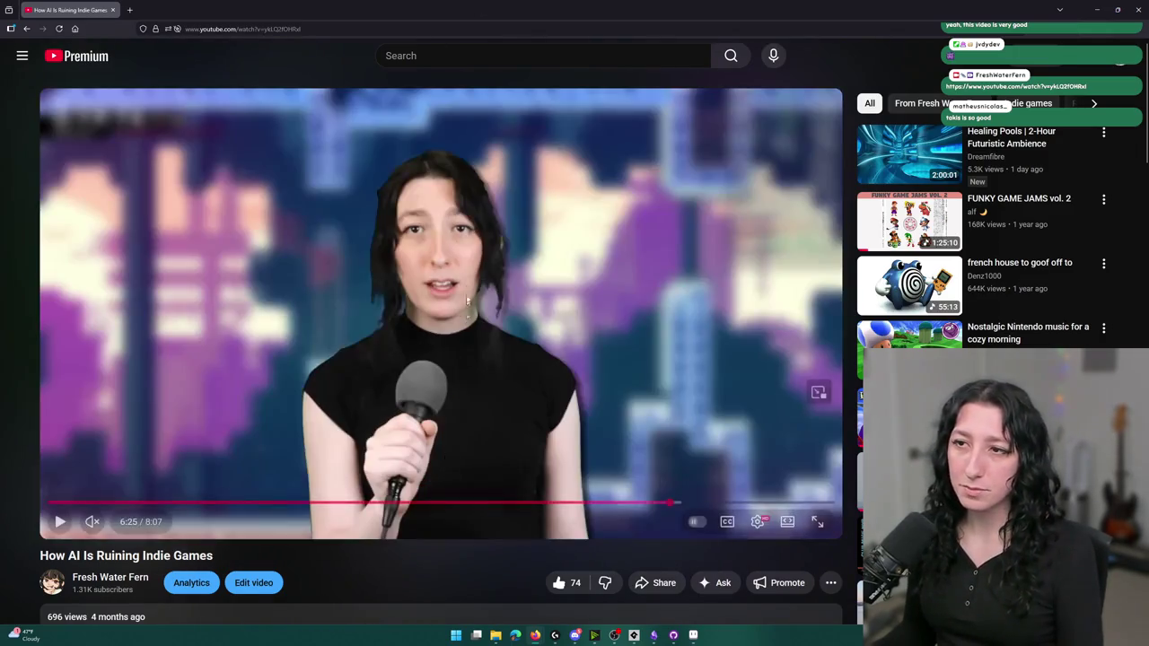
pyautogui.scroll(-15, 440, 404)
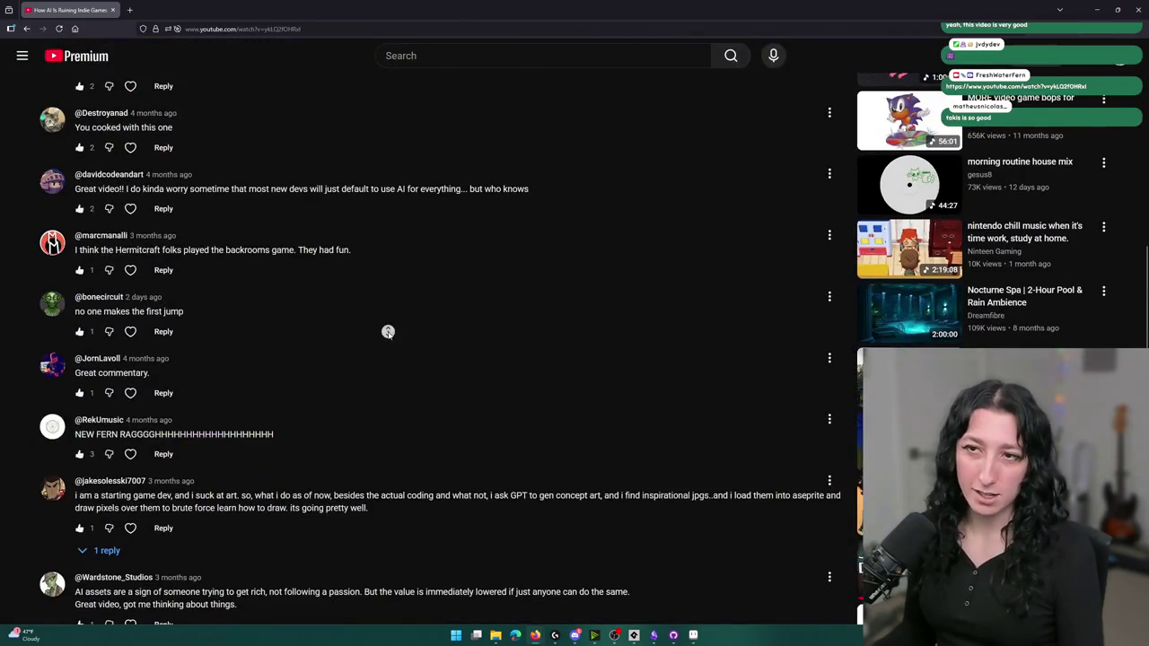
pyautogui.scroll(-3, 388, 332)
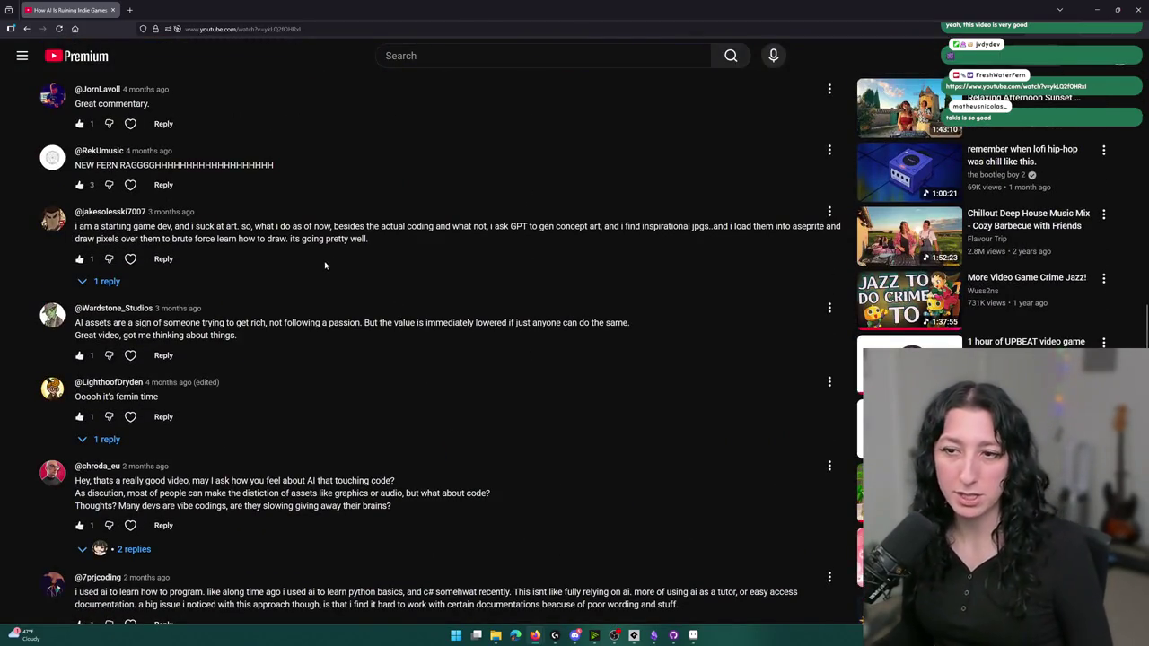
pyautogui.scroll(-3, 323, 265)
pyautogui.scroll(-1, 243, 276)
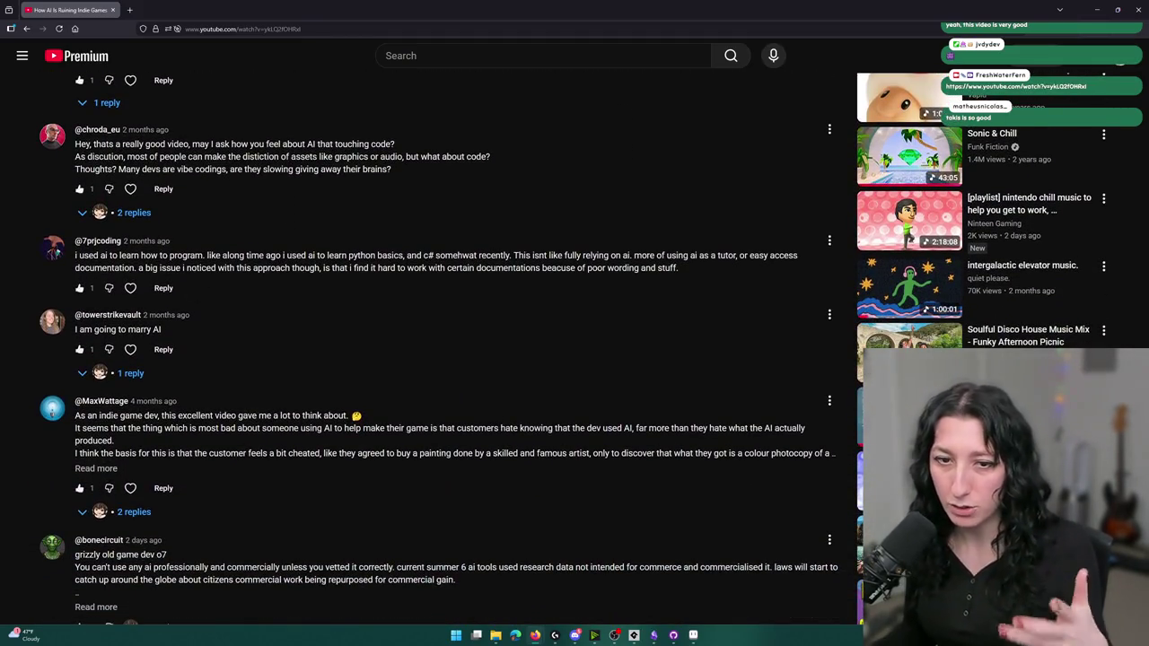
pyautogui.scroll(-2, 560, 347)
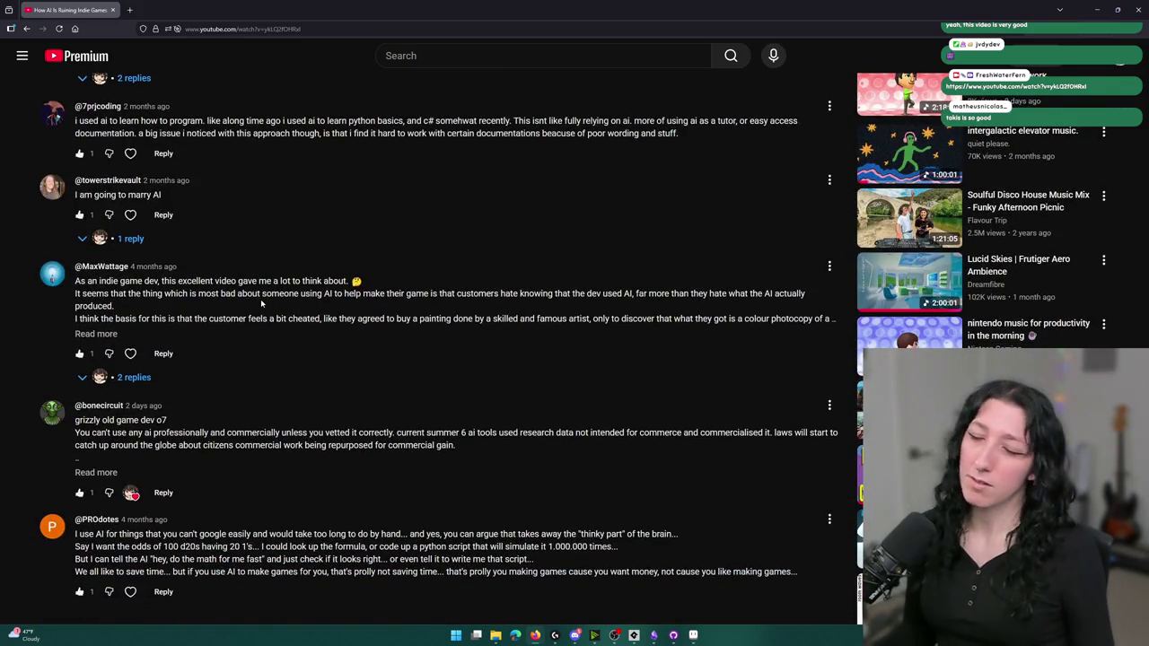
pyautogui.scroll(-5, 261, 305)
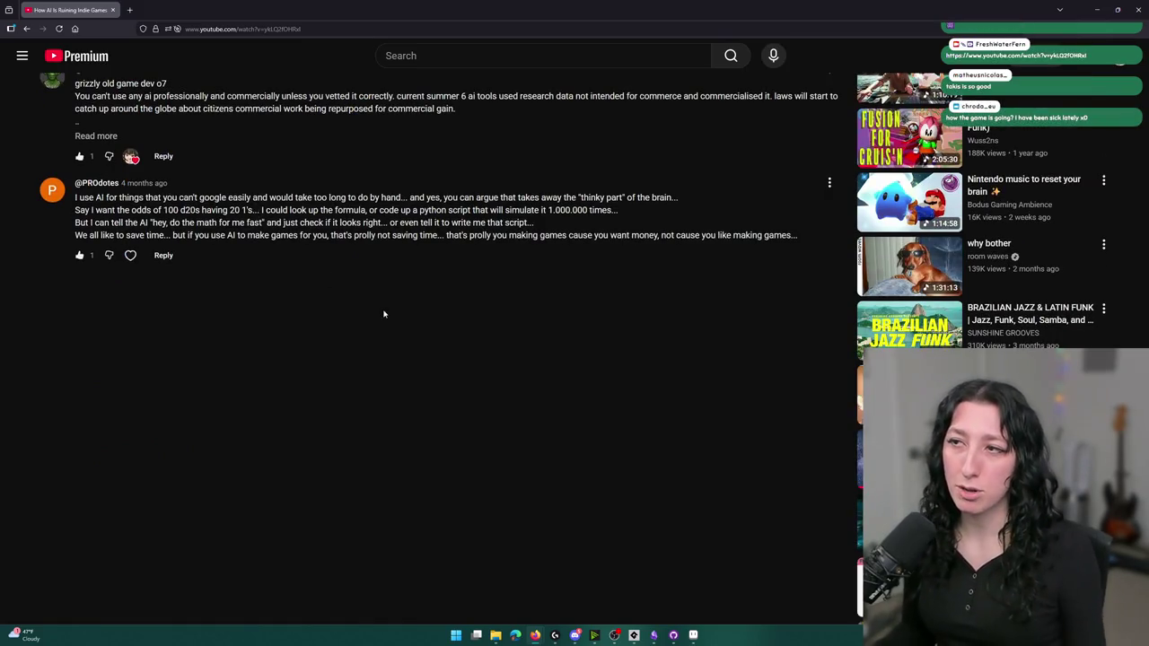
pyautogui.scroll(2, 424, 272)
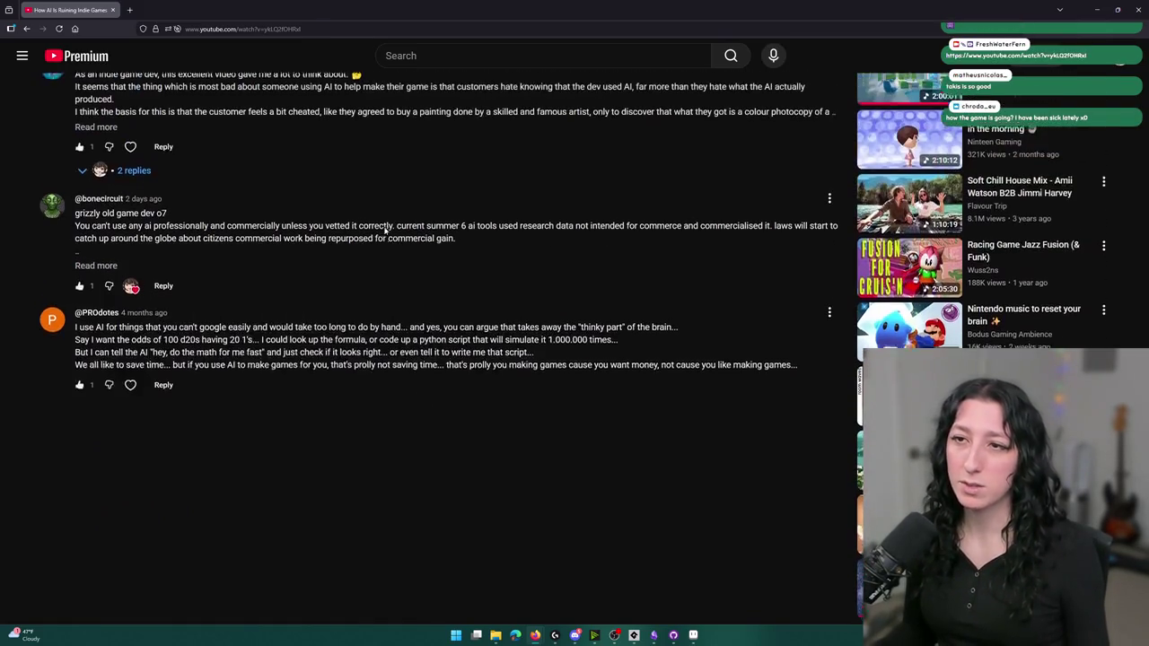
pyautogui.scroll(20, 338, 384)
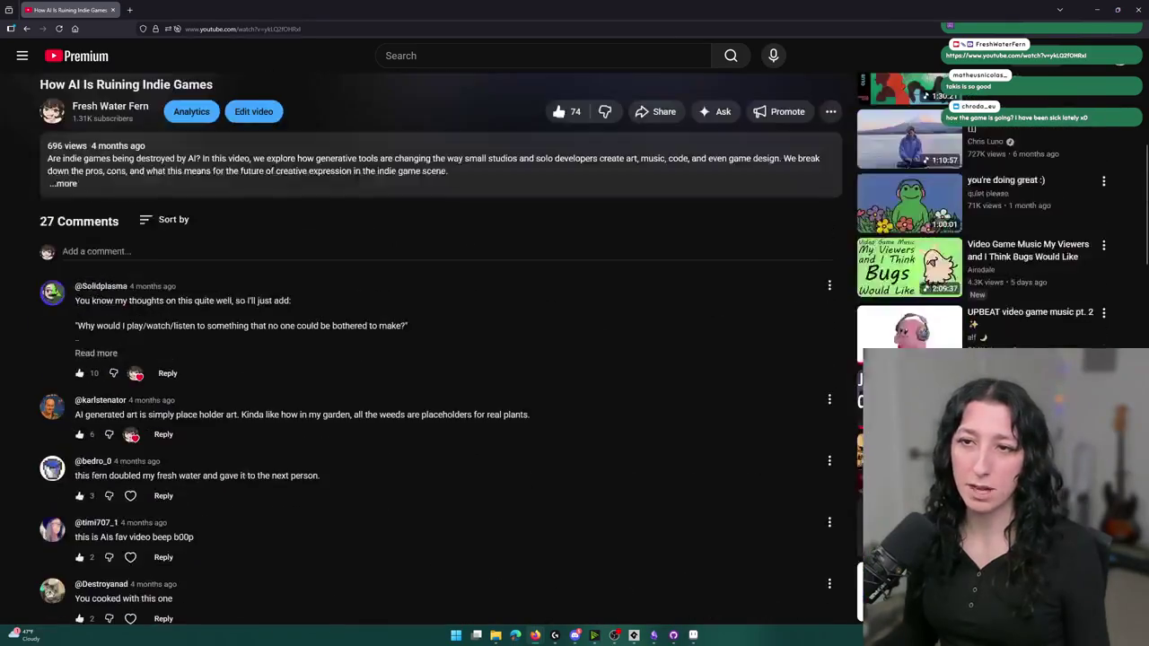
pyautogui.scroll(-3, 337, 410)
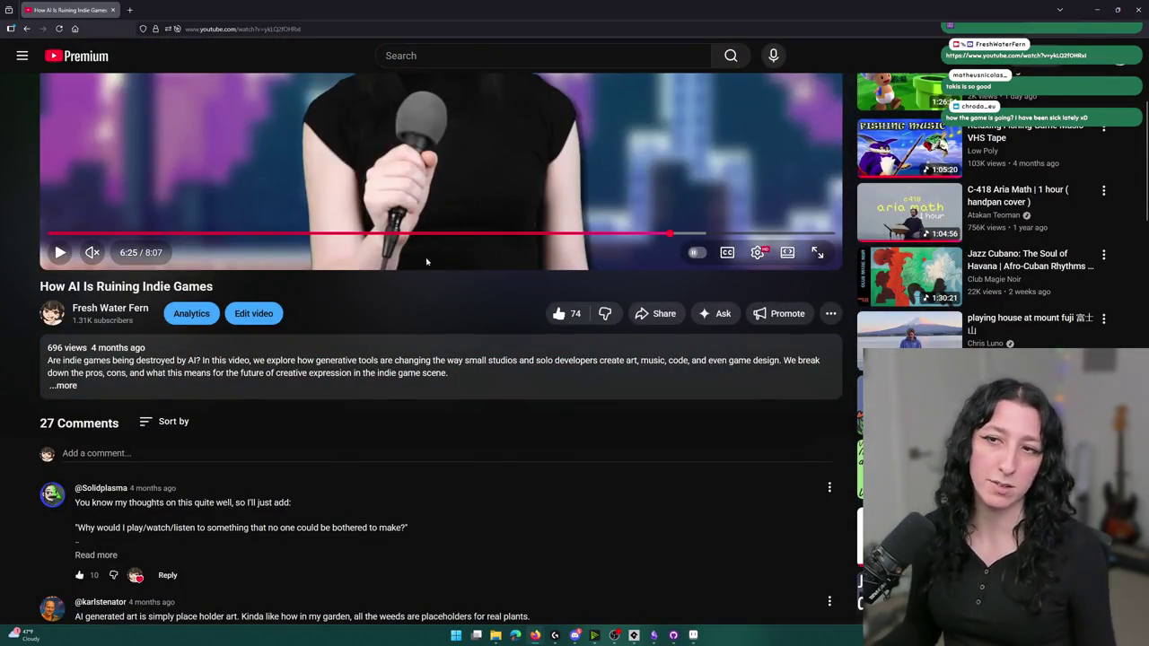
pyautogui.scroll(3, 433, 265)
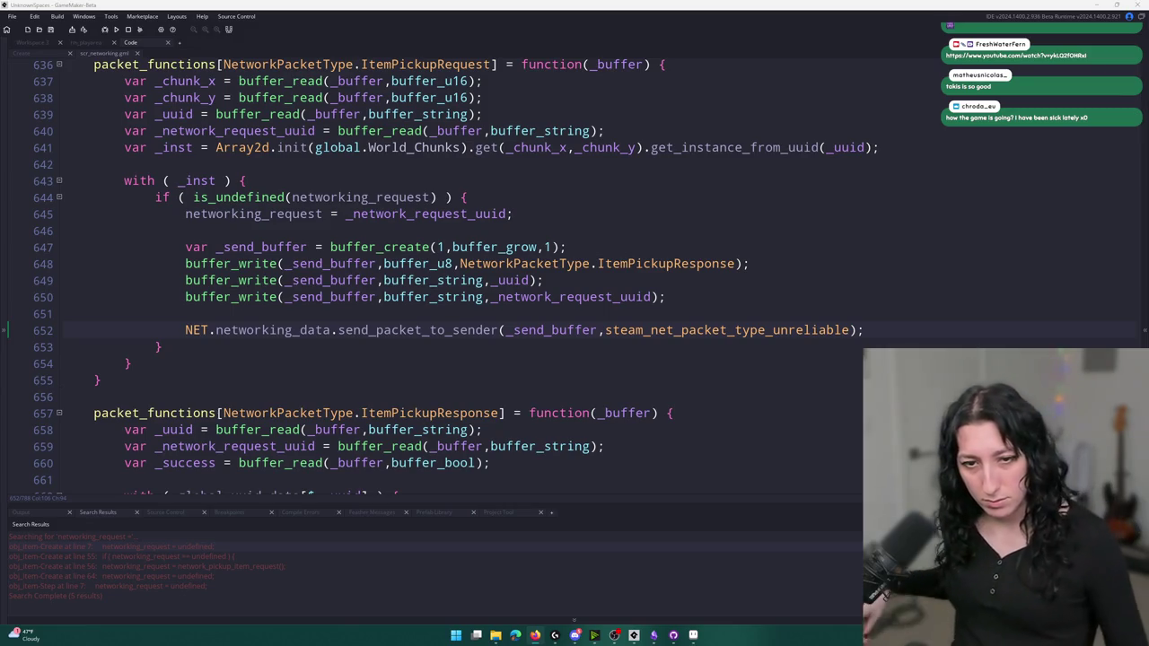
# Refocus the networking script and place the caret at the end of line 649
pyautogui.click(868, 329)
pyautogui.click(680, 276)
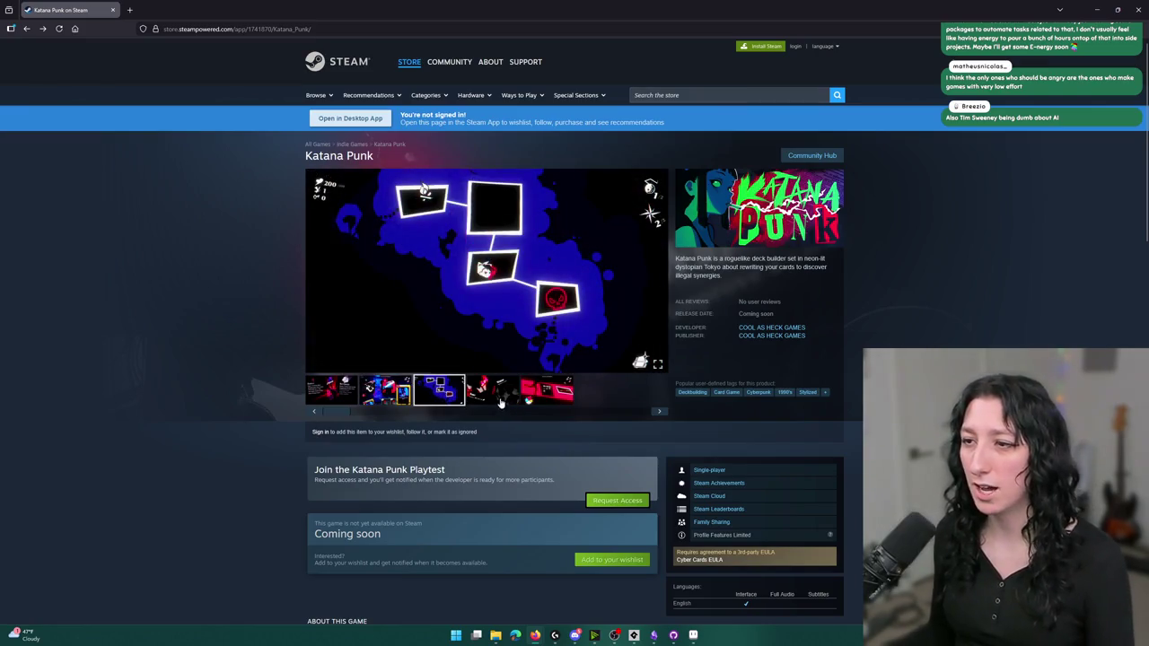
pyautogui.click(501, 392)
pyautogui.click(545, 390)
pyautogui.click(485, 270)
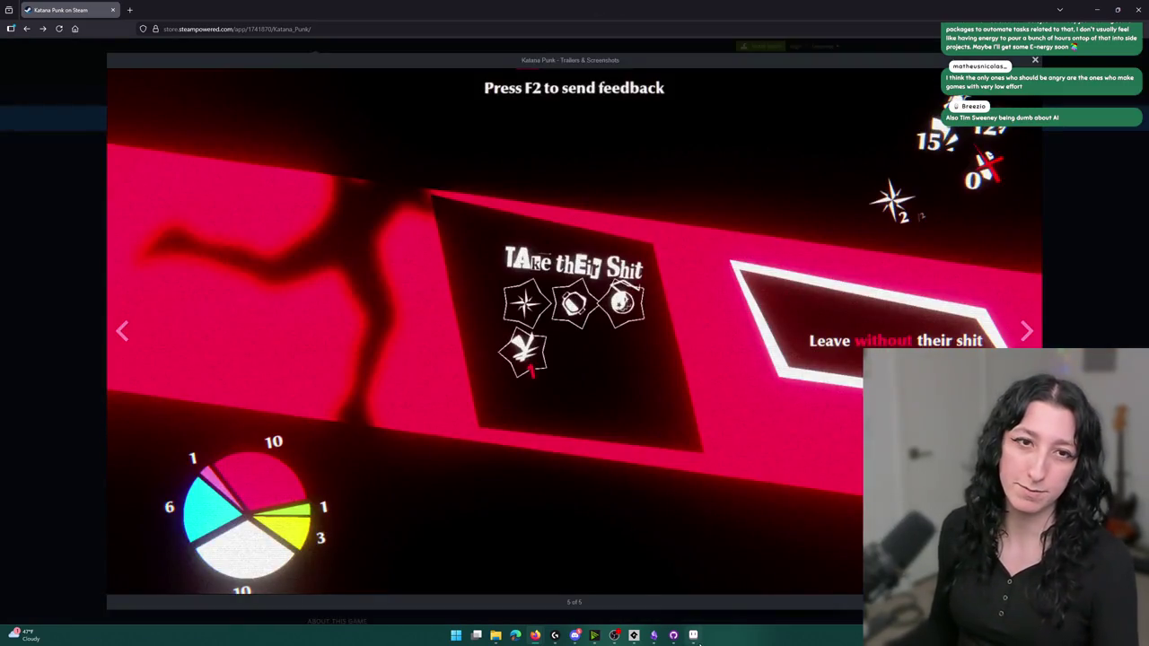
pyautogui.press('Left')
pyautogui.press('Left')
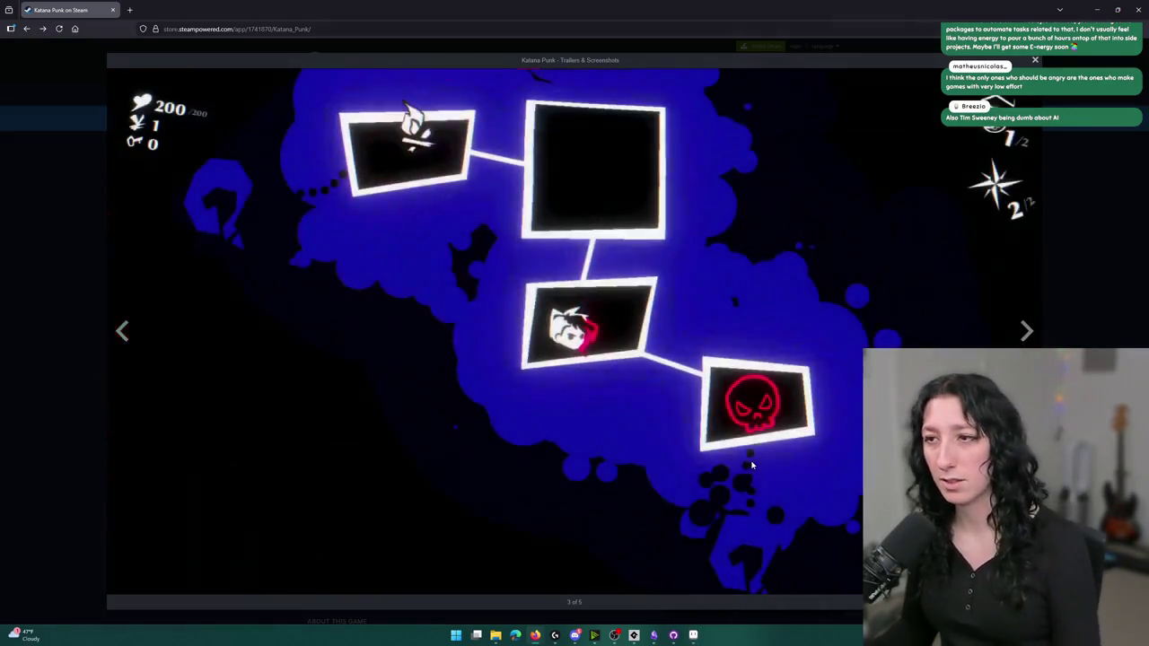
pyautogui.press('Left')
pyautogui.press('Left')
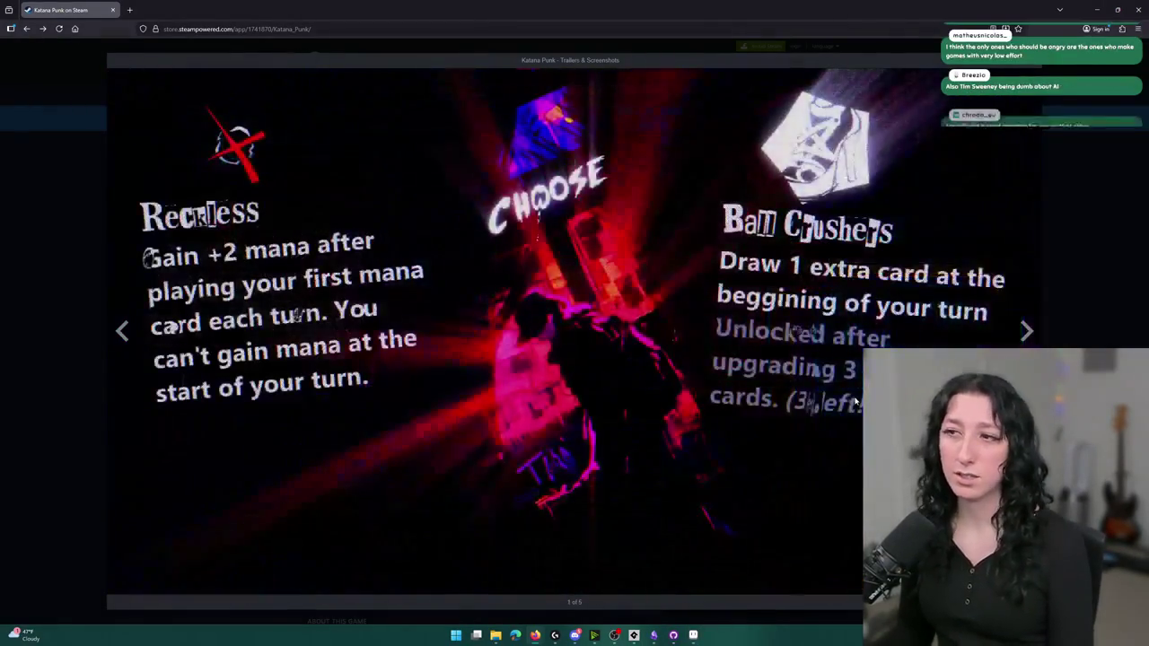
pyautogui.press('Right')
pyautogui.press('Left')
pyautogui.press('Escape')
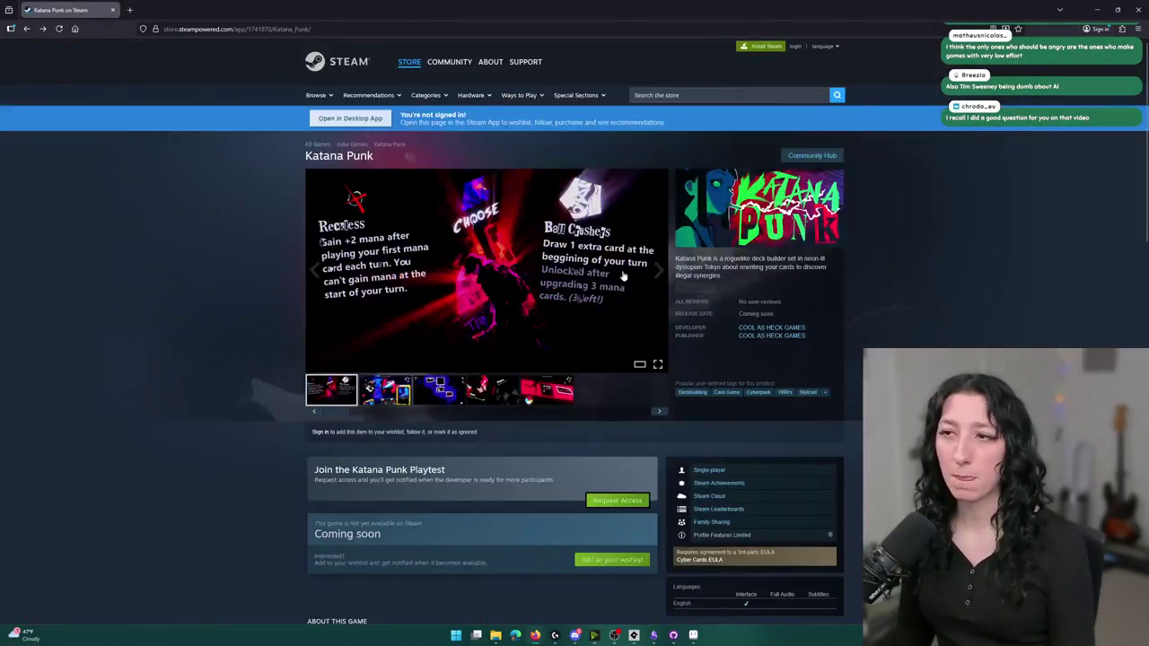
pyautogui.scroll(-2, 623, 276)
pyautogui.scroll(-4, 442, 406)
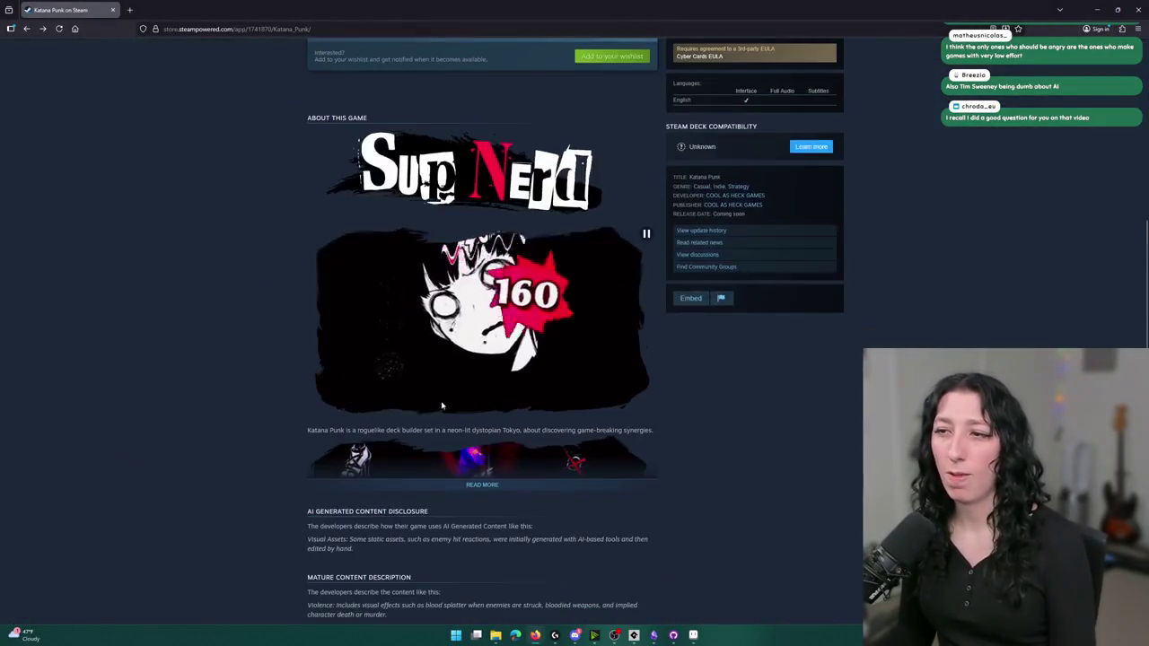
pyautogui.scroll(-1, 442, 406)
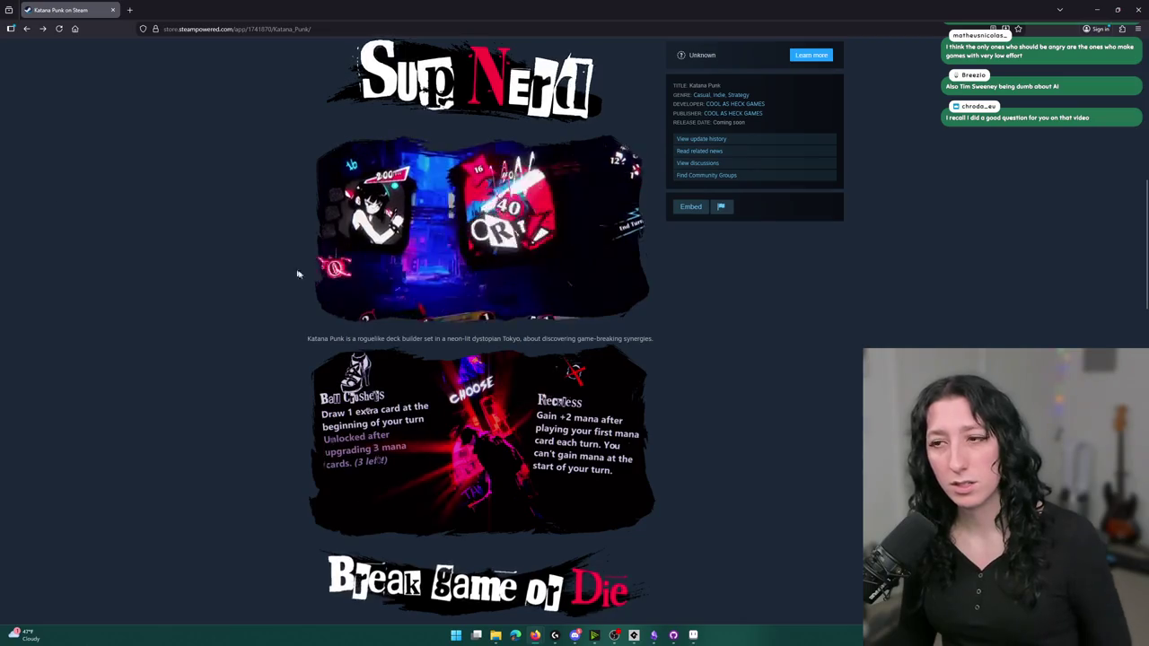
pyautogui.scroll(-5, 251, 270)
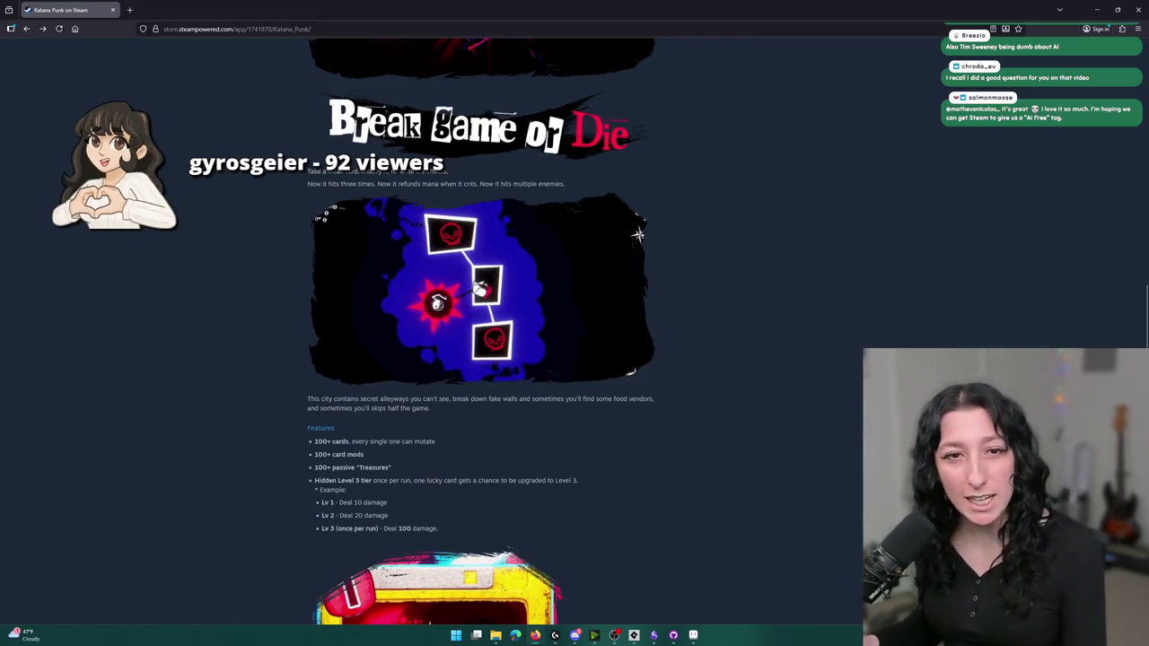
pyautogui.scroll(-2, 411, 398)
pyautogui.scroll(-5, 410, 398)
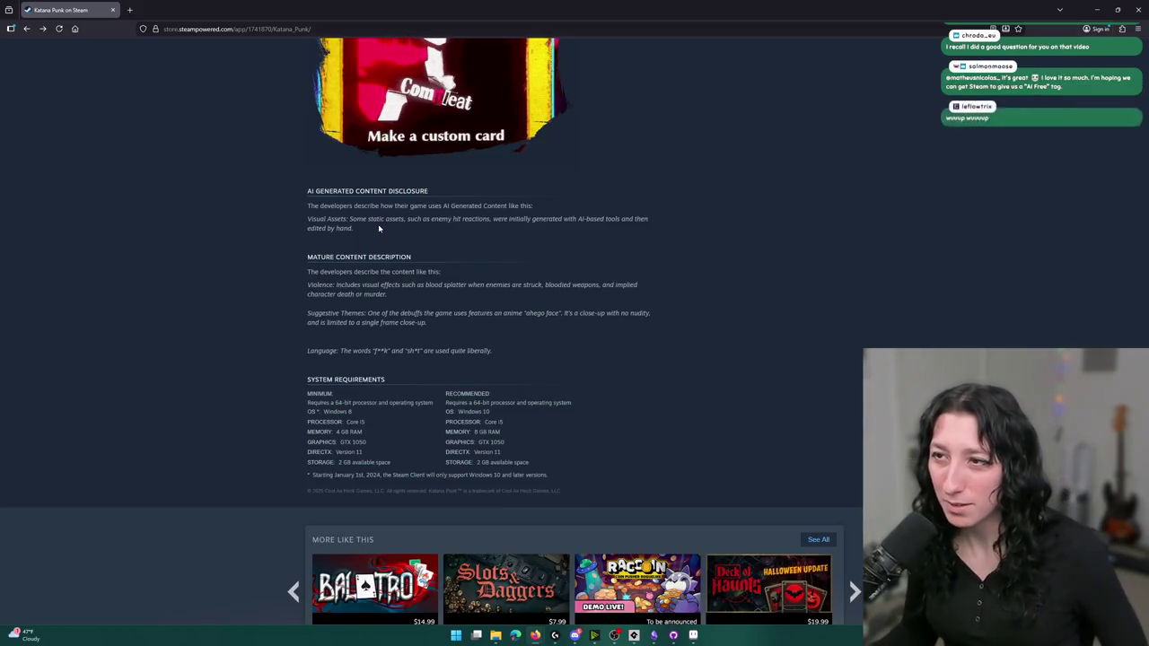
pyautogui.moveTo(359, 228); pyautogui.dragTo(307, 219)
pyautogui.click(403, 226)
pyautogui.moveTo(403, 225); pyautogui.dragTo(307, 219)
pyautogui.click(381, 240)
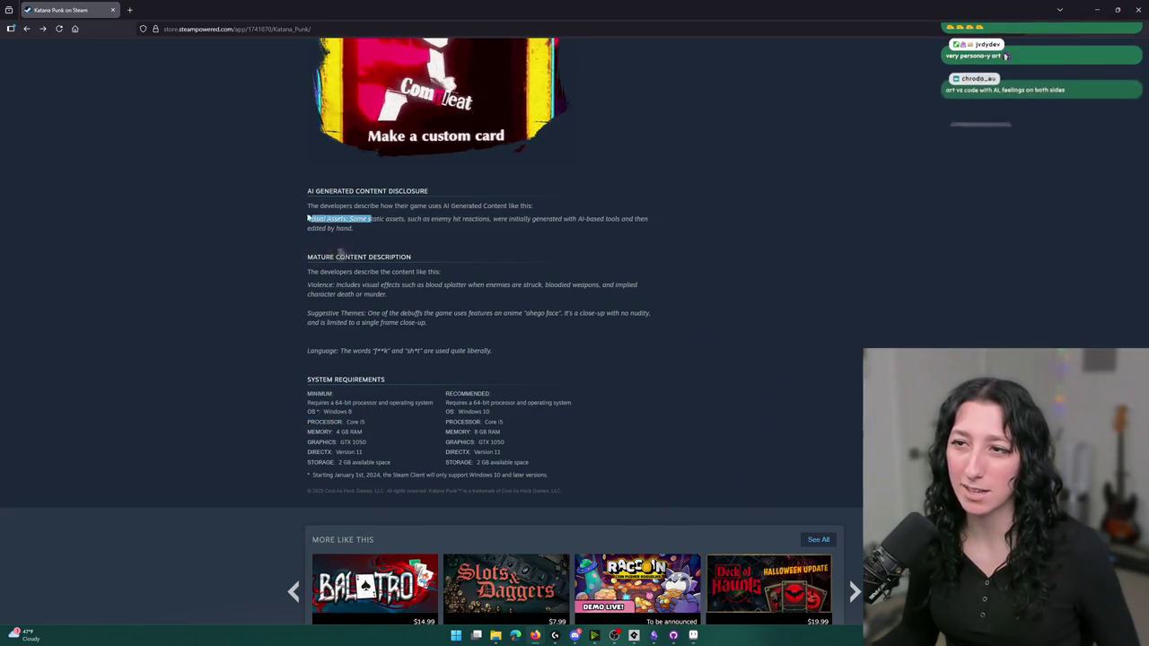
pyautogui.scroll(10, 418, 269)
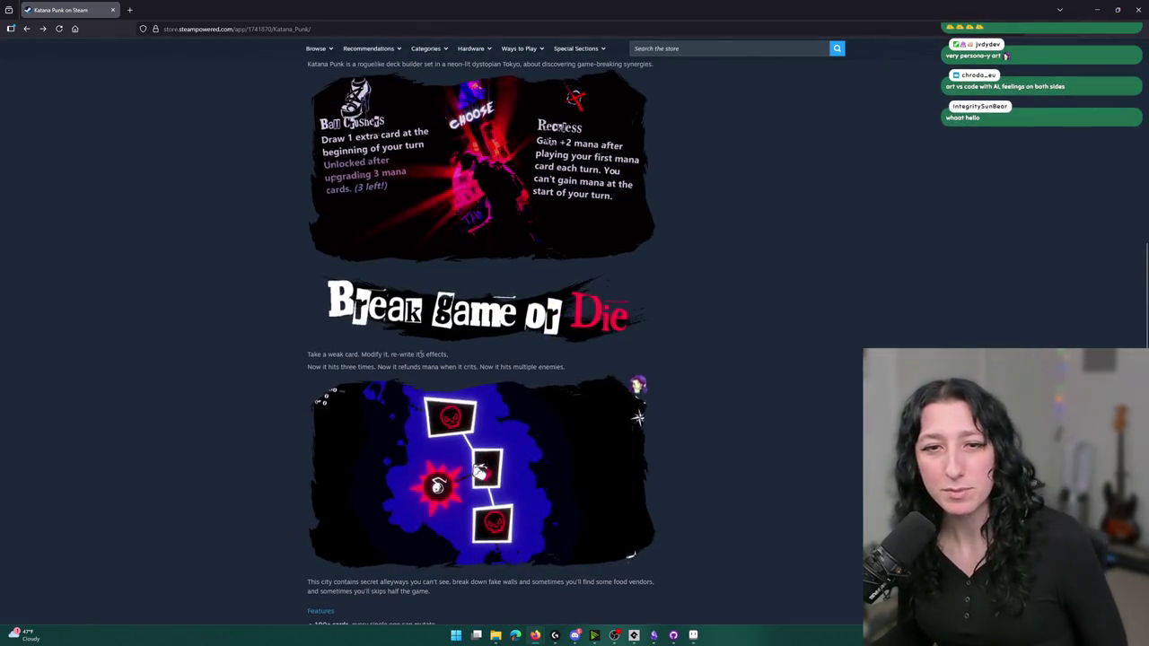
pyautogui.scroll(7, 413, 355)
pyautogui.scroll(3, 405, 358)
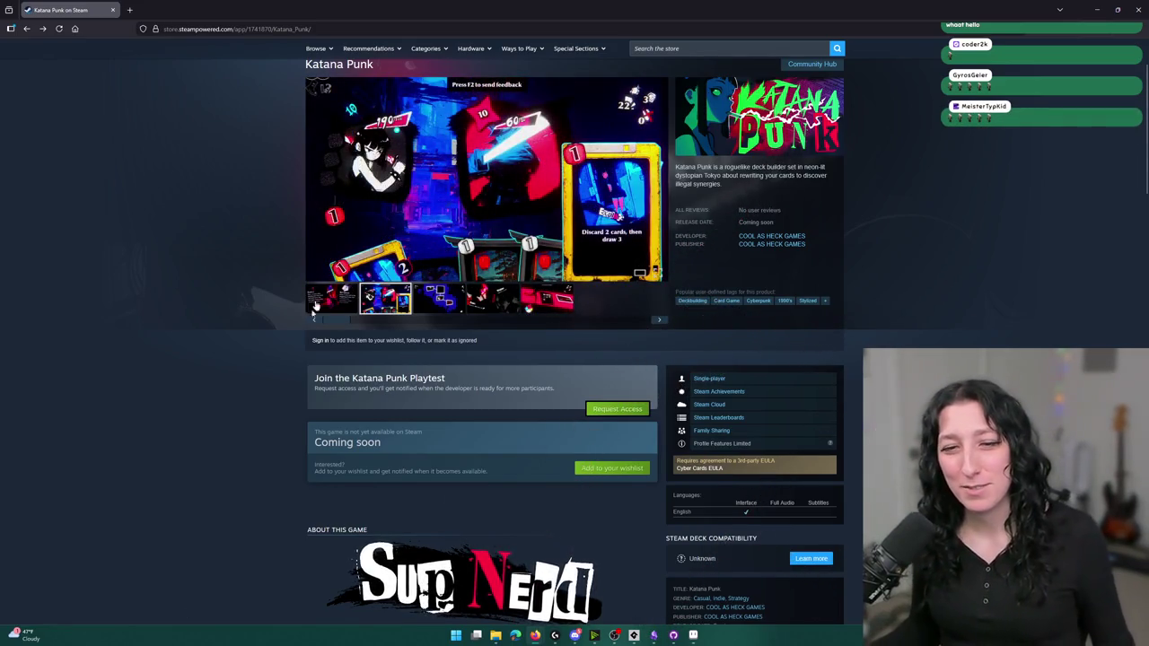
pyautogui.scroll(1, 971, 280)
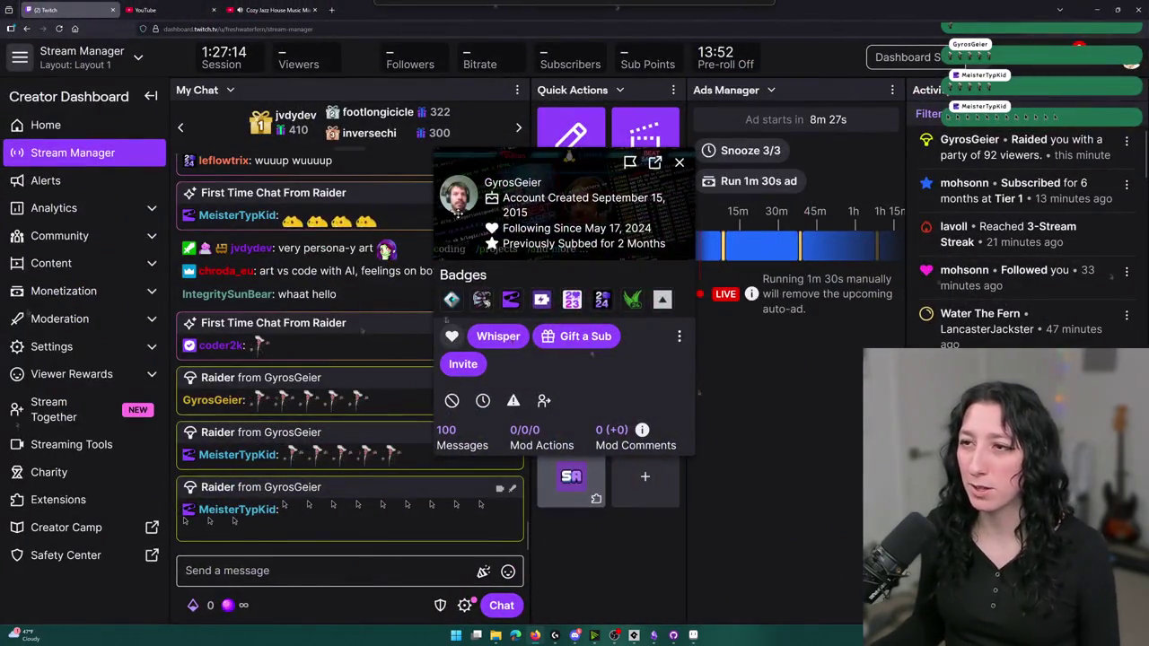
# Close the raiding viewer's user card over the Stream Manager chat
pyautogui.click(680, 164)
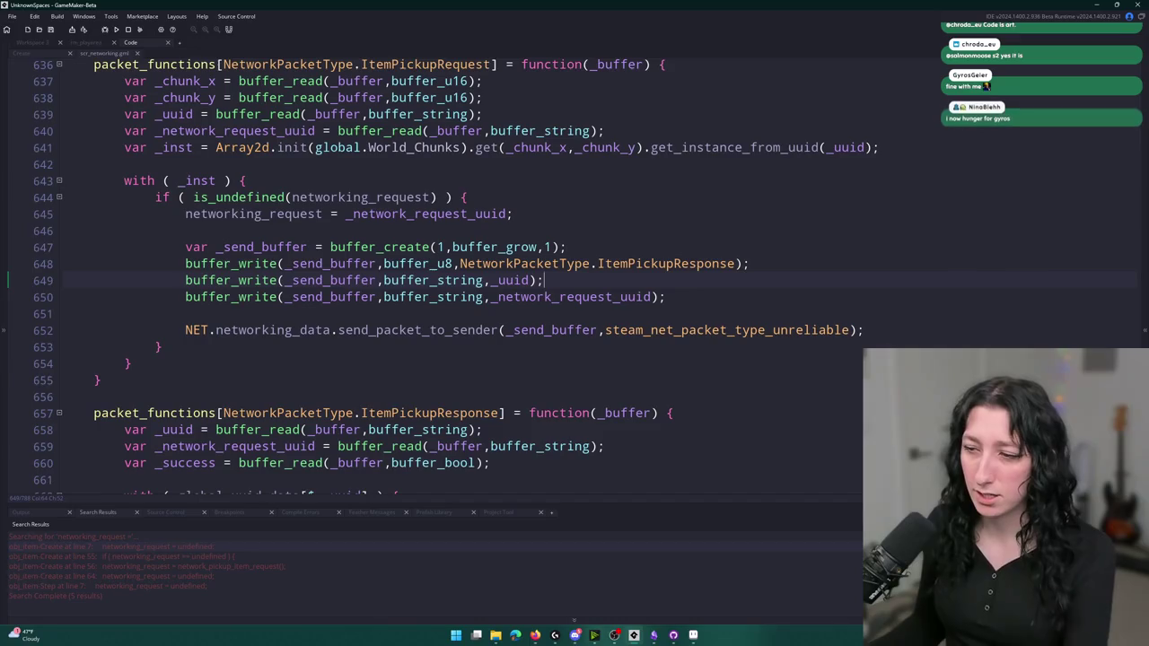
# Switch from GameMaker's networking script to the Bring Me Hope Steam page in the browser
pyautogui.moveTo(545, 639)
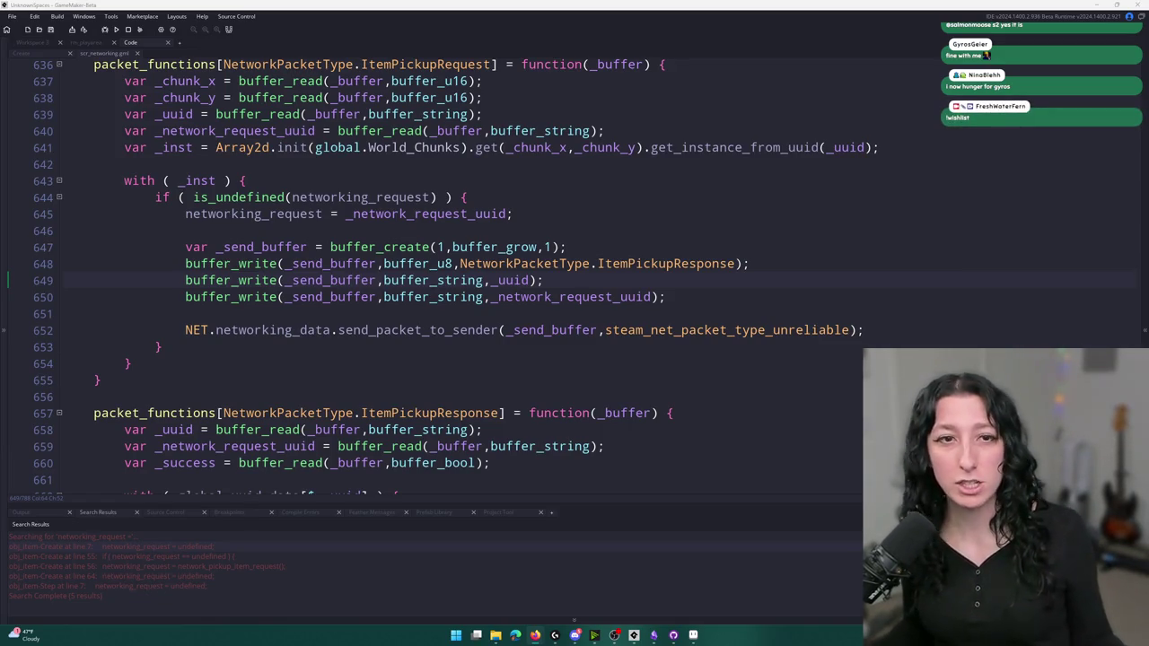
pyautogui.hotkey('alt', 'Tab')
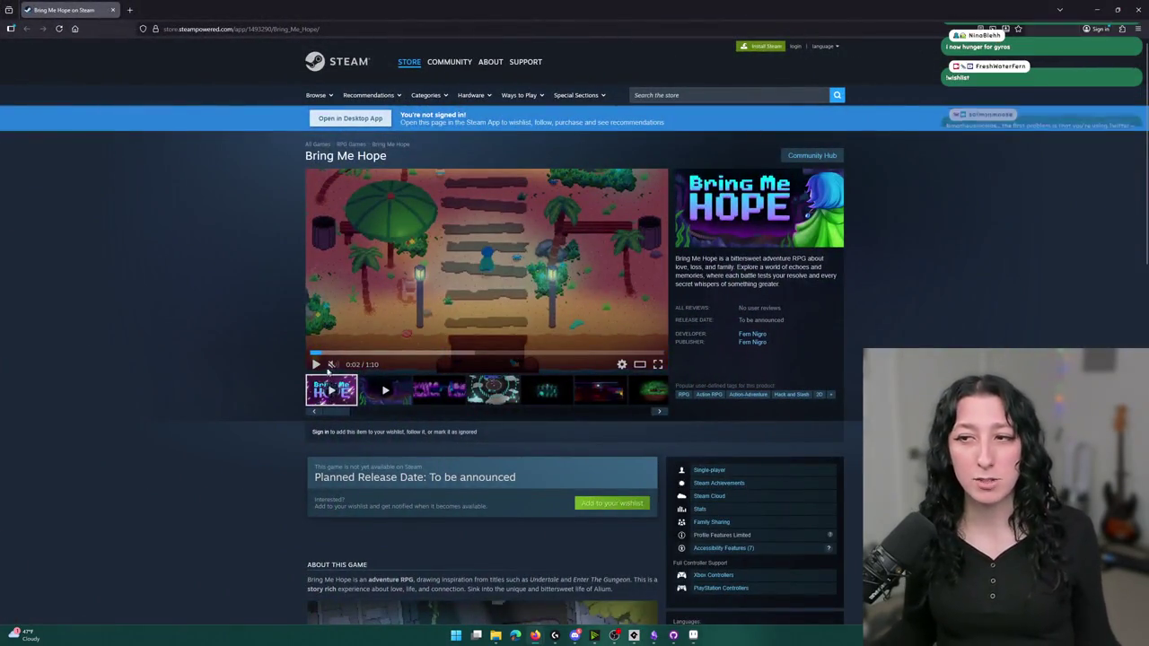
# Select the second Bring Me Hope gameplay trailer, unmute it and make it full screen
pyautogui.click(388, 393)
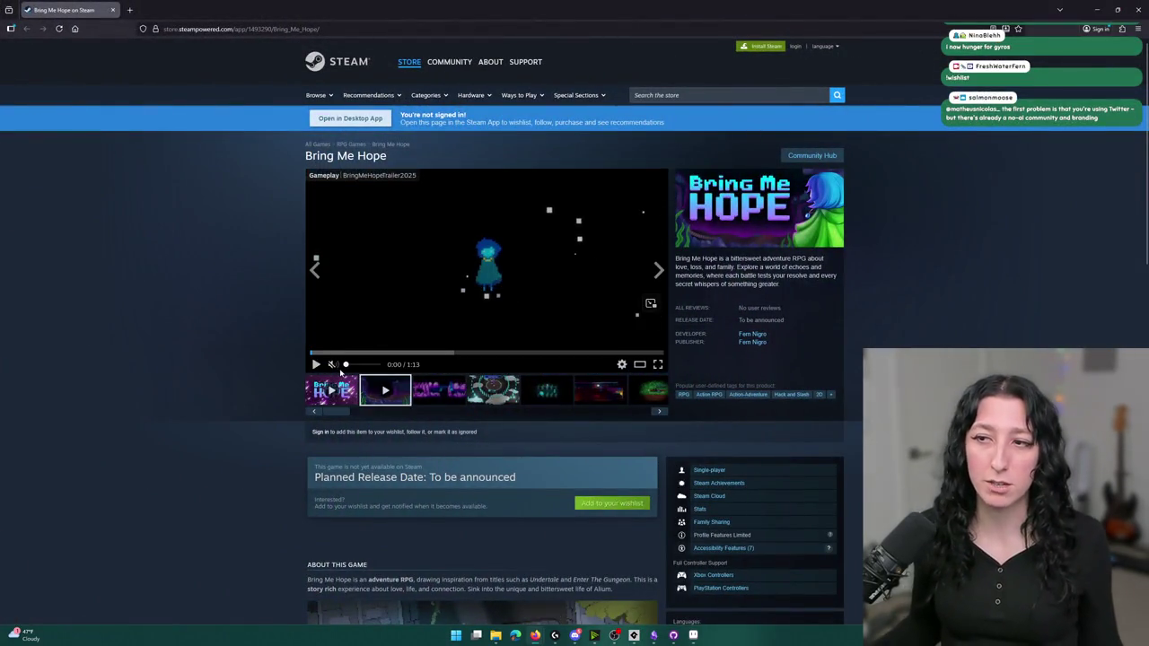
pyautogui.click(368, 366)
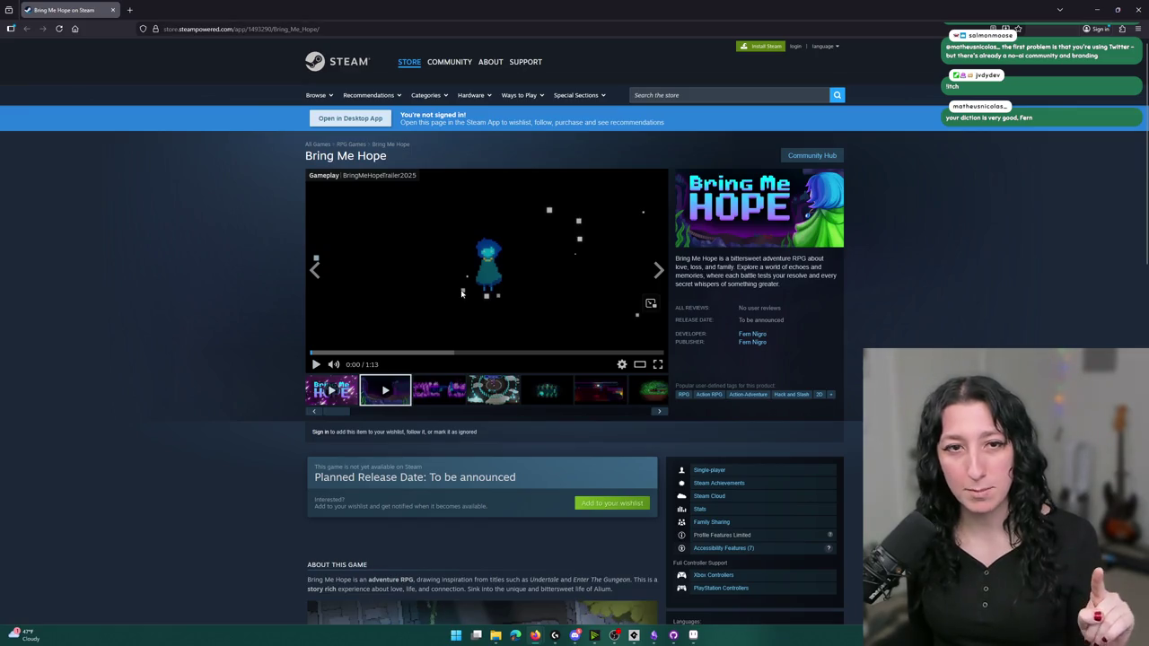
pyautogui.click(657, 364)
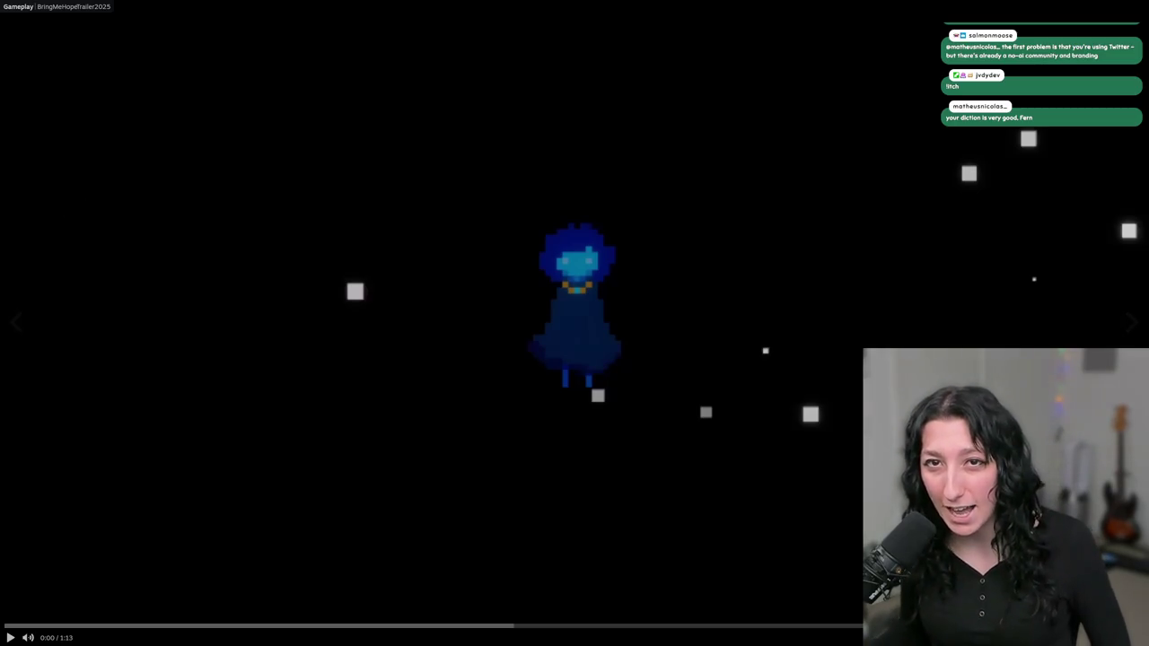
# Play the full-screen trailer and skip ahead to its title scene at 1:05
pyautogui.click(395, 346)
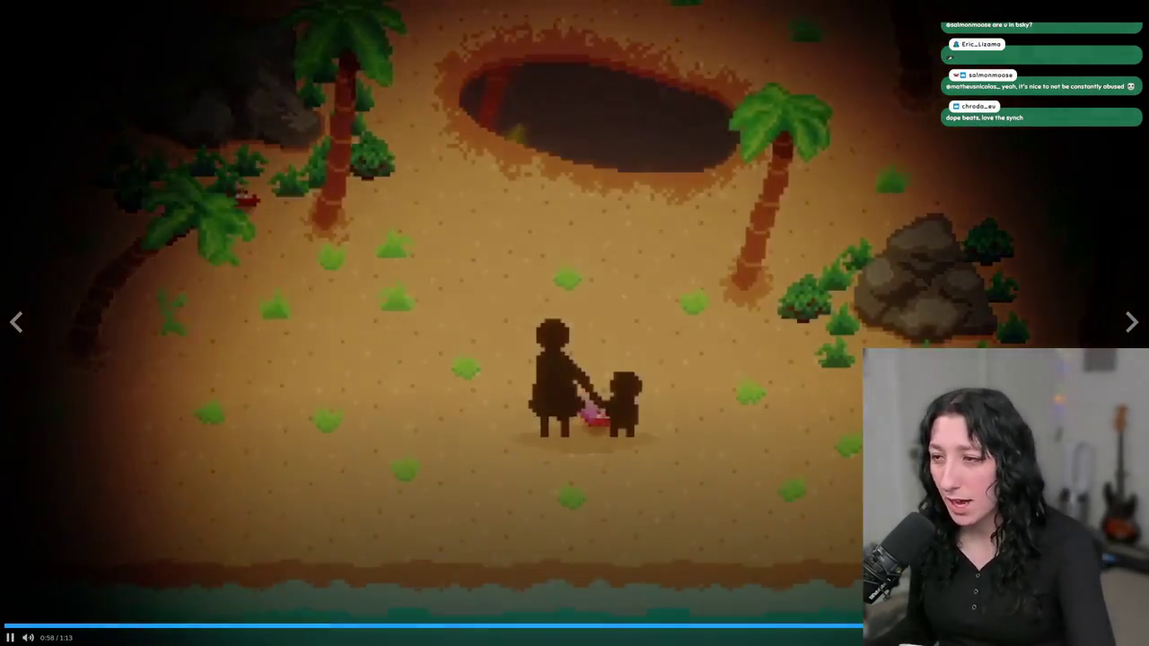
pyautogui.press('Right')
pyautogui.press('Right')
pyautogui.press('Right')
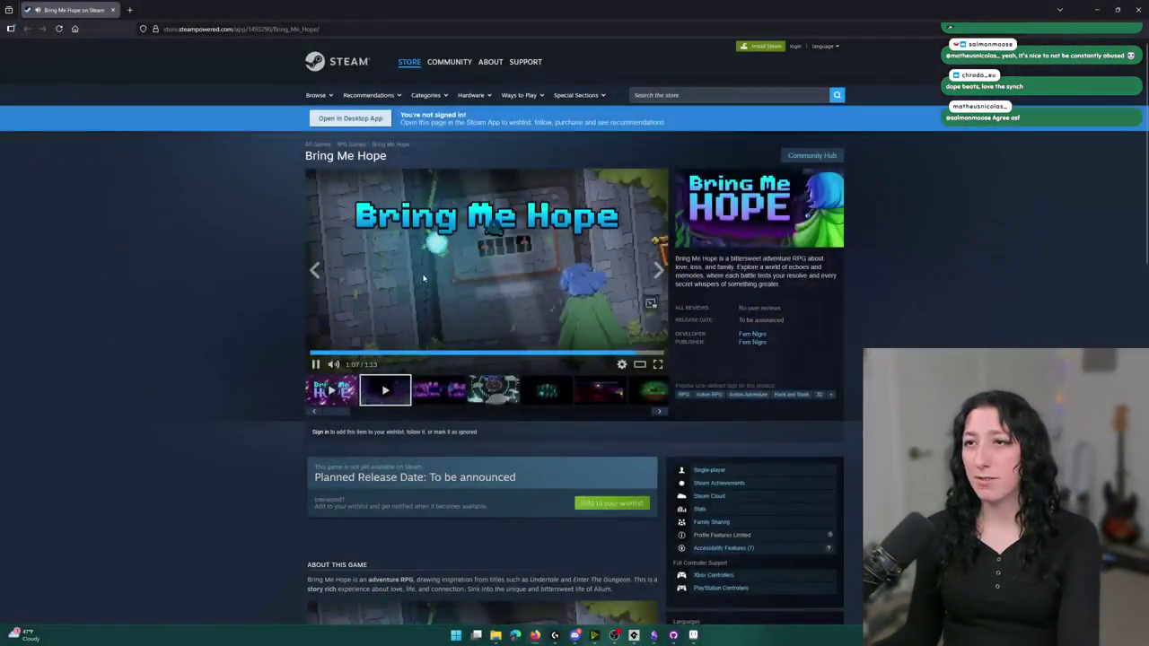
# Switch from the Steam page back to the scr_networking code in GameMaker
pyautogui.hotkey('alt', 'Tab')
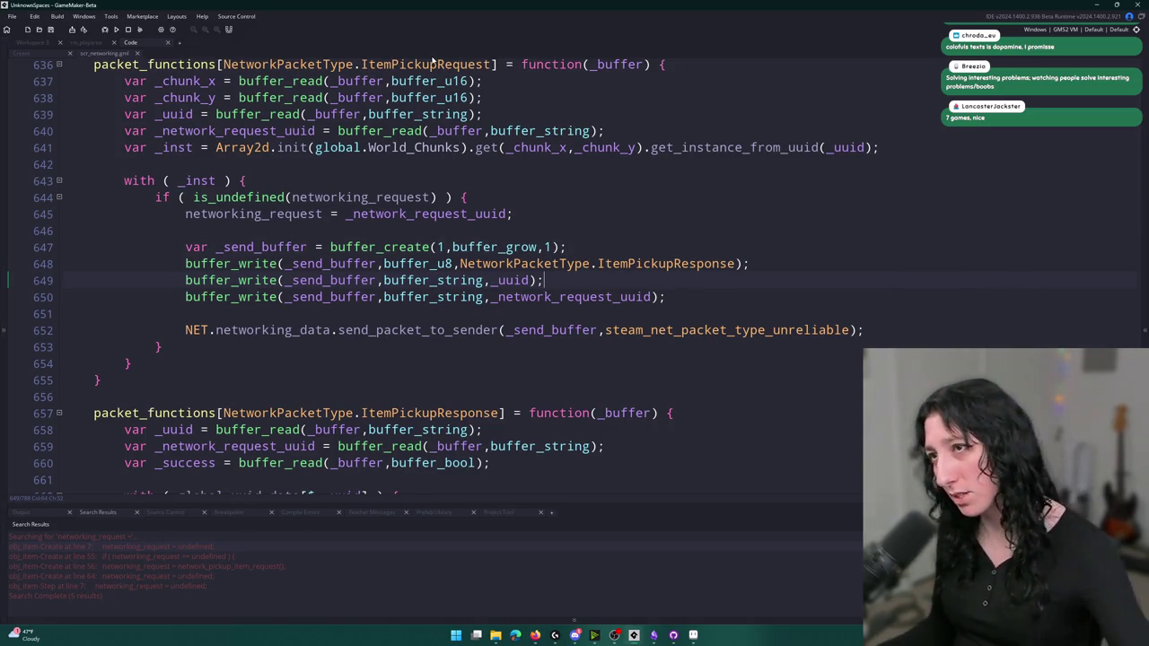
pyautogui.click(496, 65)
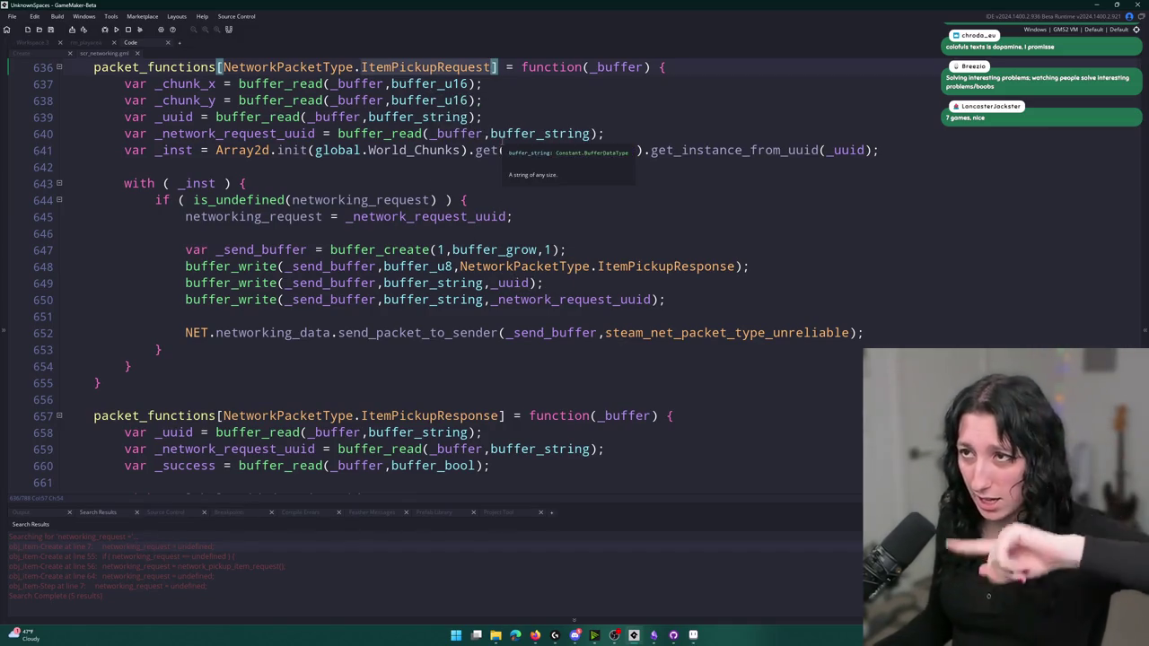
pyautogui.moveTo(64, 84)
pyautogui.mouseDown()
pyautogui.moveTo(395, 117)
pyautogui.moveTo(359, 150)
pyautogui.mouseUp()
pyautogui.click(359, 150)
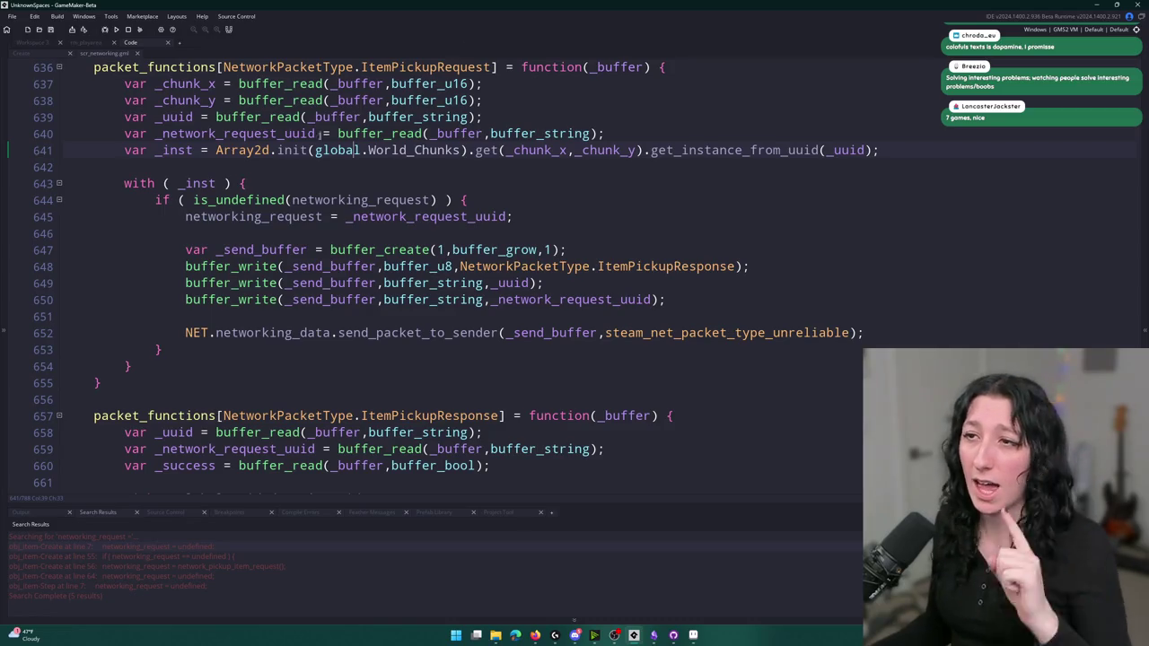
pyautogui.doubleClick(216, 221)
pyautogui.press('End')
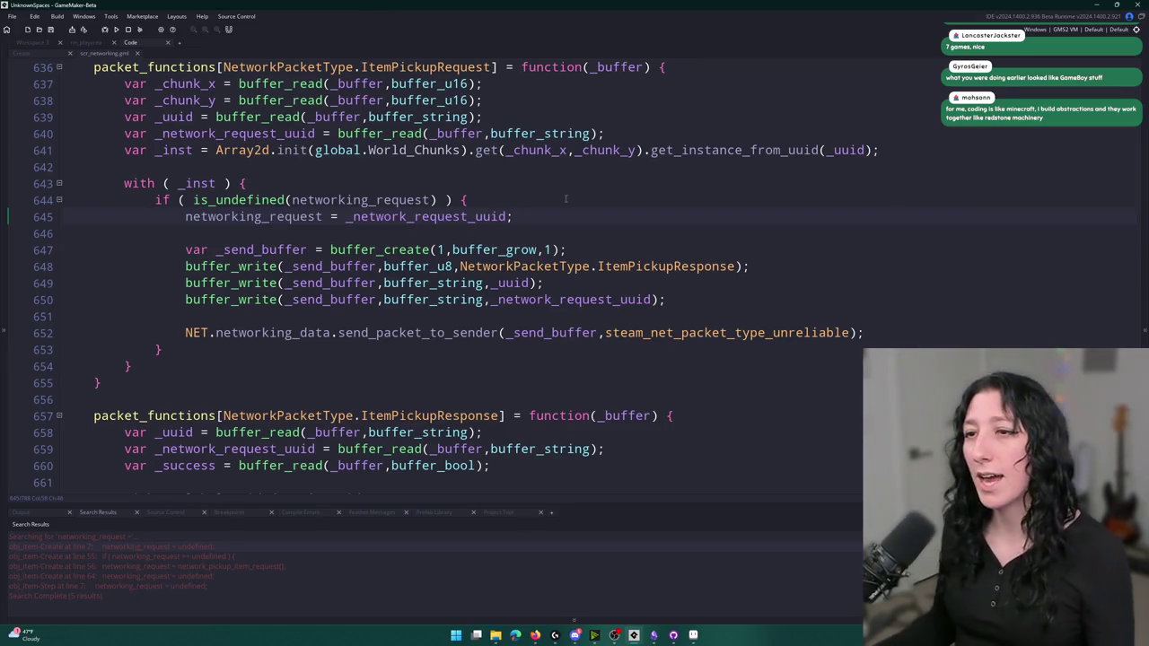
pyautogui.click(675, 267)
pyautogui.click(737, 266)
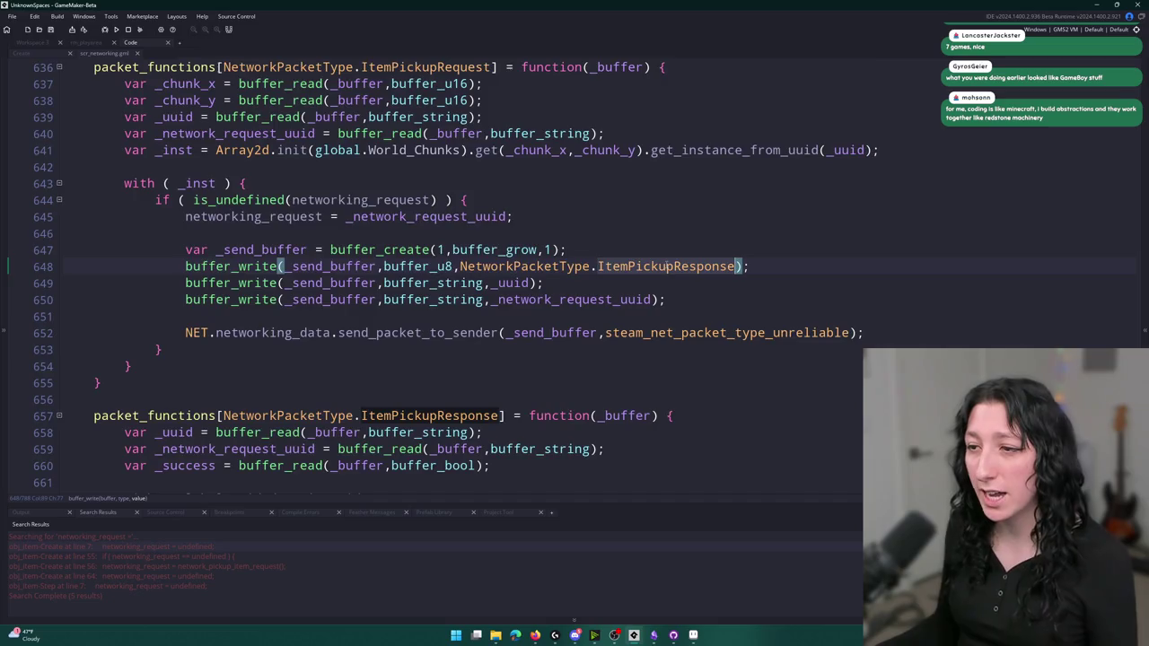
pyautogui.scroll(-3, 509, 257)
pyautogui.scroll(3, 509, 258)
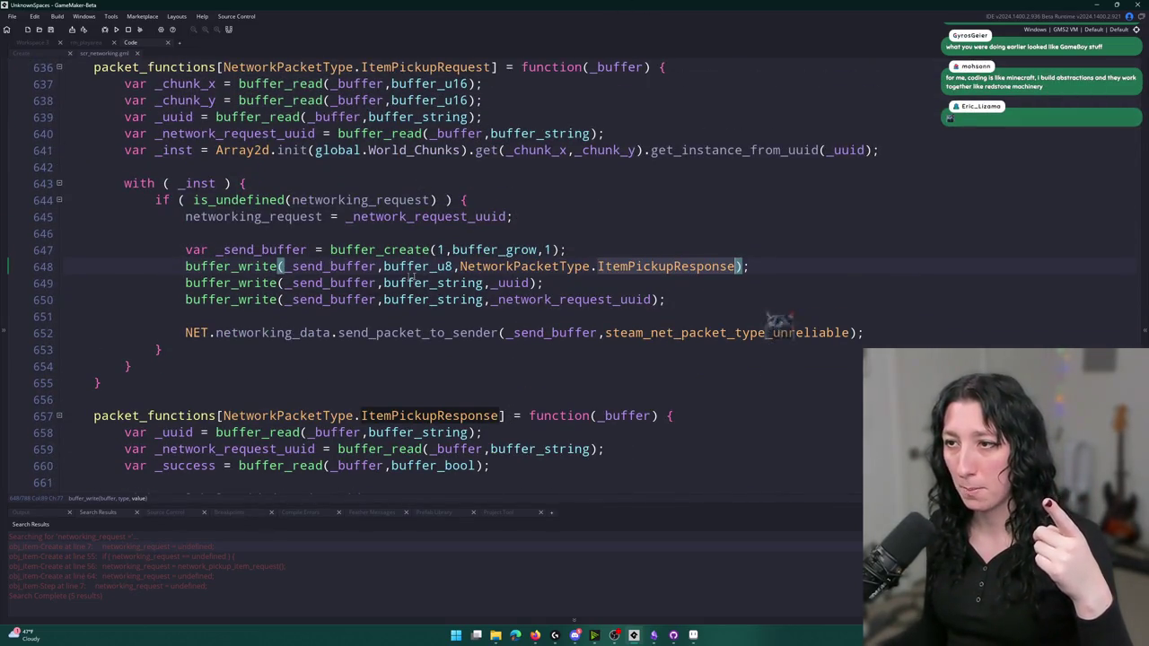
pyautogui.click(351, 299)
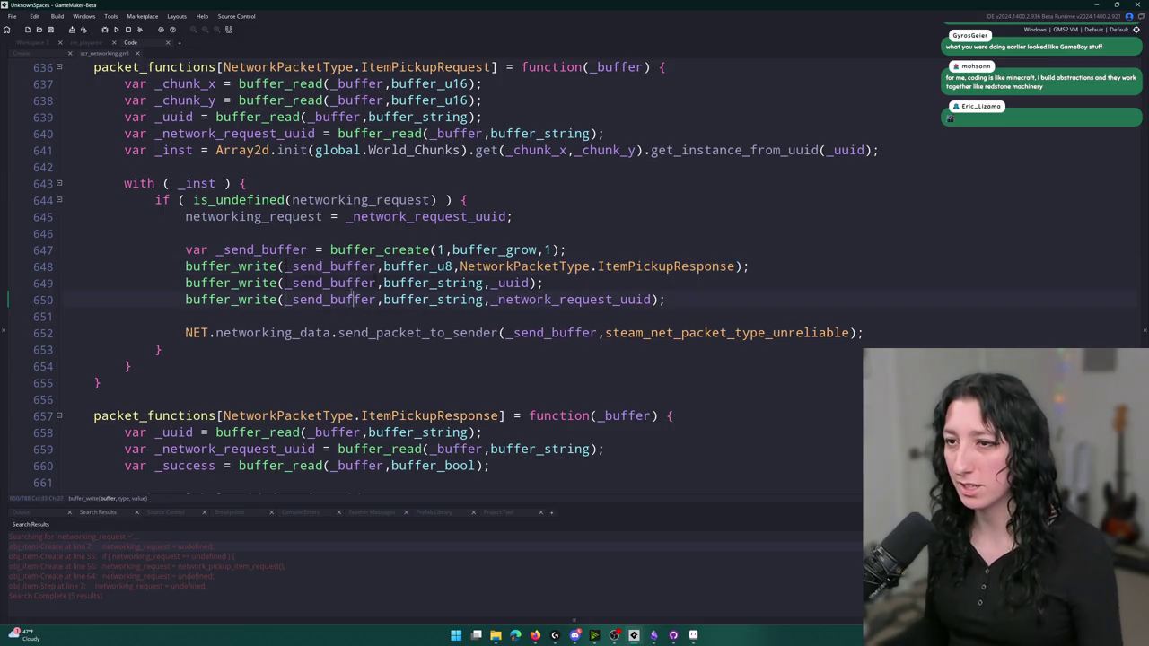
# Add buffer_delete(_send_buffer); on a new line after the send_packet_to_sender call
pyautogui.click(885, 333)
pyautogui.press('Return')
pyautogui.press('Return')
pyautogui.write('bif')
pyautogui.press('BackSpace')
pyautogui.press('BackSpace')
pyautogui.write('uffer_de')
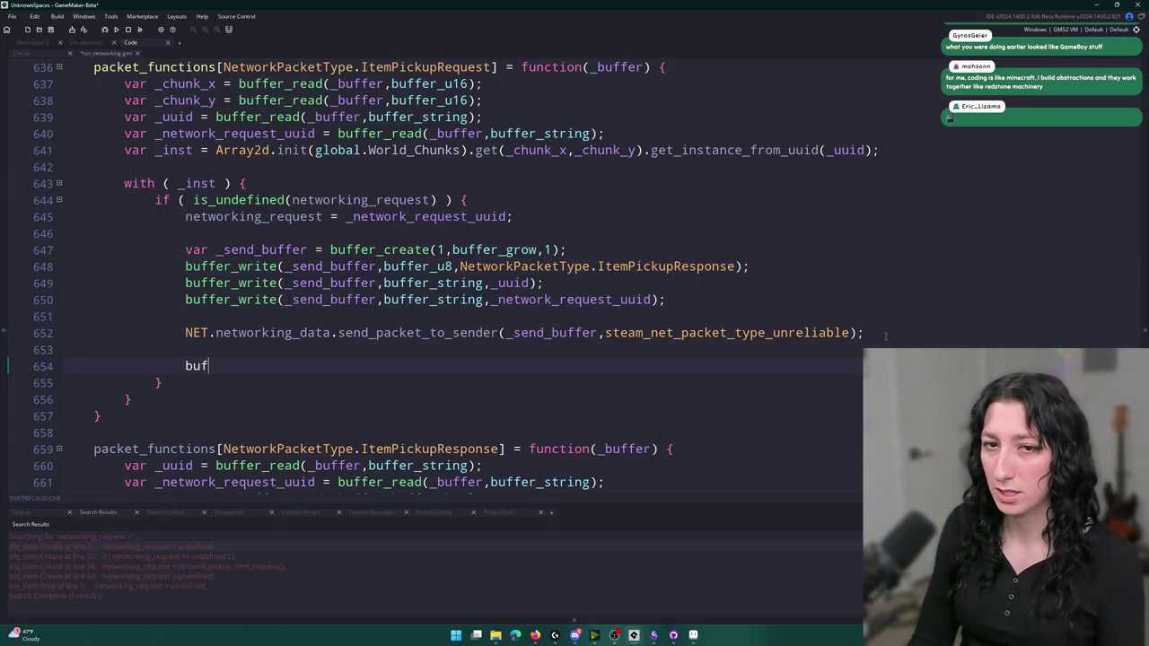
pyautogui.write('lete(_send_buffer);')
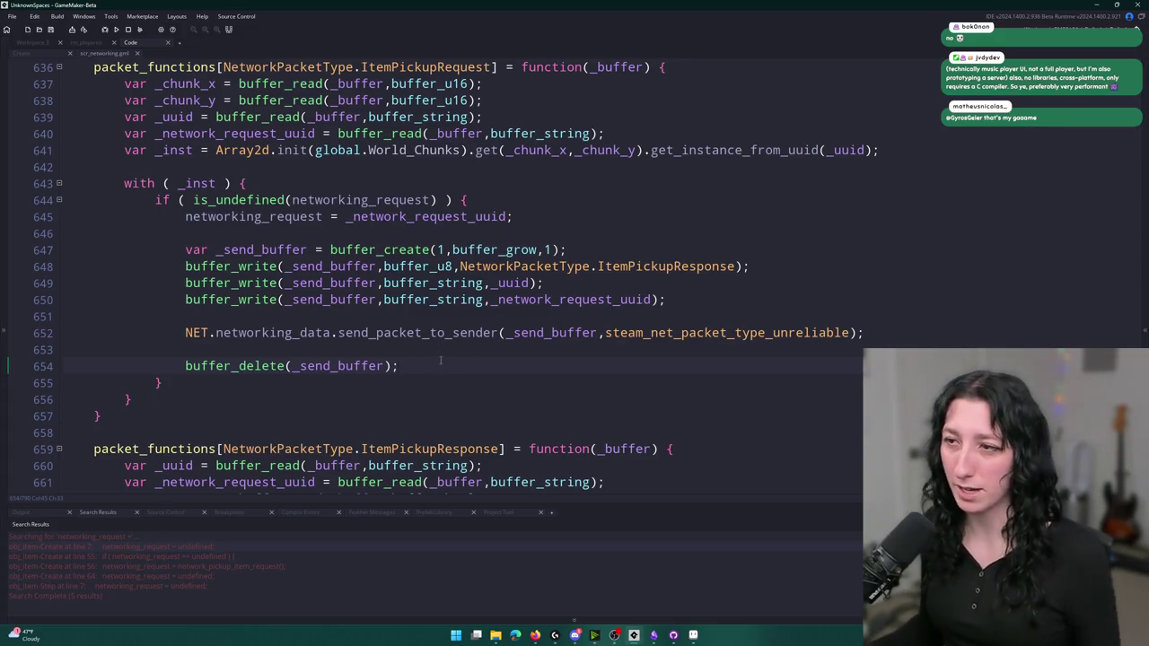
# Review the send call on line 652, the ItemPickupResponse write on 648, and the uuid read on 661
pyautogui.scroll(-2, 447, 367)
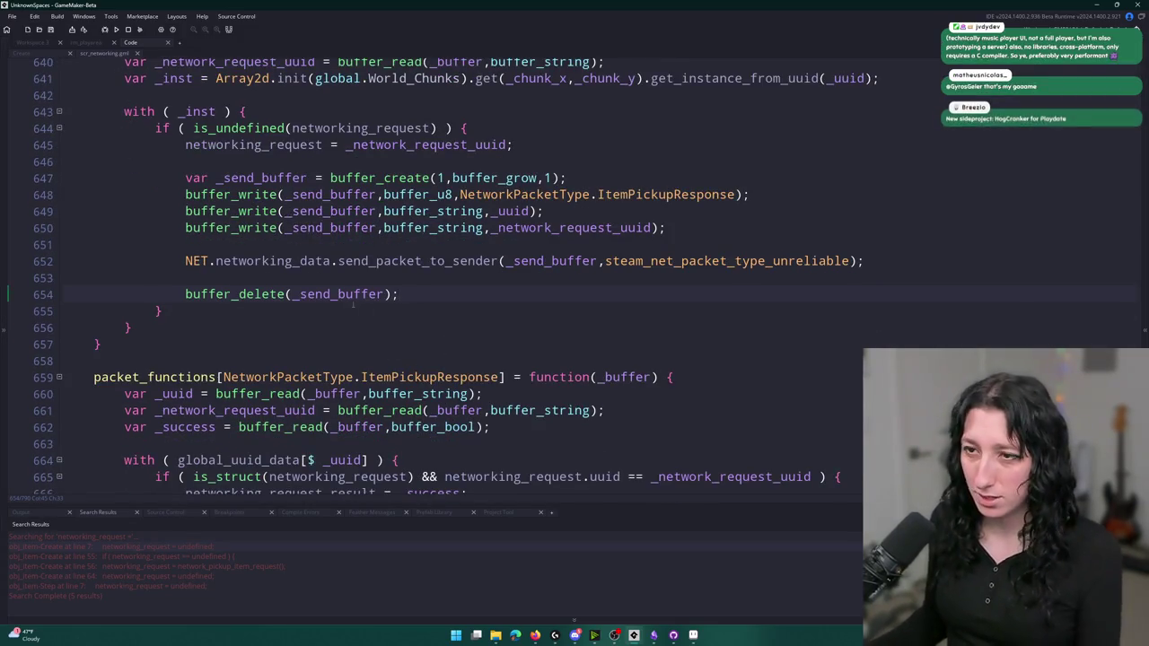
pyautogui.click(851, 261)
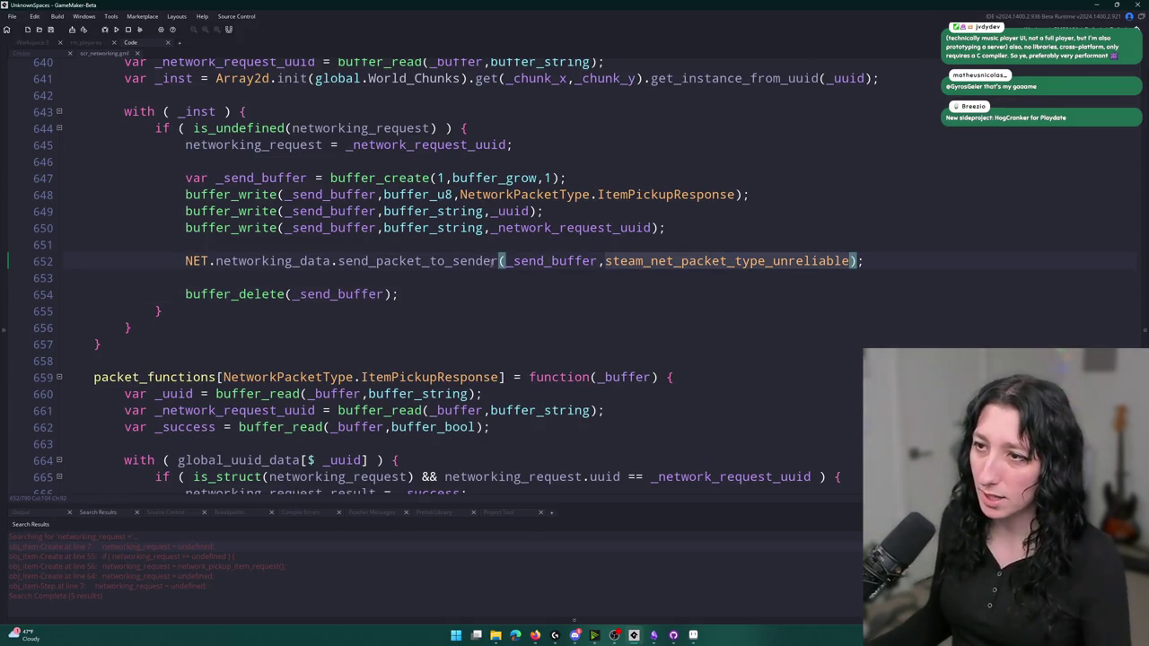
pyautogui.click(261, 194)
pyautogui.scroll(-3, 415, 290)
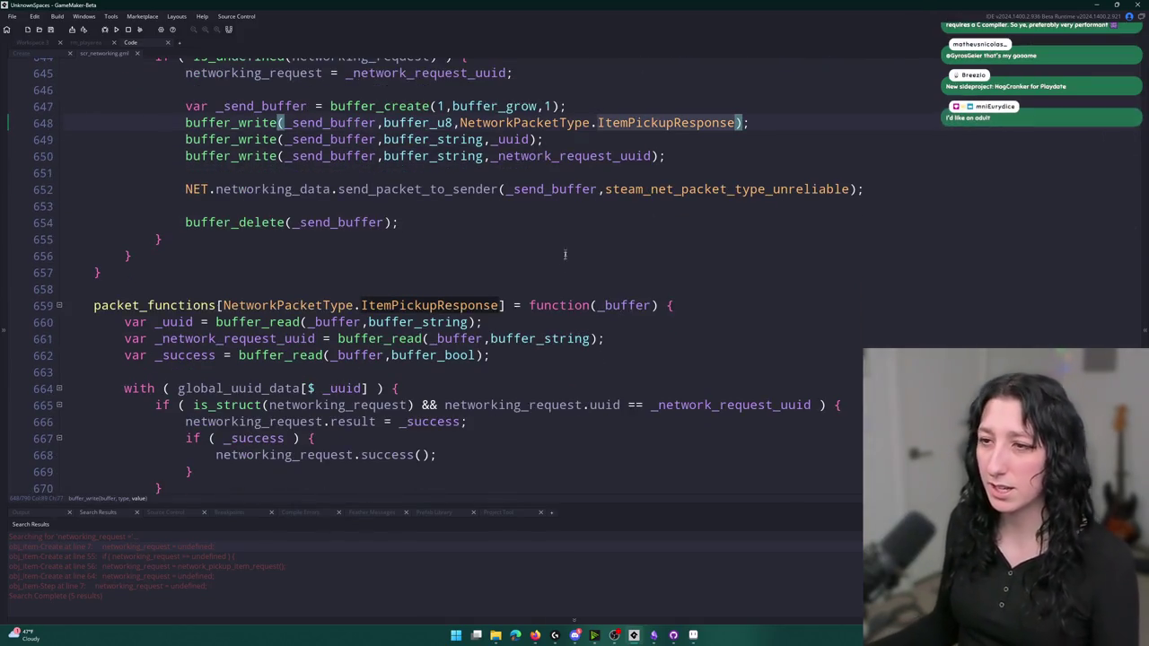
pyautogui.click(269, 266)
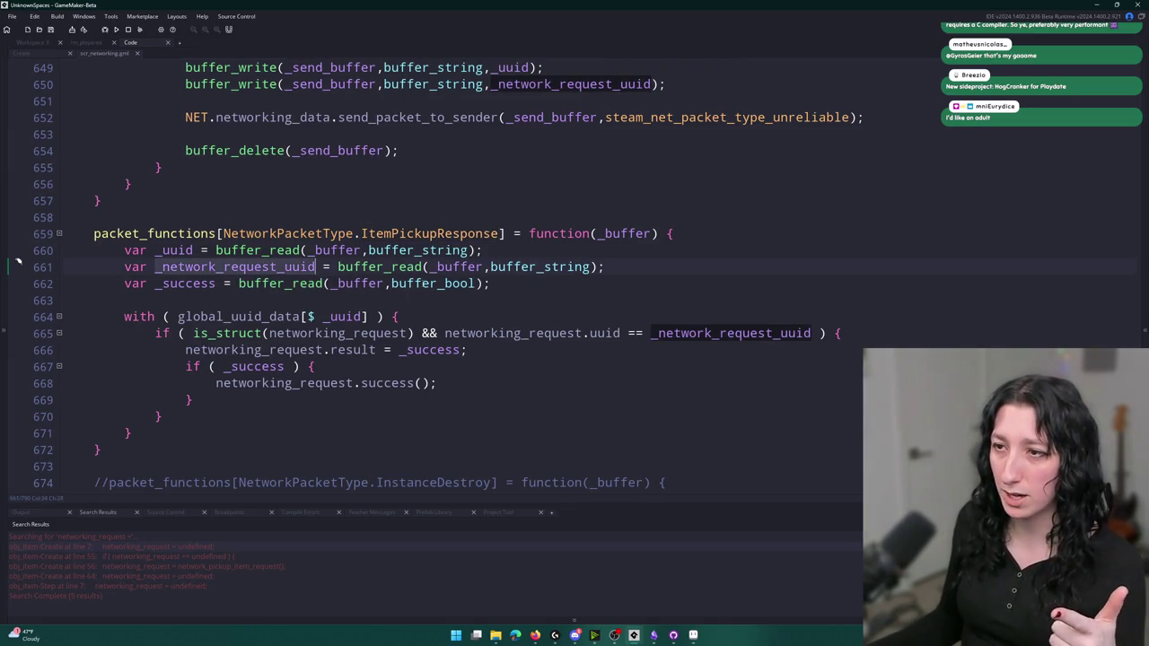
pyautogui.scroll(5, 297, 295)
pyautogui.click(735, 319)
pyautogui.hotkey('ctrl', 'd')
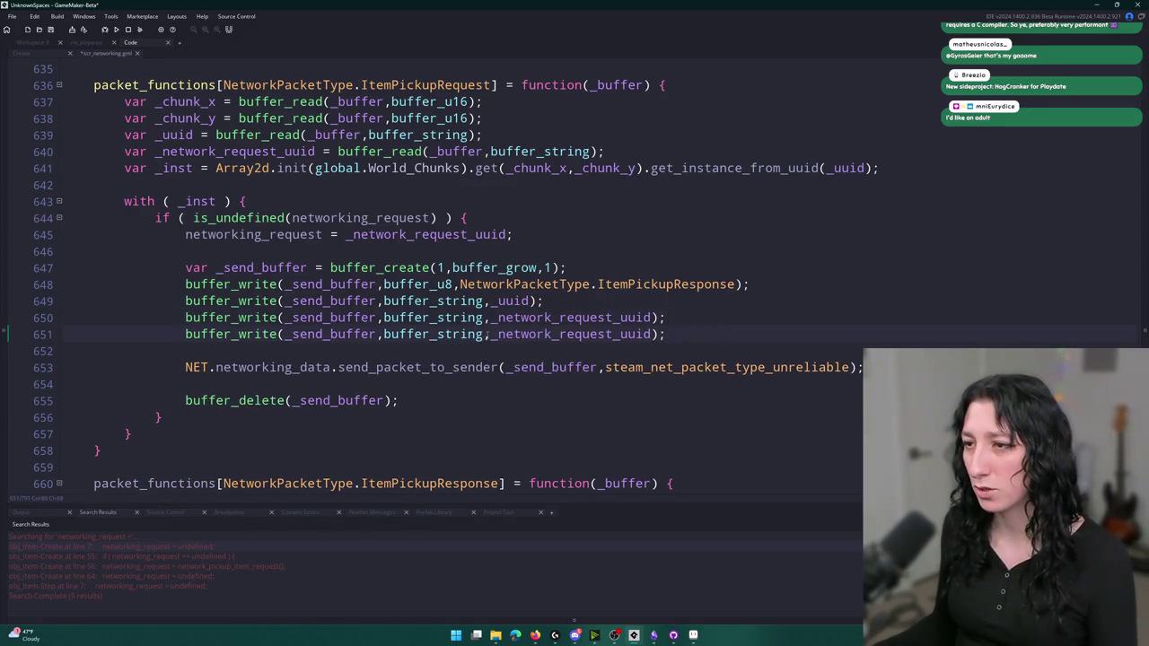
pyautogui.doubleClick(441, 334)
pyautogui.write('bool')
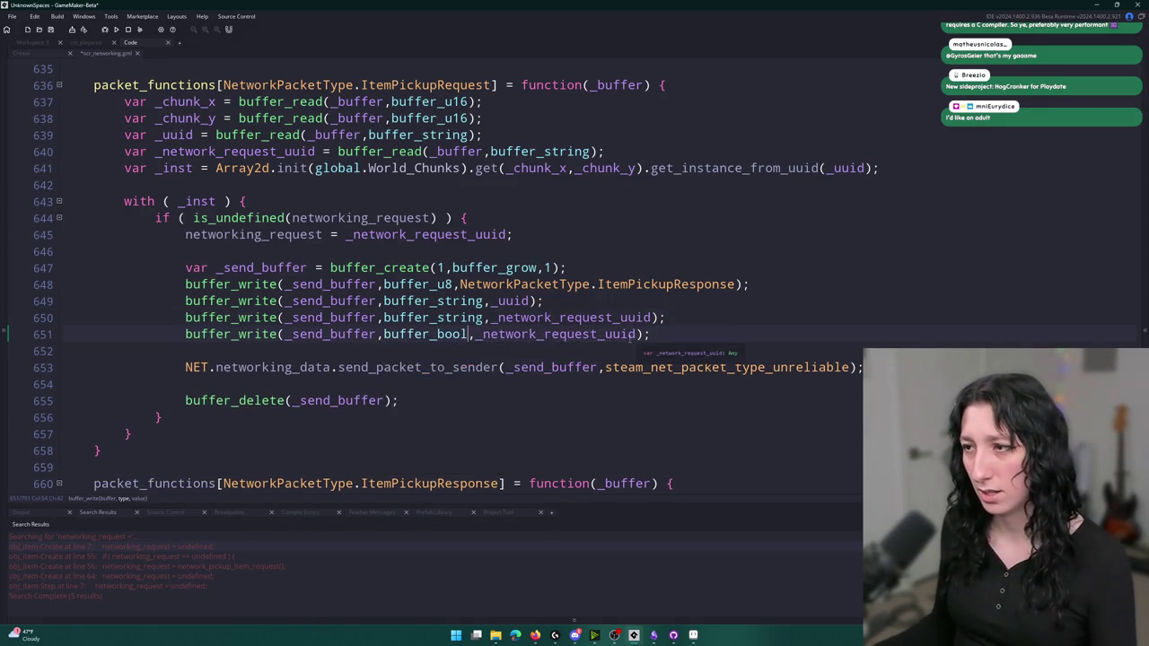
pyautogui.click(637, 334)
pyautogui.moveTo(639, 334); pyautogui.dragTo(499, 335)
pyautogui.scroll(-5, 494, 333)
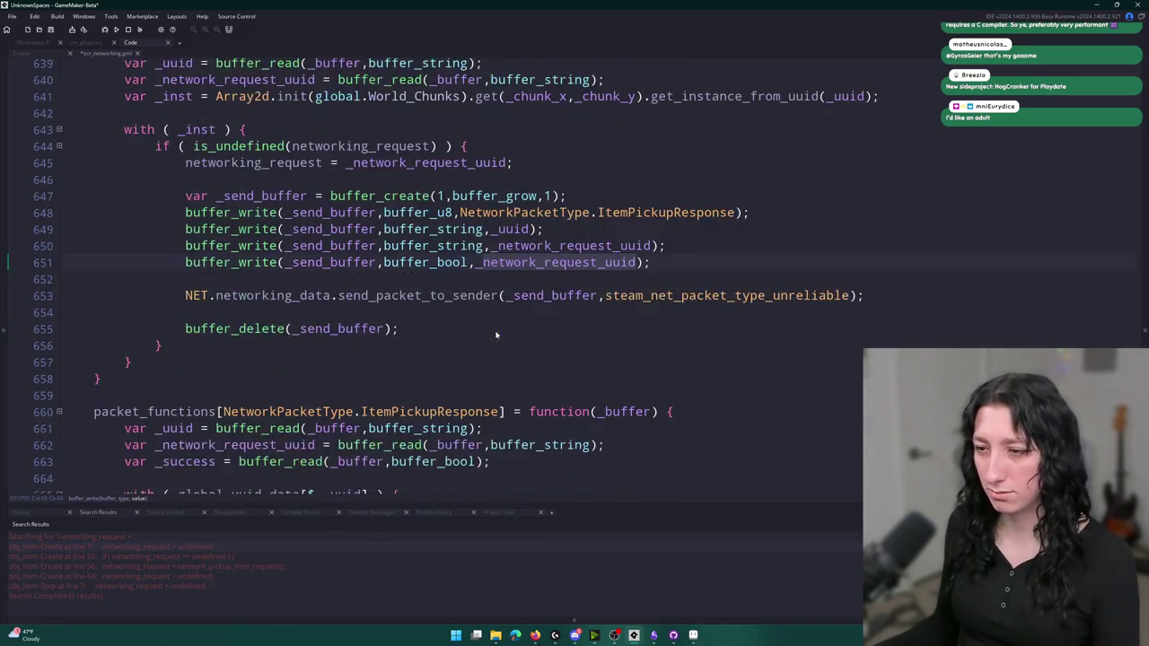
pyautogui.scroll(2, 571, 267)
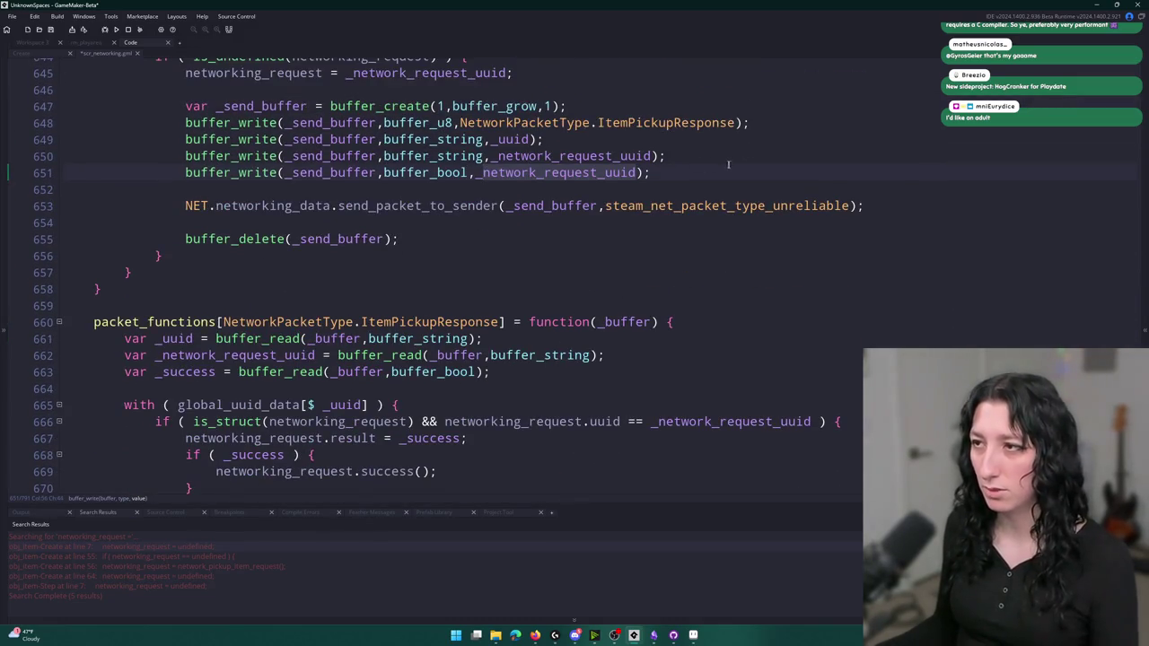
pyautogui.moveTo(736, 173); pyautogui.dragTo(736, 156)
pyautogui.press('BackSpace')
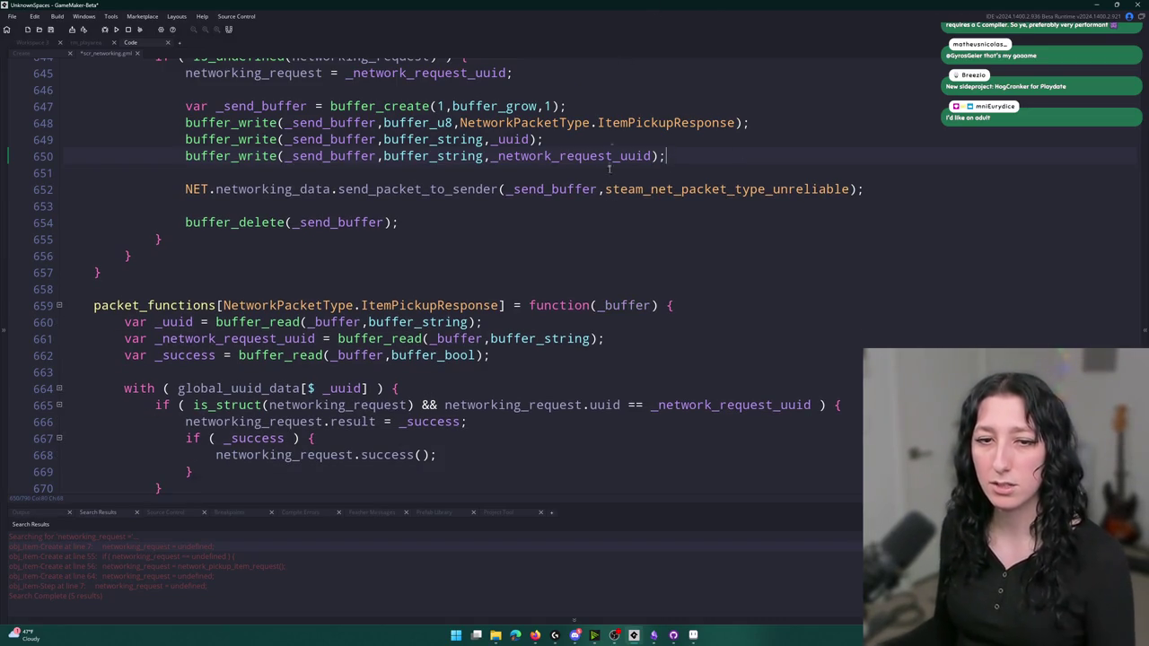
pyautogui.scroll(-2, 611, 137)
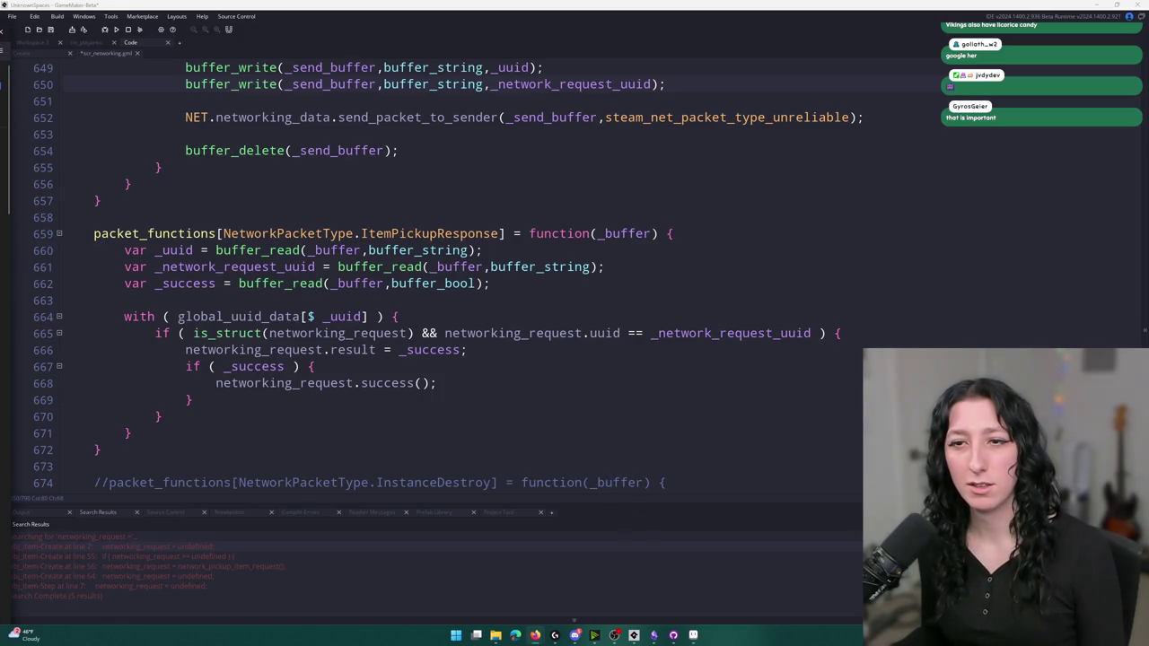
# Switch from the GameMaker code editor to the browser
pyautogui.hotkey('alt', 'Tab')
# Preview the first four image results, including the Facebook and Playbook app images
pyautogui.click(47, 193)
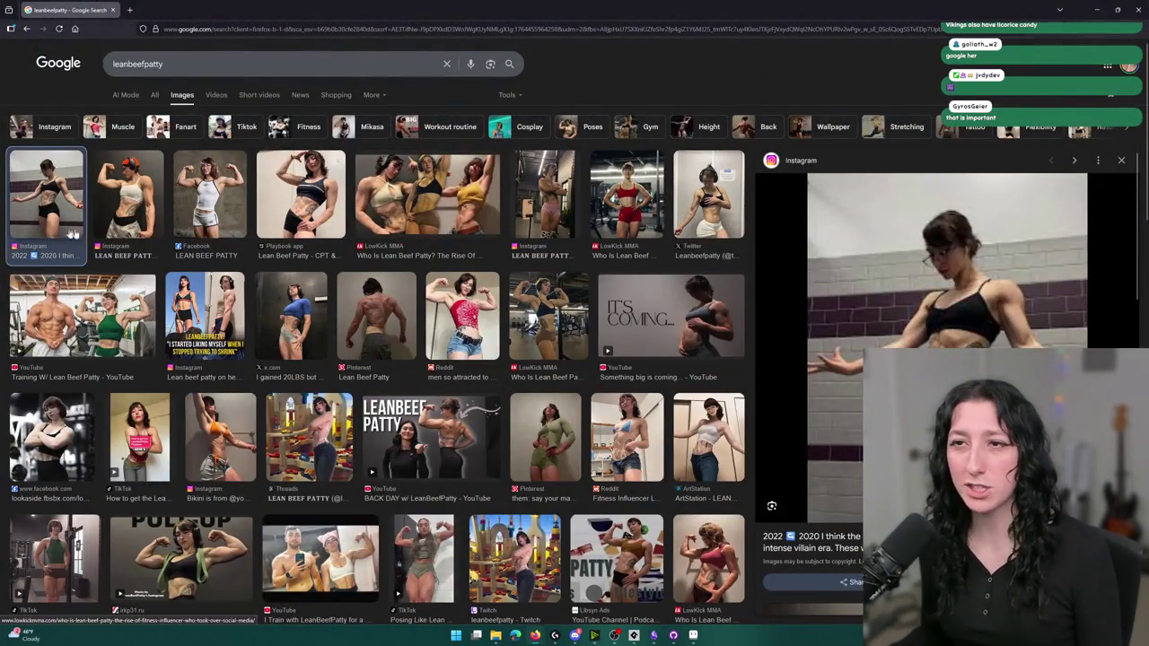
pyautogui.click(137, 202)
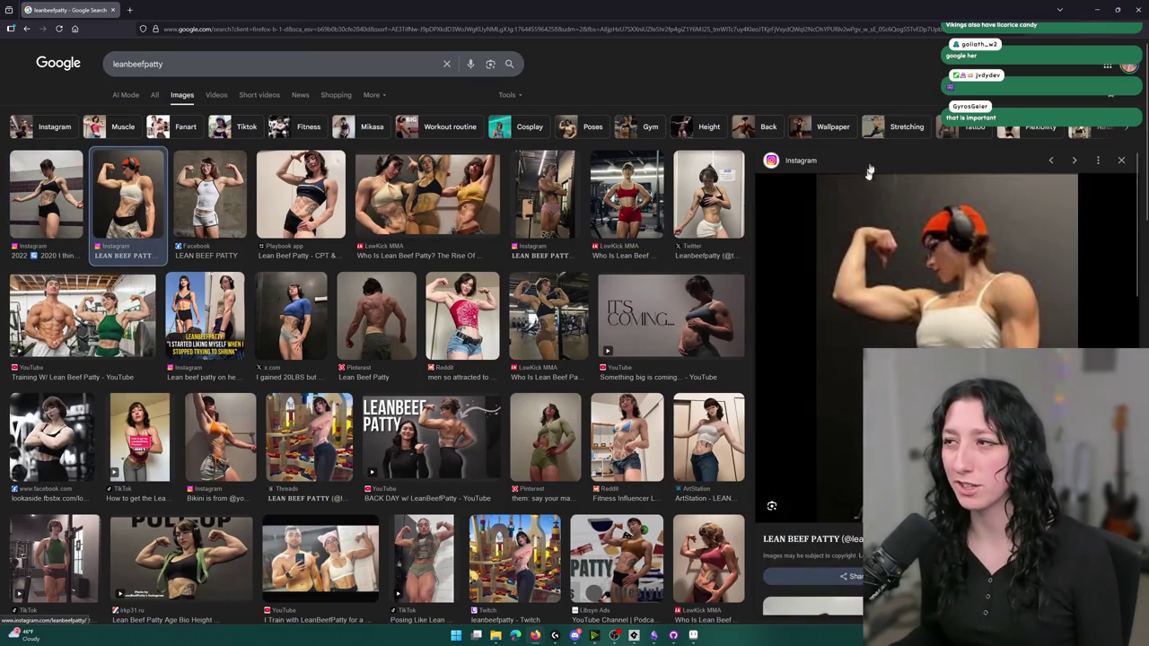
pyautogui.click(220, 170)
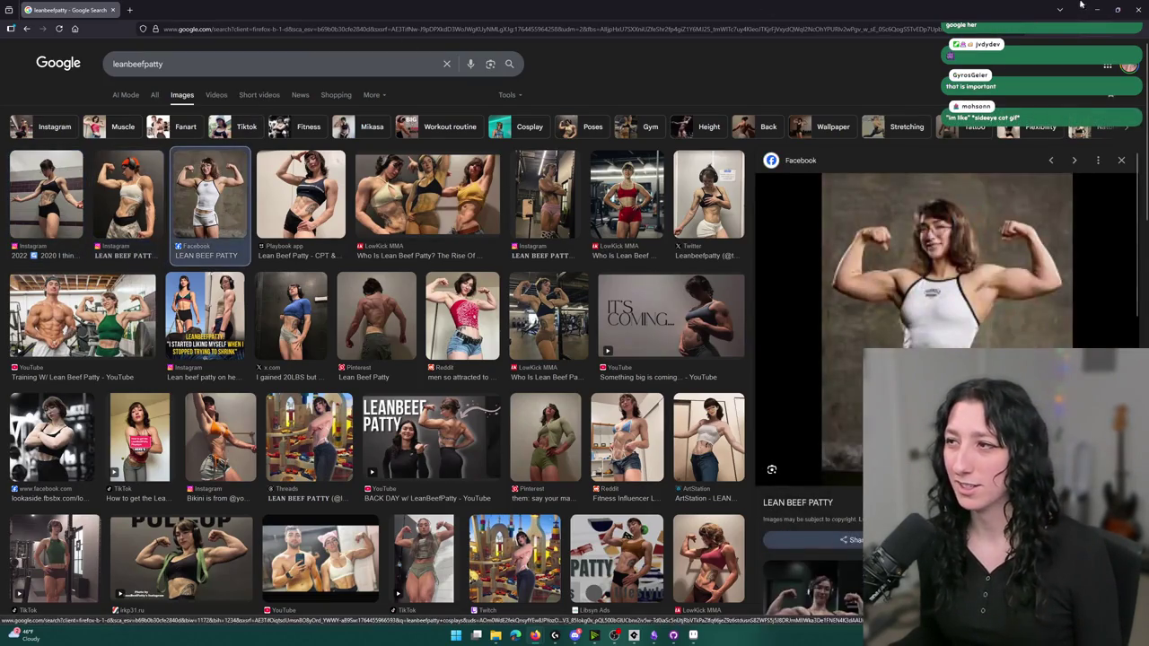
pyautogui.click(274, 189)
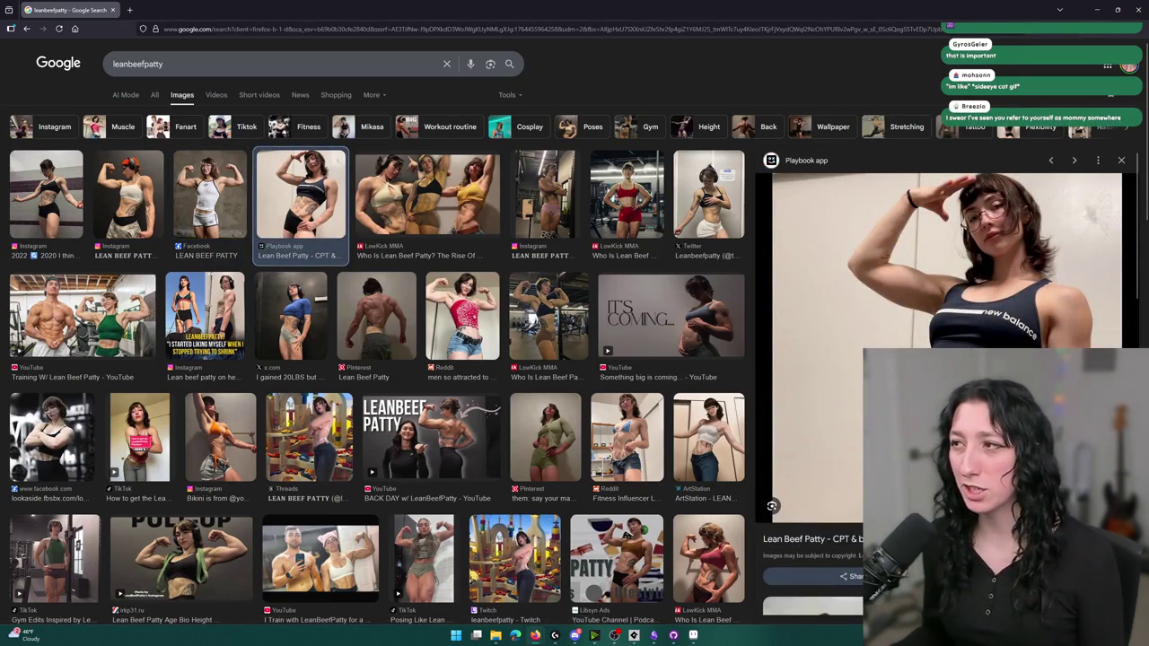
# Shrink the browser, preview the LowKick MMA photo, then restore full size and return to GameMaker
pyautogui.moveTo(634, 635)
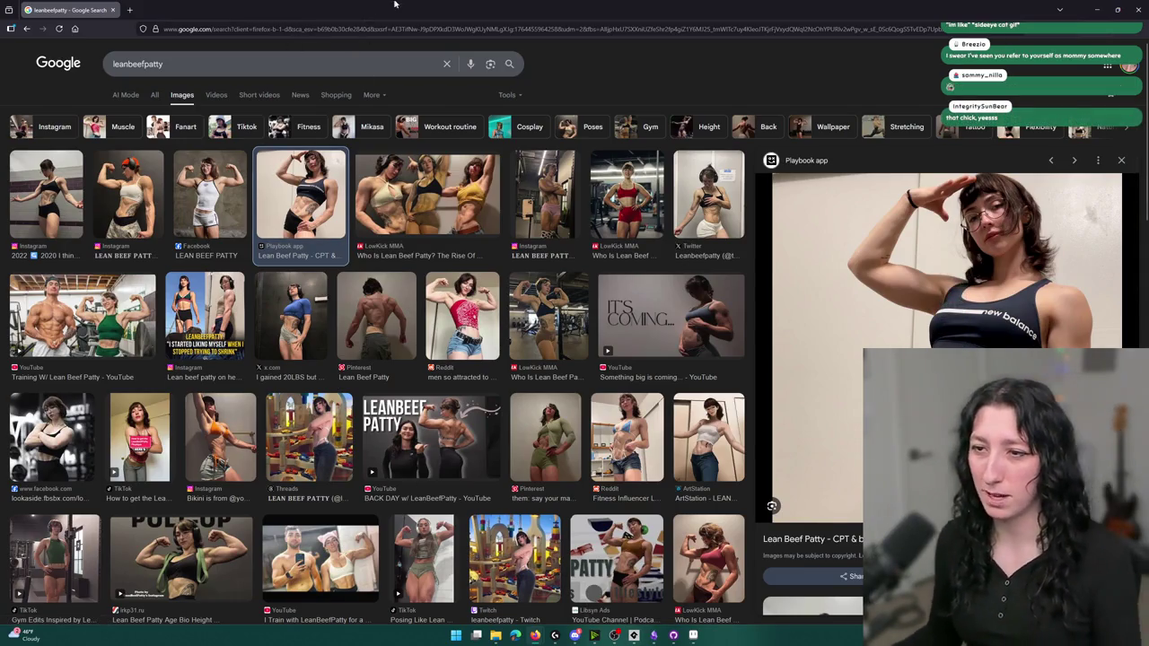
pyautogui.moveTo(391, 4)
pyautogui.mouseDown()
pyautogui.moveTo(152, 9)
pyautogui.moveTo(162, 0)
pyautogui.mouseUp()
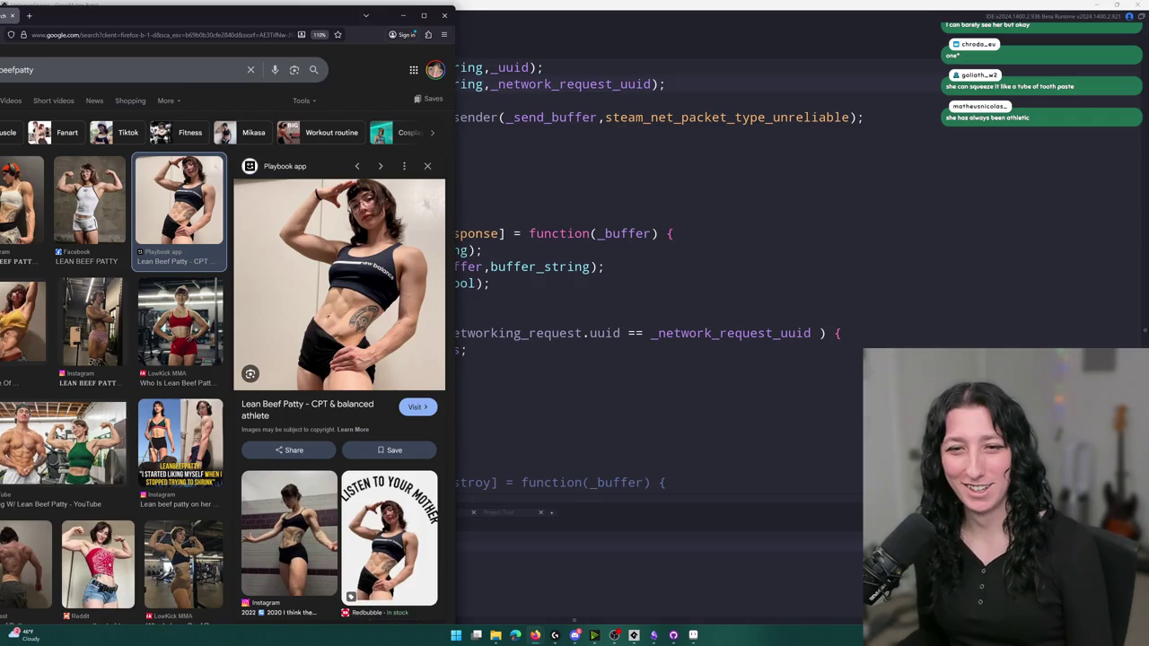
pyautogui.scroll(-3, 265, 403)
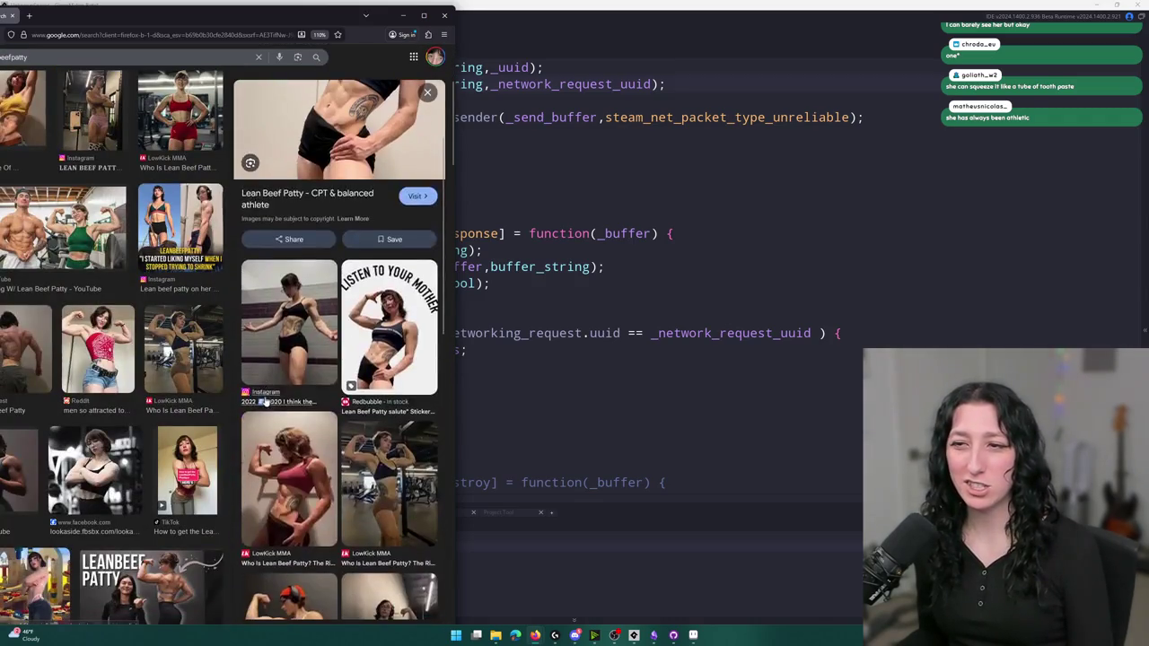
pyautogui.click(414, 526)
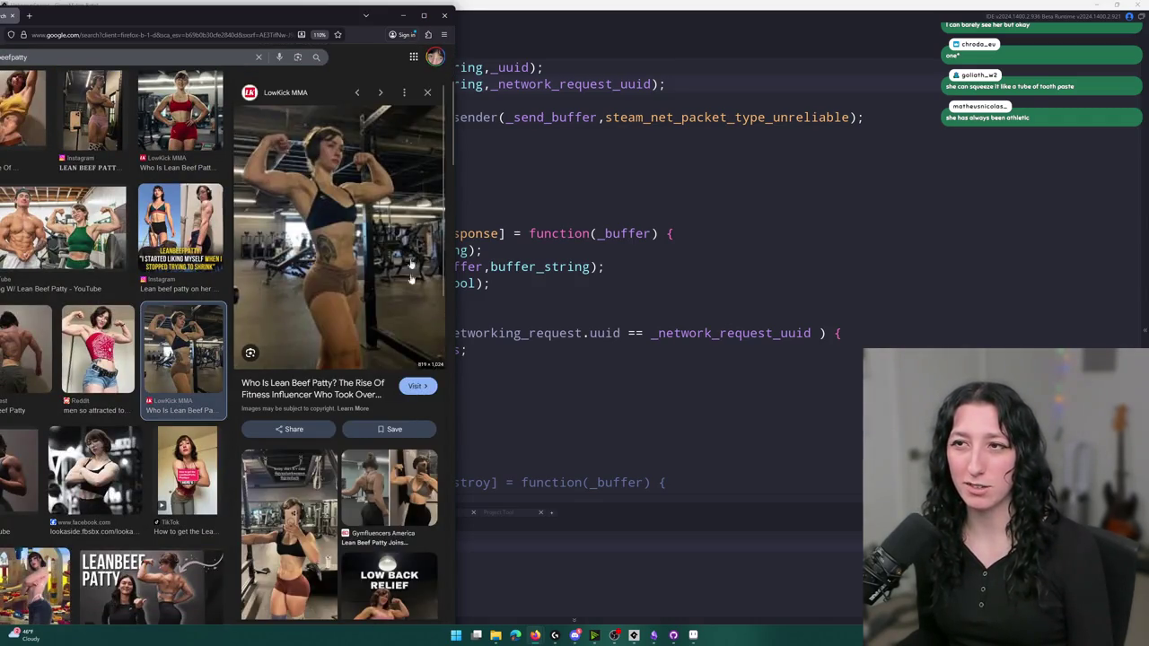
pyautogui.moveTo(233, 18); pyautogui.dragTo(449, 3)
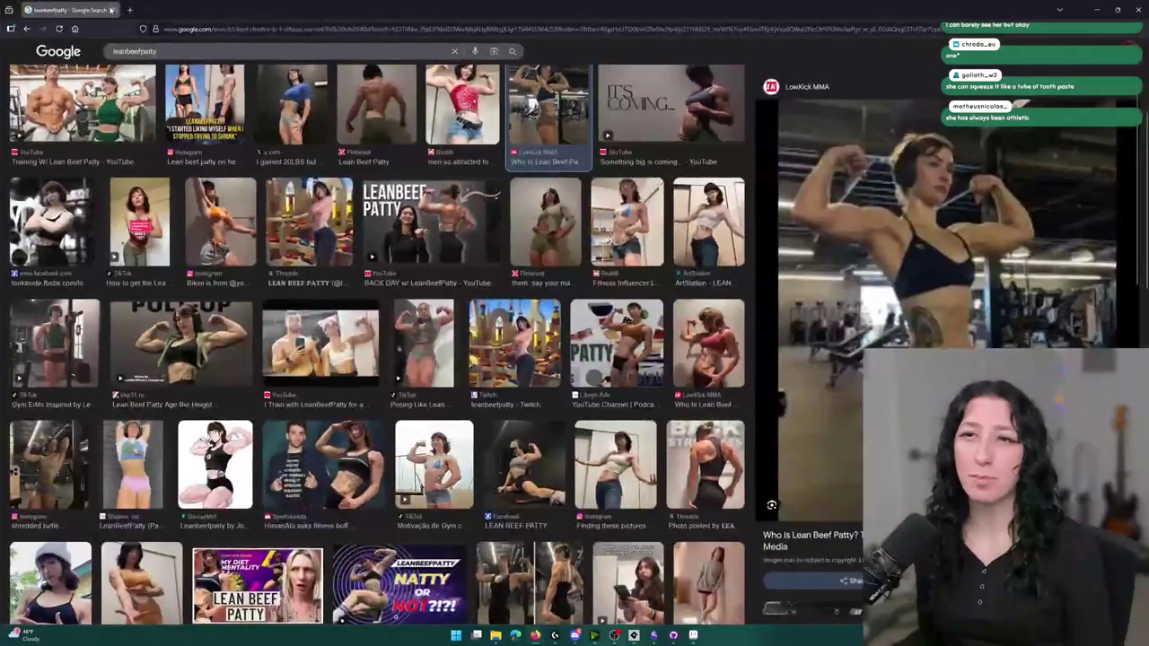
pyautogui.hotkey('alt', 'Tab')
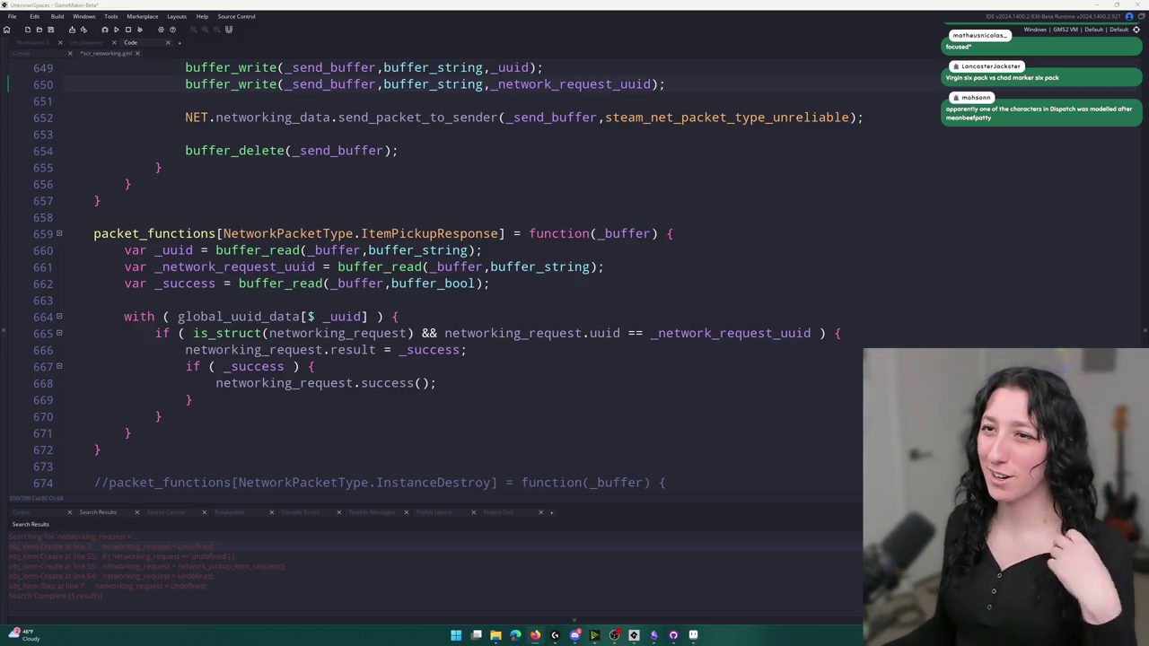
# Delete the _success read line from the ItemPickupResponse handler
pyautogui.click(622, 271)
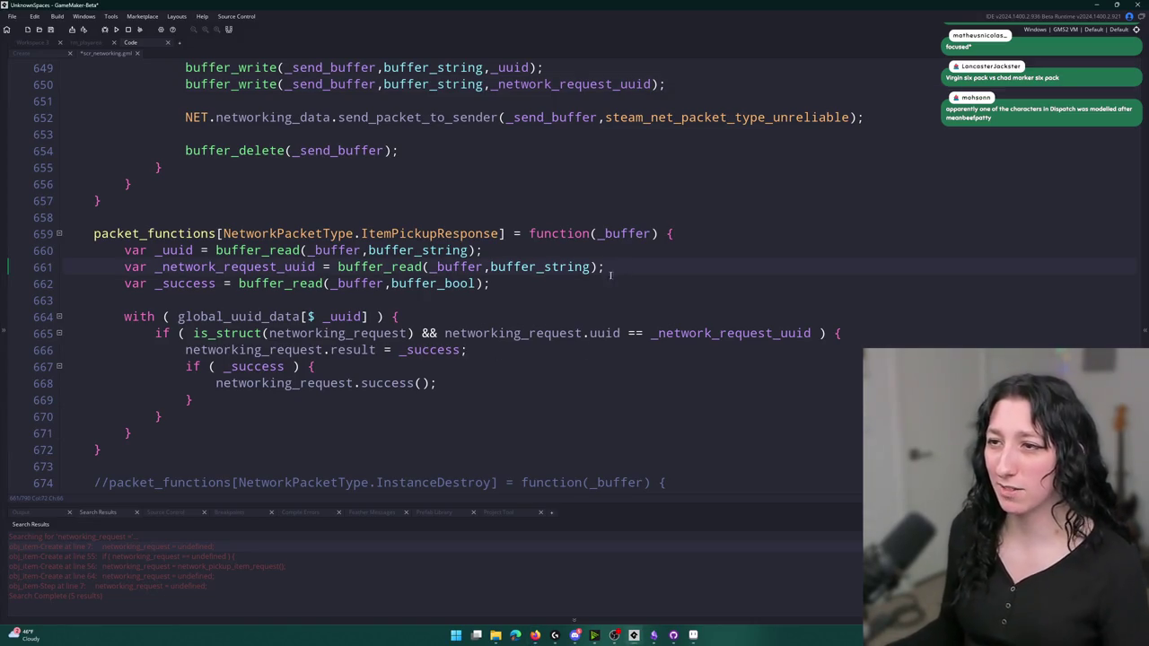
pyautogui.scroll(3, 362, 288)
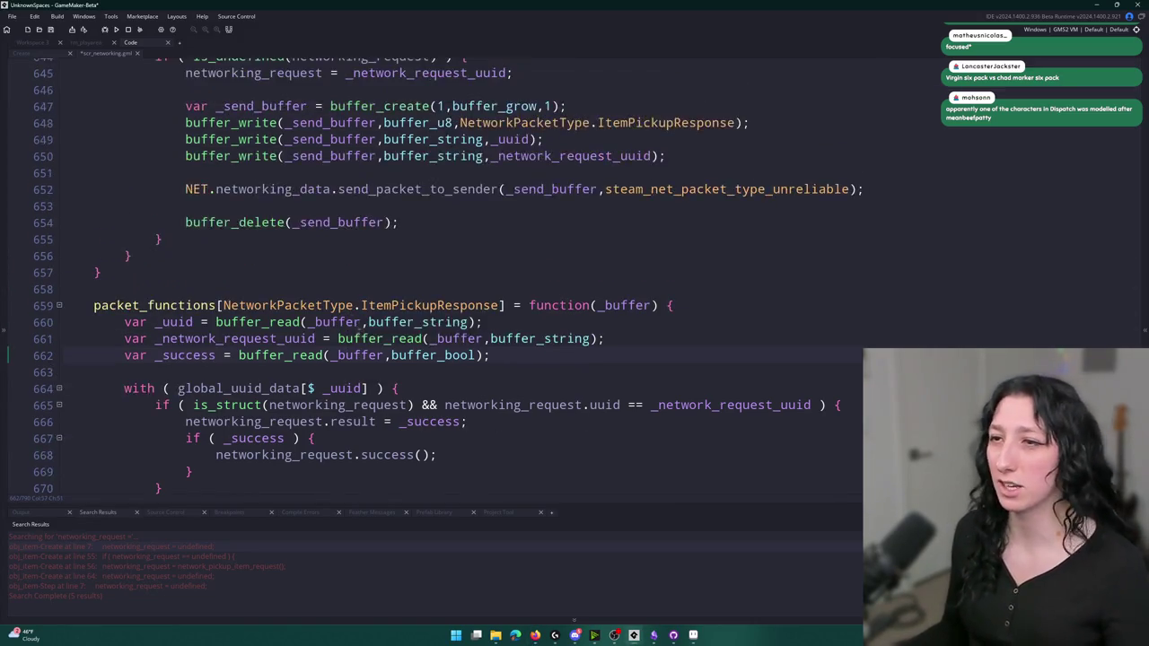
pyautogui.moveTo(490, 409); pyautogui.dragTo(33, 414)
pyautogui.press('Delete')
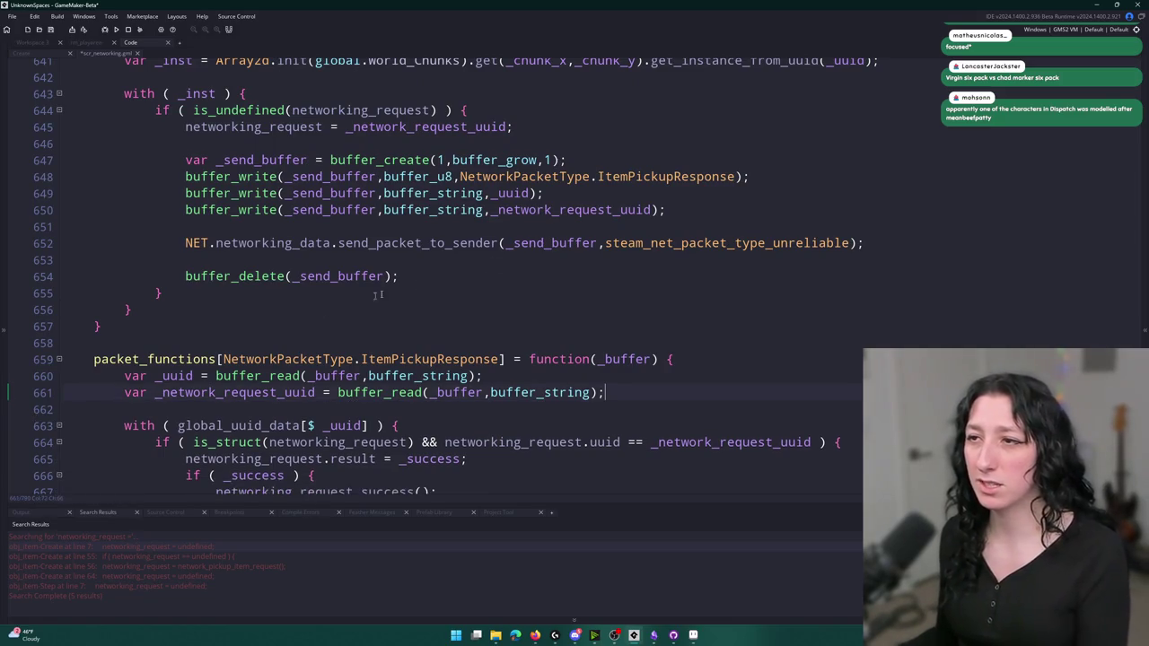
# Copy the request handler's var _inst = Array2d.init(...) line and paste it after the uuid reads
pyautogui.scroll(-2, 357, 321)
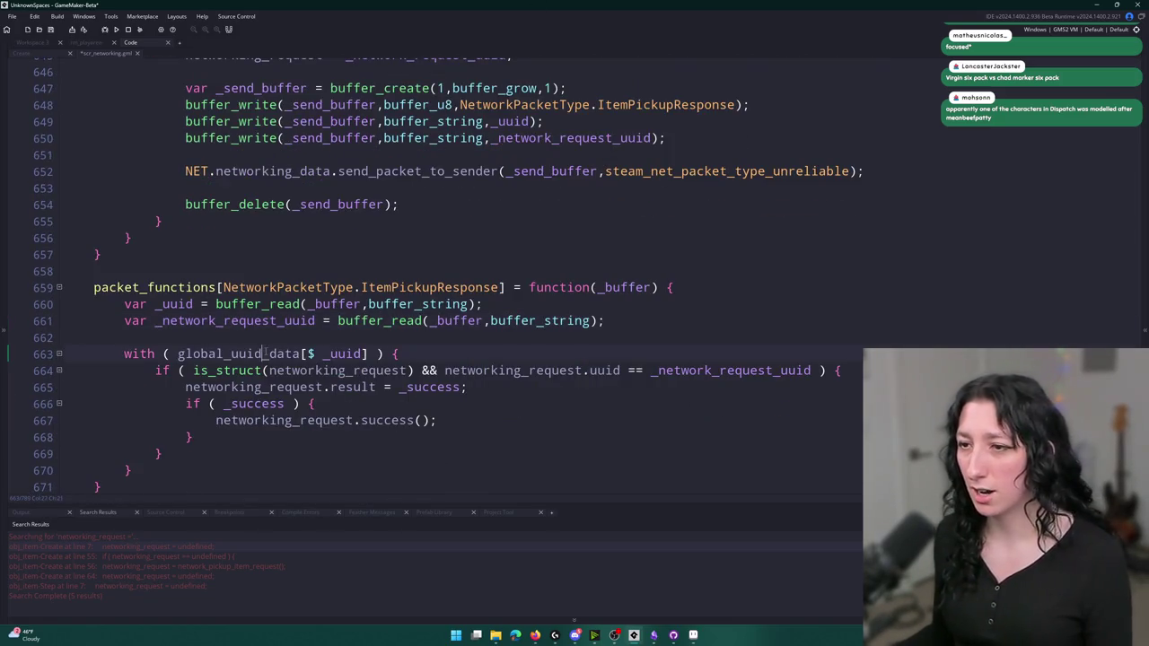
pyautogui.click(708, 314)
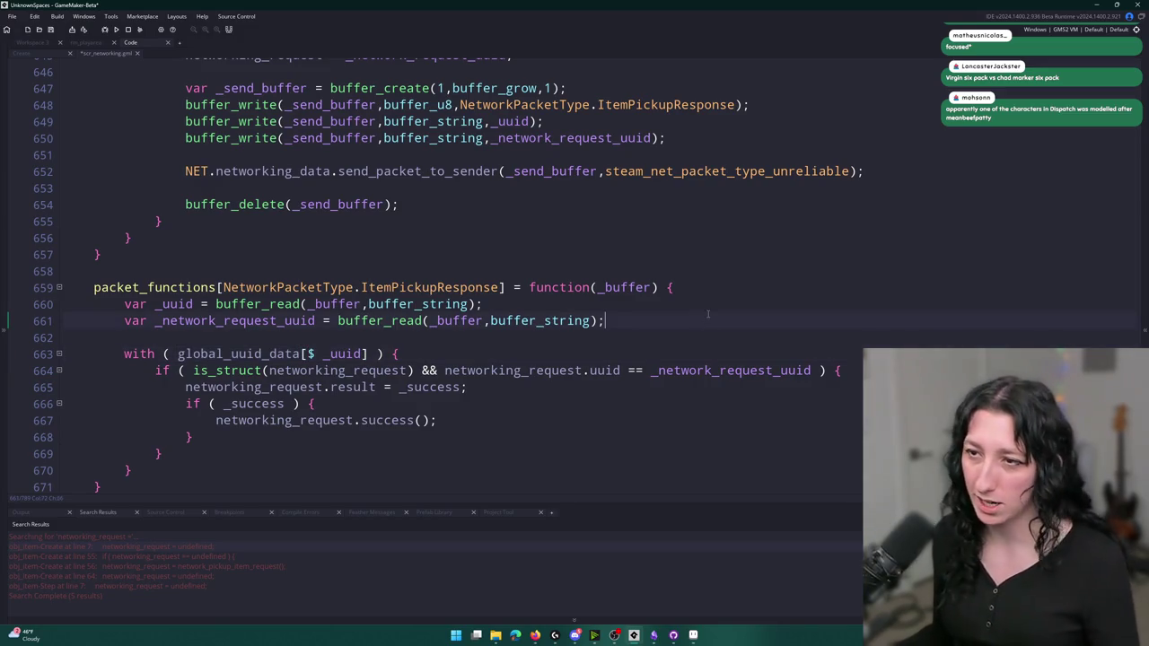
pyautogui.click(699, 303)
pyautogui.scroll(4, 687, 316)
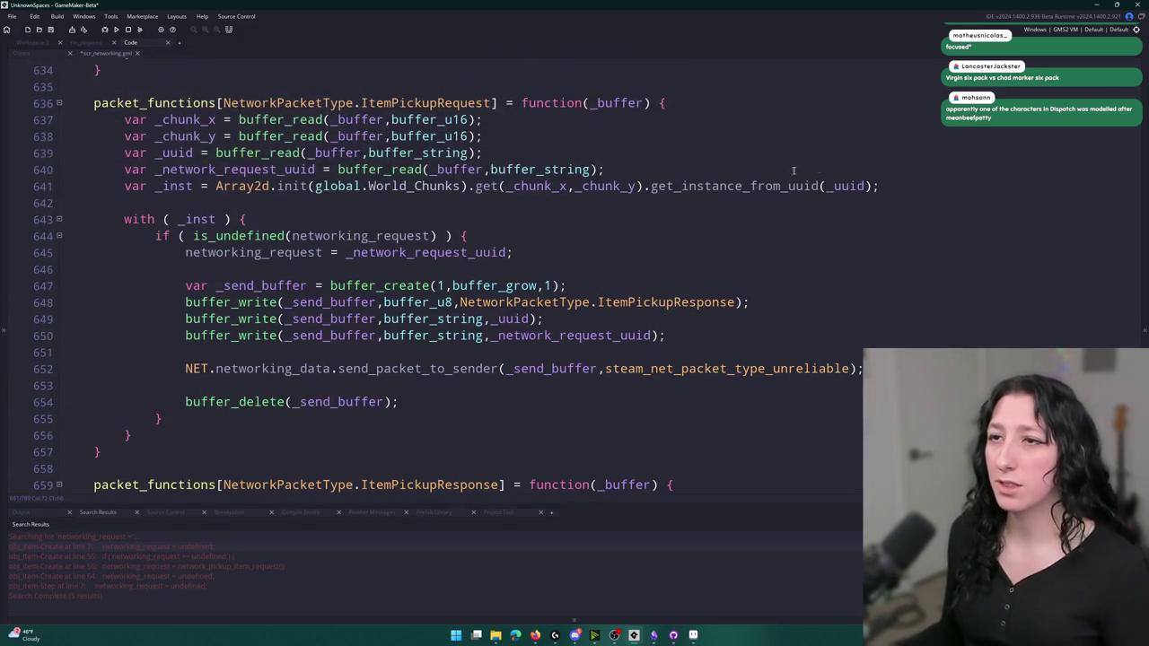
pyautogui.moveTo(886, 185); pyautogui.dragTo(115, 182)
pyautogui.hotkey('ctrl', 'c')
pyautogui.scroll(-5, 569, 268)
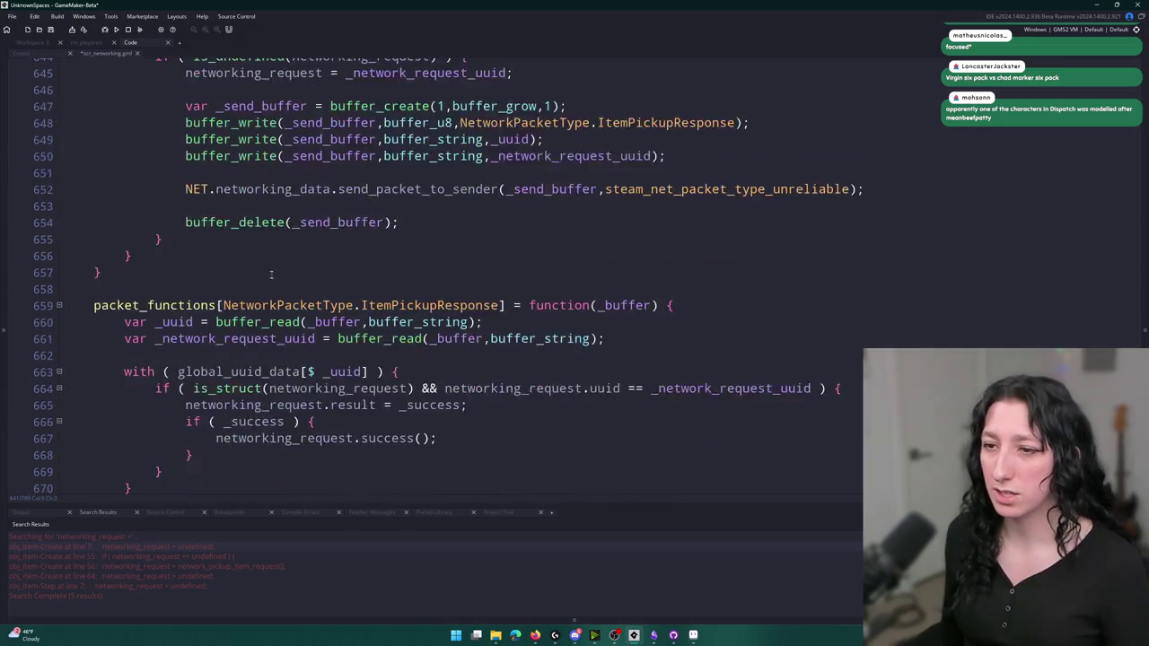
pyautogui.press('Return')
pyautogui.press('Return')
pyautogui.hotkey('ctrl', 'v')
# Select code in the request handler and place the cursor at the end of the _uuid write line
pyautogui.scroll(5, 613, 356)
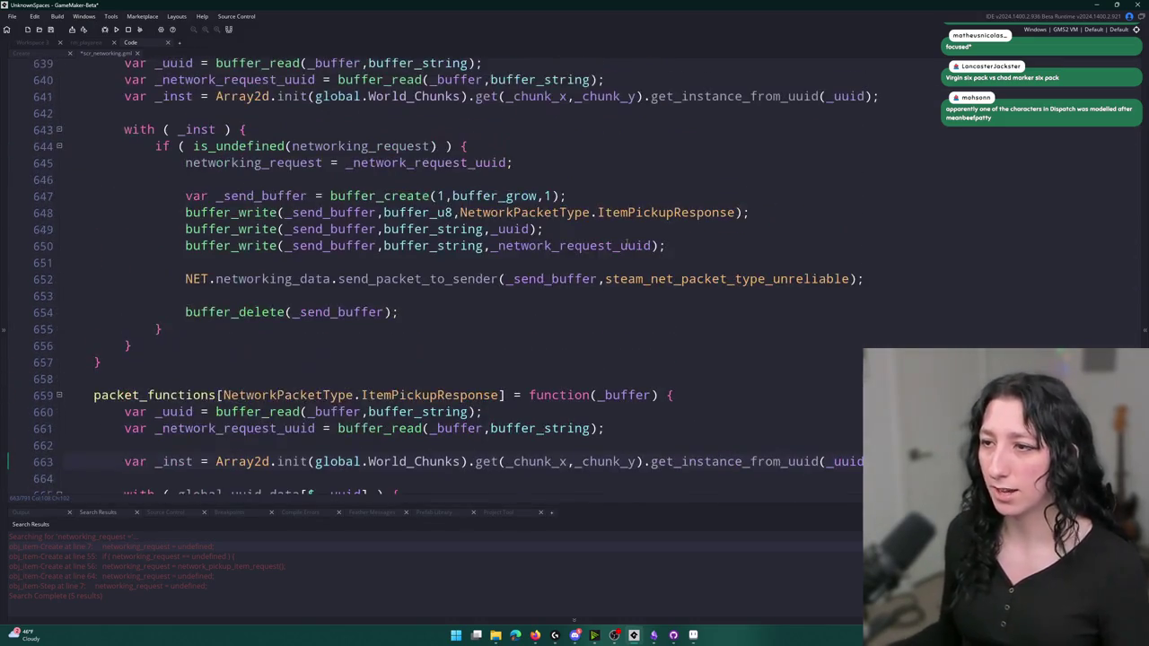
pyautogui.scroll(-1, 613, 356)
pyautogui.scroll(4, 359, 269)
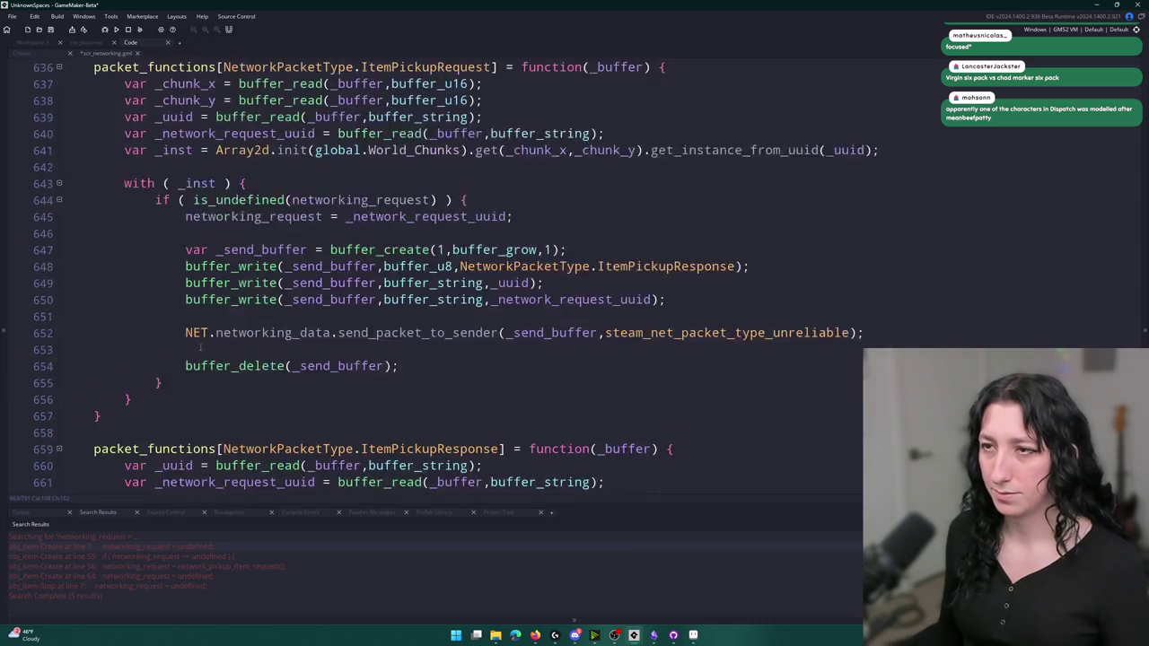
pyautogui.moveTo(485, 191); pyautogui.dragTo(130, 168)
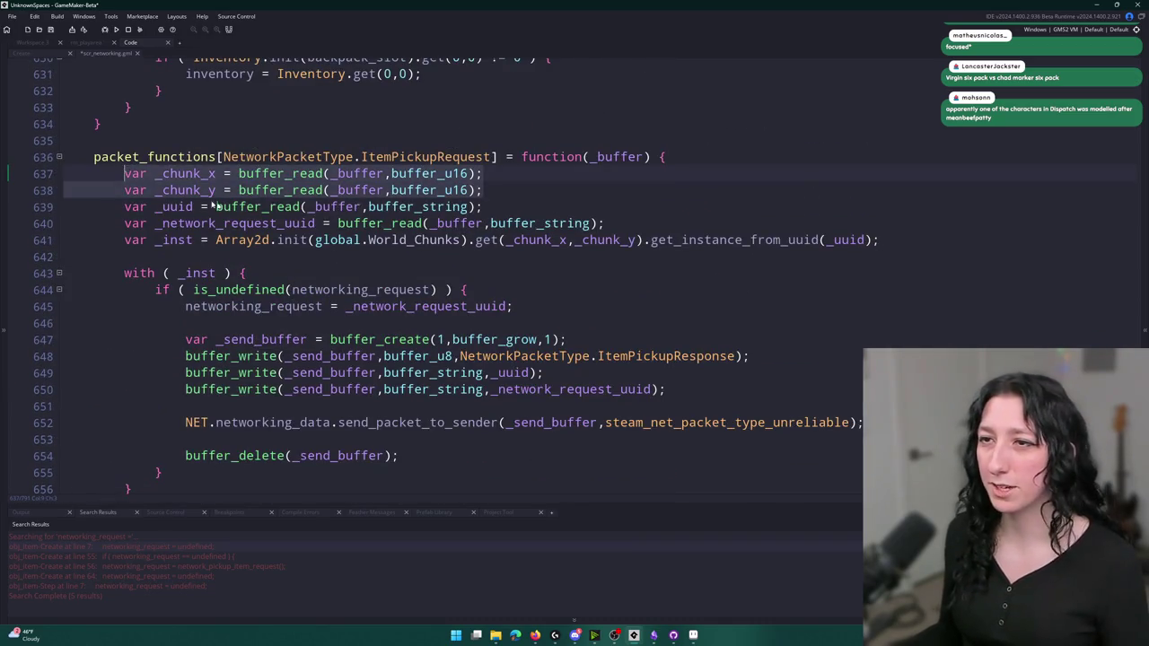
pyautogui.scroll(-1, 381, 311)
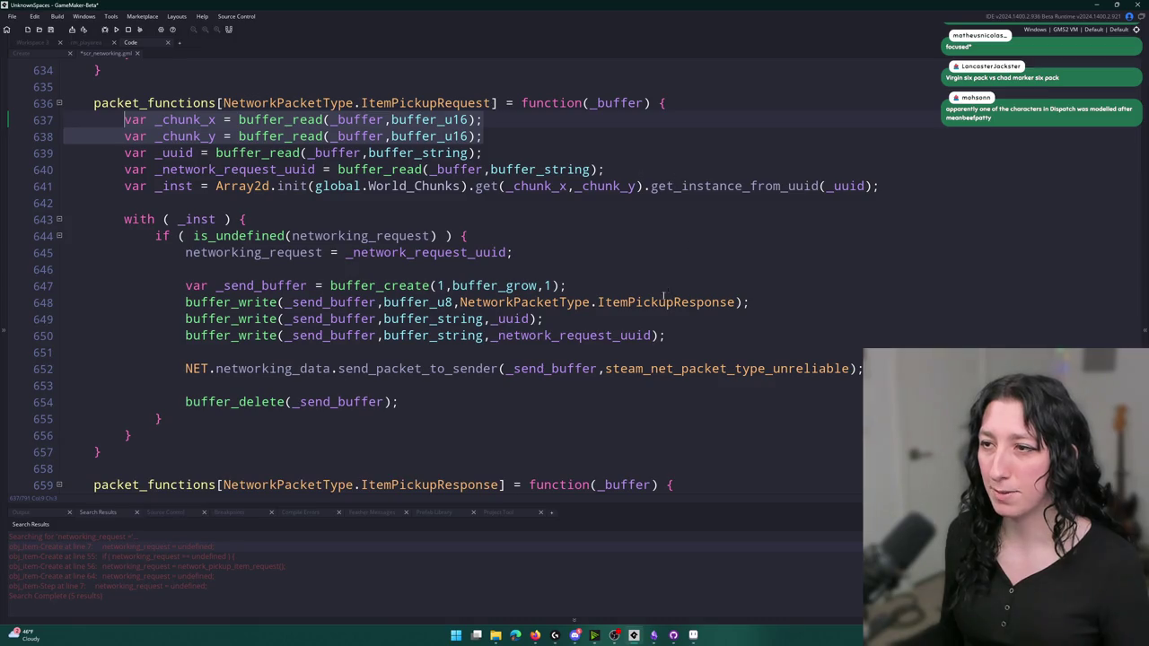
pyautogui.click(544, 319)
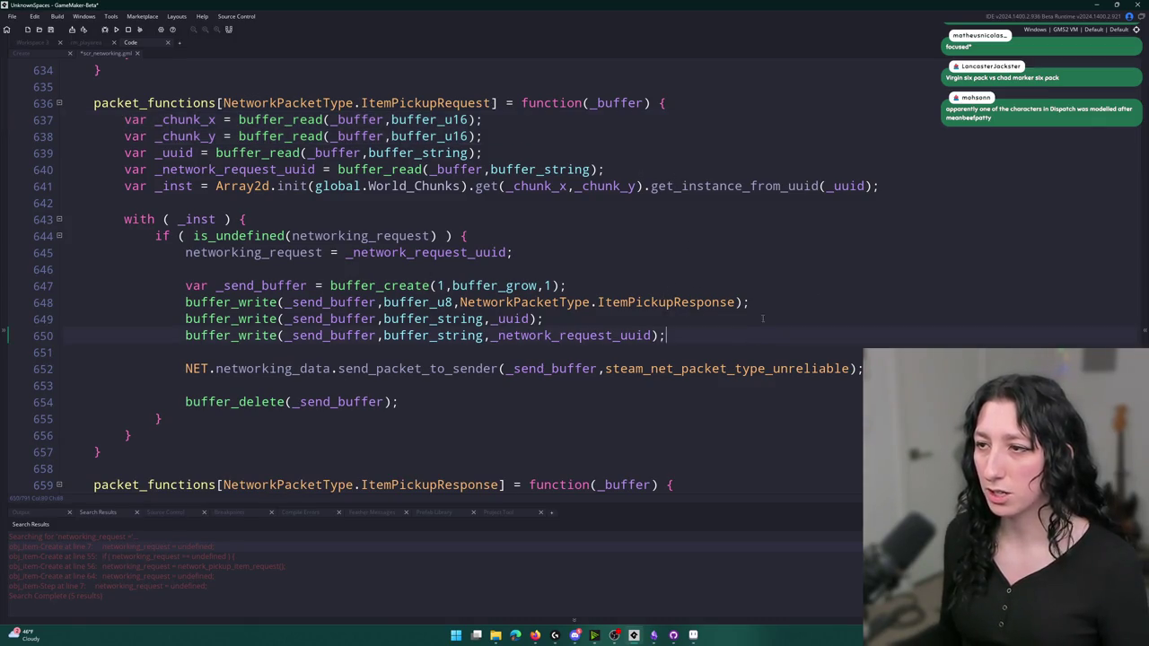
# Open a new line after the response's packet-type write and start typing a world chunk function name
pyautogui.hotkey('ctrl', 'd')
pyautogui.hotkey('ctrl', 'd')
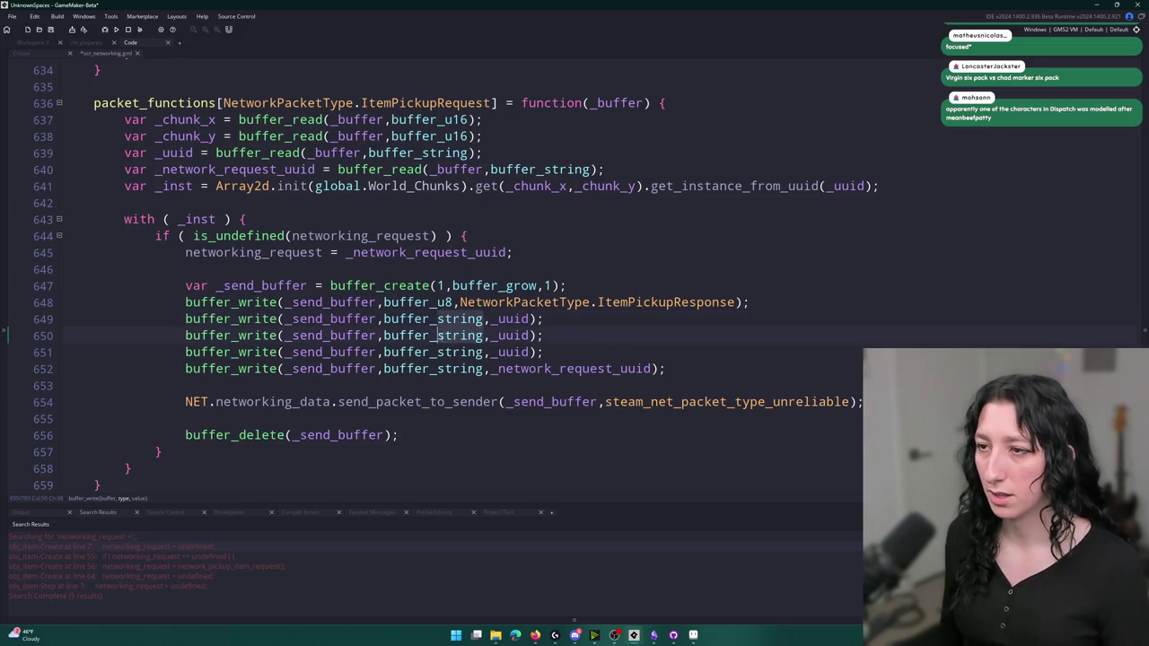
pyautogui.hotkey('ctrl', 'z')
pyautogui.hotkey('ctrl', 'z')
pyautogui.press('Return')
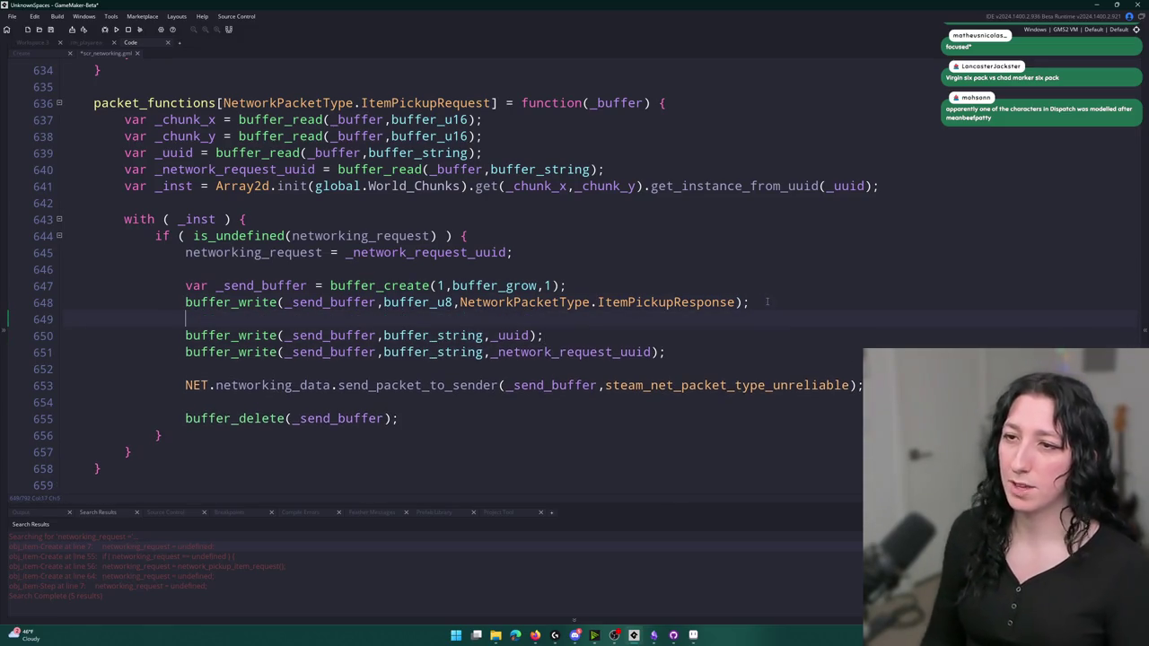
pyautogui.write('buff')
pyautogui.press('BackSpace')
pyautogui.press('BackSpace')
pyautogui.press('BackSpace')
pyautogui.write('world_+c')
pyautogui.press('BackSpace')
pyautogui.press('BackSpace')
pyautogui.write('chunk')
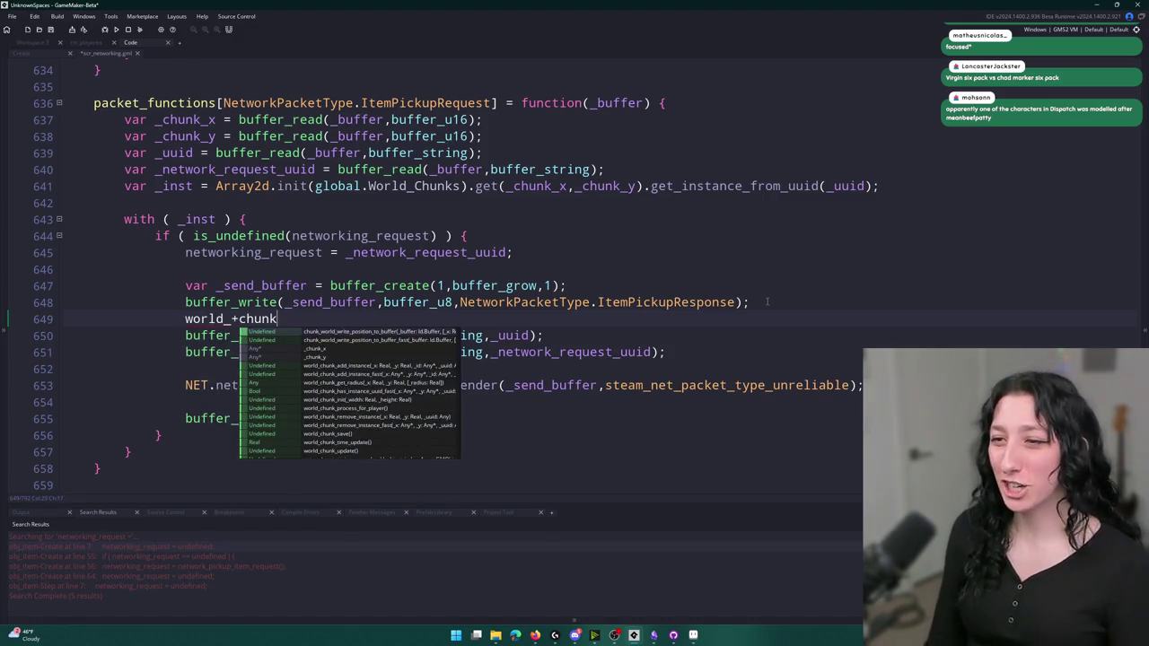
pyautogui.write('_s')
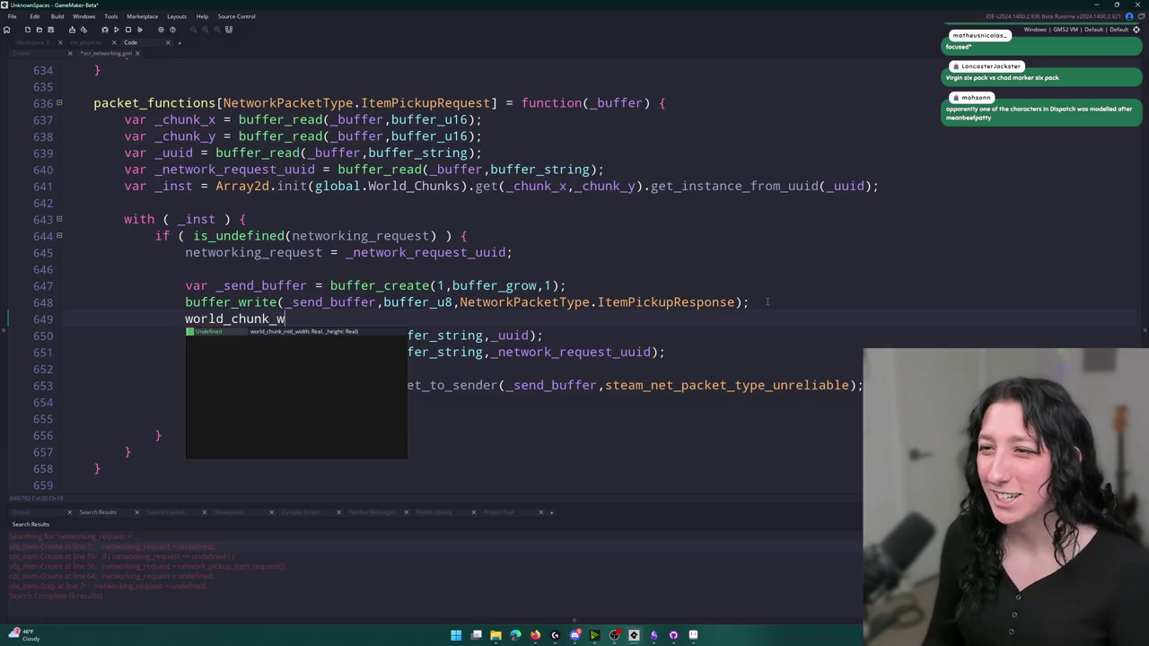
pyautogui.press('BackSpace')
# Insert chunk_world_write_position_to_buffer from autocomplete and open its definition in scr_world_chunks
pyautogui.press('Down')
pyautogui.press('Down')
pyautogui.press('Down')
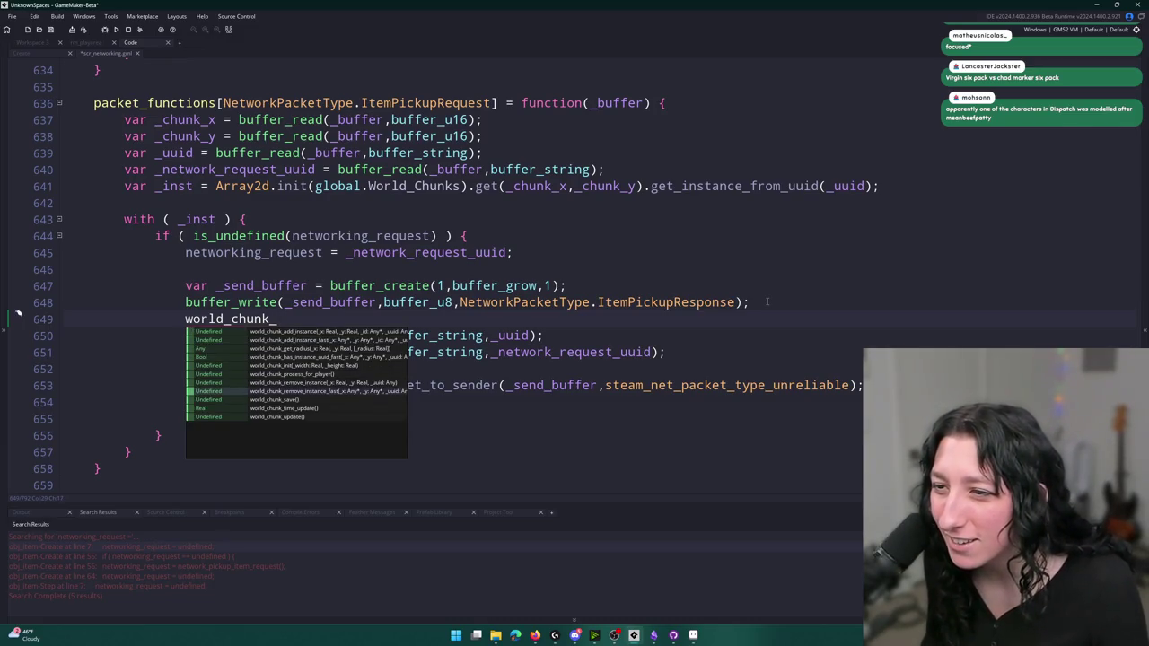
pyautogui.press('BackSpace')
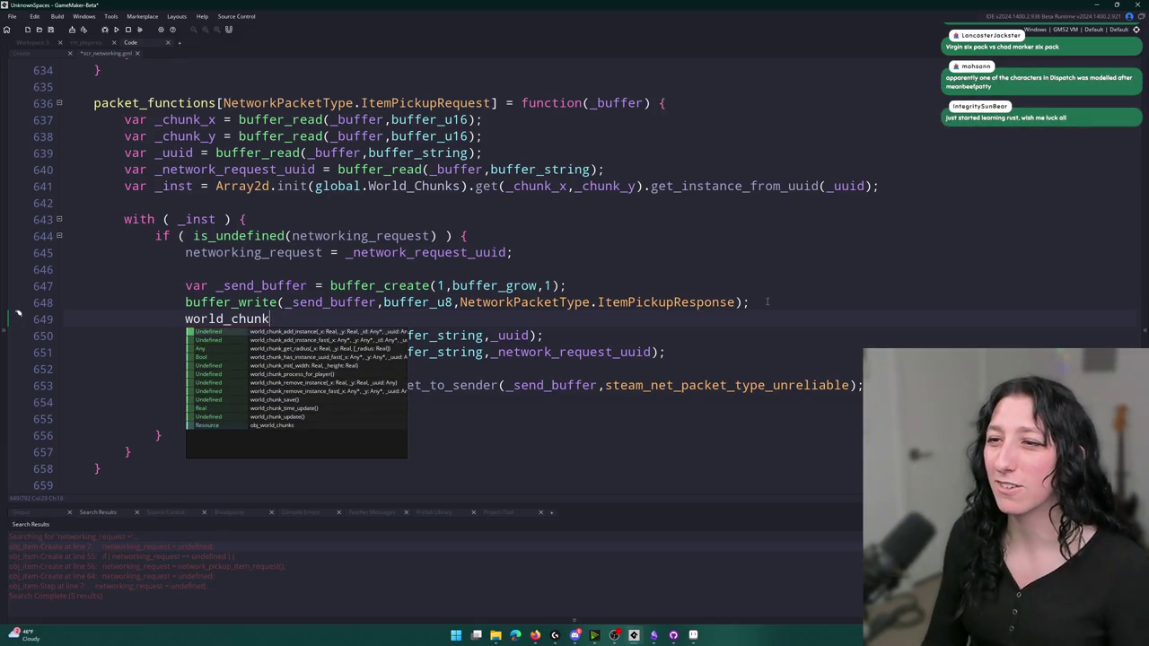
pyautogui.press('BackSpace')
pyautogui.press('BackSpace')
pyautogui.press('BackSpace')
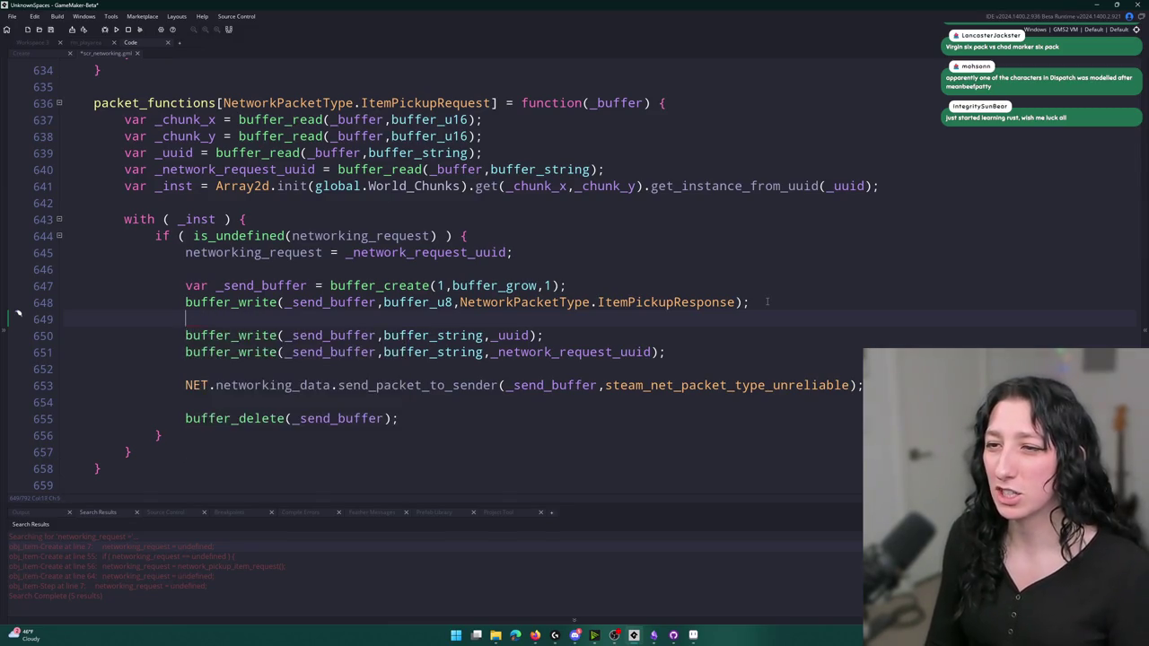
pyautogui.write('chunk_w')
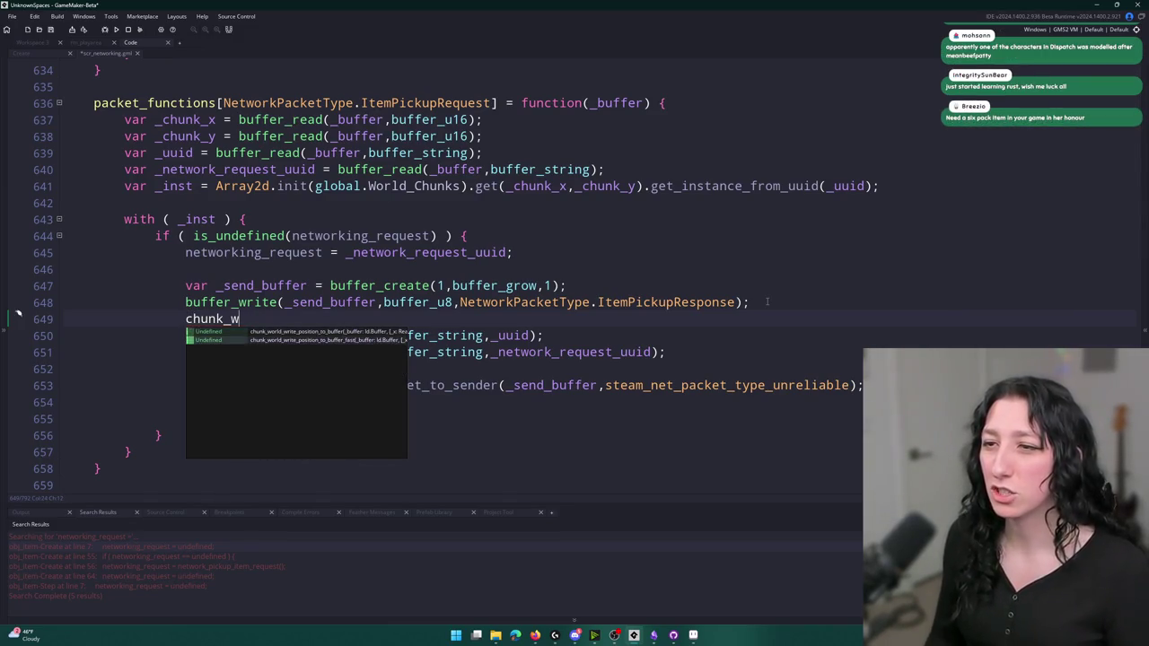
pyautogui.press('Return')
pyautogui.middleClick(381, 319)
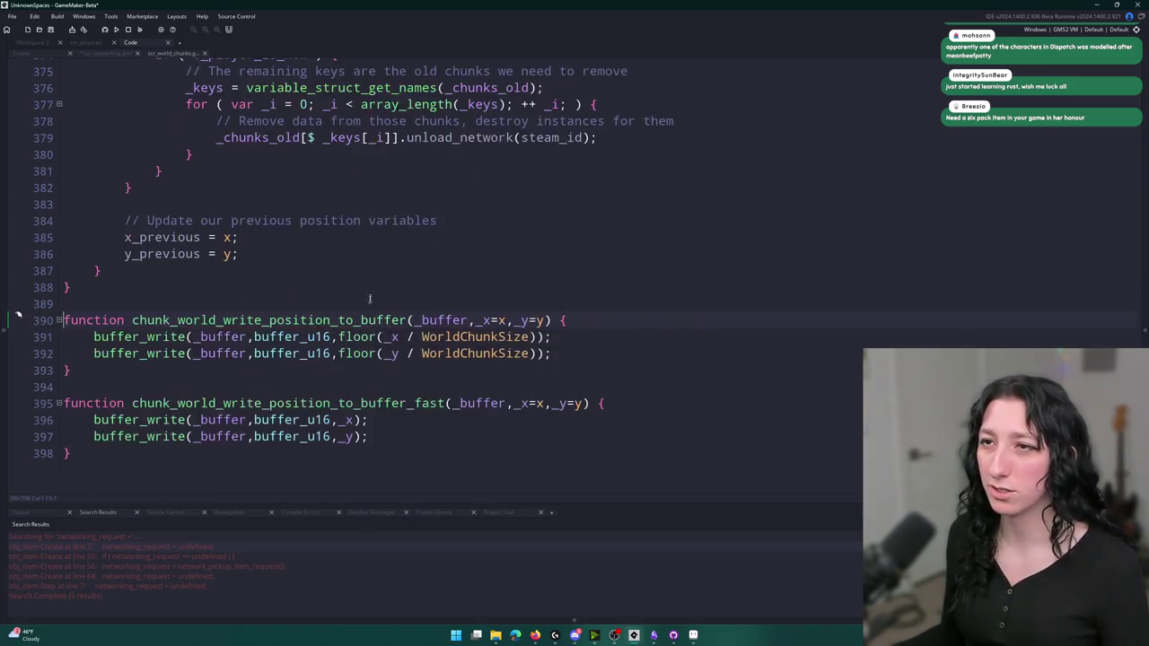
# Set up a replace of chunk_world_write_position_to_buffer with world_chunk_write_position_to_buffer
pyautogui.doubleClick(236, 338)
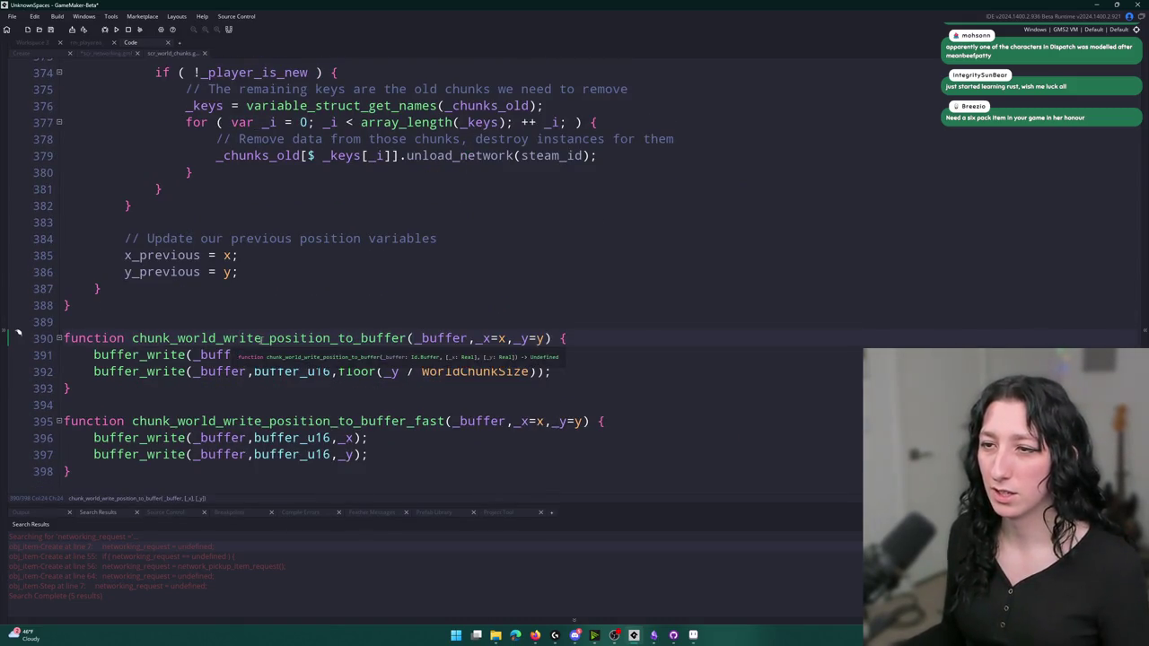
pyautogui.hotkey('ctrl', 'h')
pyautogui.click(256, 57)
pyautogui.write('chunk_world_write_position_to_buffer')
pyautogui.moveTo(261, 56); pyautogui.dragTo(209, 58)
pyautogui.write('world_chunk')
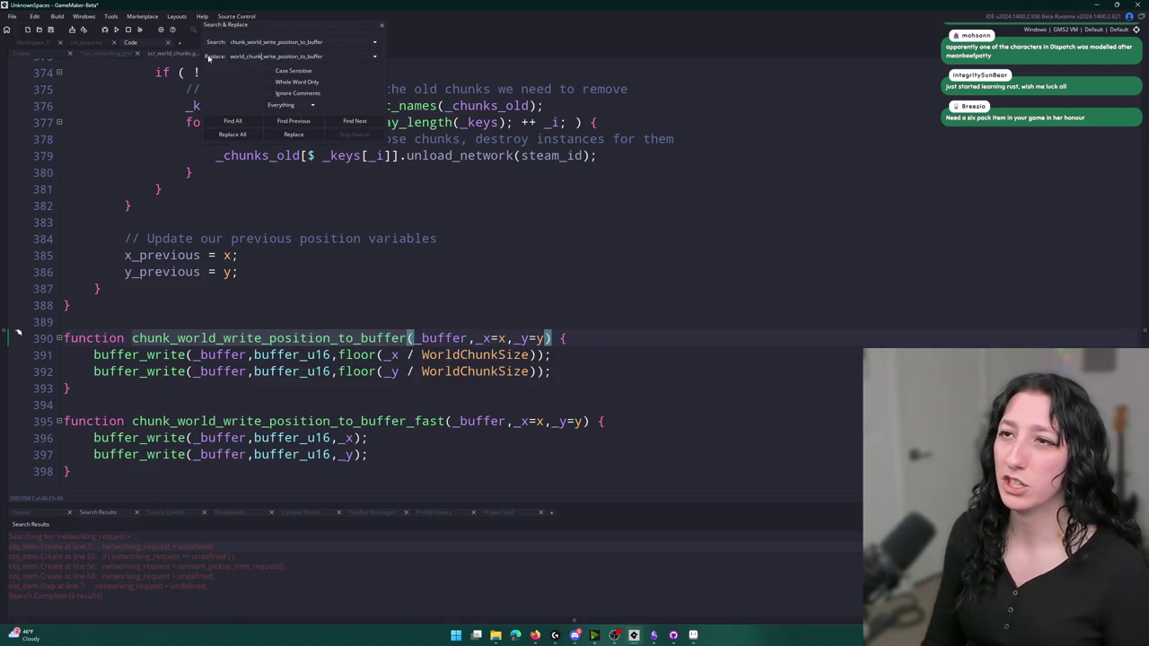
# Replace all occurrences project-wide, check the renamed _fast variant, and close scr_world_chunks
pyautogui.click(232, 135)
pyautogui.click(609, 341)
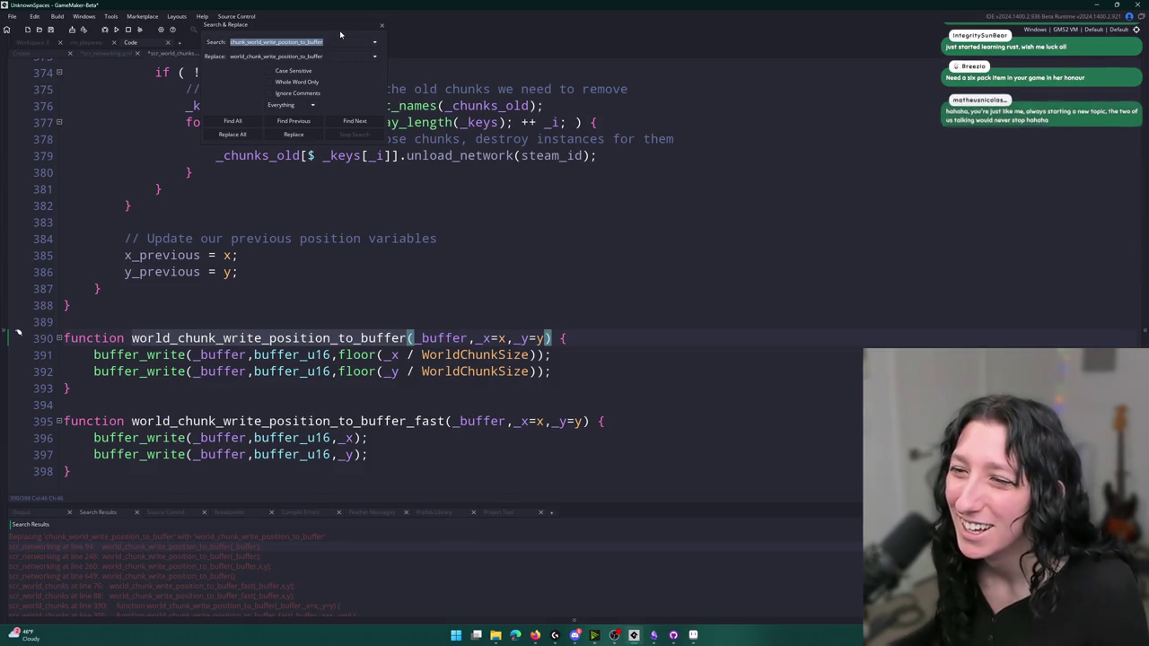
pyautogui.click(379, 28)
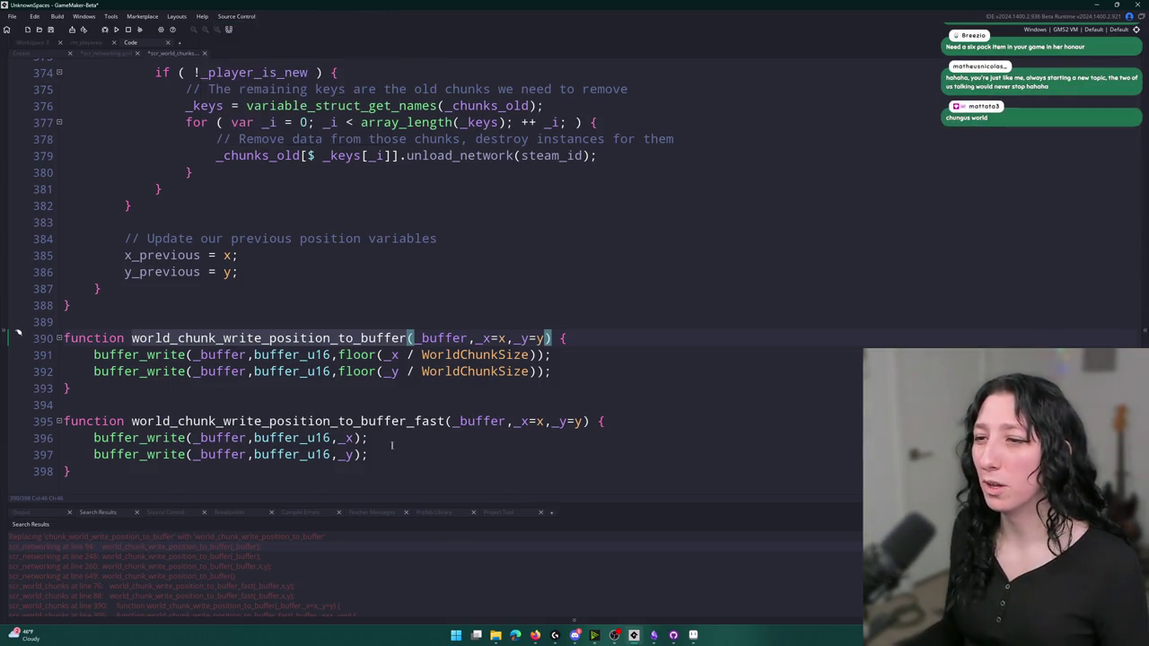
pyautogui.click(588, 421)
pyautogui.middleClick(173, 54)
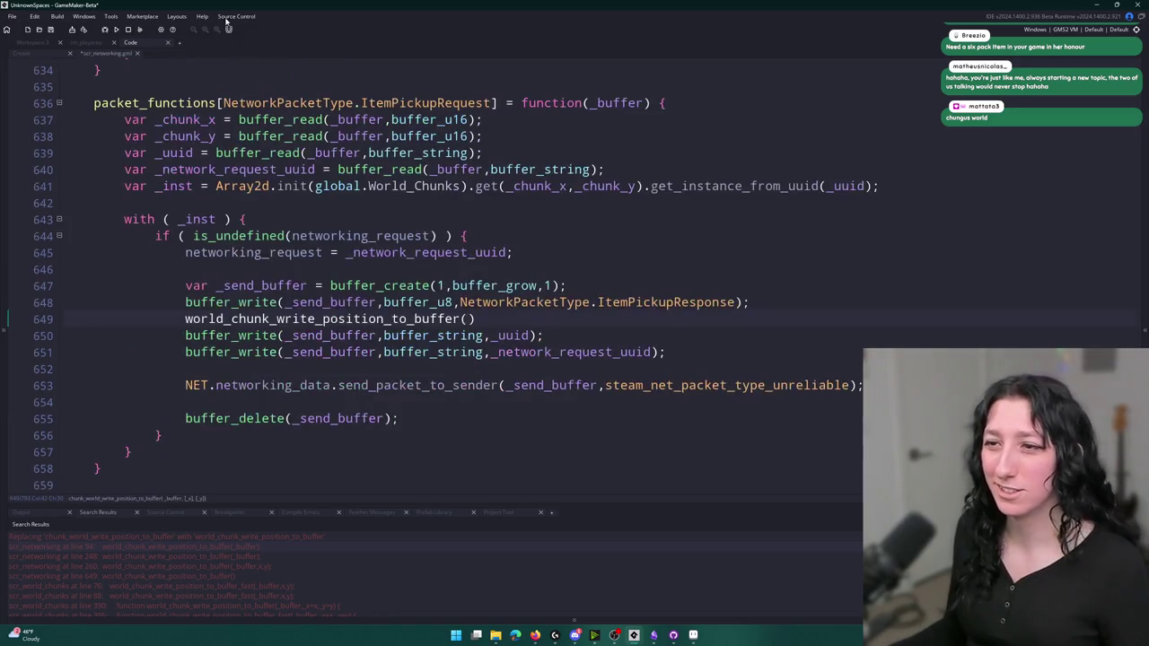
# Finish line 649 as world_chunk_write_position_to_buffer_fast(_send_buffer,_chunk_x,_chunk_y); after the packet-type write
pyautogui.write('_fast(')
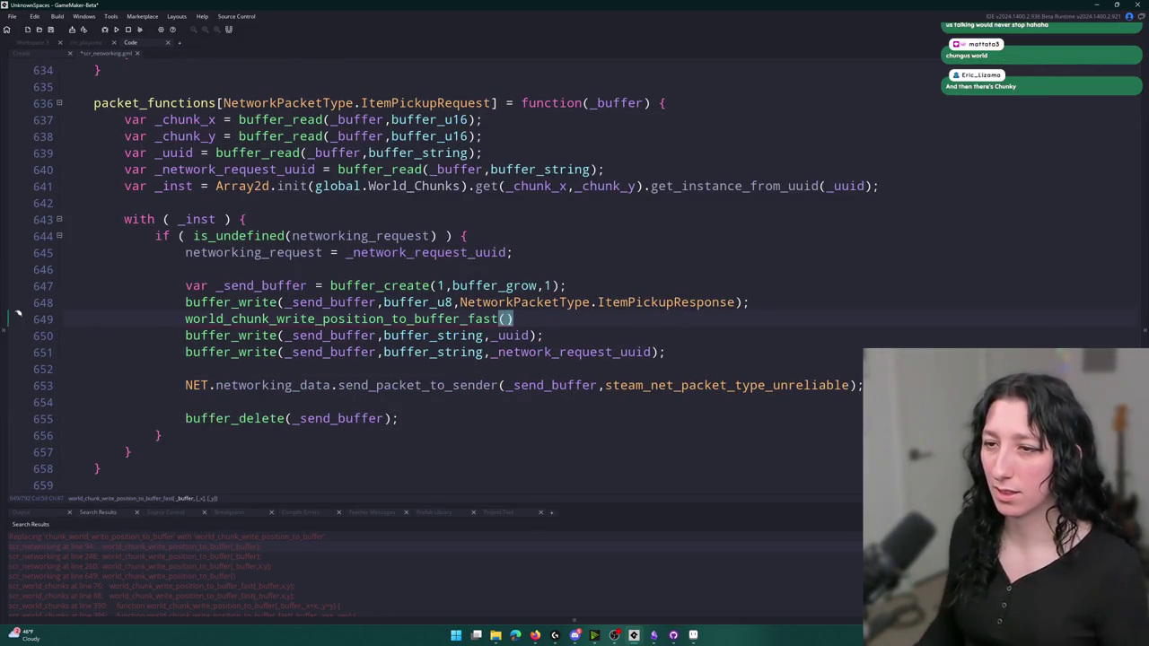
pyautogui.write('_send_buffer,')
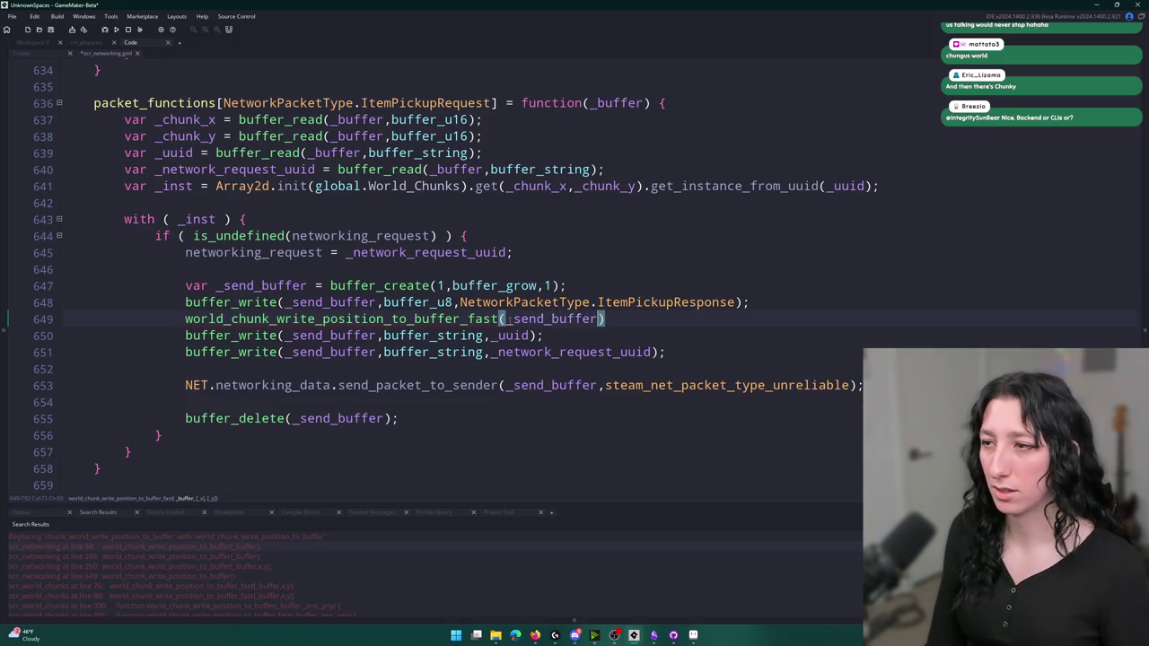
pyautogui.write('_chunk_x,_chunk')
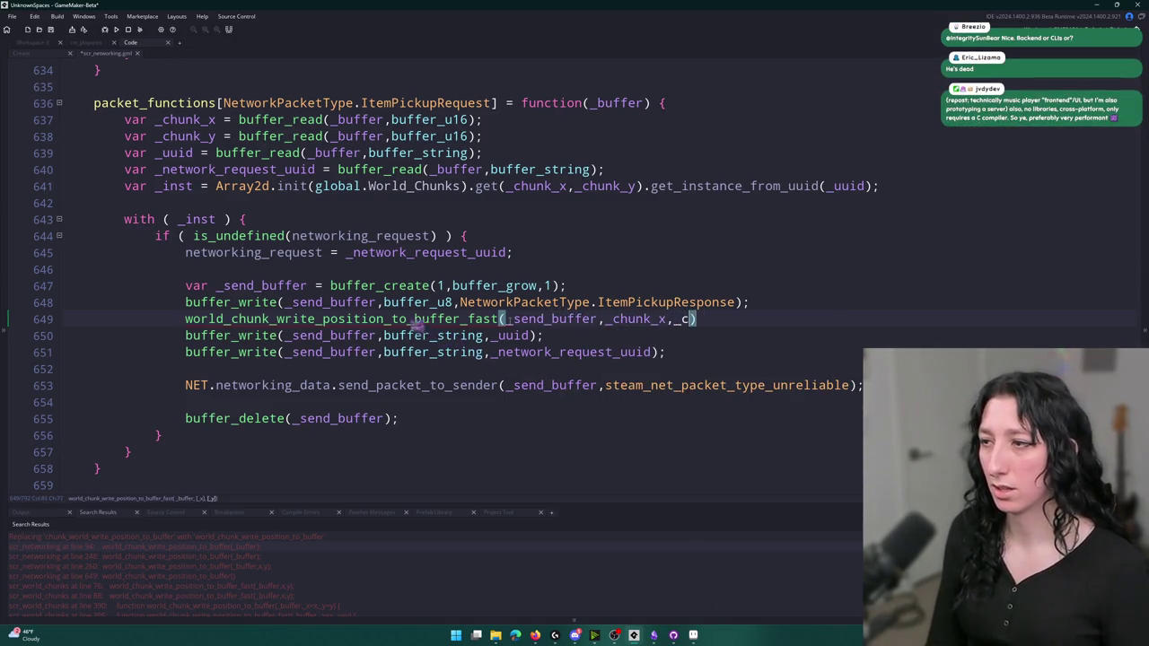
pyautogui.write('_y);')
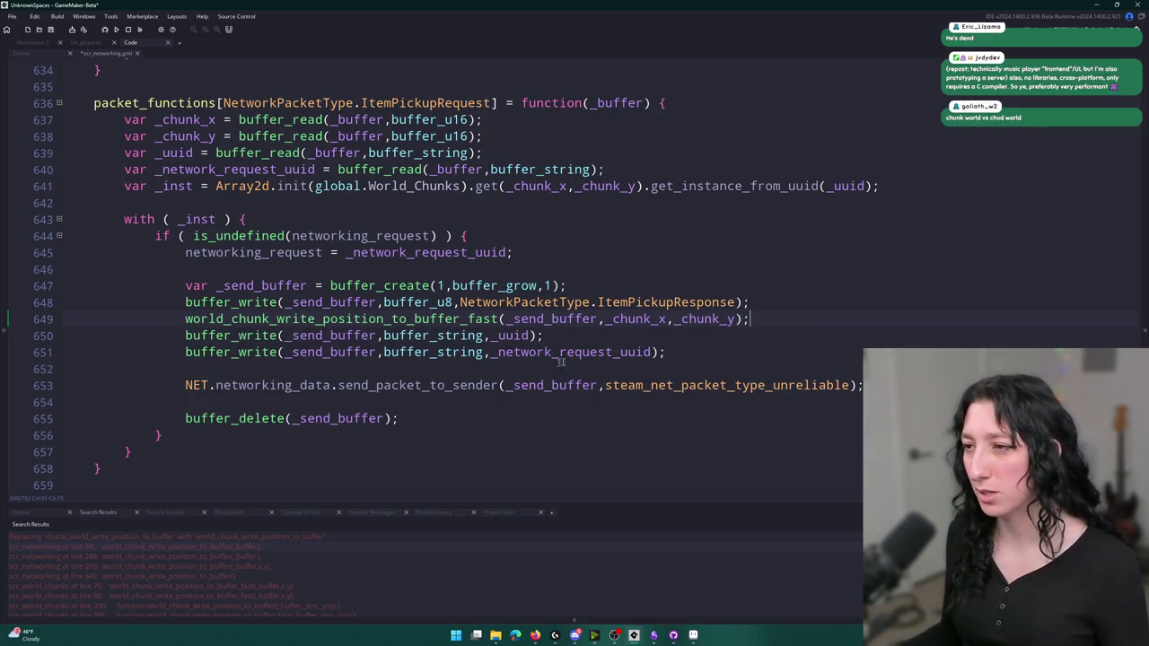
pyautogui.click(530, 369)
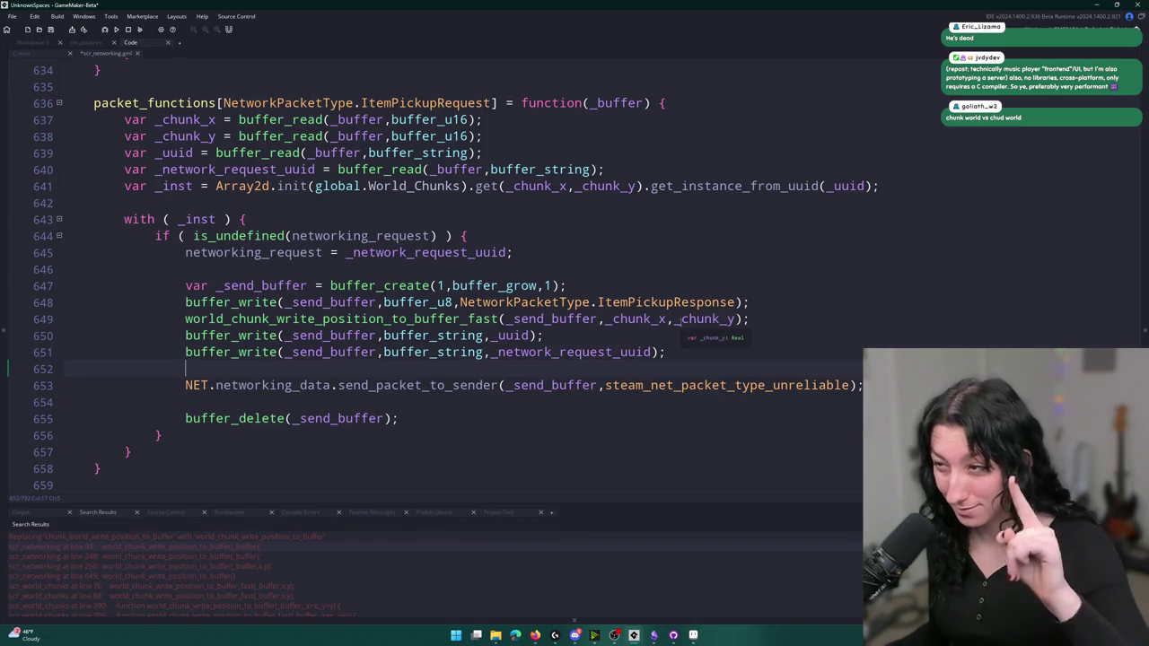
pyautogui.click(281, 302)
pyautogui.scroll(1, 491, 192)
pyautogui.scroll(6, 480, 286)
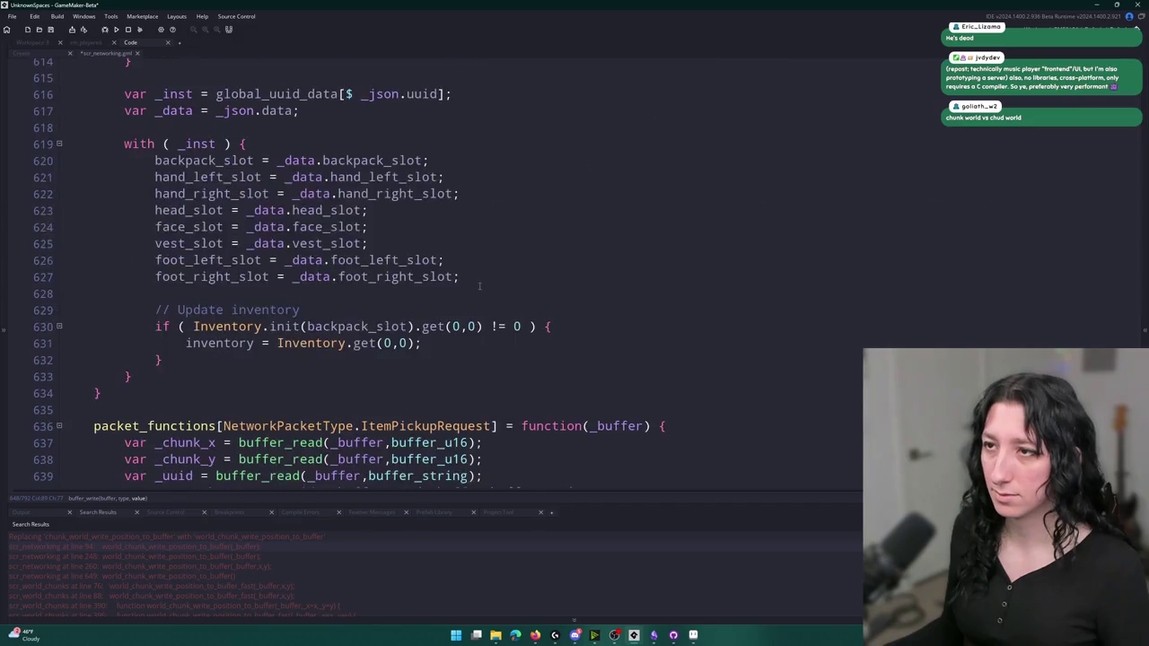
# Insert a new first line in the ItemPickupResponse handler starting var _chunk-x = buffer_read(_
pyautogui.scroll(-2, 479, 285)
pyautogui.click(496, 372)
pyautogui.scroll(-4, 495, 372)
pyautogui.click(738, 374)
pyautogui.scroll(-10, 480, 285)
pyautogui.click(502, 100)
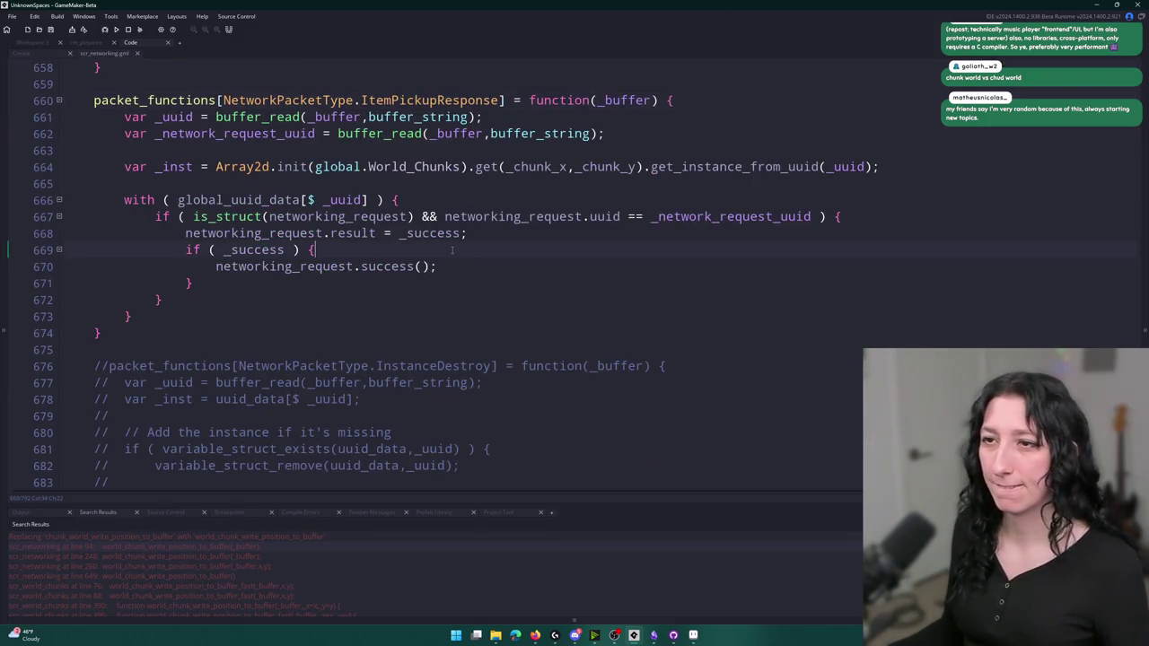
pyautogui.scroll(1, 437, 261)
pyautogui.click(435, 289)
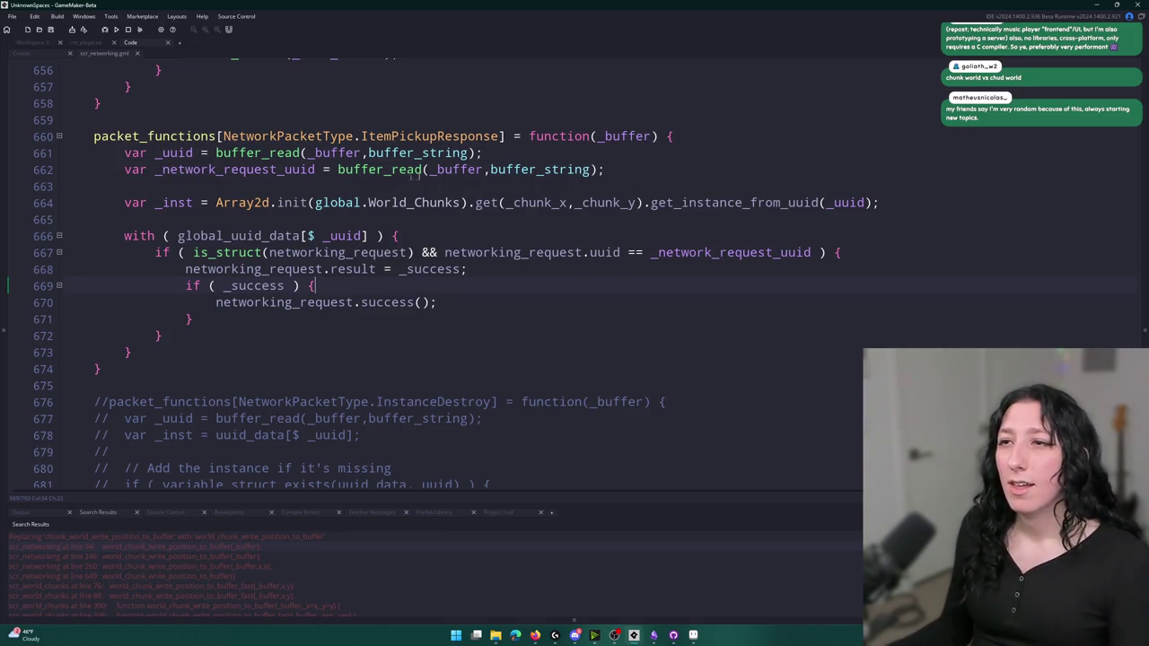
pyautogui.press('Return')
pyautogui.write('var _ch')
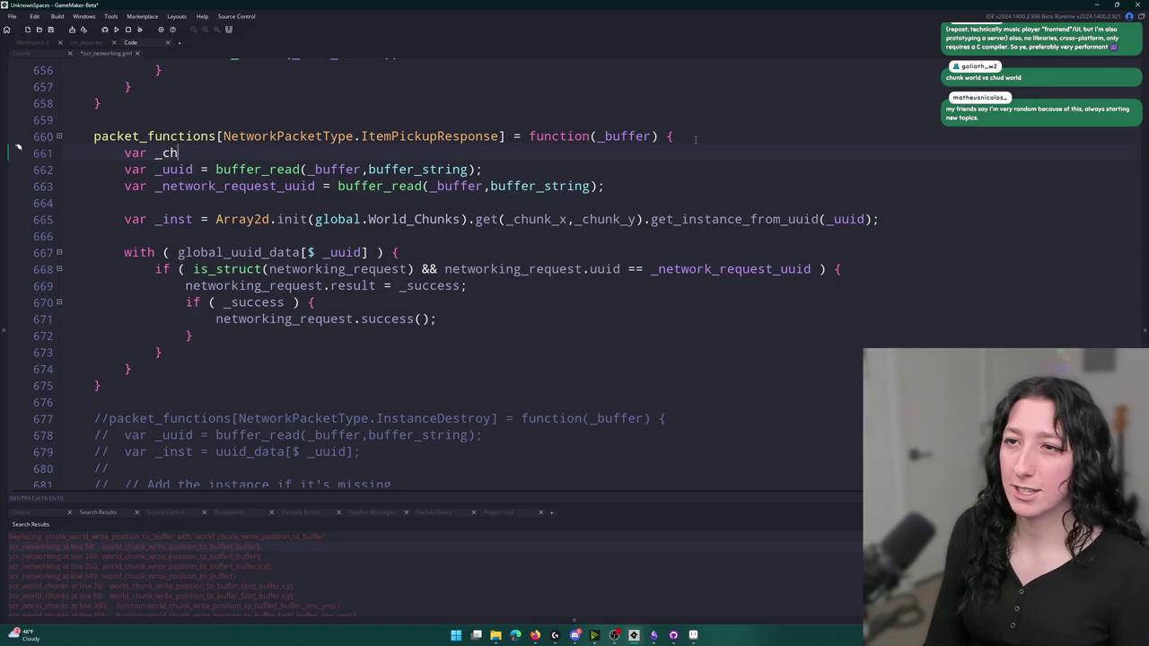
pyautogui.write('unk-x = buffer_read(_')
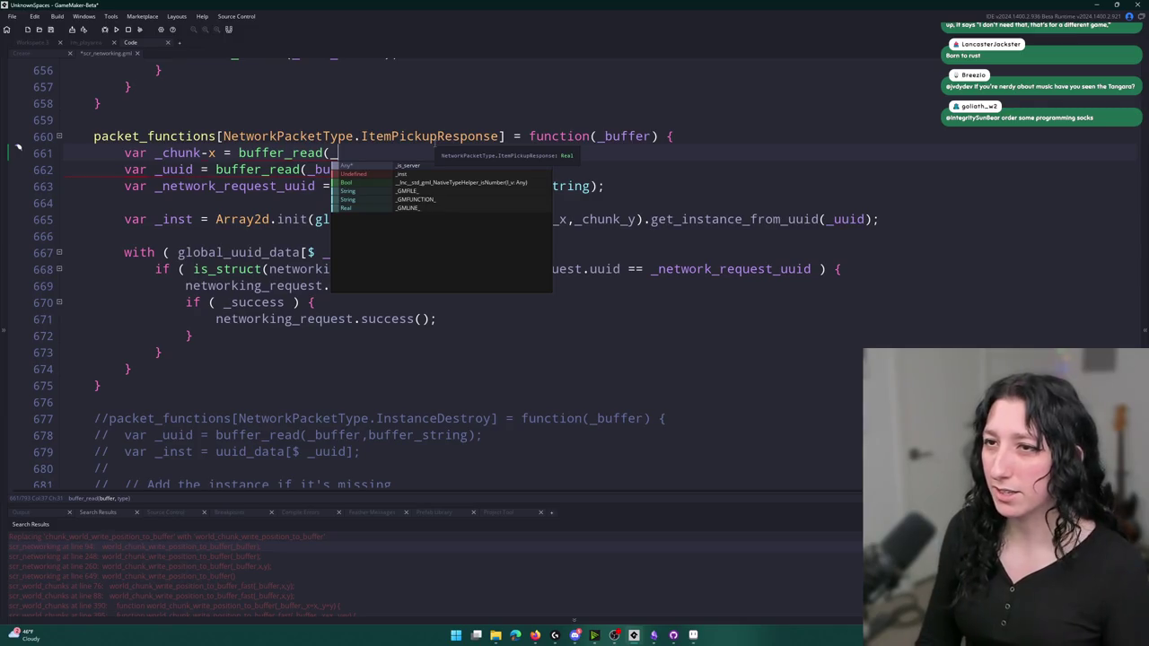
# Fix the variable name to _chunk_x and complete buffer_read(_buffer,buffer_u16)
pyautogui.write('b')
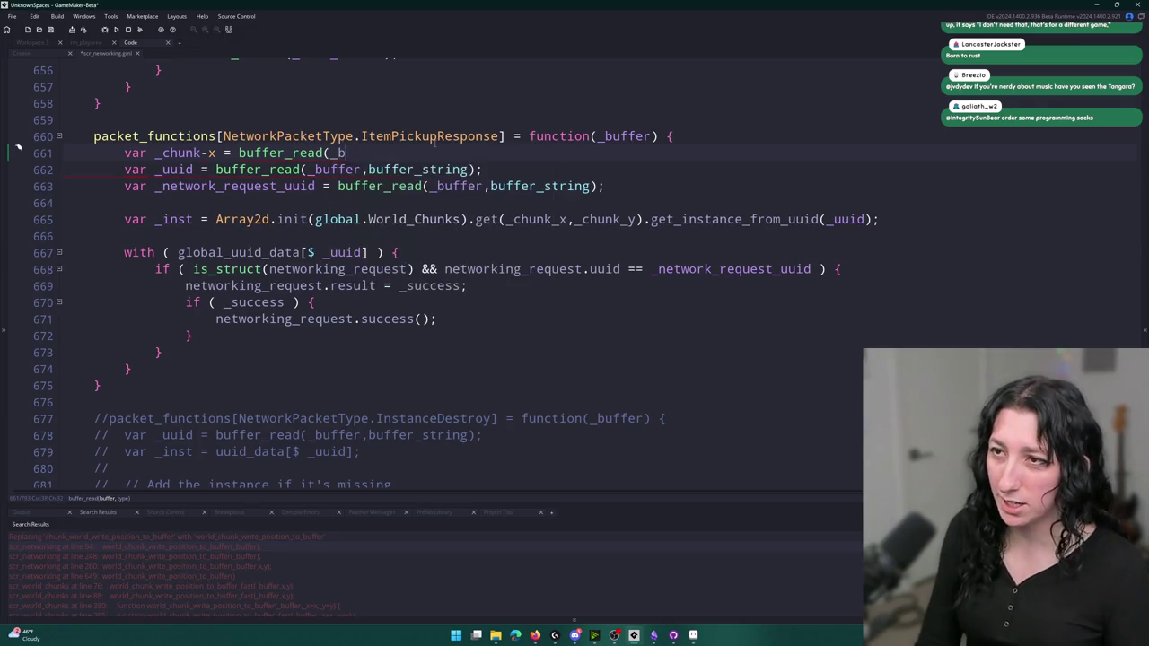
pyautogui.write('uffer')
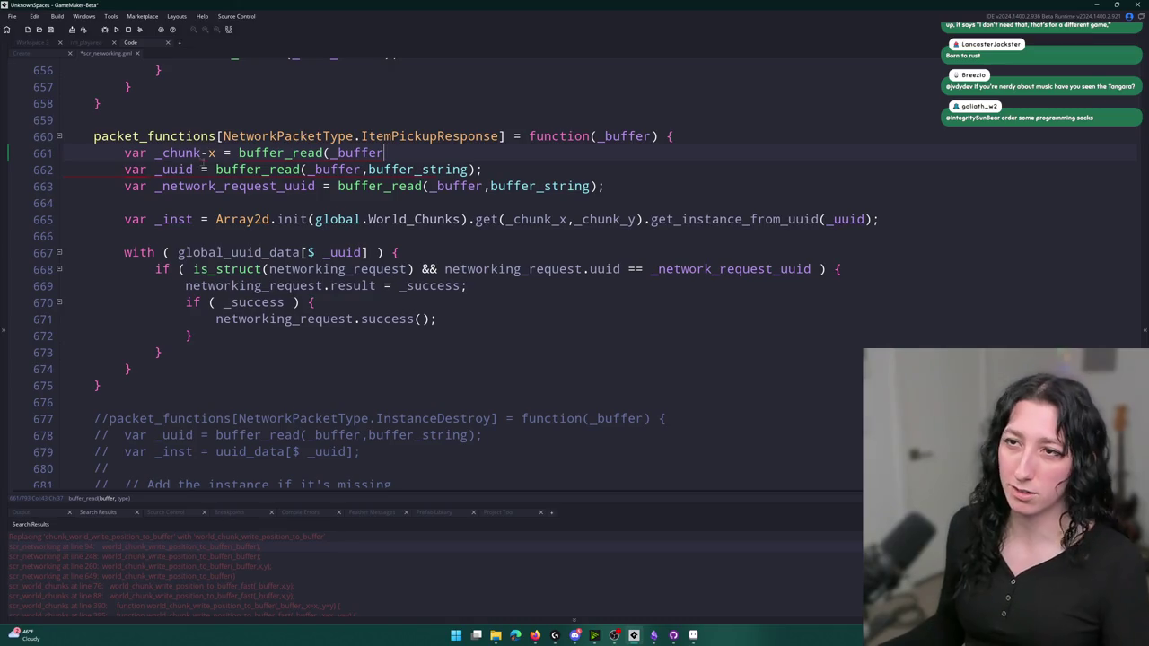
pyautogui.click(207, 153)
pyautogui.press('BackSpace')
pyautogui.write('_')
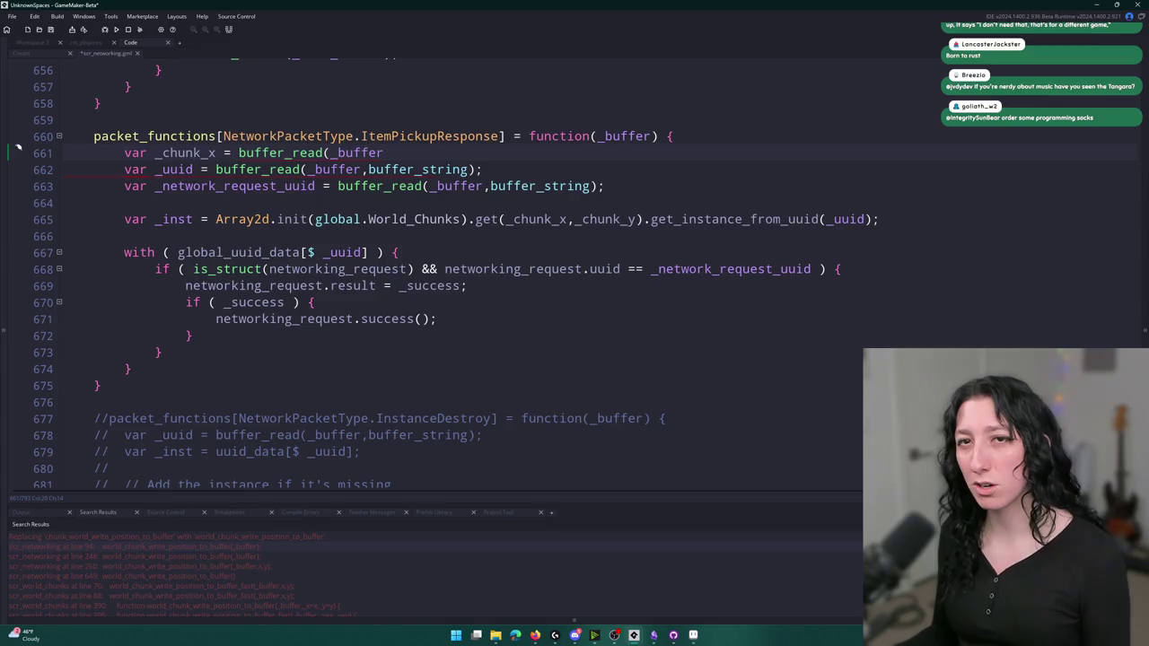
pyautogui.click(505, 158)
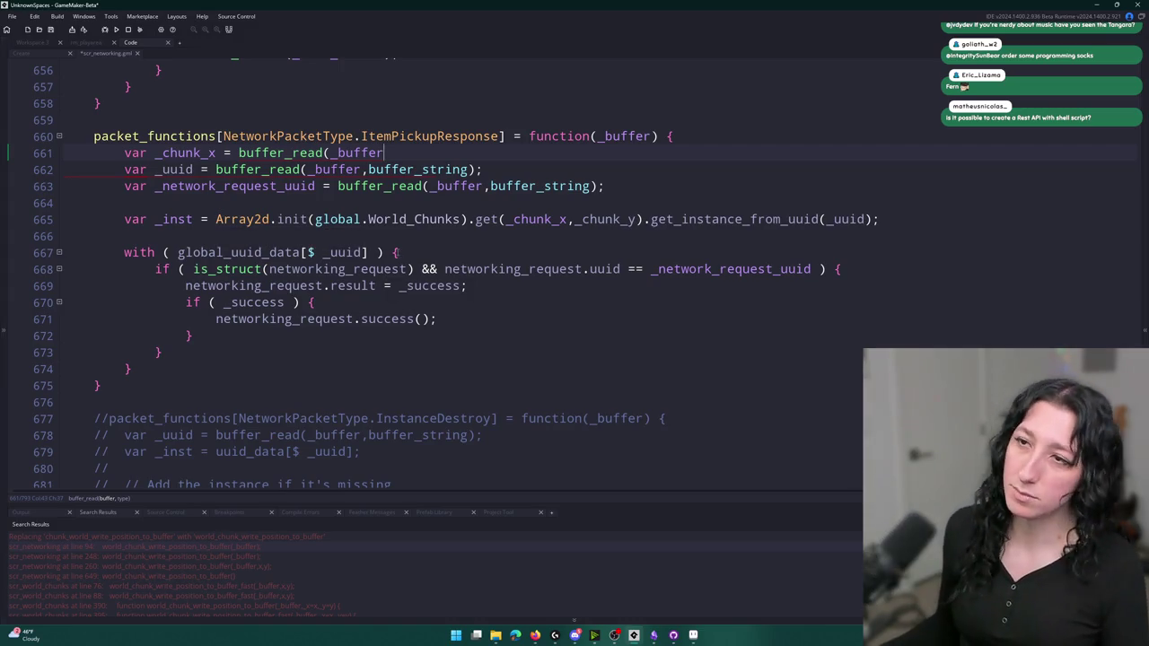
pyautogui.write(',')
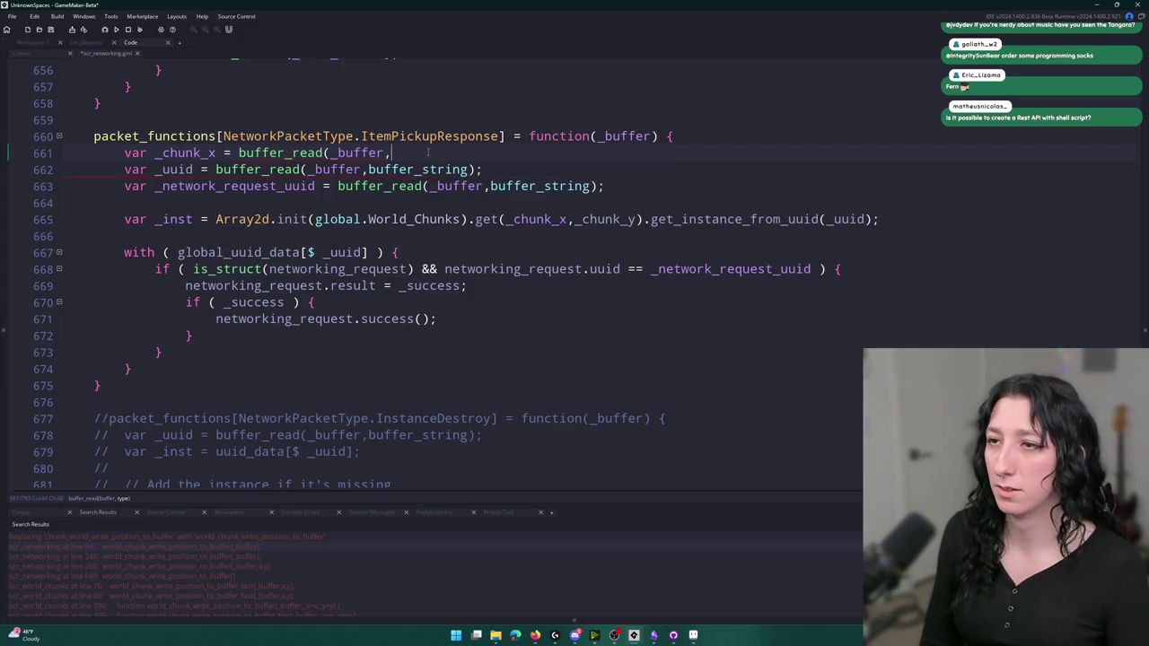
pyautogui.write('buffer_u16);')
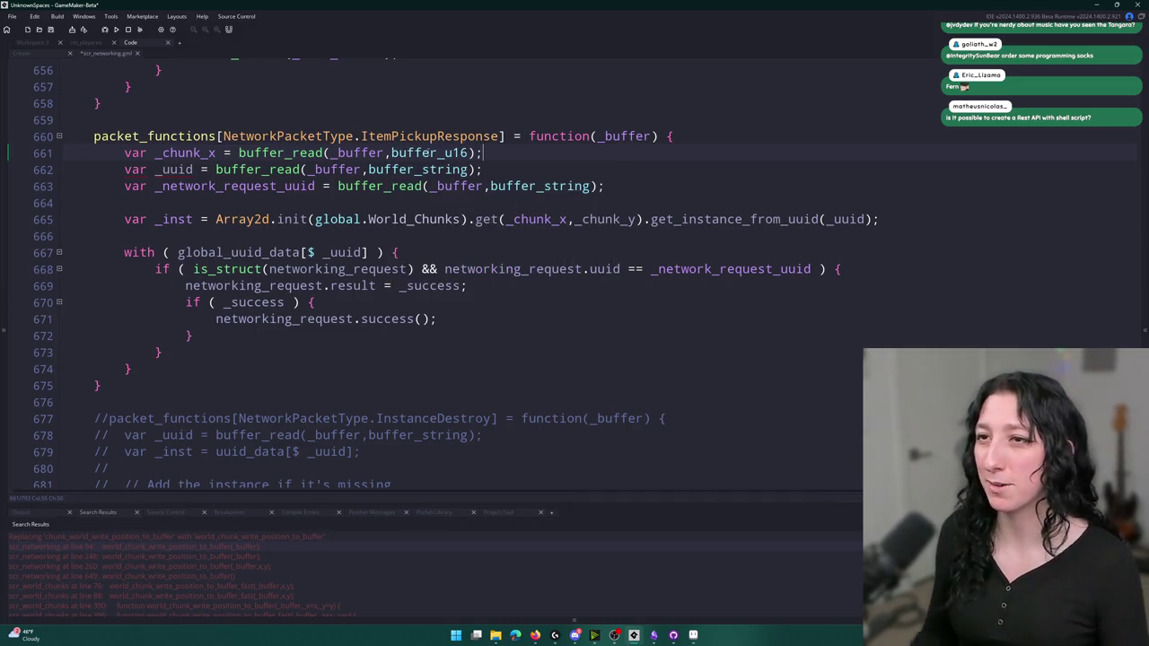
# Duplicate the read line and rename the copy's variable to _chunk_y
pyautogui.hotkey('ctrl', 'd')
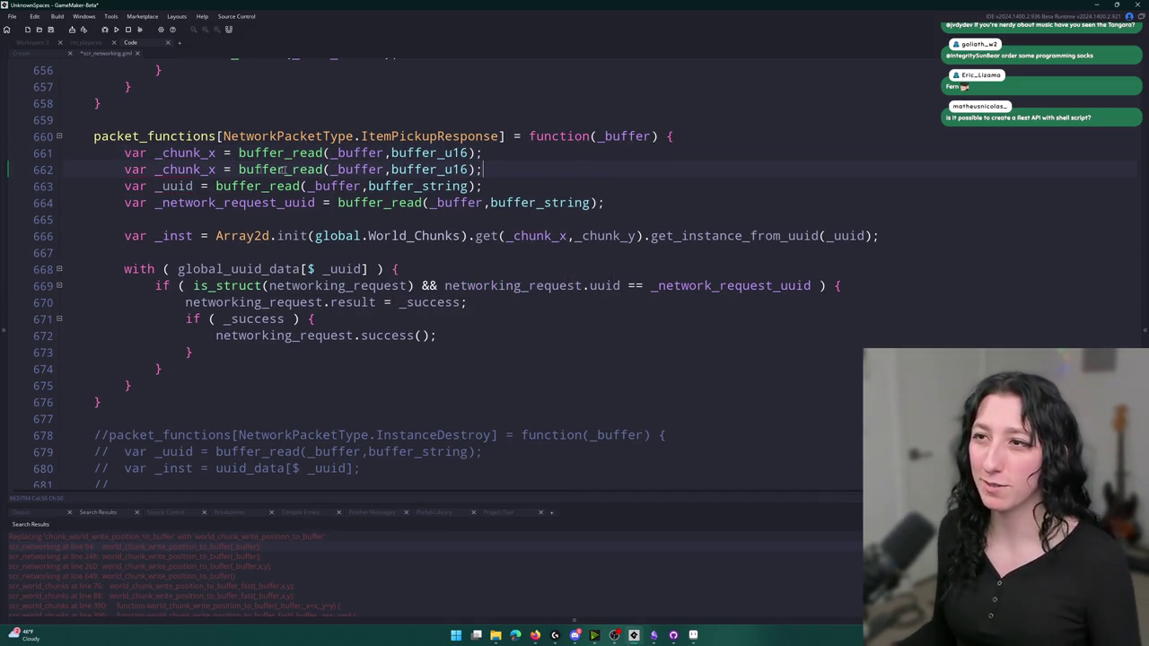
pyautogui.click(216, 170)
pyautogui.press('BackSpace')
pyautogui.write('y')
pyautogui.doubleClick(205, 154)
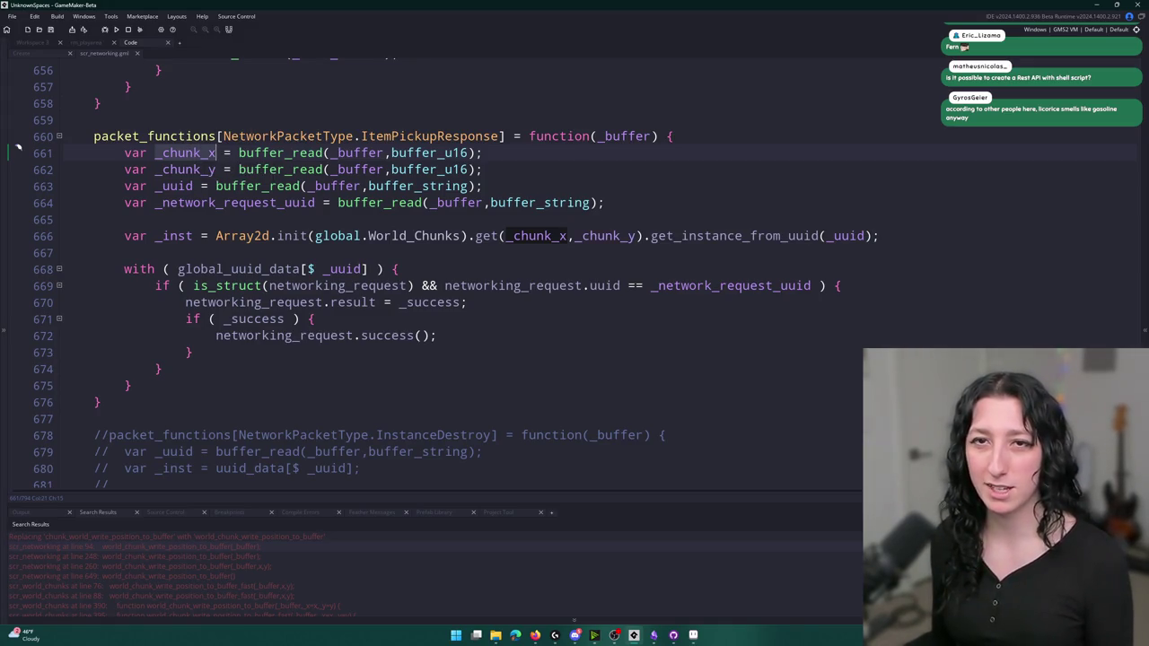
pyautogui.click(618, 170)
pyautogui.press('Up')
pyautogui.press('Down')
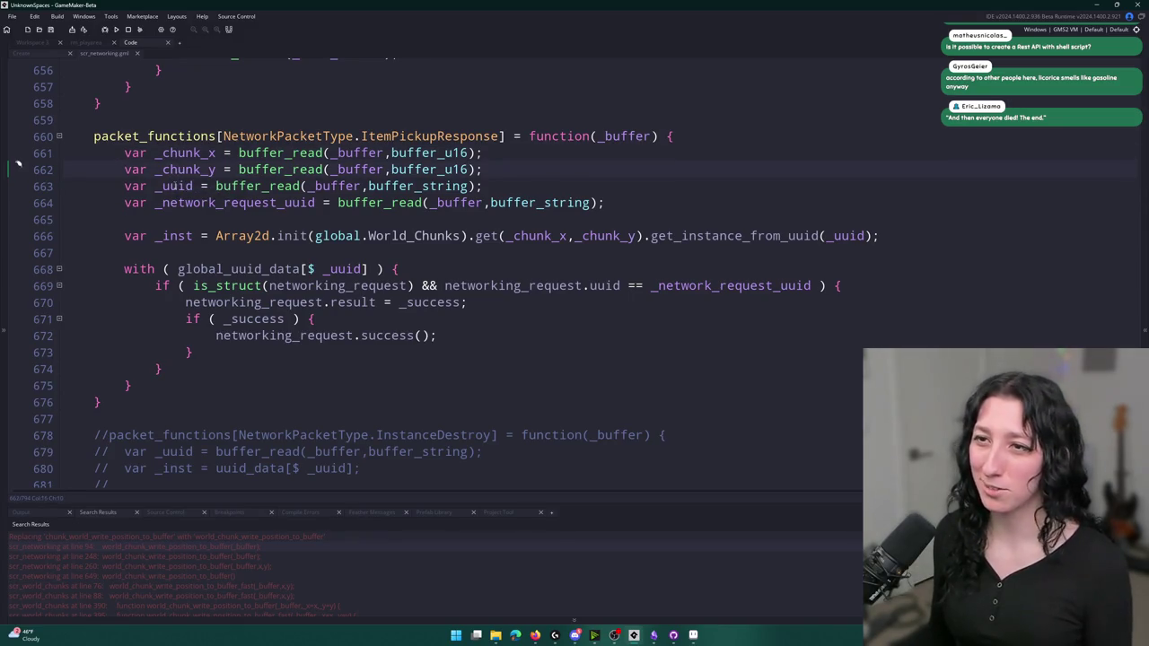
pyautogui.press('Down')
pyautogui.press('Down')
pyautogui.press('Down')
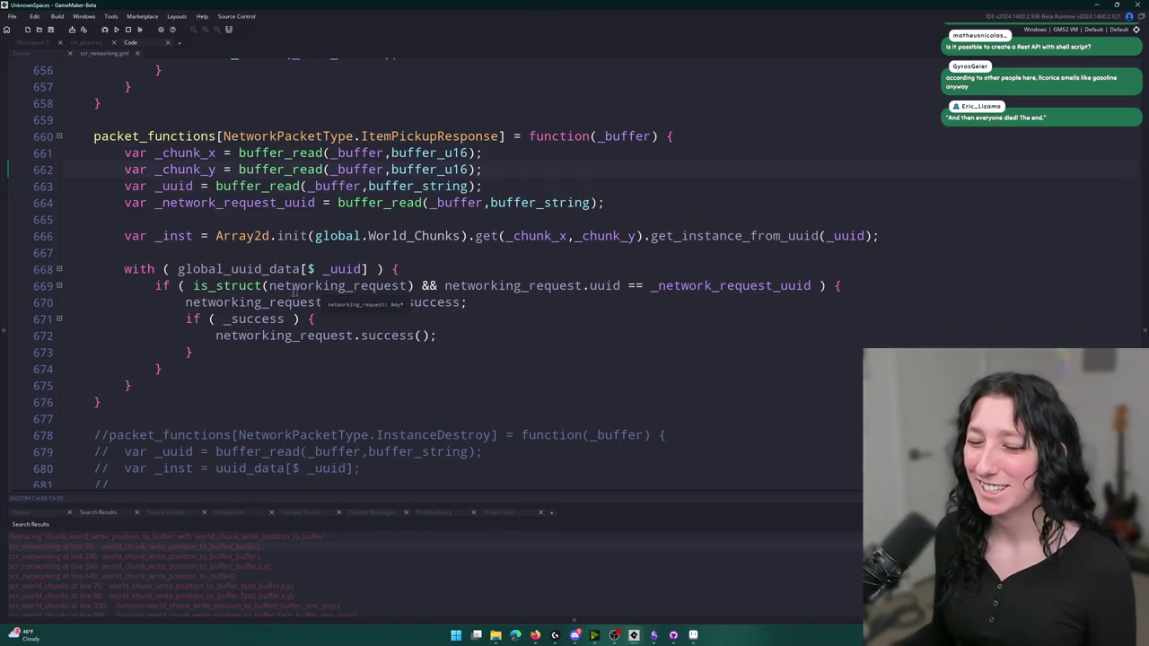
# Copy the _inst name and paste it over global_uuid_data on line 668
pyautogui.doubleClick(175, 235)
pyautogui.hotkey('ctrl', 'c')
pyautogui.doubleClick(238, 268)
pyautogui.hotkey('ctrl', 'v')
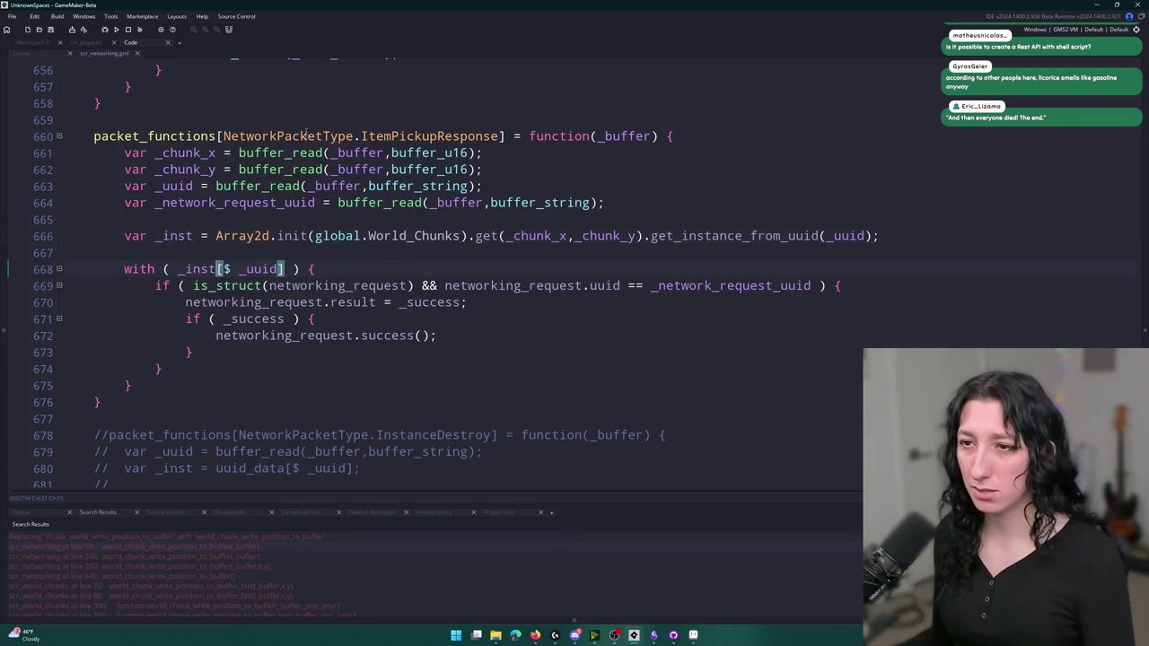
# Run the with block on _inst and remove the result assignment and if (_success) wrapper
pyautogui.moveTo(283, 269); pyautogui.dragTo(182, 270)
pyautogui.write('inst')
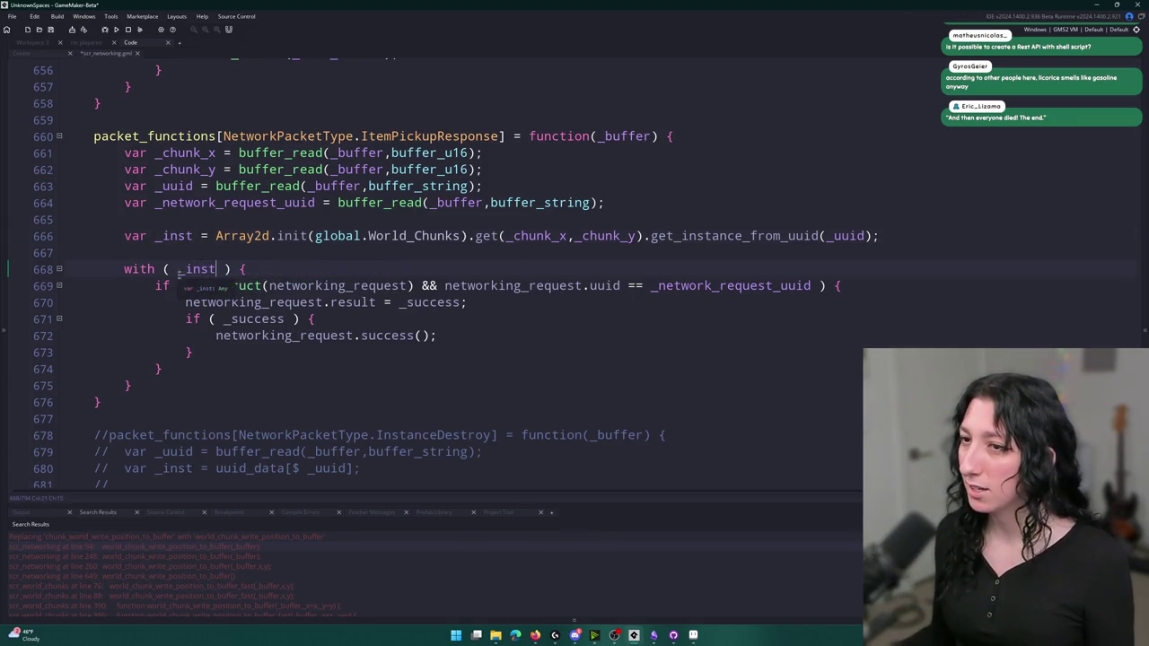
pyautogui.doubleClick(309, 303)
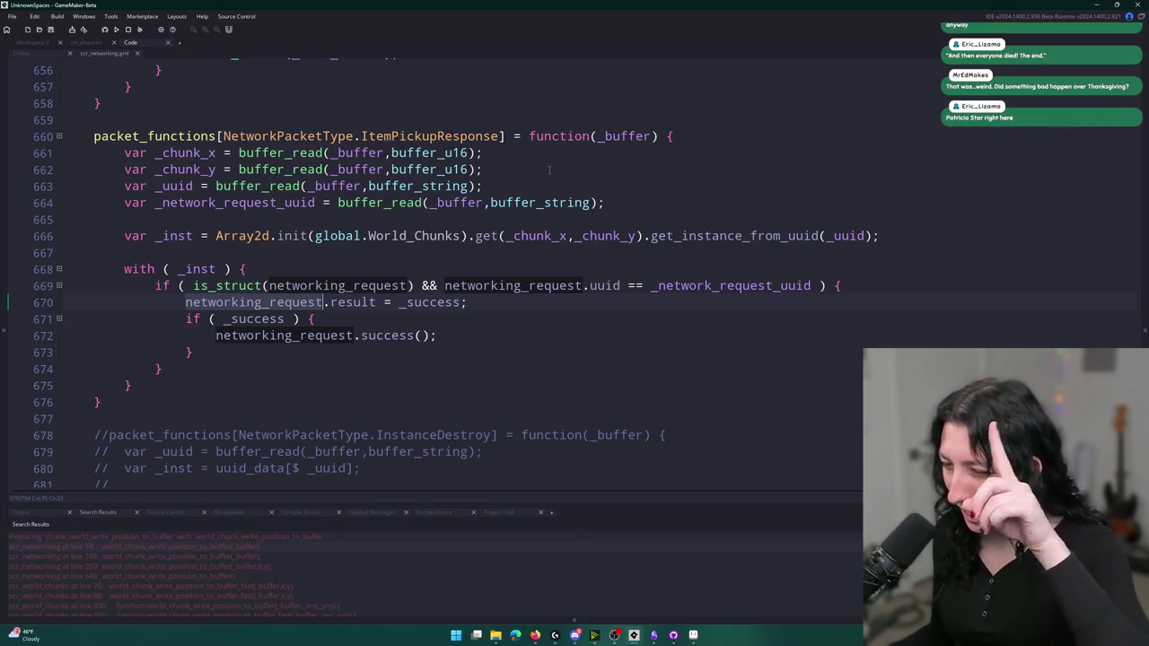
pyautogui.click(377, 303)
pyautogui.moveTo(377, 303); pyautogui.dragTo(185, 302)
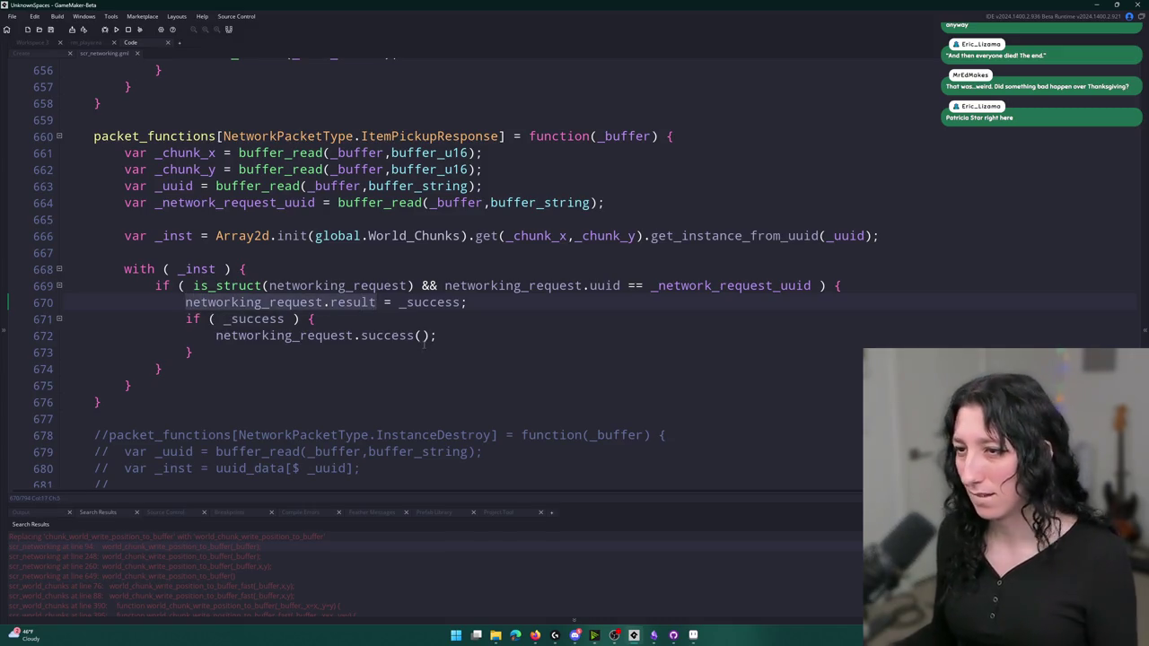
pyautogui.moveTo(357, 321)
pyautogui.mouseDown()
pyautogui.moveTo(308, 334)
pyautogui.moveTo(60, 321)
pyautogui.moveTo(52, 300)
pyautogui.mouseUp()
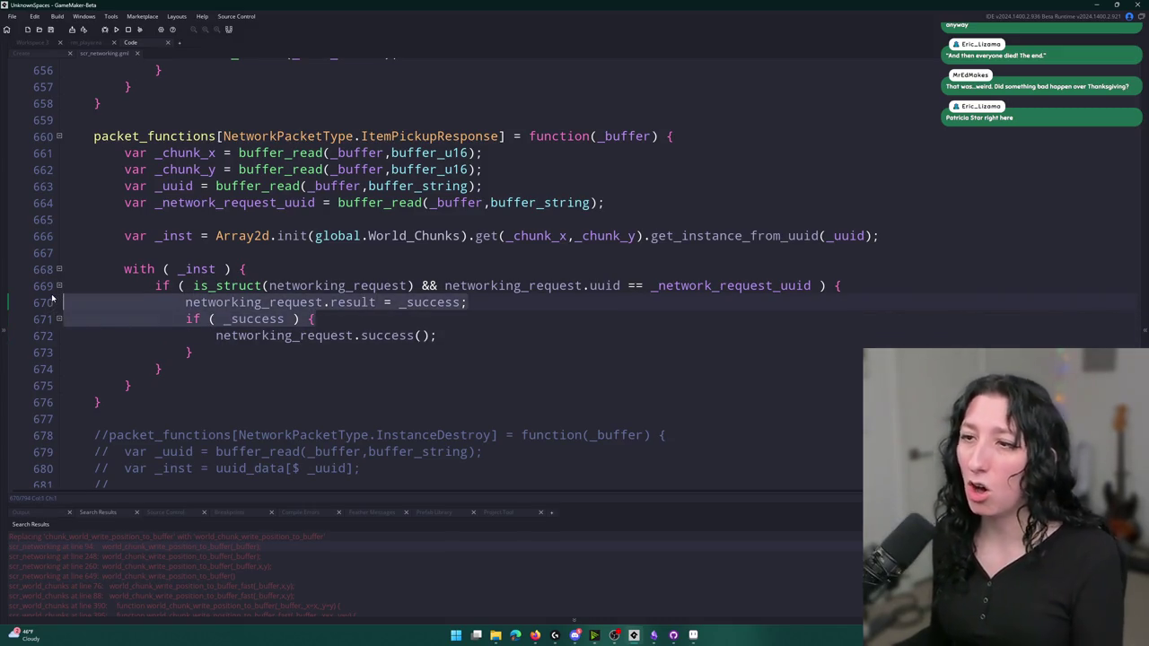
pyautogui.press('Delete')
pyautogui.moveTo(437, 303); pyautogui.dragTo(194, 320)
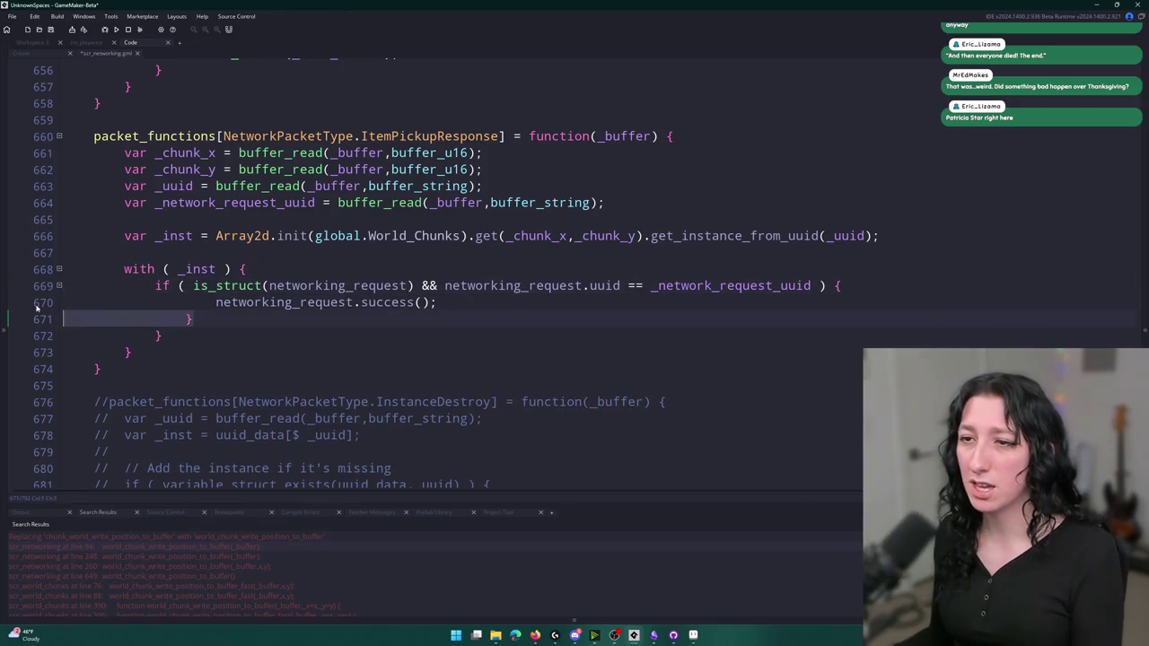
pyautogui.press('Delete')
pyautogui.press('BackSpace')
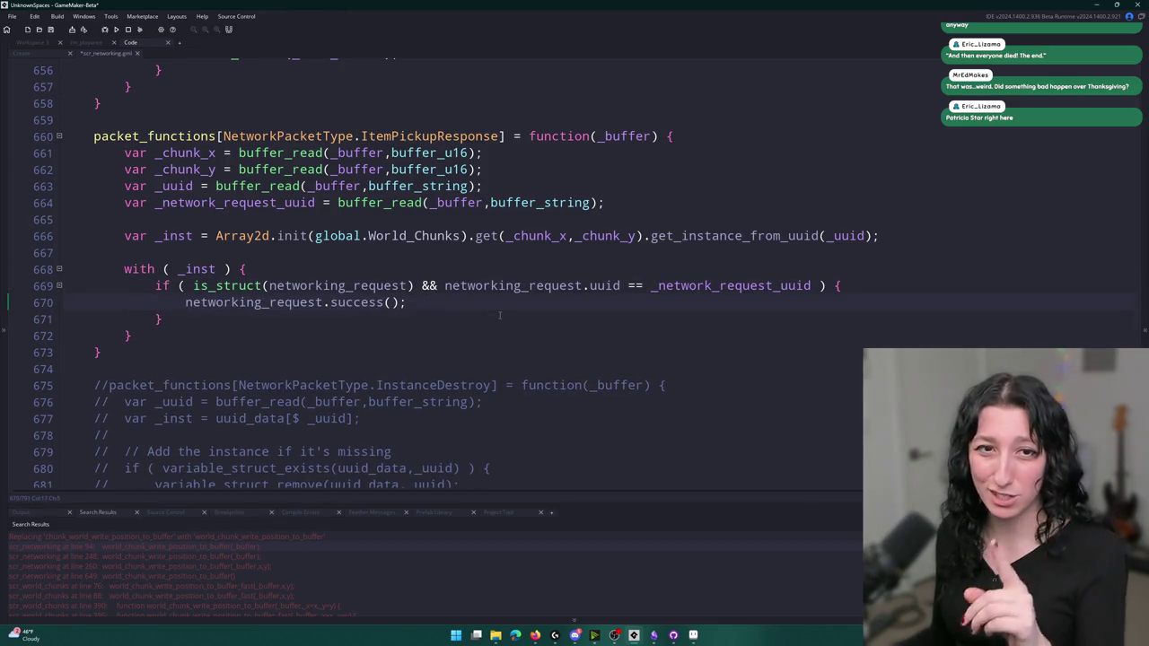
# Add show_message("TEST"); on a new line after the success() call
pyautogui.click(498, 315)
pyautogui.press('Return')
pyautogui.press('Return')
pyautogui.press('BackSpace')
pyautogui.press('BackSpace')
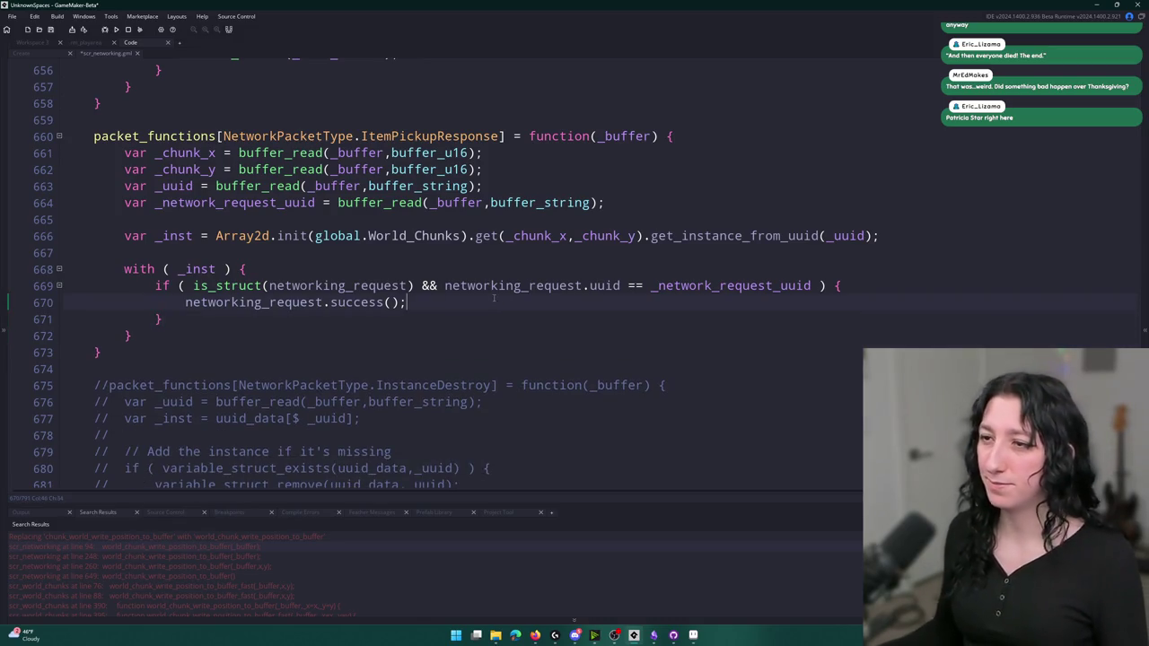
pyautogui.press('Return')
pyautogui.write('show_message("TEST')
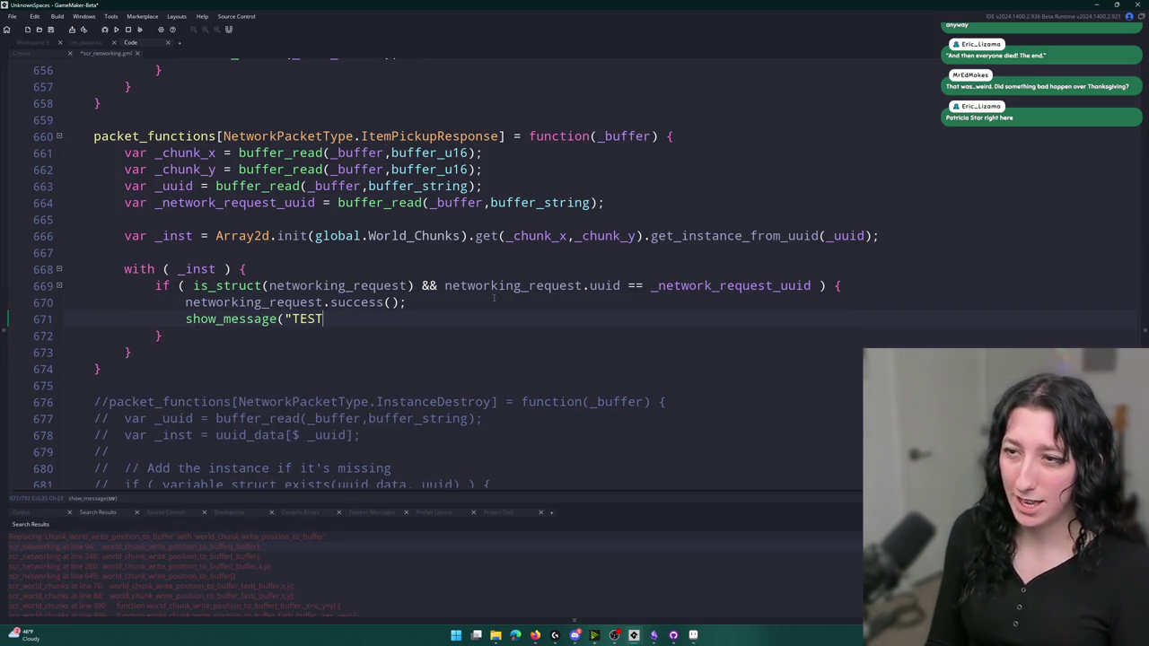
pyautogui.write('");')
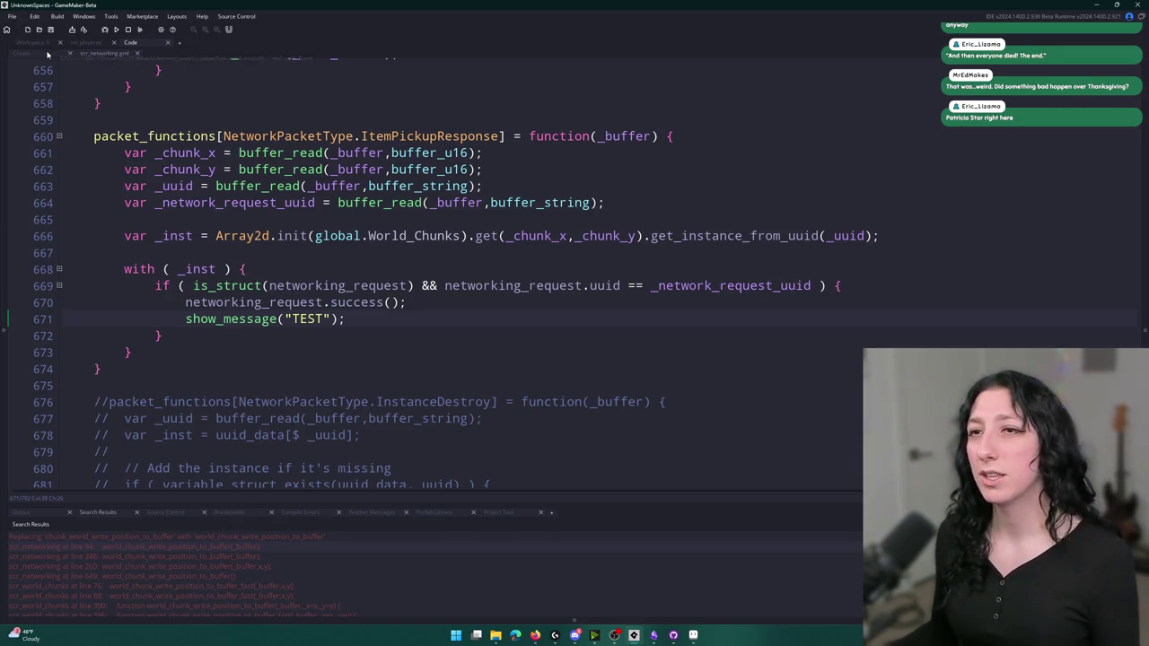
# Comment out the if (!NET.is_host()) line and its closing brace in the Create event
pyautogui.click(47, 54)
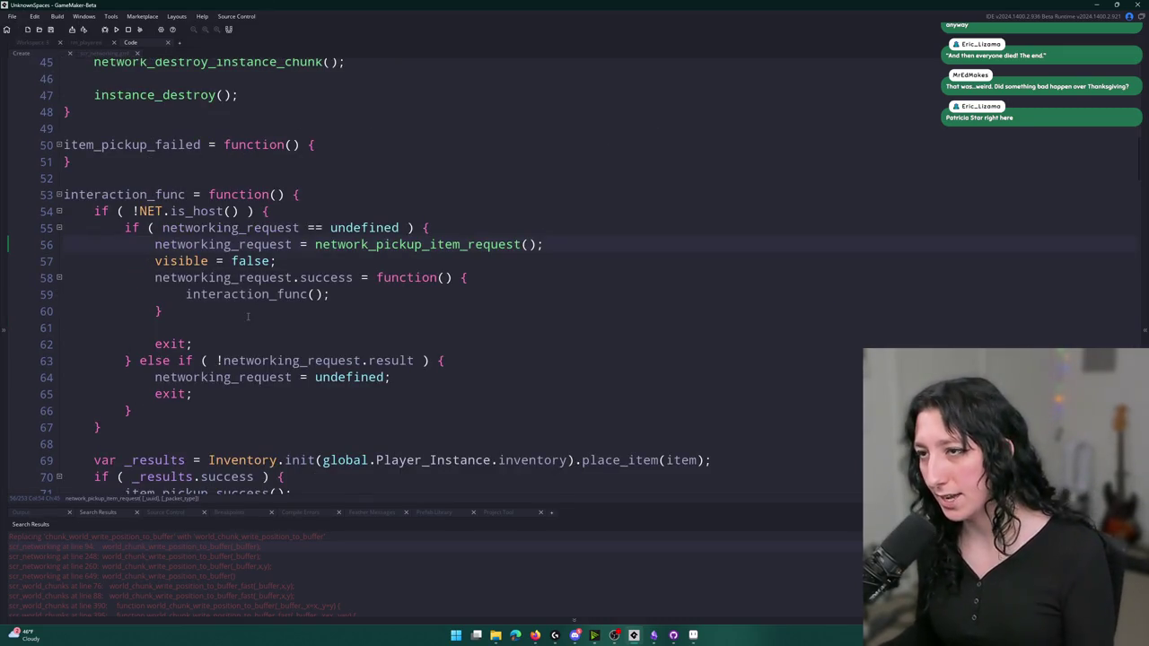
pyautogui.scroll(-3, 248, 316)
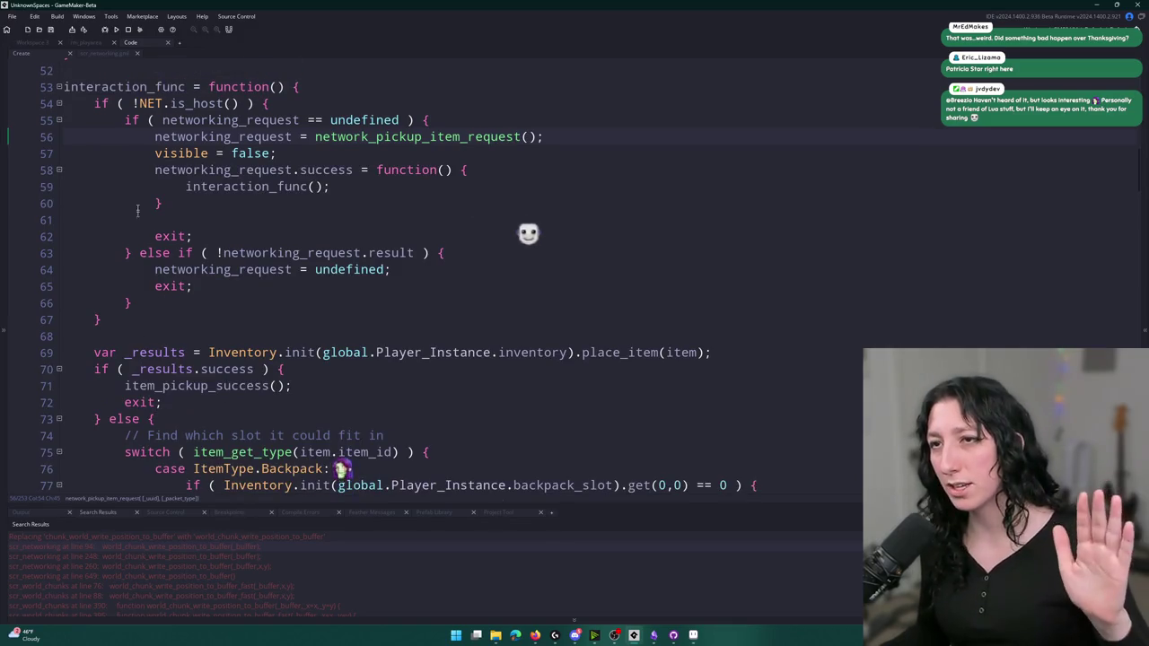
pyautogui.click(94, 103)
pyautogui.write('//')
pyautogui.click(93, 319)
pyautogui.write('//')
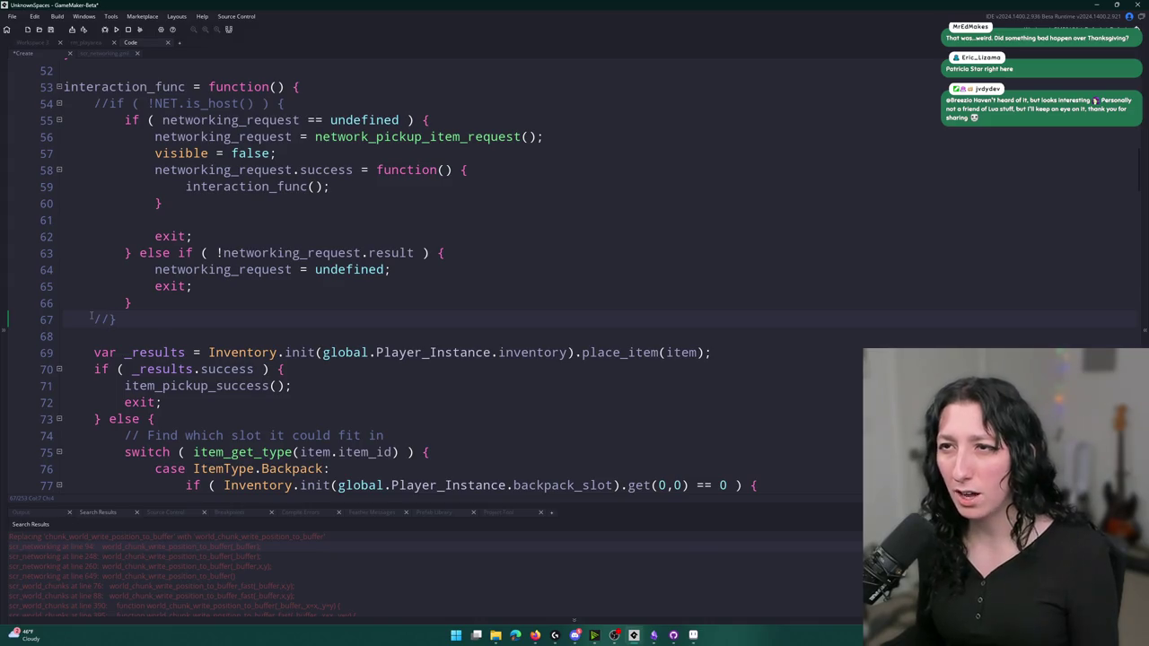
# Build and run the game with F5, returning to the networking script
pyautogui.click(351, 219)
pyautogui.press('F5')
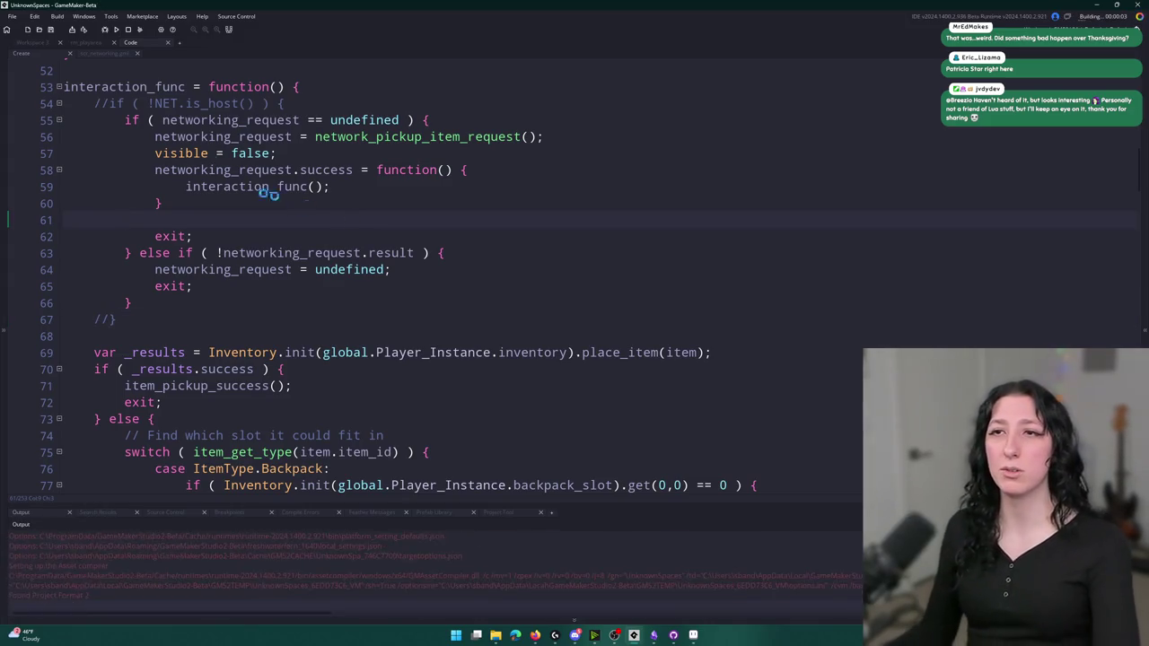
pyautogui.click(99, 53)
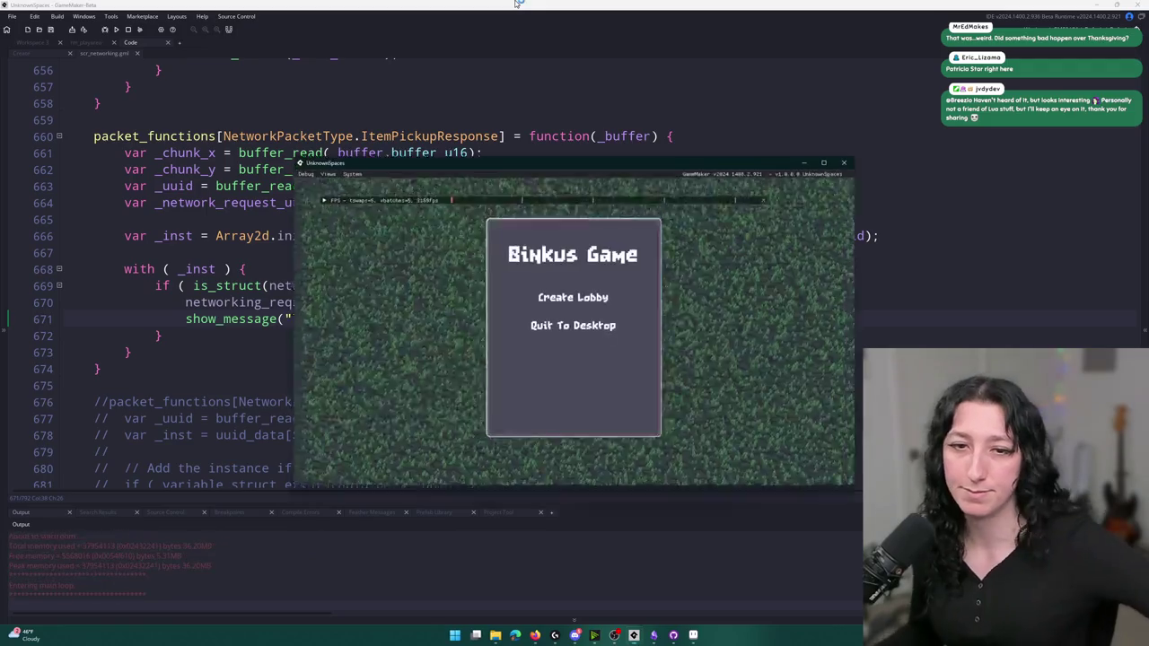
# Start a lobby, maximize the game window, walk to the revolver and pick it up
pyautogui.click(562, 296)
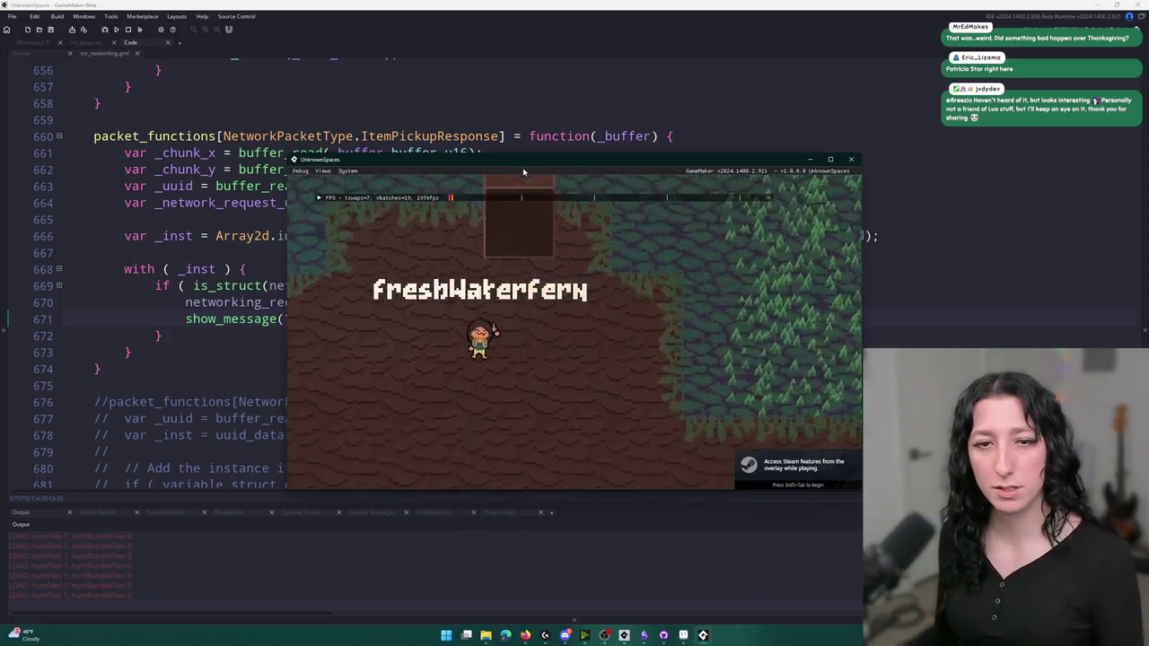
pyautogui.press('a')
pyautogui.press('w')
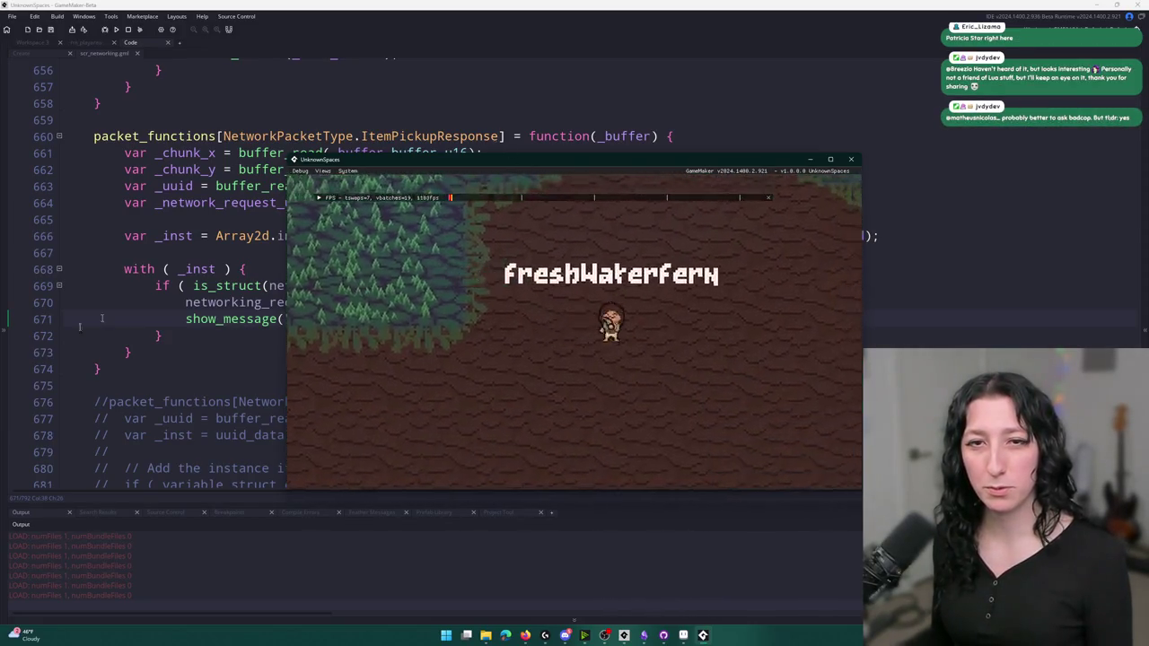
pyautogui.press('w')
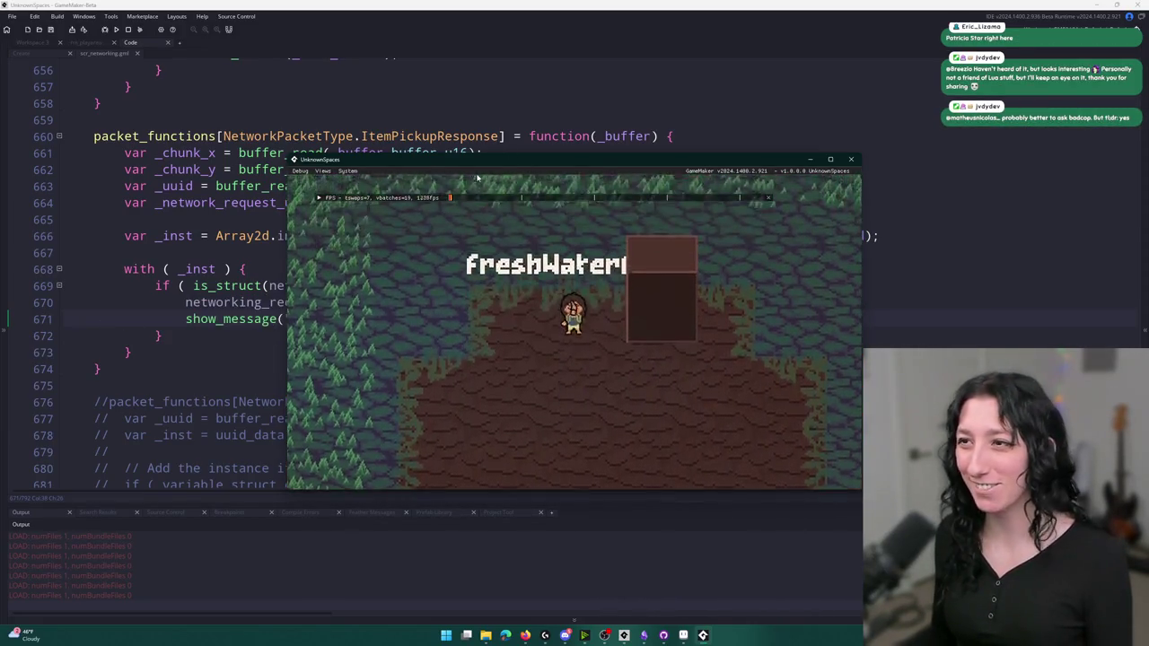
pyautogui.doubleClick(494, 163)
pyautogui.press('d')
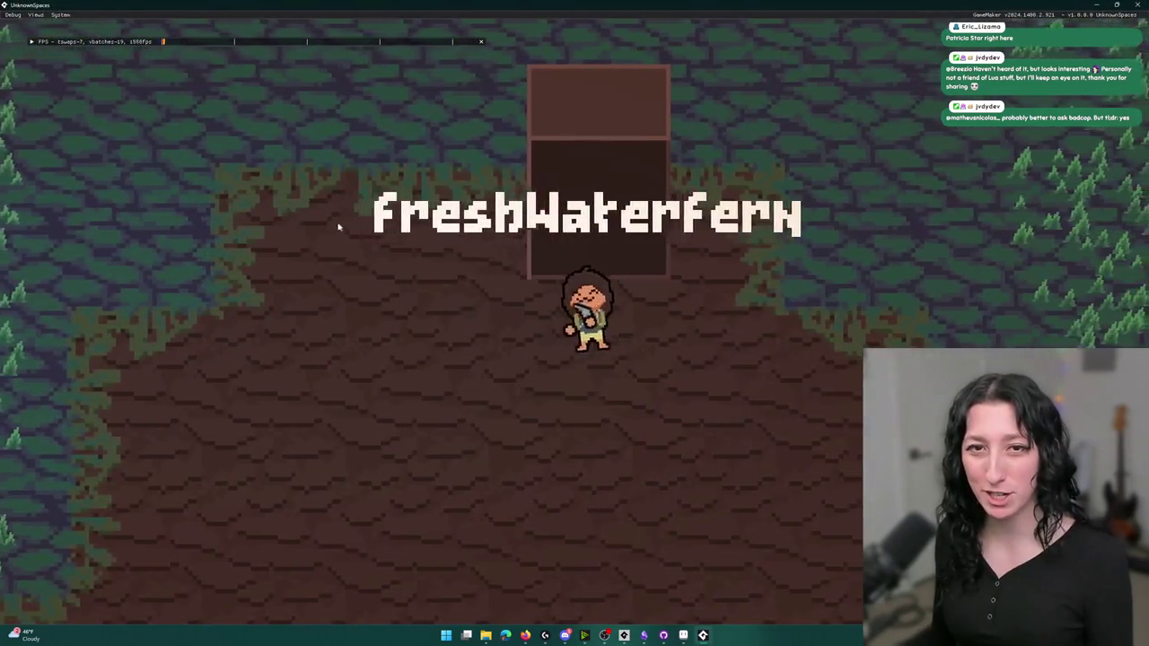
pyautogui.press('Tab')
pyautogui.press('Tab')
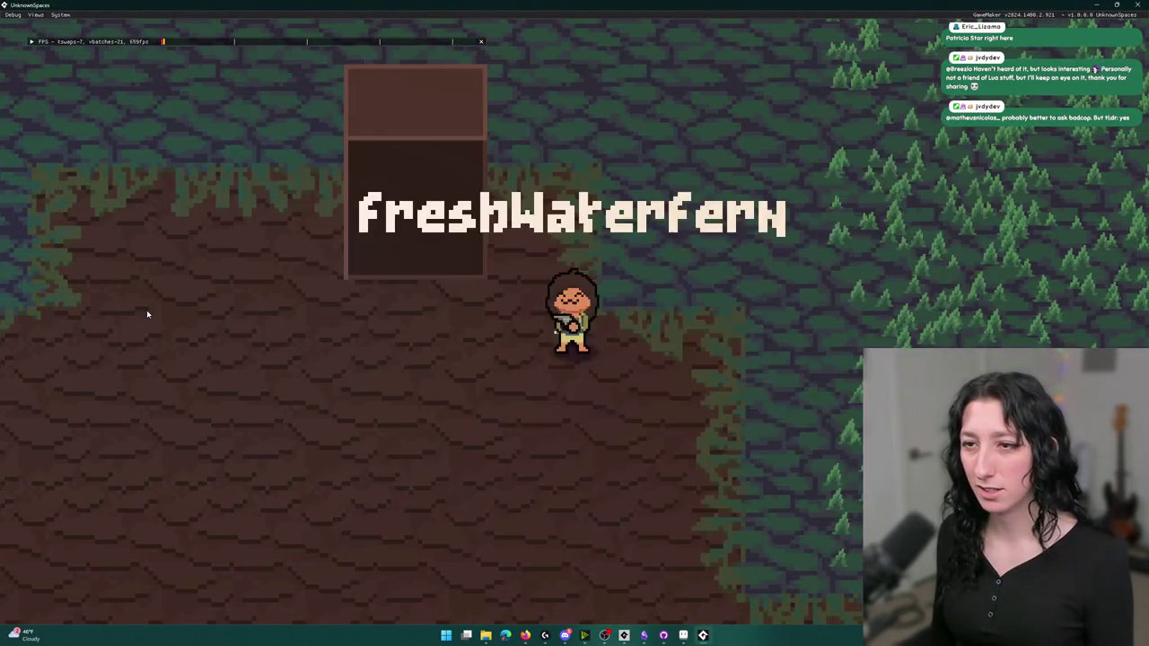
pyautogui.press('d')
pyautogui.press('a')
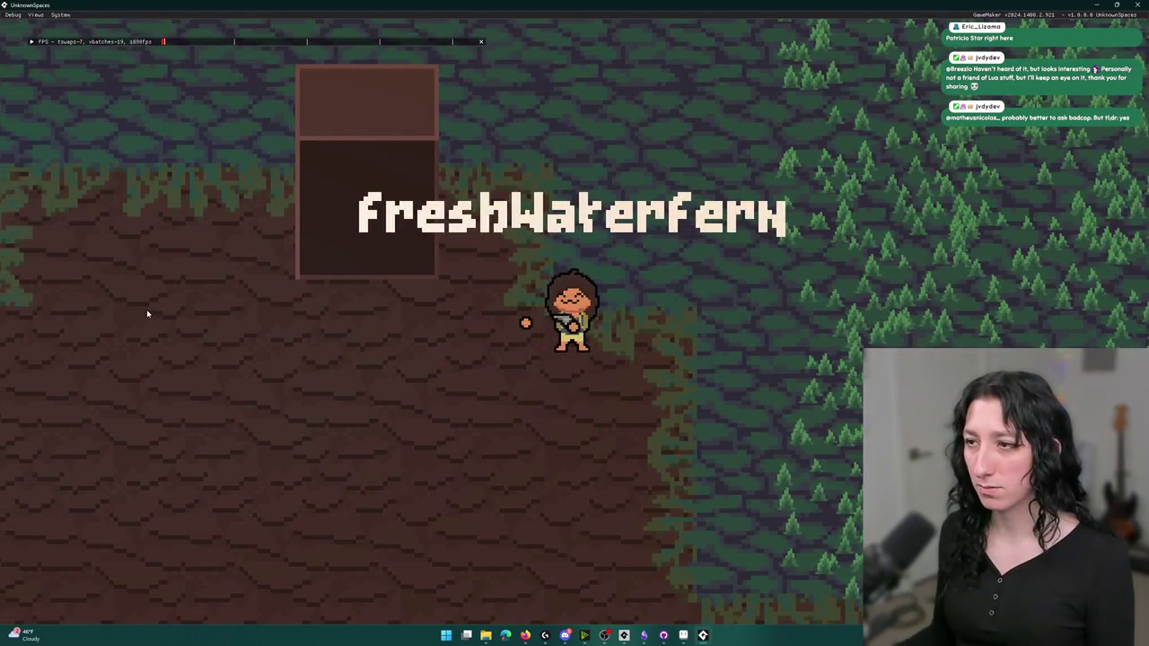
pyautogui.press('1')
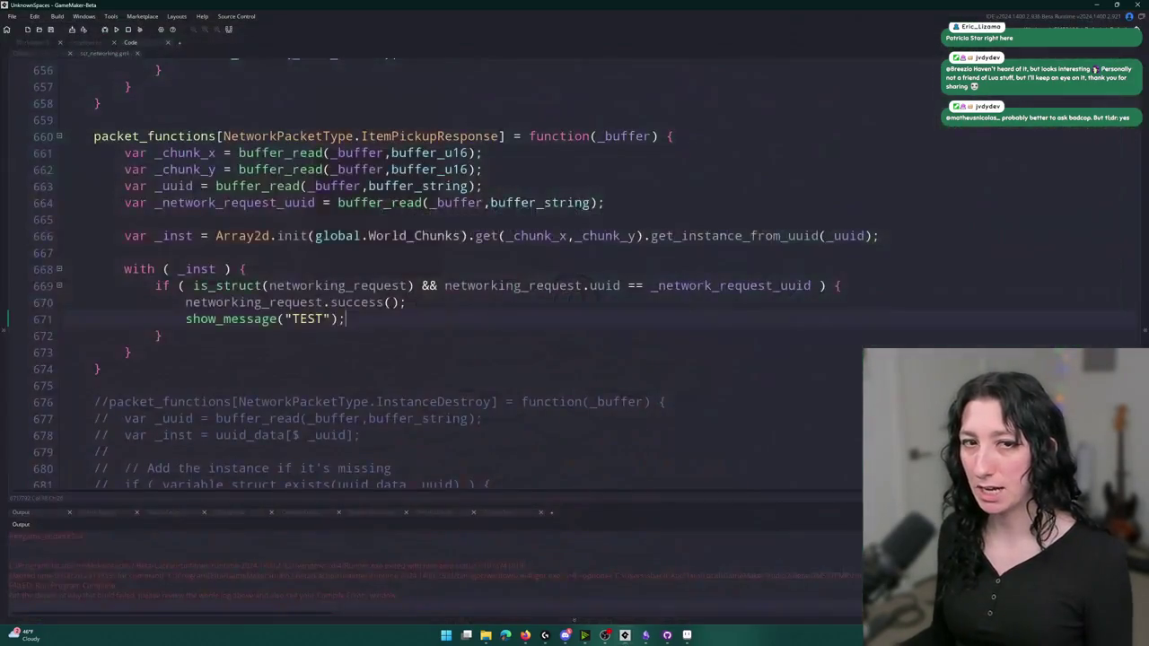
# Jump from the Create event to the network_pickup_item_request definition
pyautogui.scroll(4, 394, 322)
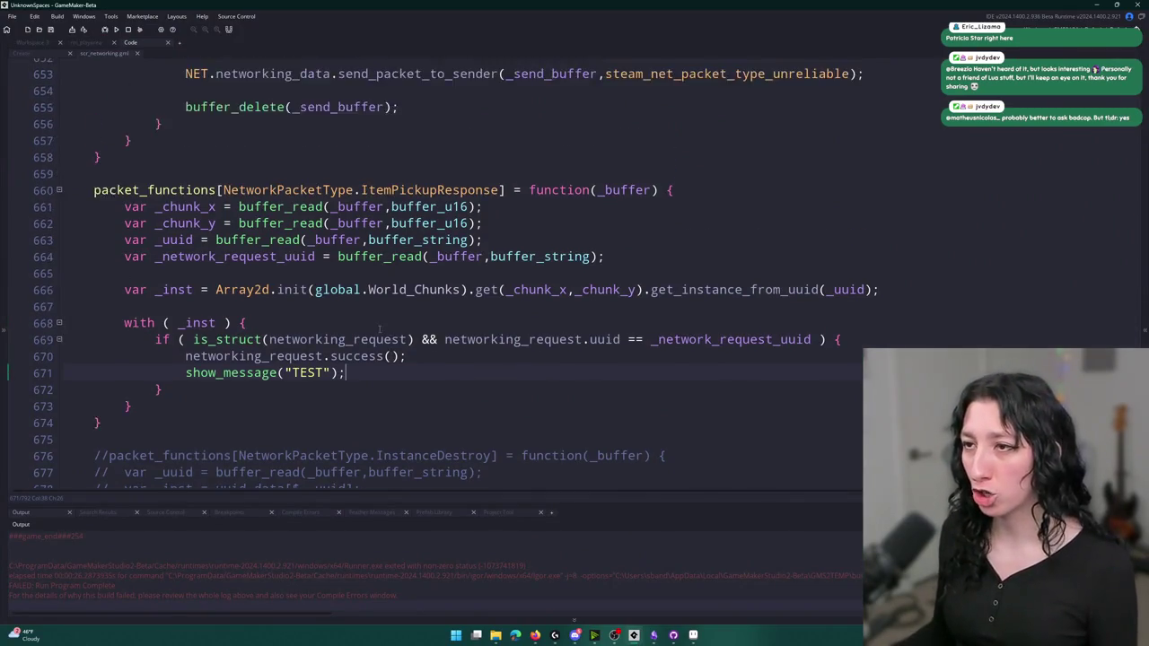
pyautogui.click(33, 54)
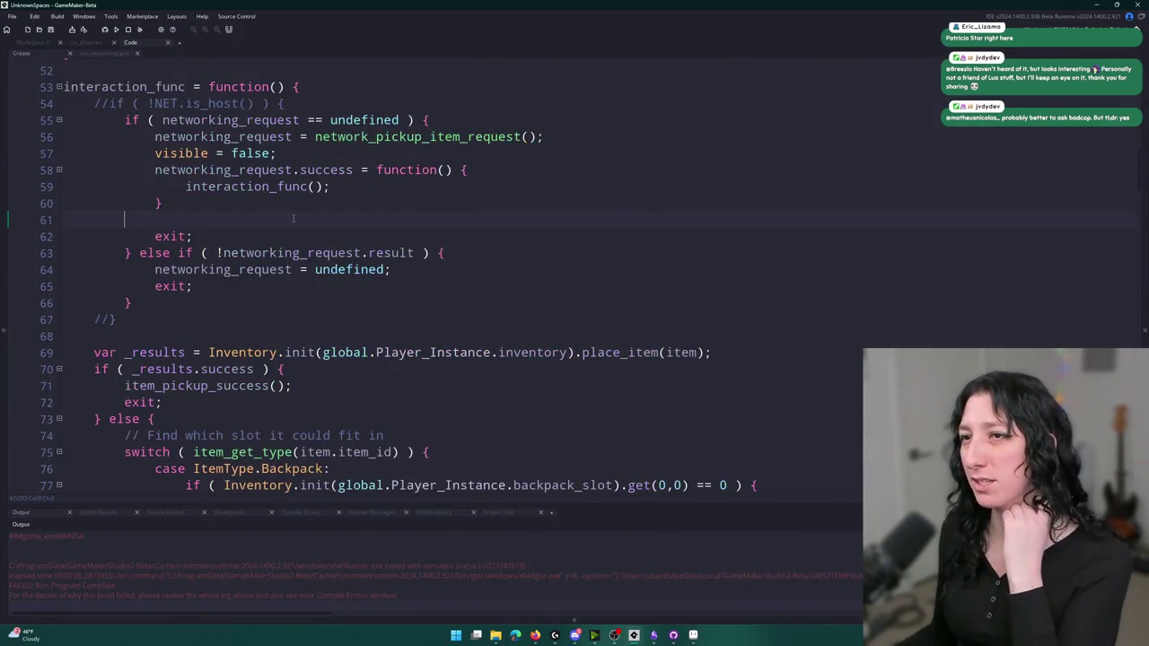
pyautogui.doubleClick(256, 101)
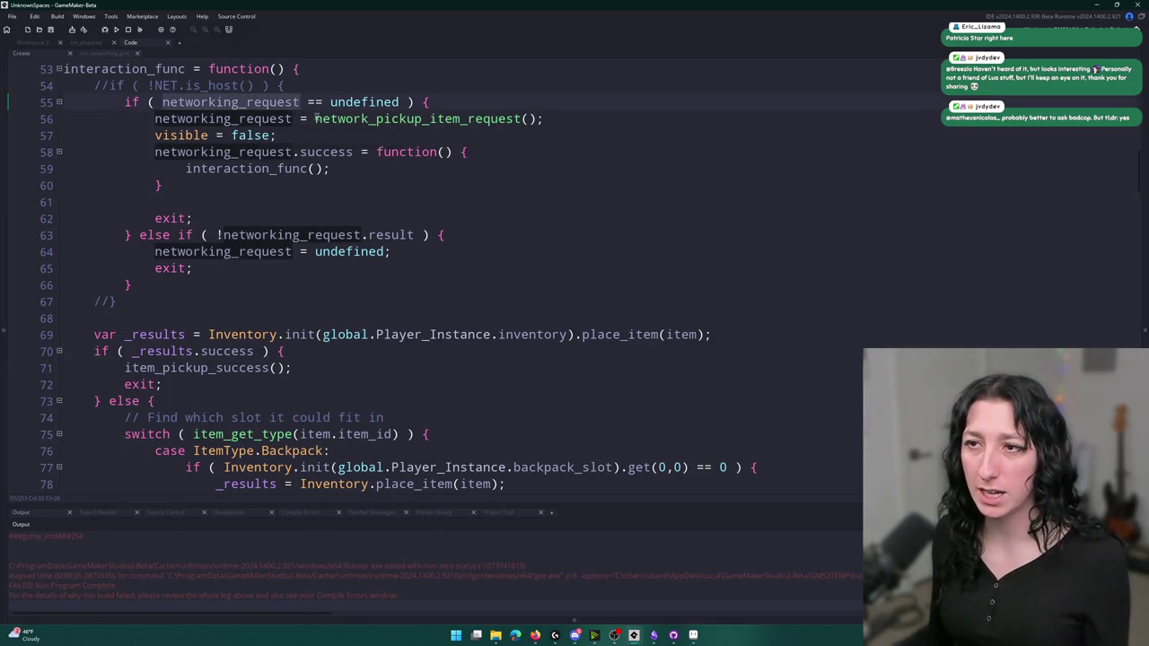
pyautogui.click(324, 119)
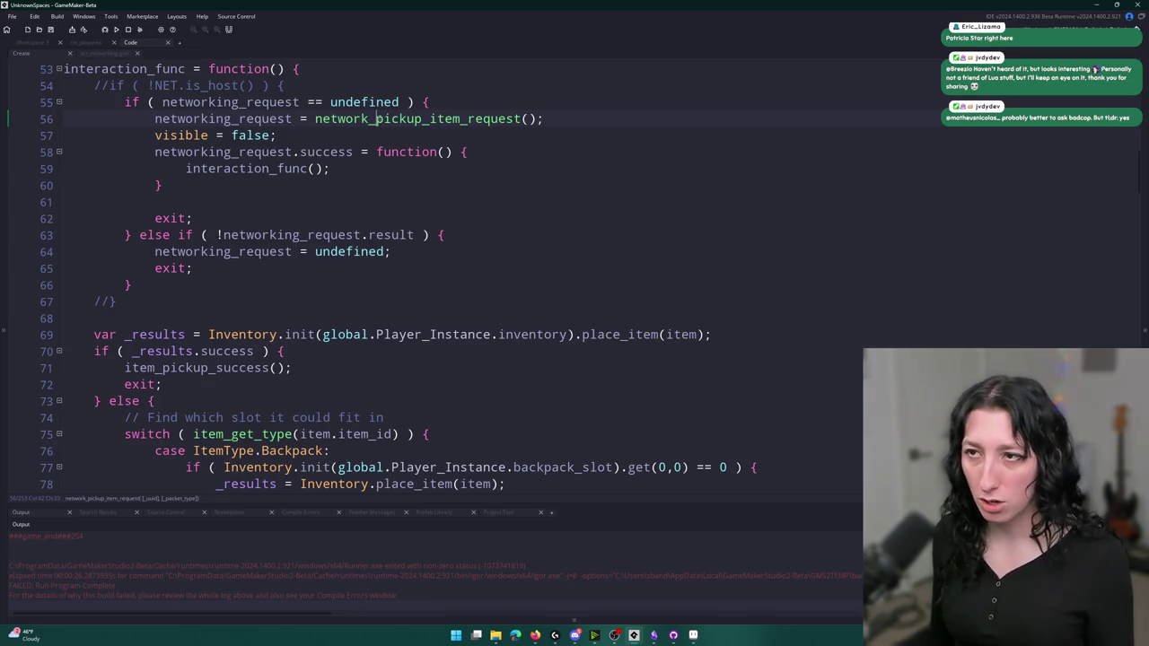
pyautogui.press('F12')
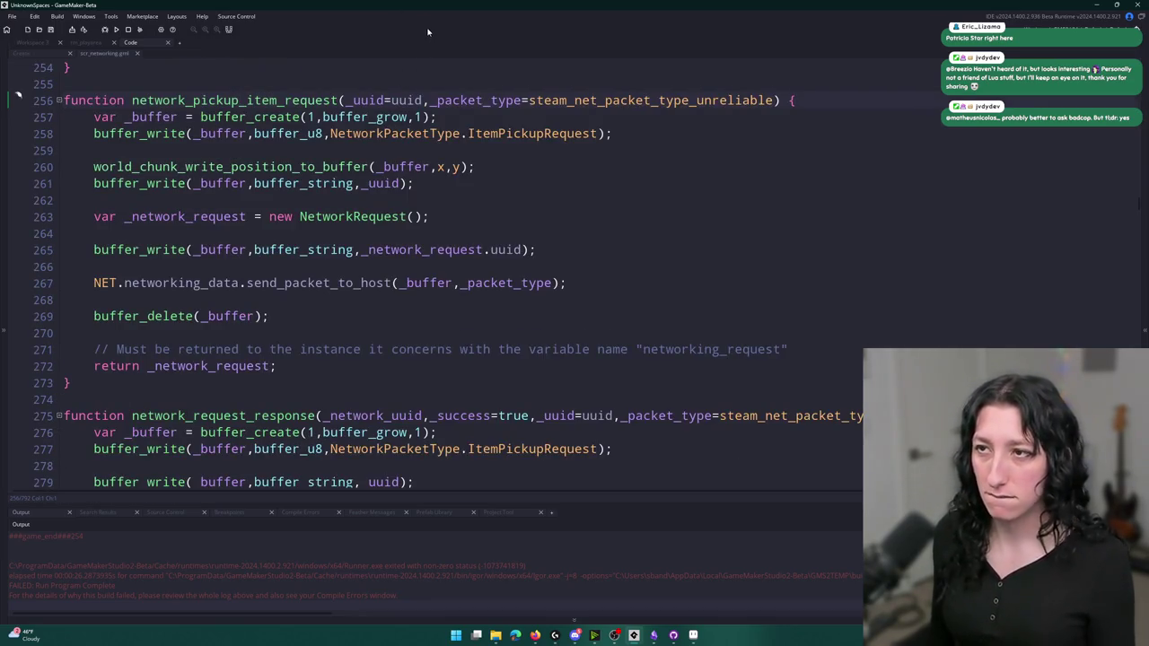
# Review the request's buffer writes and jump to the send_packet_to_host definition
pyautogui.click(357, 281)
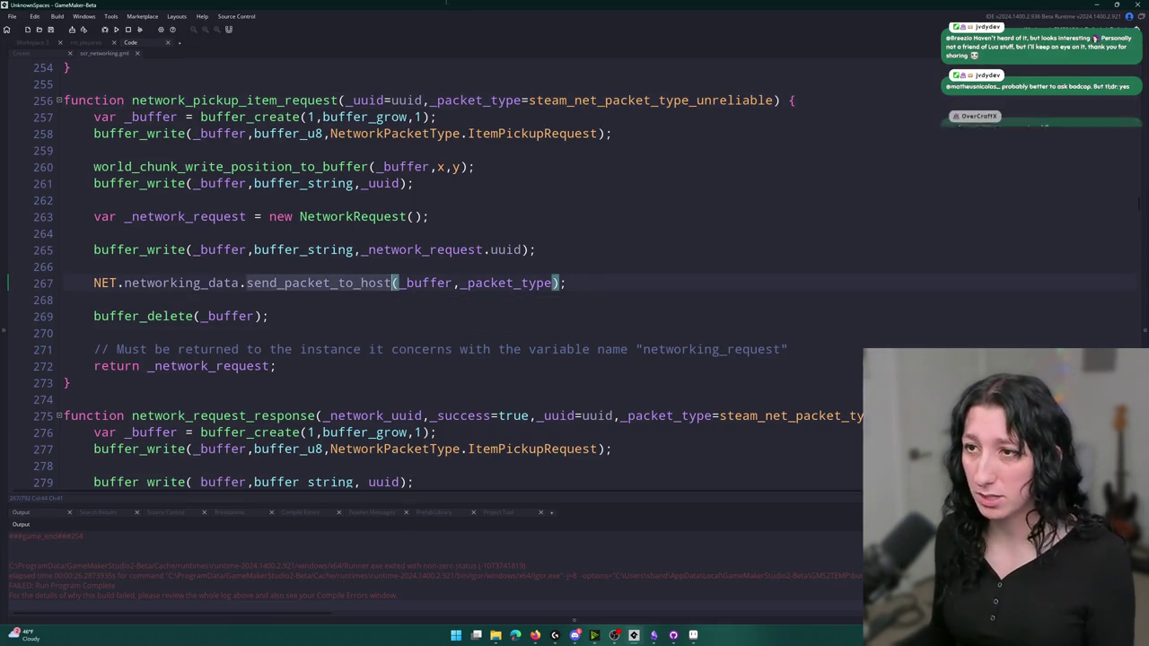
pyautogui.click(503, 137)
pyautogui.press('Down')
pyautogui.press('Down')
pyautogui.press('Down')
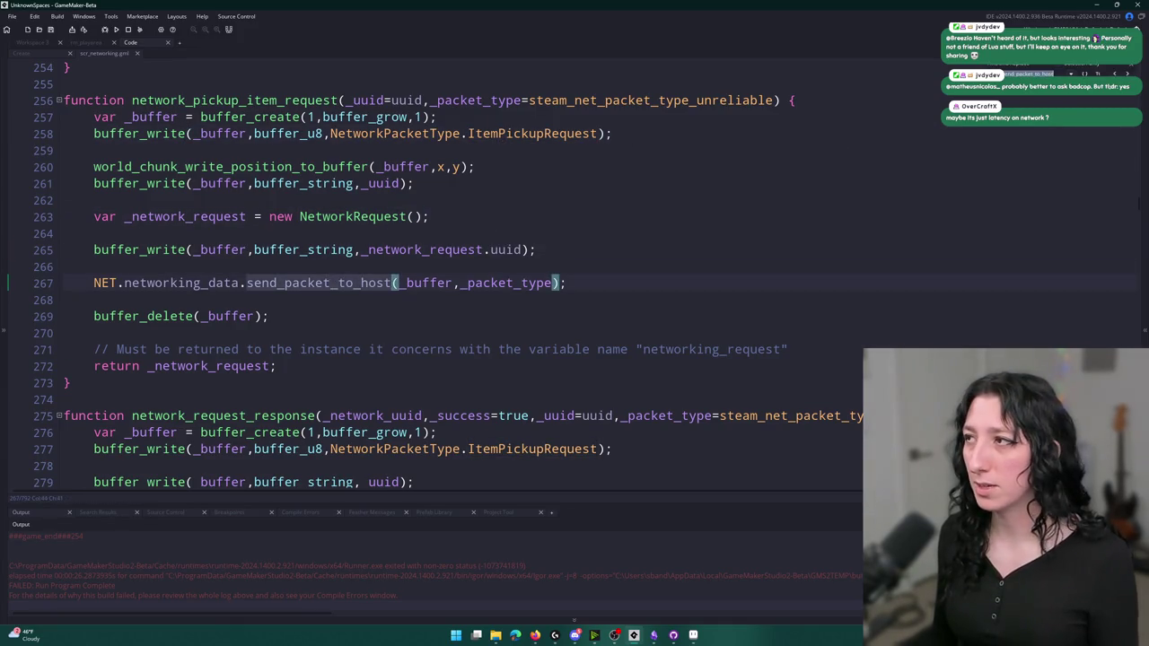
pyautogui.keyDown('ctrl'); pyautogui.click(333, 282); pyautogui.keyUp('ctrl')
pyautogui.press('F12')
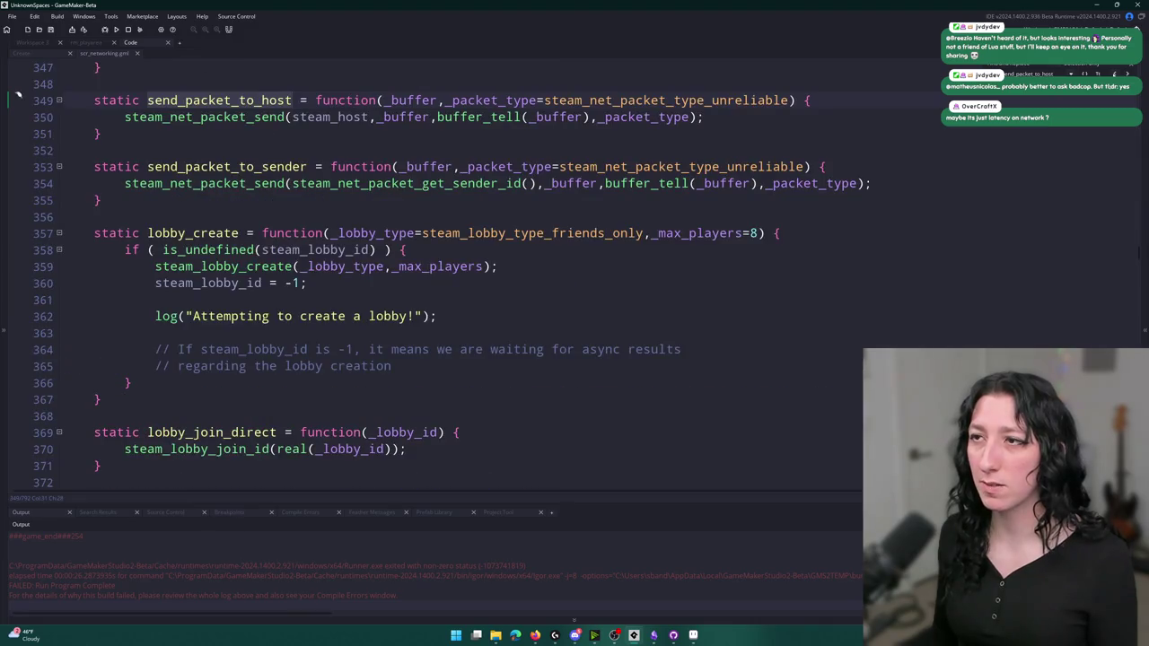
# Search for every 'steam_host =' assignment
pyautogui.doubleClick(330, 117)
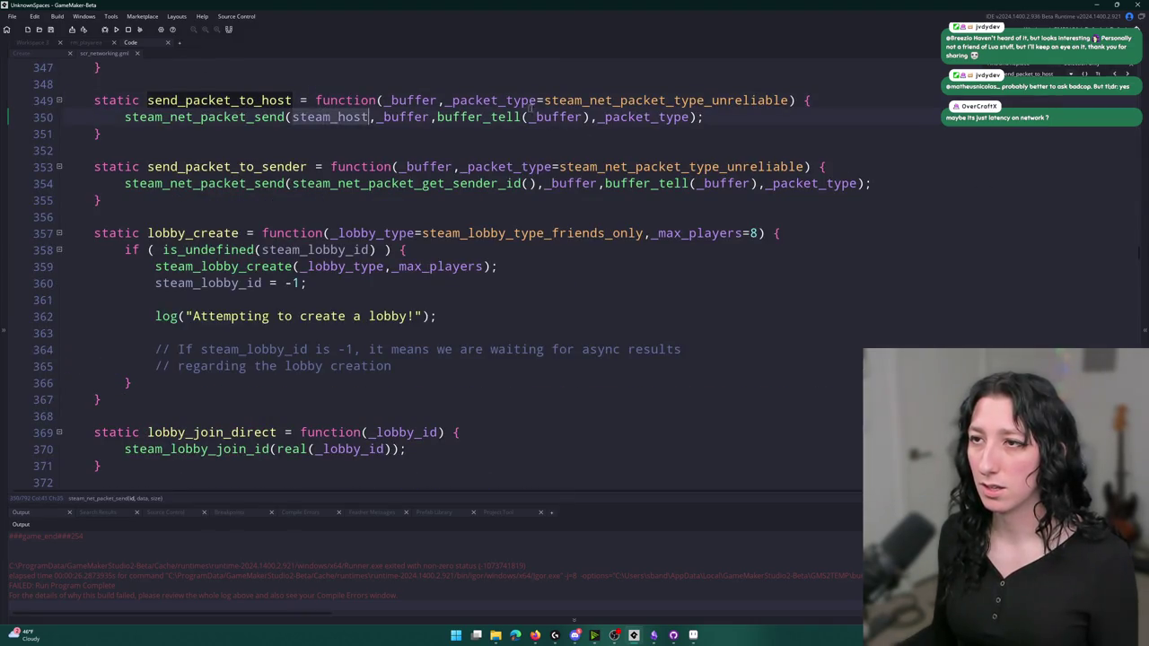
pyautogui.hotkey('ctrl', 'f')
pyautogui.write('=')
pyautogui.press('Return')
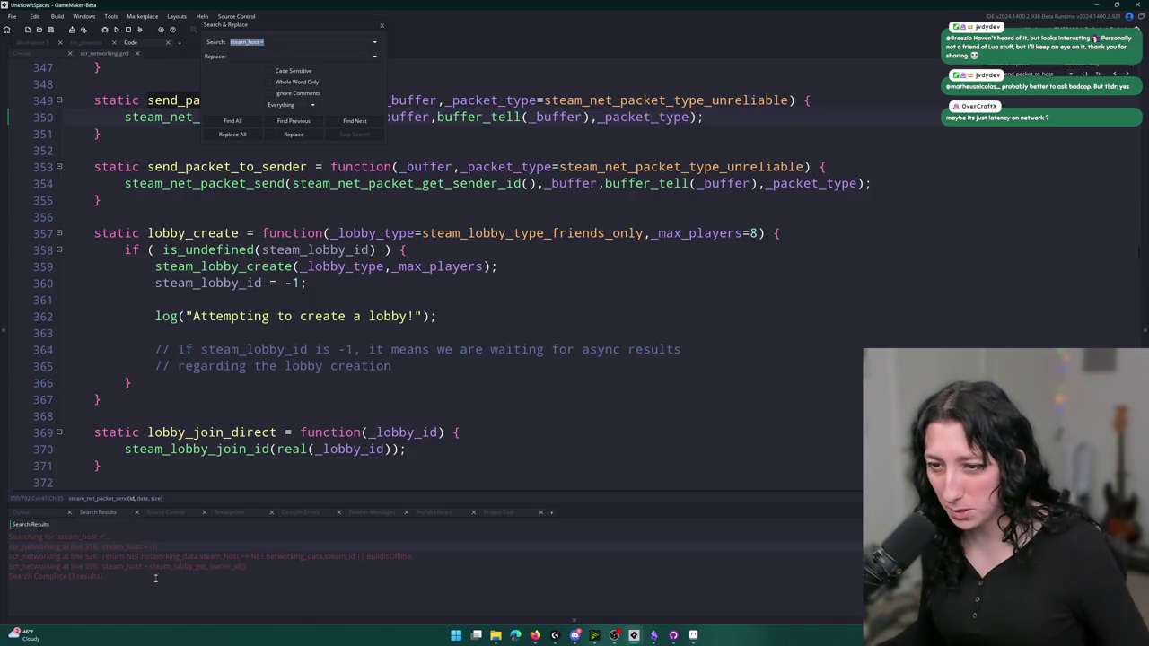
# Open the line 399 result where steam_host gets steam_lobby_get_owner_id(), then close the search
pyautogui.doubleClick(231, 564)
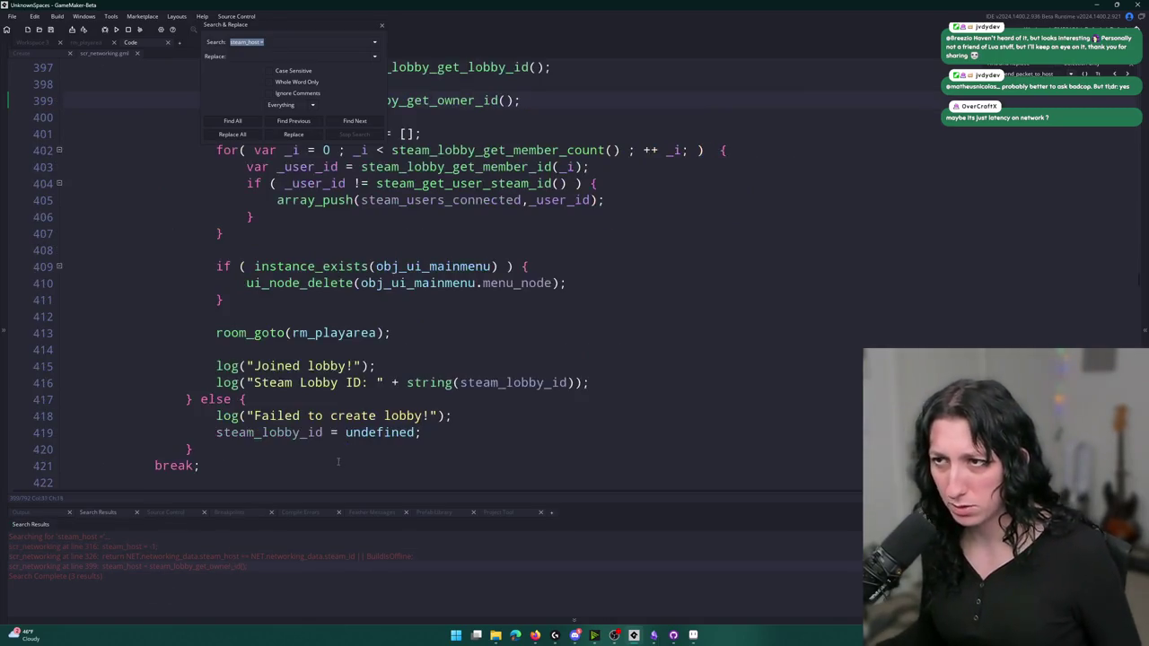
pyautogui.click(382, 26)
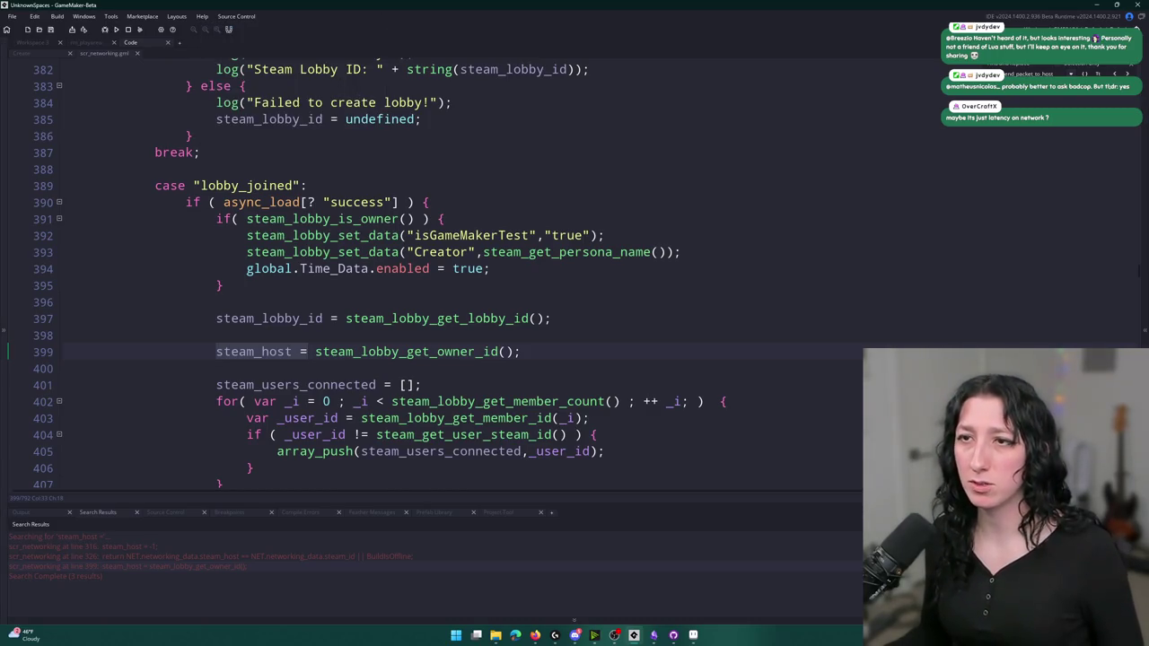
pyautogui.click(568, 348)
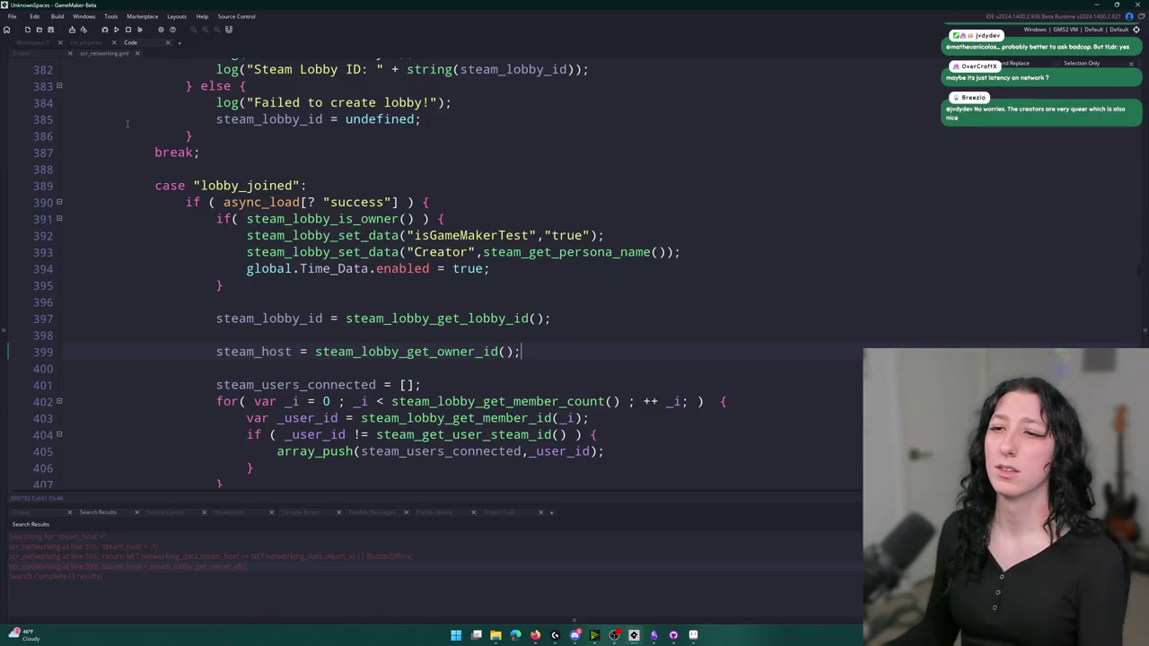
# Return to the network_pickup_item_request definition and review its writes and send call
pyautogui.click(20, 53)
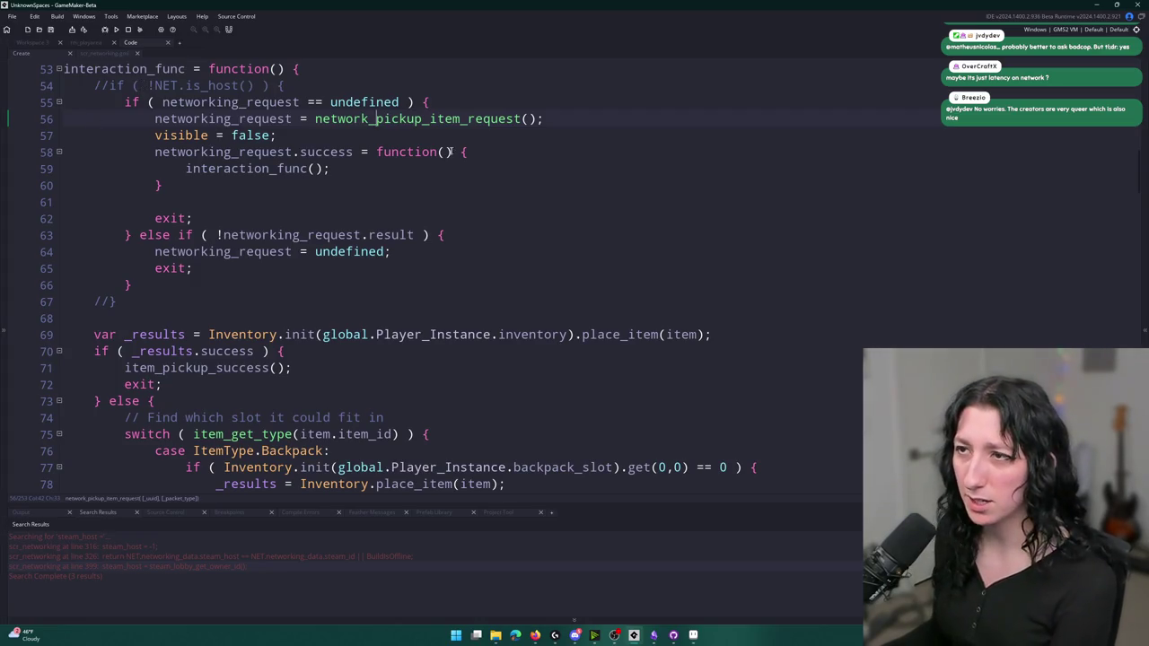
pyautogui.middleClick(458, 118)
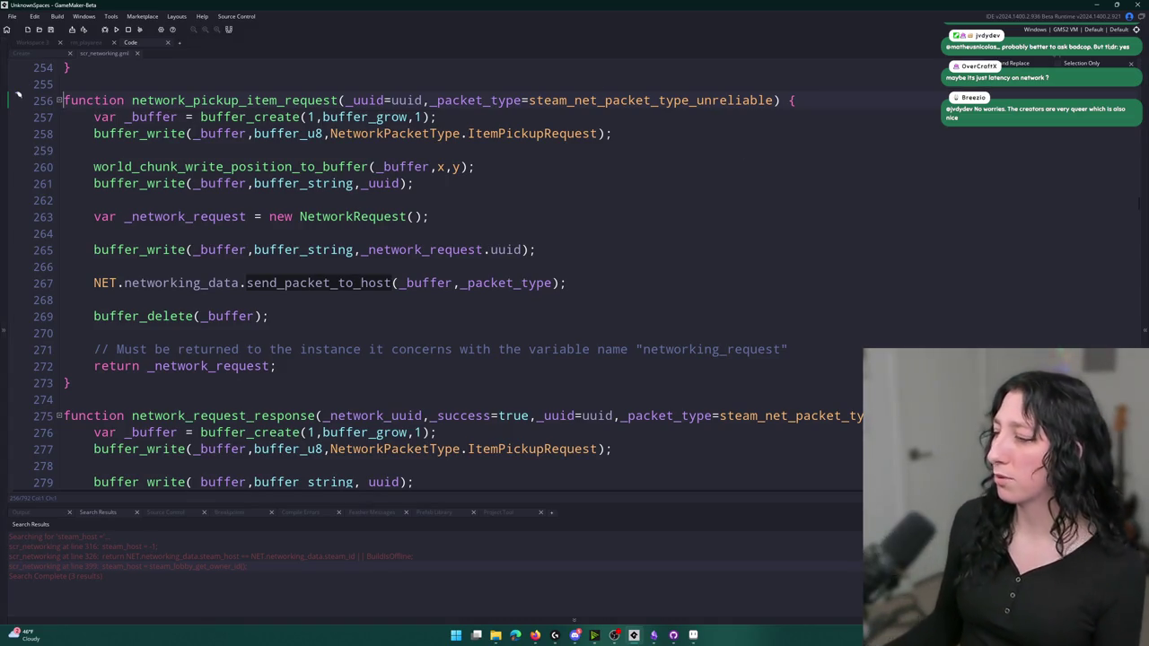
pyautogui.click(1131, 64)
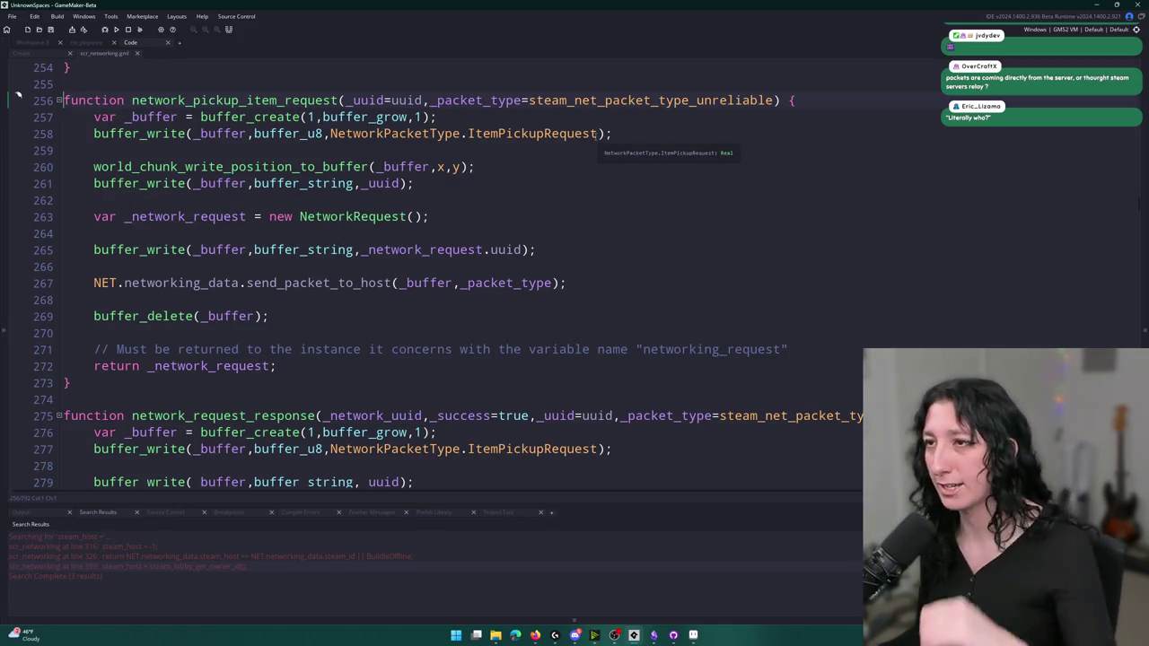
pyautogui.click(645, 139)
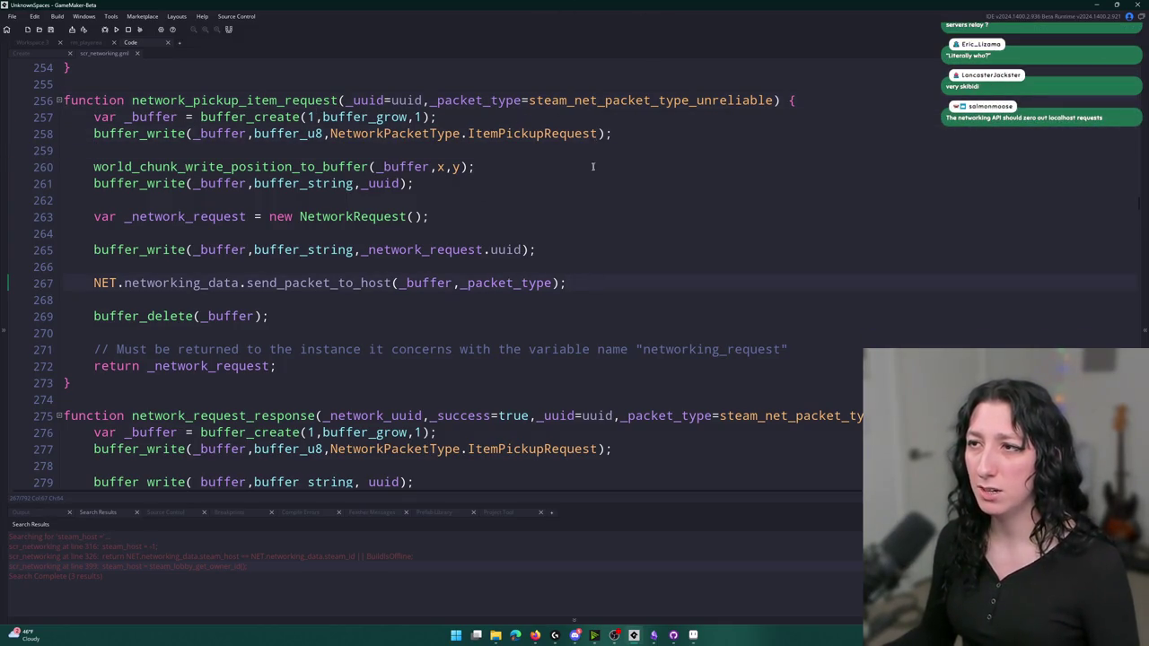
pyautogui.click(579, 282)
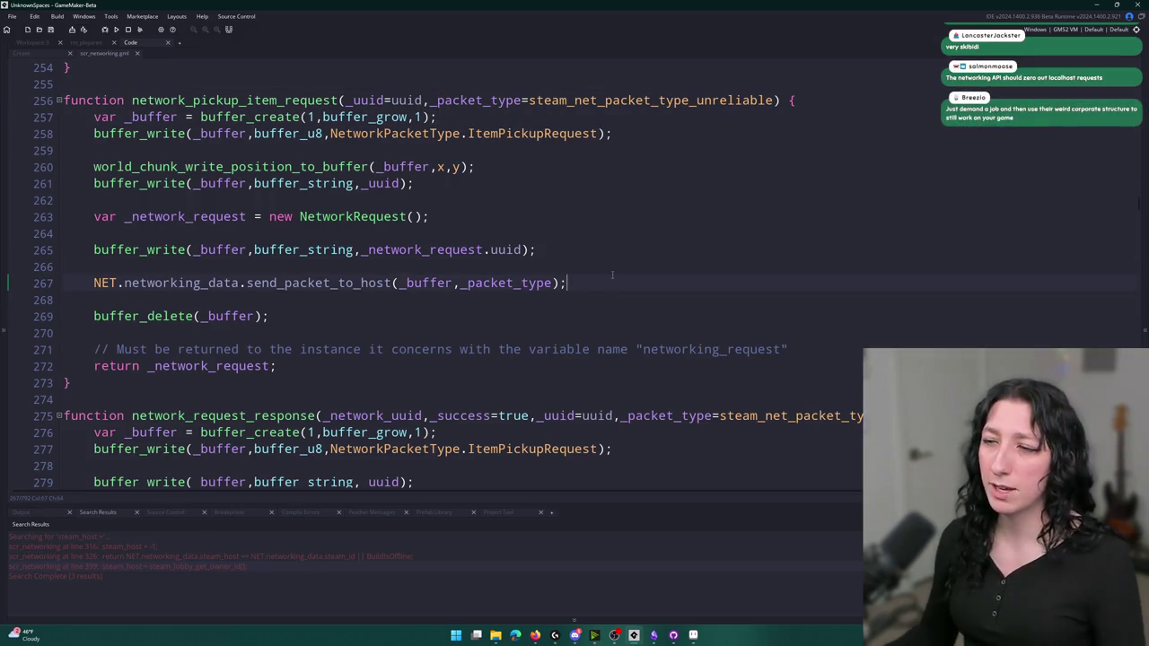
# Add show_message("REQUEST SENT"); after the send_packet_to_host call
pyautogui.press('Return')
pyautogui.press('Return')
pyautogui.write('show_mes')
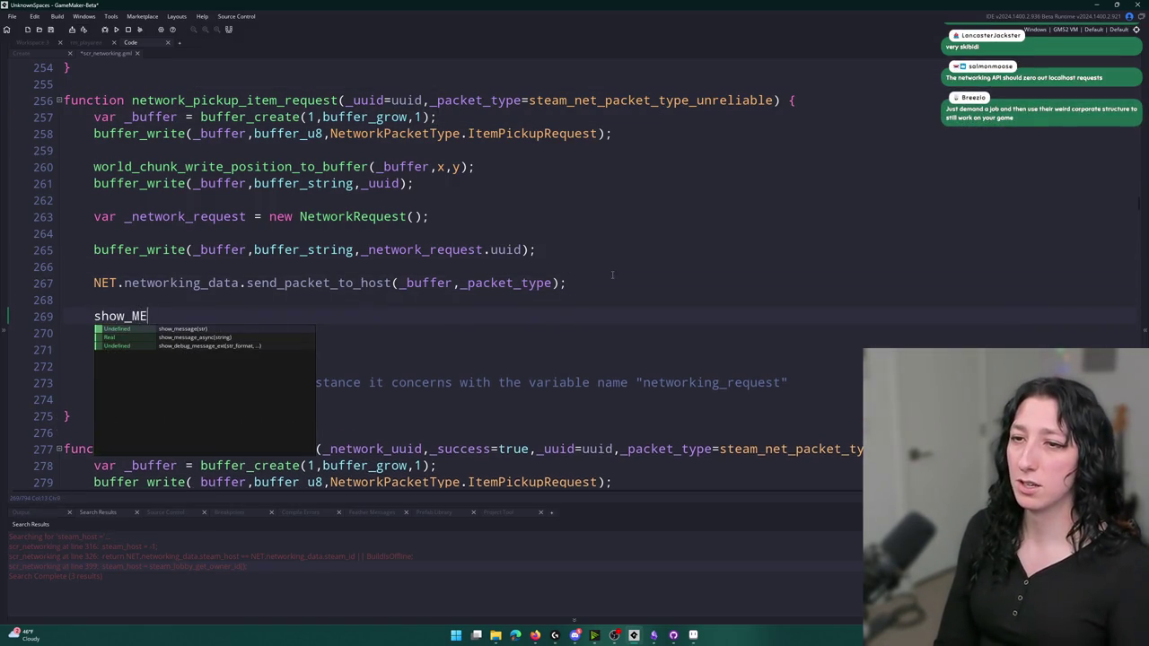
pyautogui.press('Return')
pyautogui.write('("REQ')
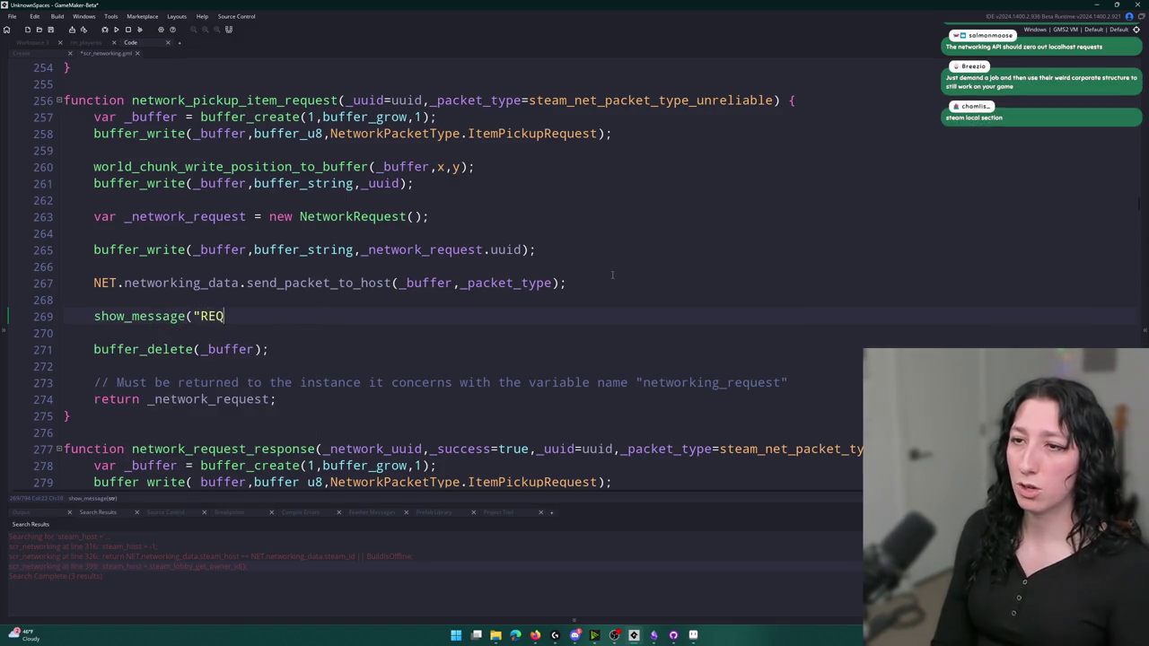
pyautogui.write('UEST SENT");')
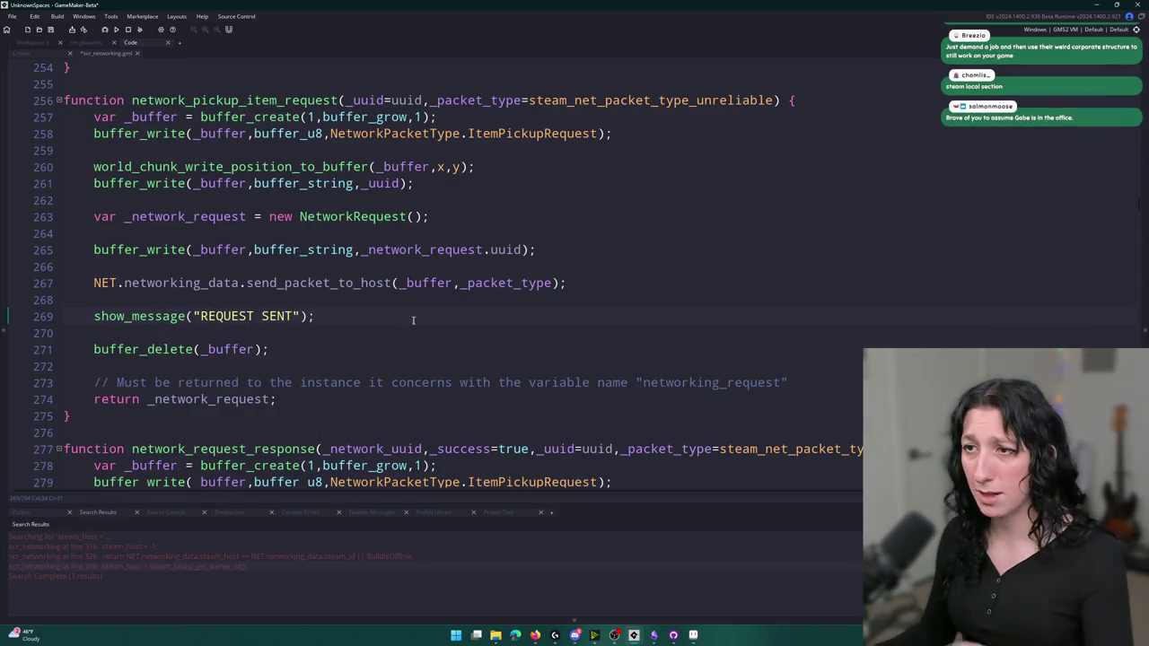
# Step through the other occurrences of ItemPickupRequest in the script
pyautogui.doubleClick(531, 134)
pyautogui.hotkey('ctrl', 'f')
pyautogui.click(1115, 74)
pyautogui.click(1115, 75)
pyautogui.click(1115, 75)
pyautogui.click(1115, 75)
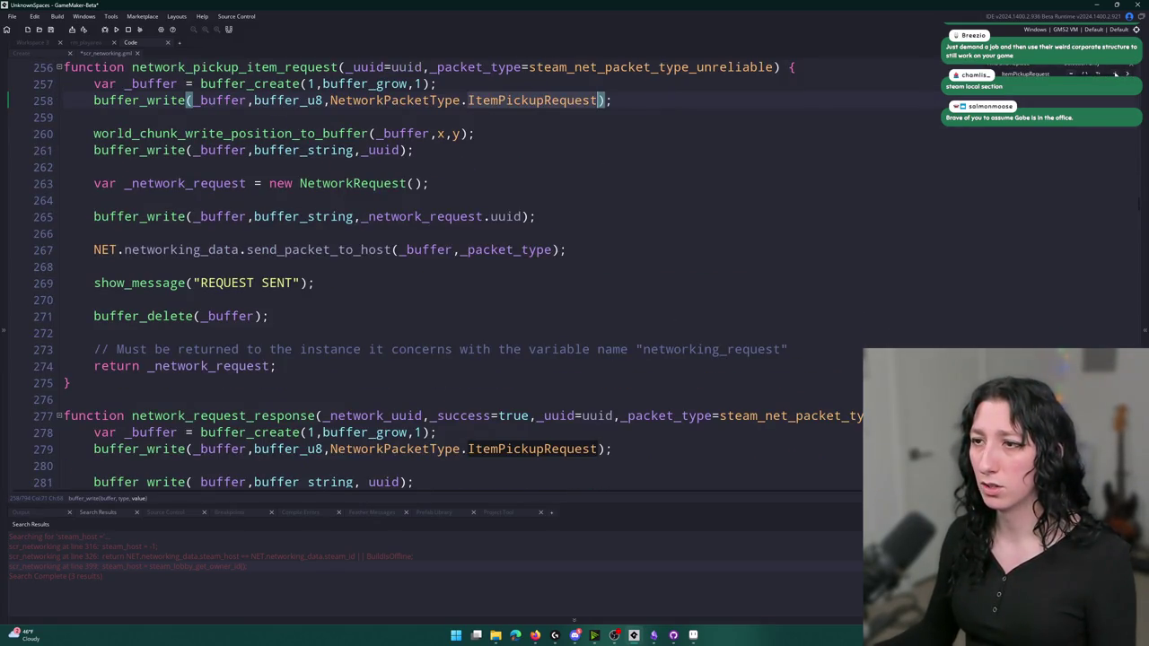
pyautogui.scroll(-4, 359, 269)
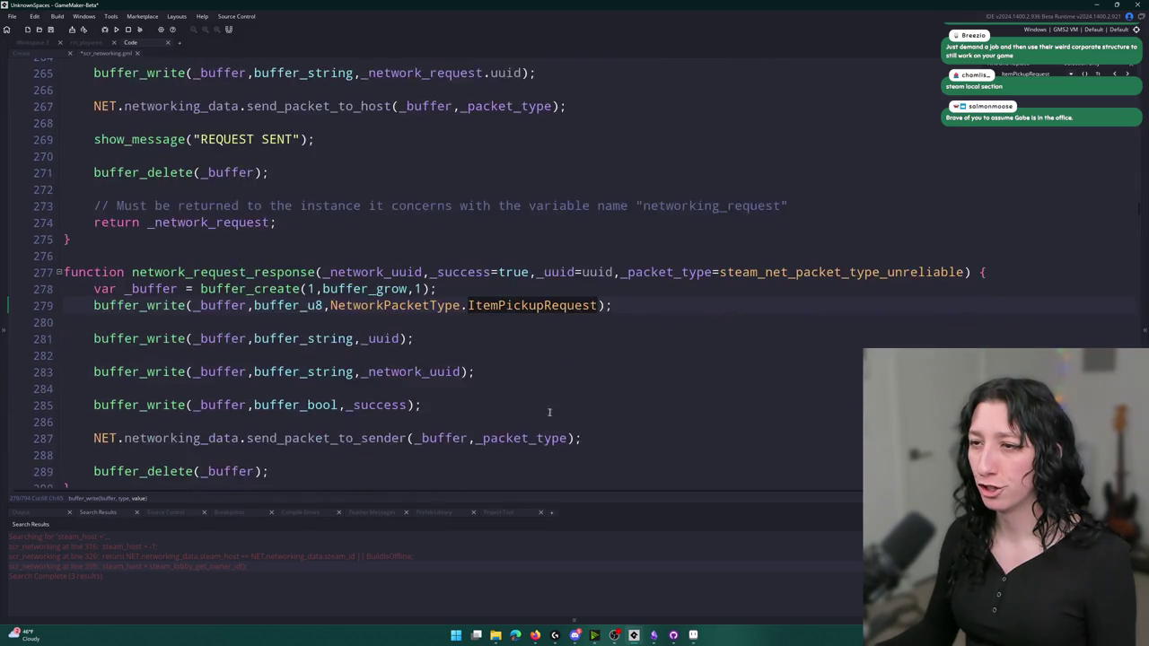
pyautogui.moveTo(270, 400); pyautogui.dragTo(94, 384)
# Check uses of network_request_response, delete the function, and go to the ItemPickupRequest handler
pyautogui.doubleClick(225, 201)
pyautogui.hotkey('ctrl', 'shift', 'f')
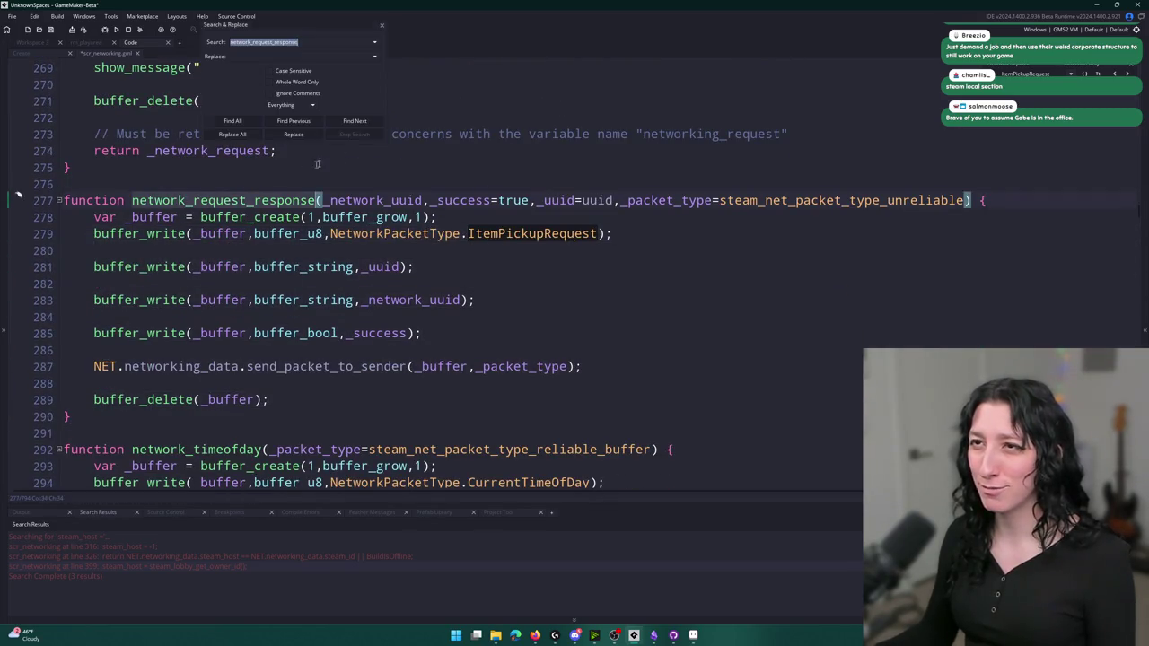
pyautogui.click(242, 122)
pyautogui.moveTo(68, 434); pyautogui.dragTo(65, 198)
pyautogui.press('Delete')
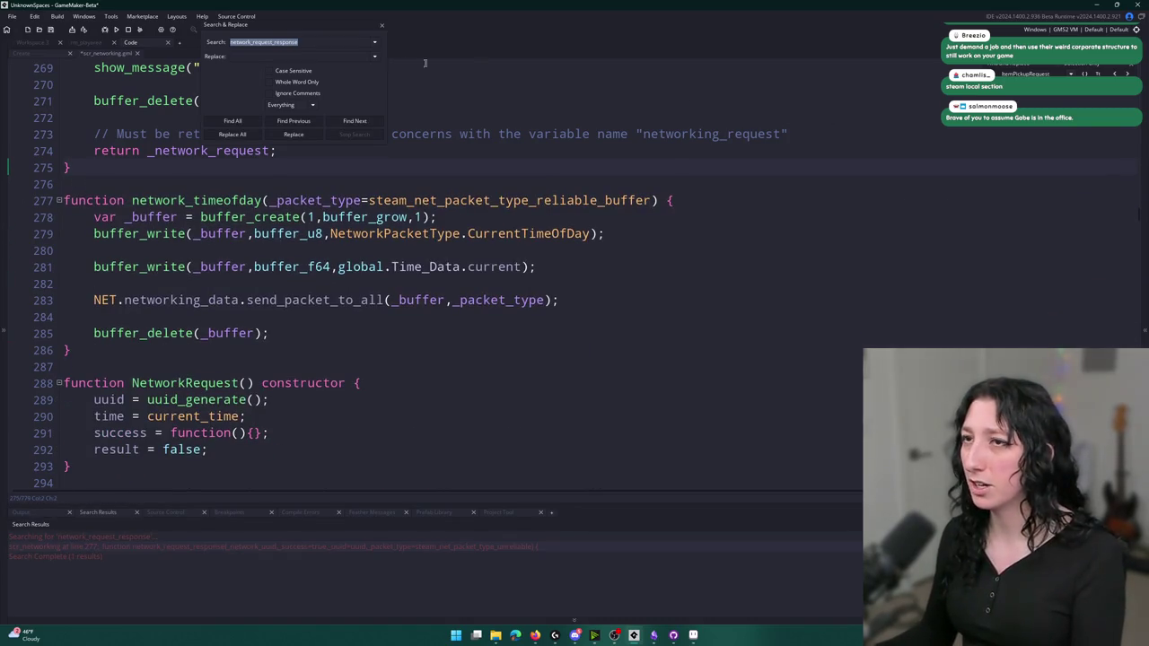
pyautogui.click(382, 27)
pyautogui.press('Return')
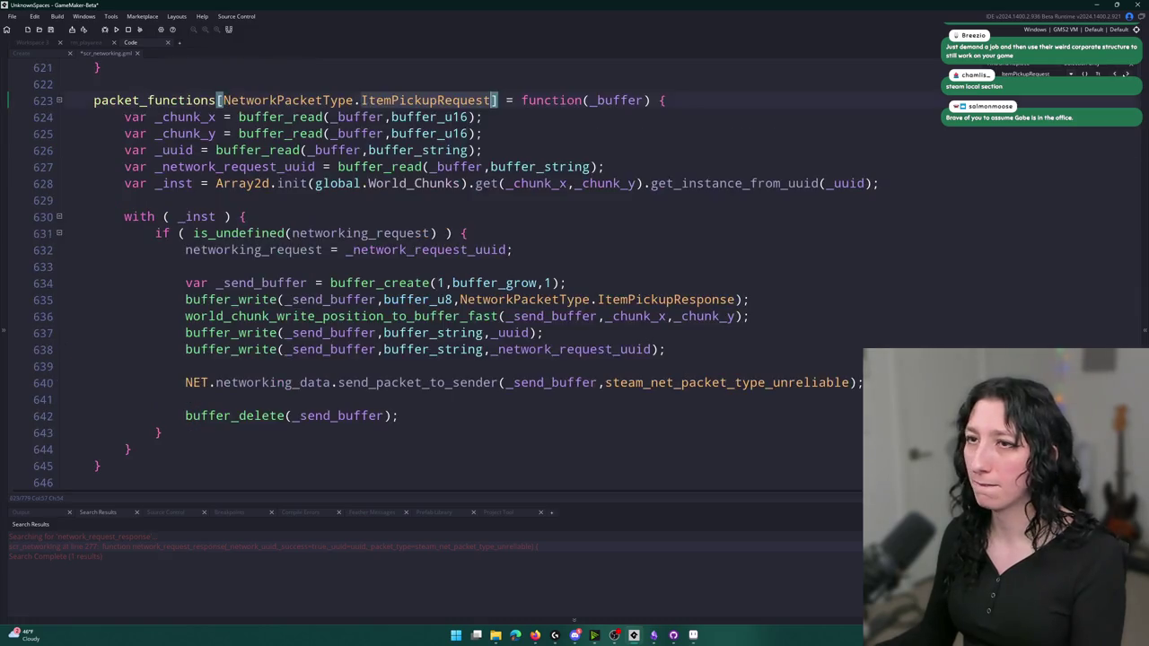
# Add a REQUEST RECEIVED show_message after the instance lookup line
pyautogui.click(904, 184)
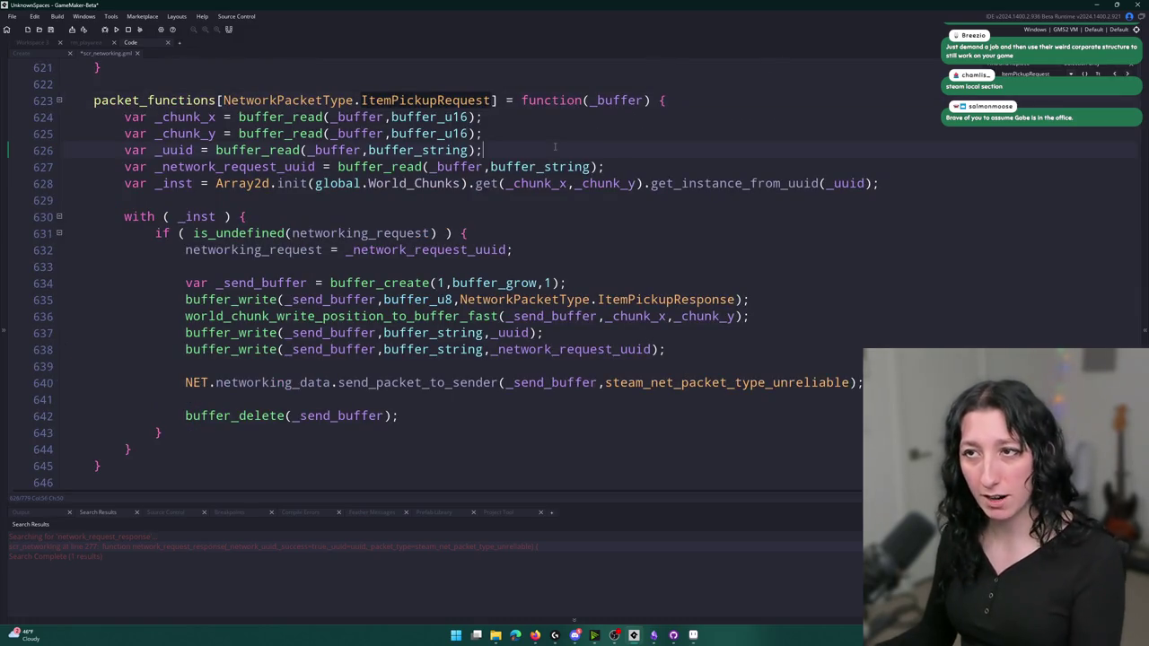
pyautogui.press('Return')
pyautogui.press('Return')
pyautogui.write('show_messagei')
pyautogui.press('BackSpace')
pyautogui.write('("REQUEST RECEIVED");')
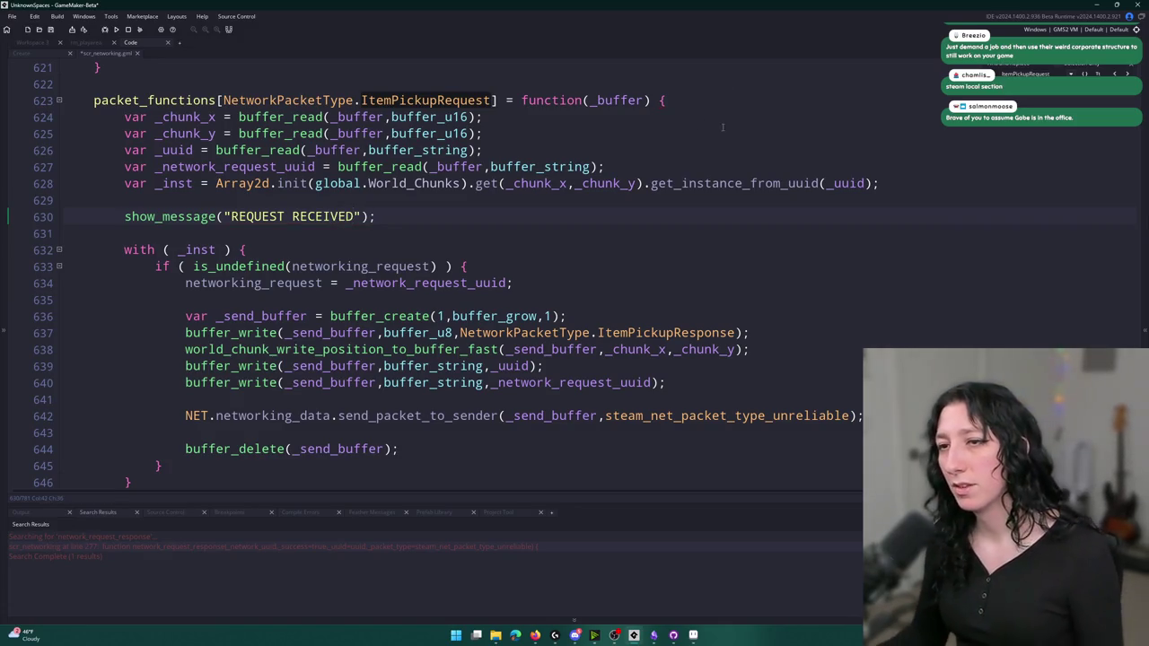
# Add an INSTANCE FOUND show_message inside the with block and run the game
pyautogui.click(595, 250)
pyautogui.press('Return')
pyautogui.write('show_message("INTANCEK')
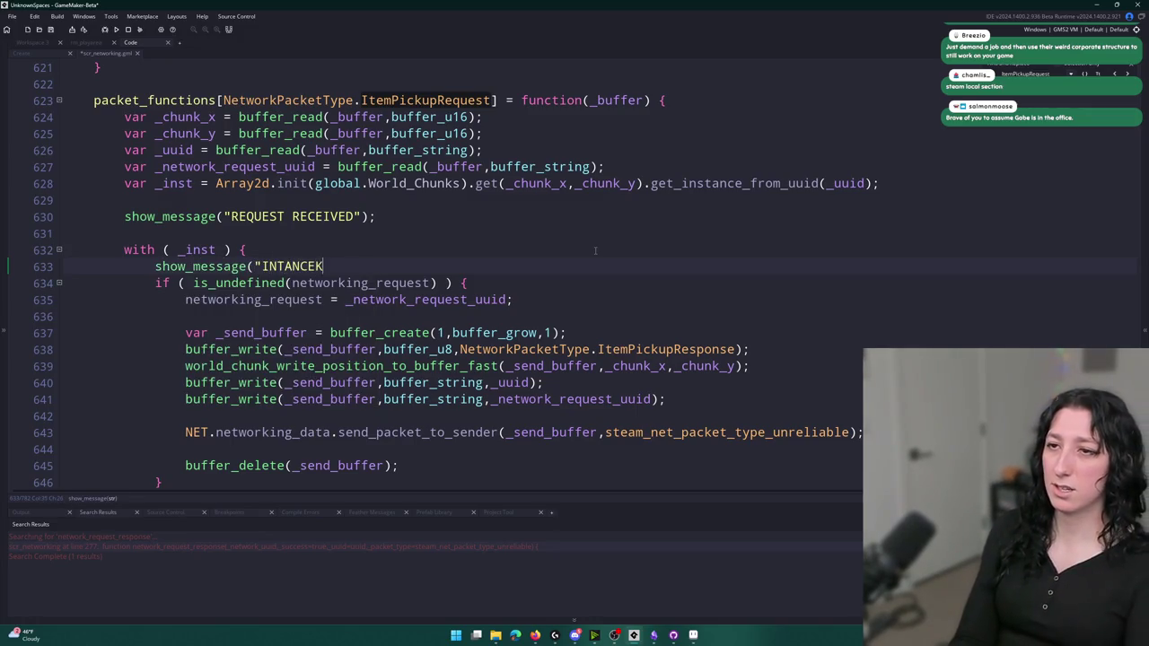
pyautogui.press('BackSpace')
pyautogui.press('BackSpace')
pyautogui.press('BackSpace')
pyautogui.write('ST')
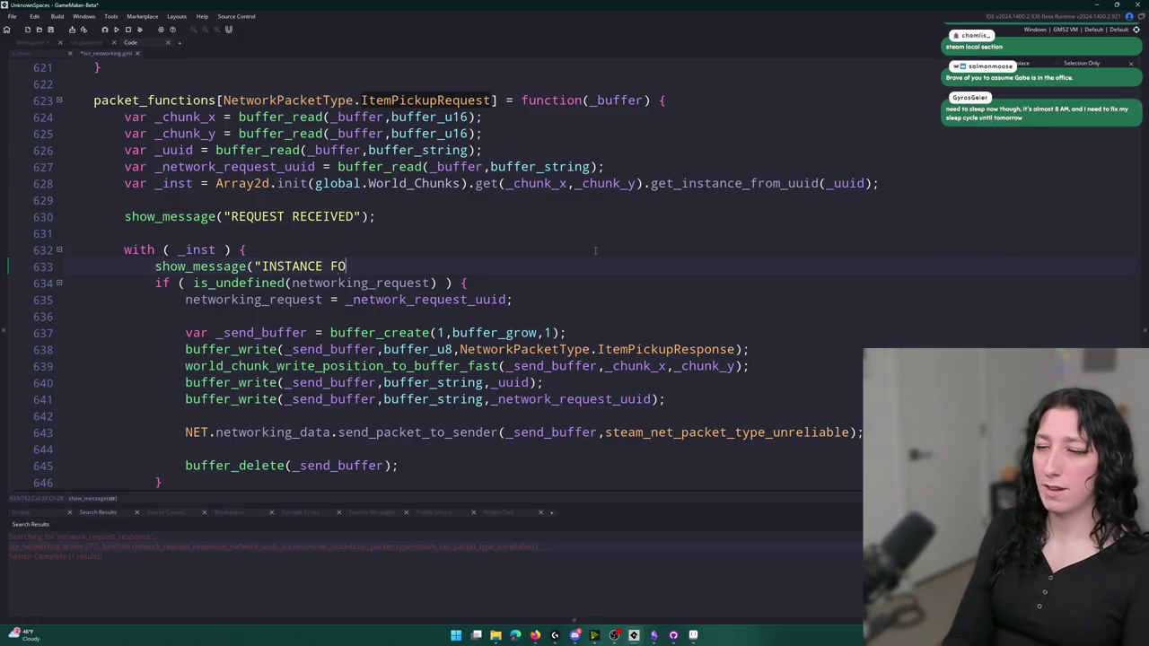
pyautogui.write(';')
pyautogui.press('F5')
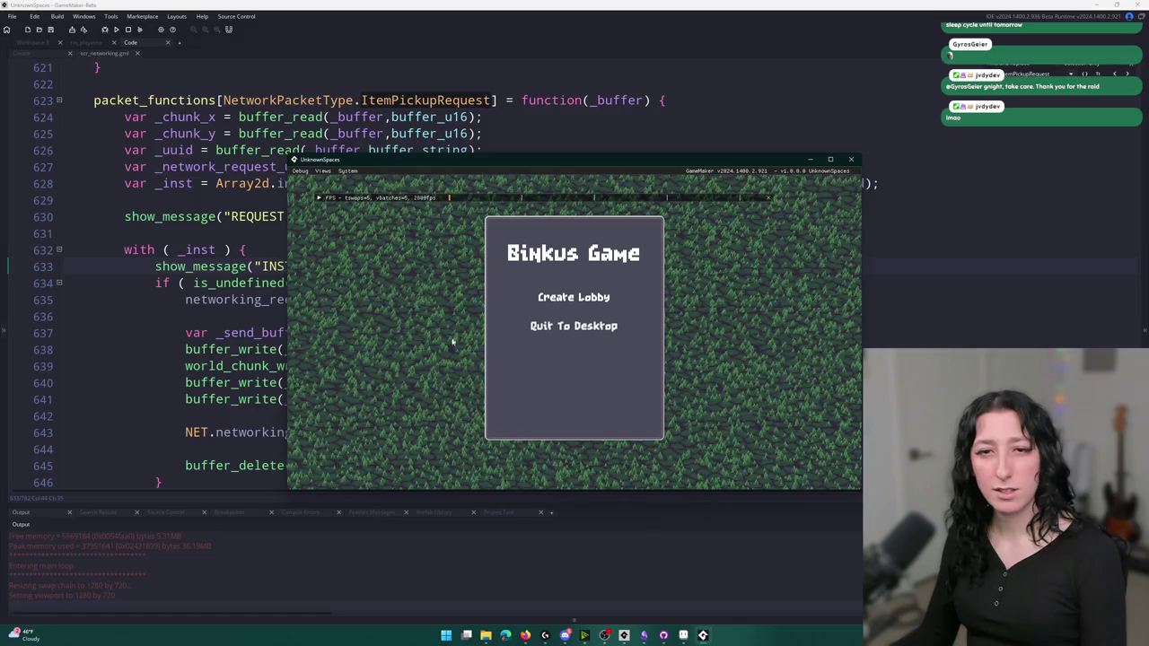
# Host a lobby in the test game, pick up the item, and dismiss the REQUEST RECEIVED and INSTANCE FOUND messages
pyautogui.click(569, 307)
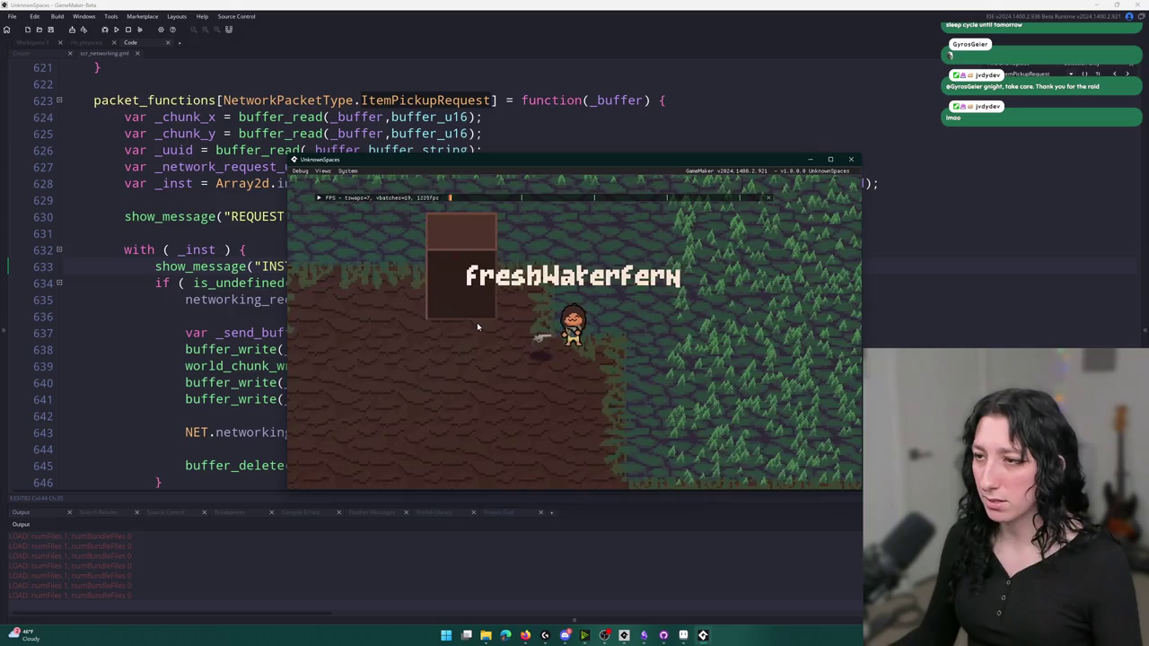
pyautogui.click(477, 322)
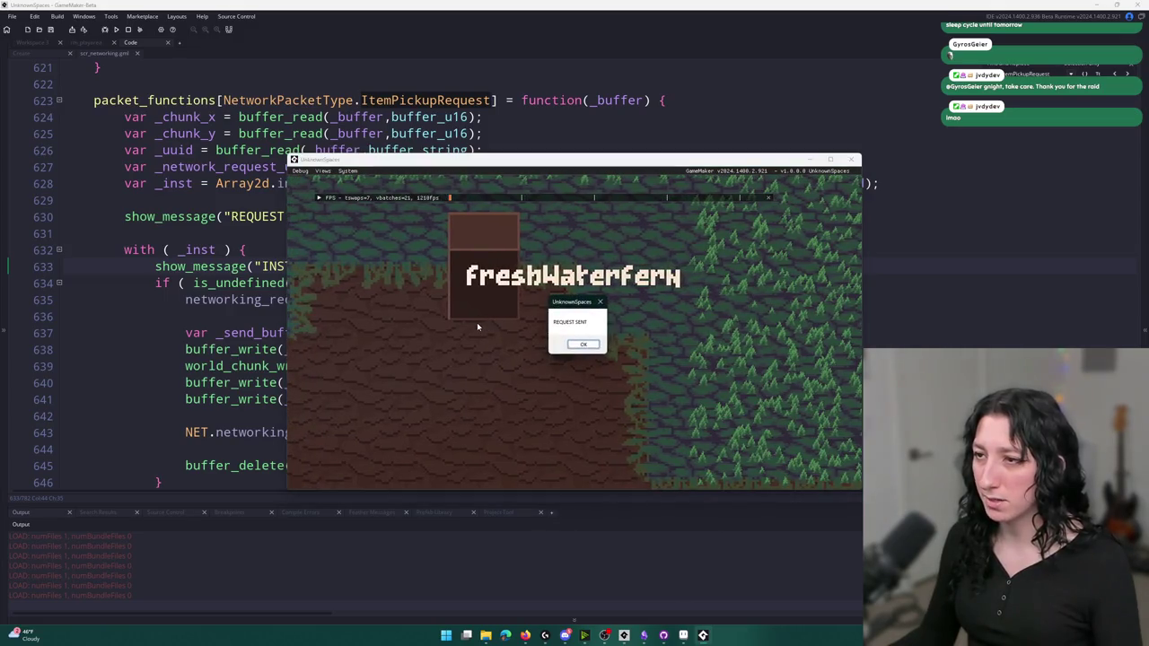
pyautogui.click(582, 345)
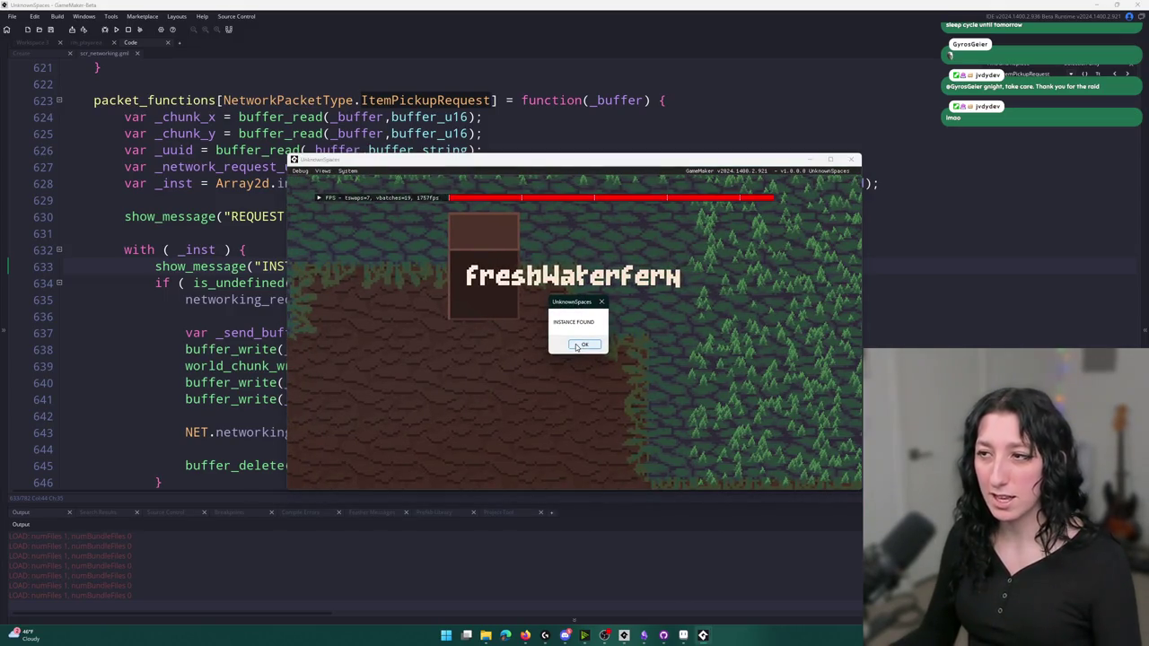
pyautogui.click(583, 346)
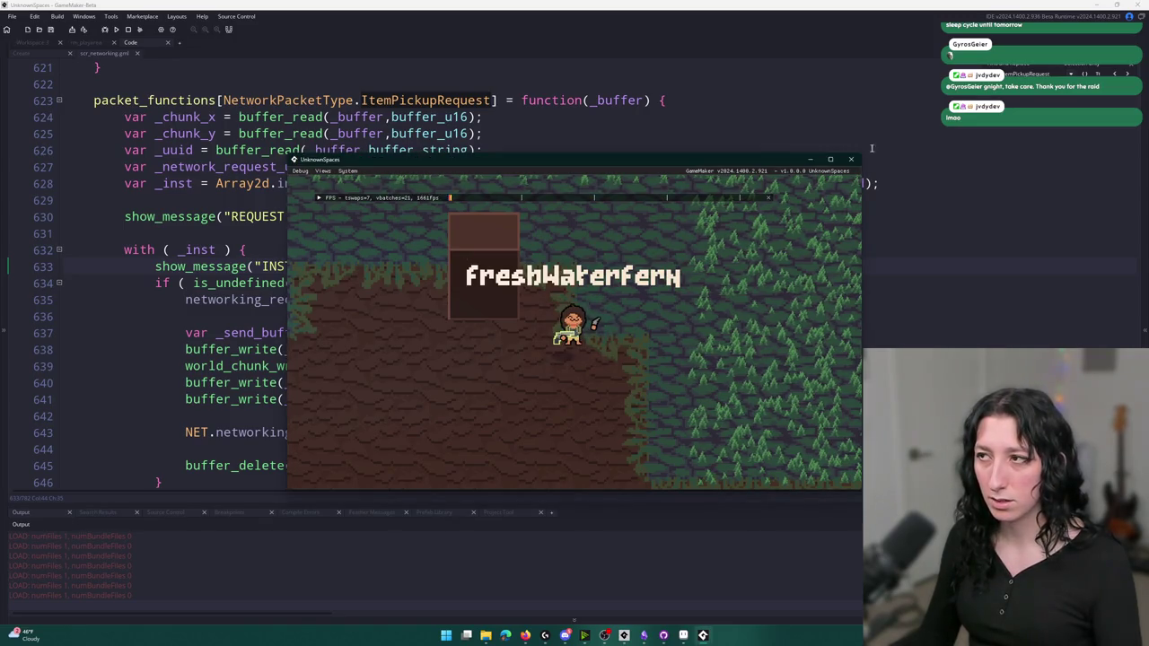
# Delete the REQUEST RECEIVED show_message line from the networking script
pyautogui.click(325, 100)
pyautogui.moveTo(393, 217); pyautogui.dragTo(65, 217)
pyautogui.press('BackSpace')
pyautogui.press('BackSpace')
pyautogui.press('BackSpace')
# Search for 'REQUEST SE' and delete the REQUEST SENT show_message line
pyautogui.scroll(2, 65, 208)
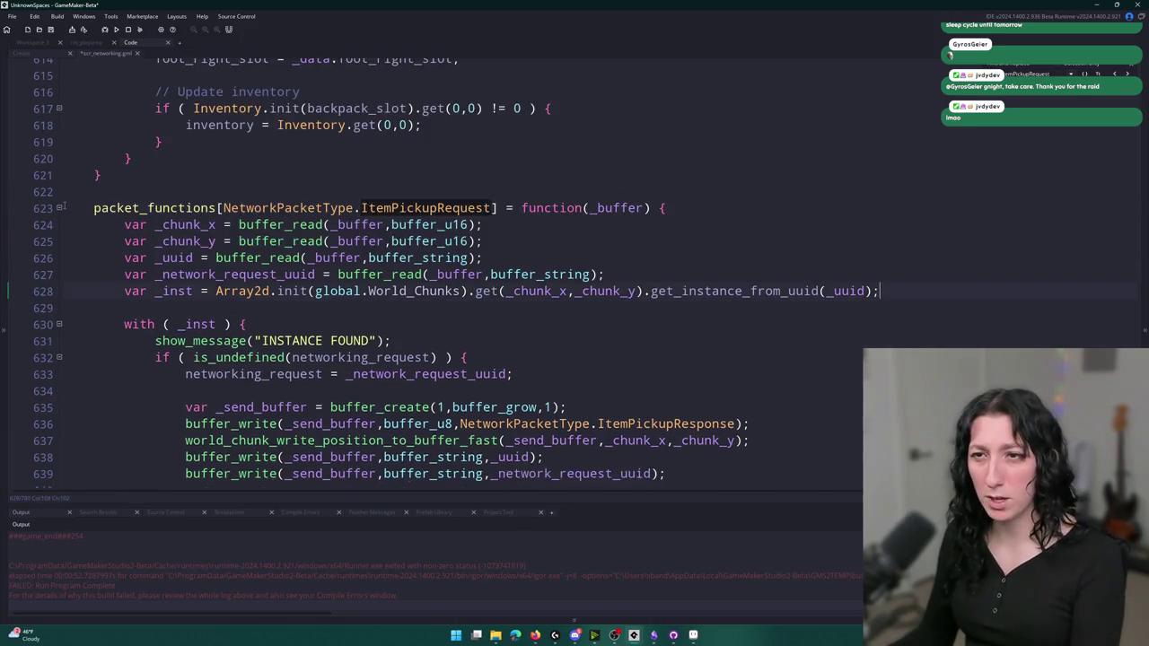
pyautogui.scroll(9, 481, 264)
pyautogui.scroll(-8, 481, 264)
pyautogui.click(482, 264)
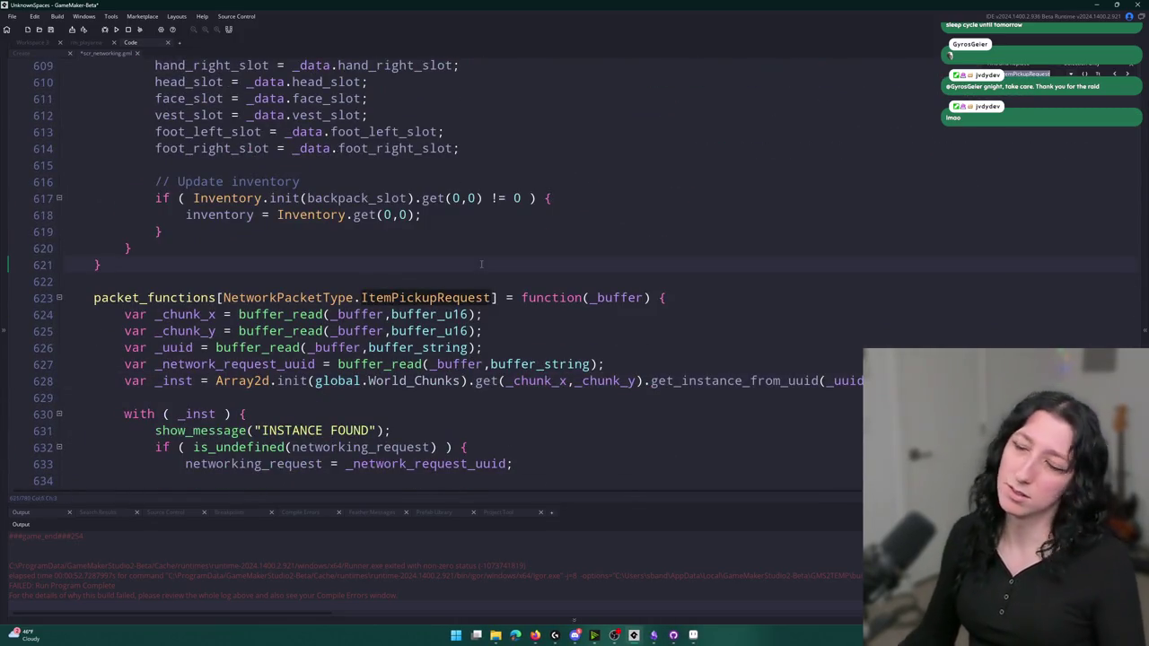
pyautogui.press('Down')
pyautogui.press('Down')
pyautogui.write('REQUEST SE')
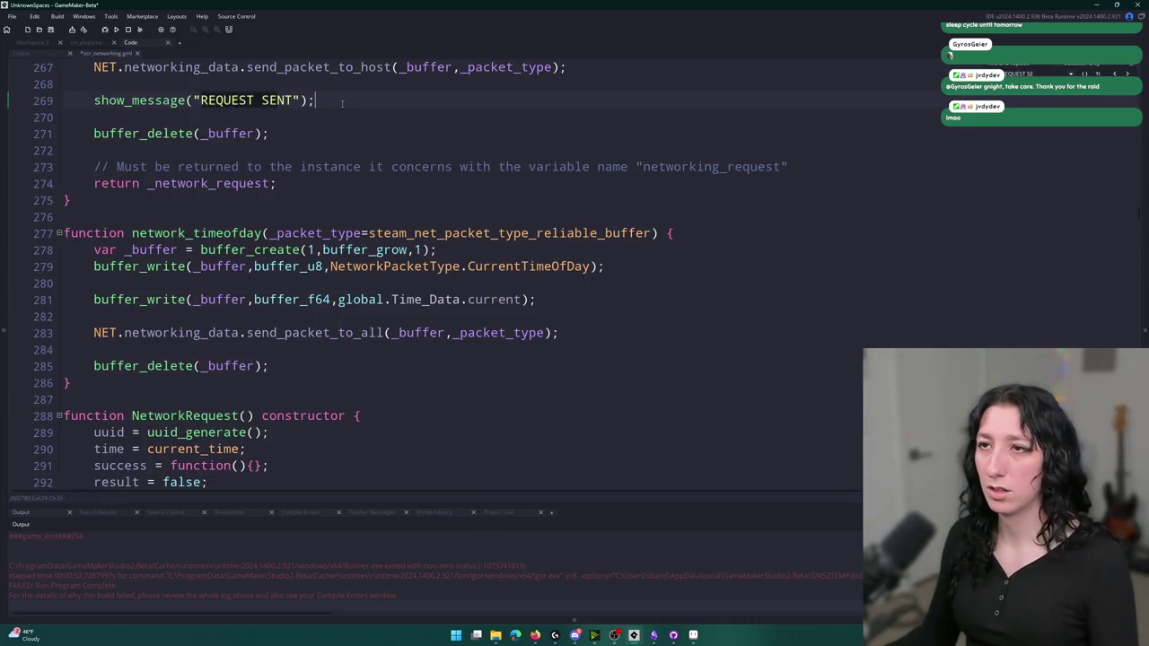
pyautogui.moveTo(342, 103); pyautogui.dragTo(567, 67)
pyautogui.press('BackSpace')
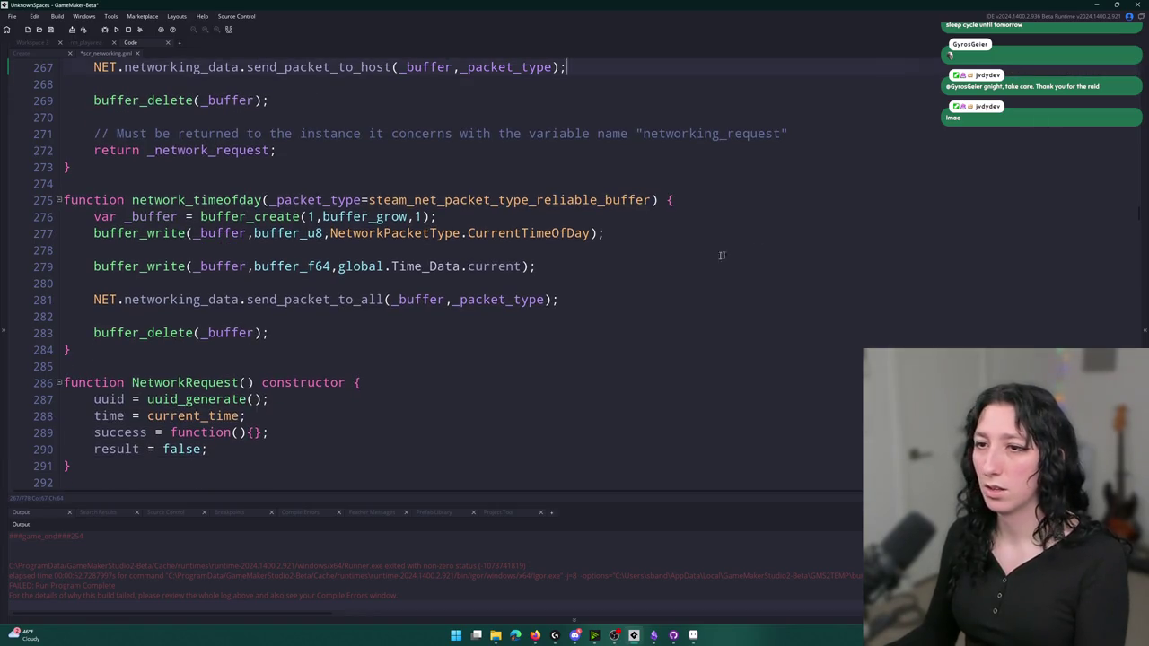
# Delete the INSTANCE FOUND show_message line and save the networking script
pyautogui.scroll(-20, 618, 244)
pyautogui.scroll(-11, 474, 258)
pyautogui.scroll(9, 475, 258)
pyautogui.scroll(-4, 474, 258)
pyautogui.scroll(-20, 474, 257)
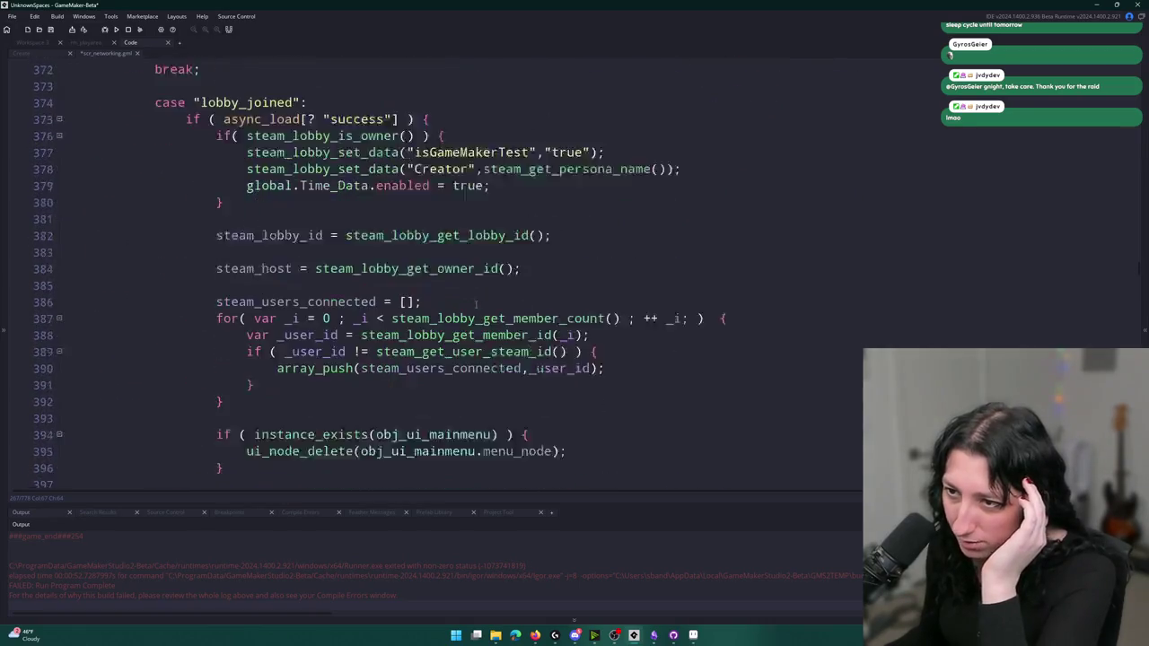
pyautogui.scroll(-9, 582, 303)
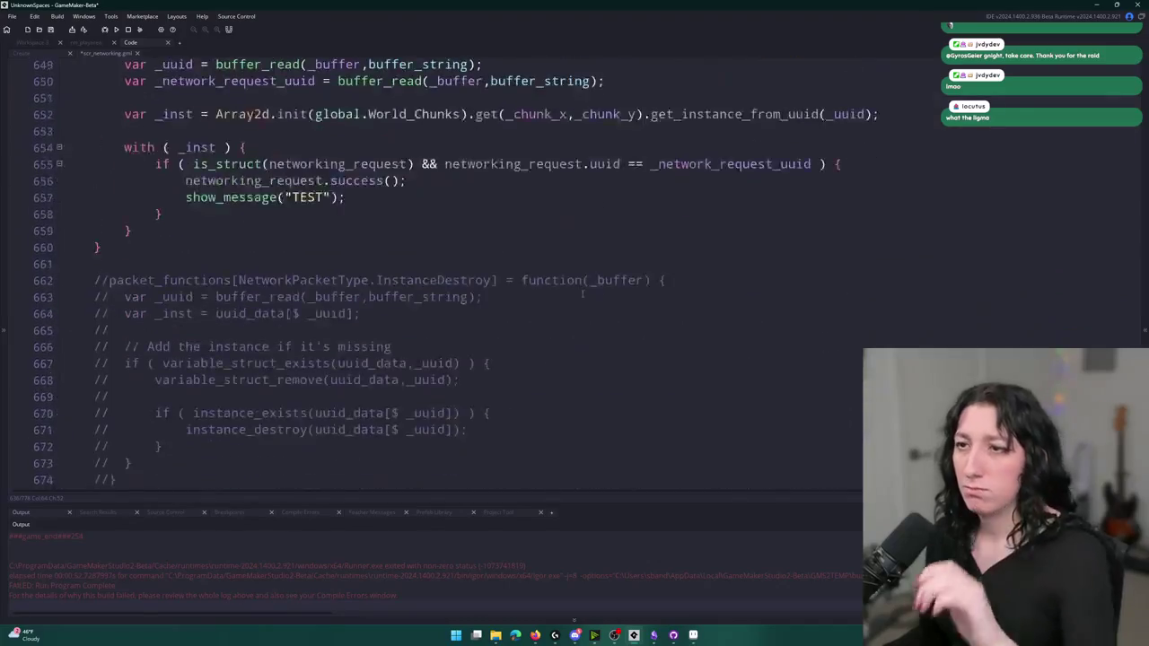
pyautogui.scroll(8, 363, 193)
pyautogui.hotkey('shift', 'Up')
pyautogui.hotkey('shift', 'Up')
pyautogui.hotkey('shift', 'Down')
pyautogui.press('BackSpace')
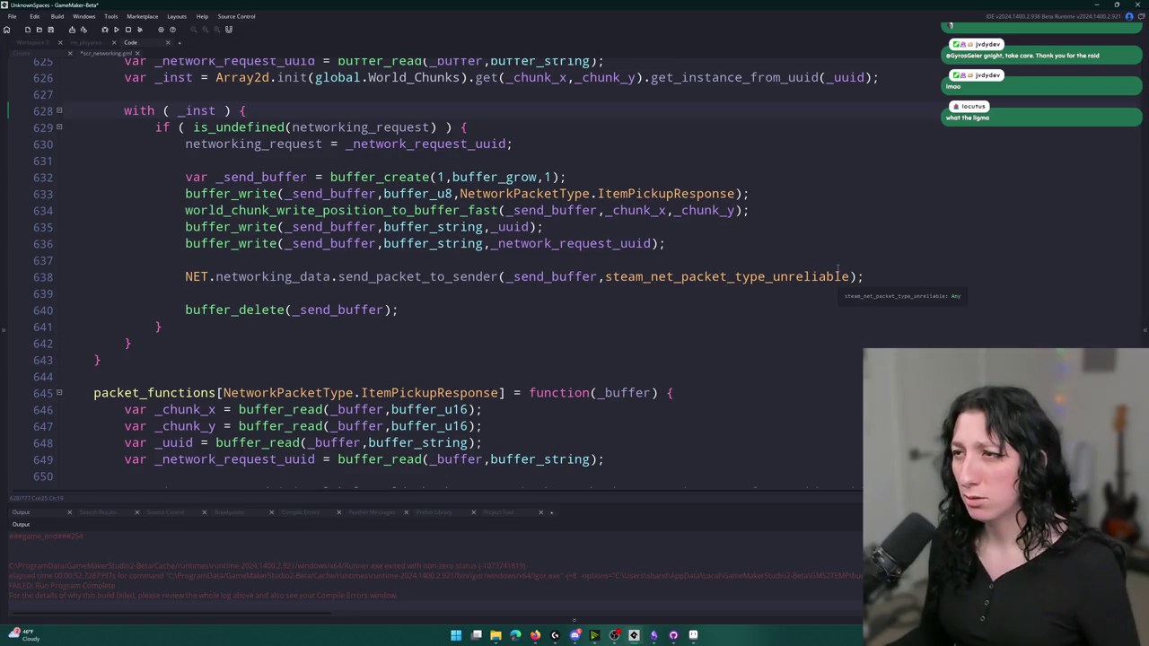
pyautogui.hotkey('ctrl', 's')
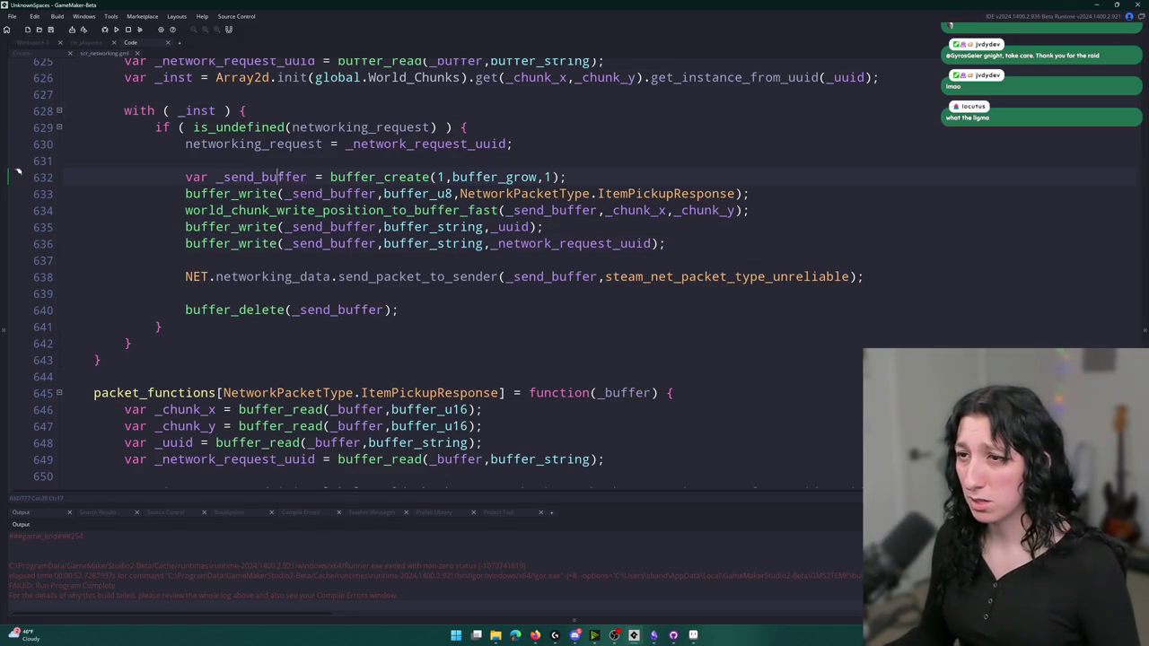
# Trace where _send_buffer is used, then go to the start of the ItemPickupResponse handler
pyautogui.doubleClick(287, 178)
pyautogui.click(593, 277)
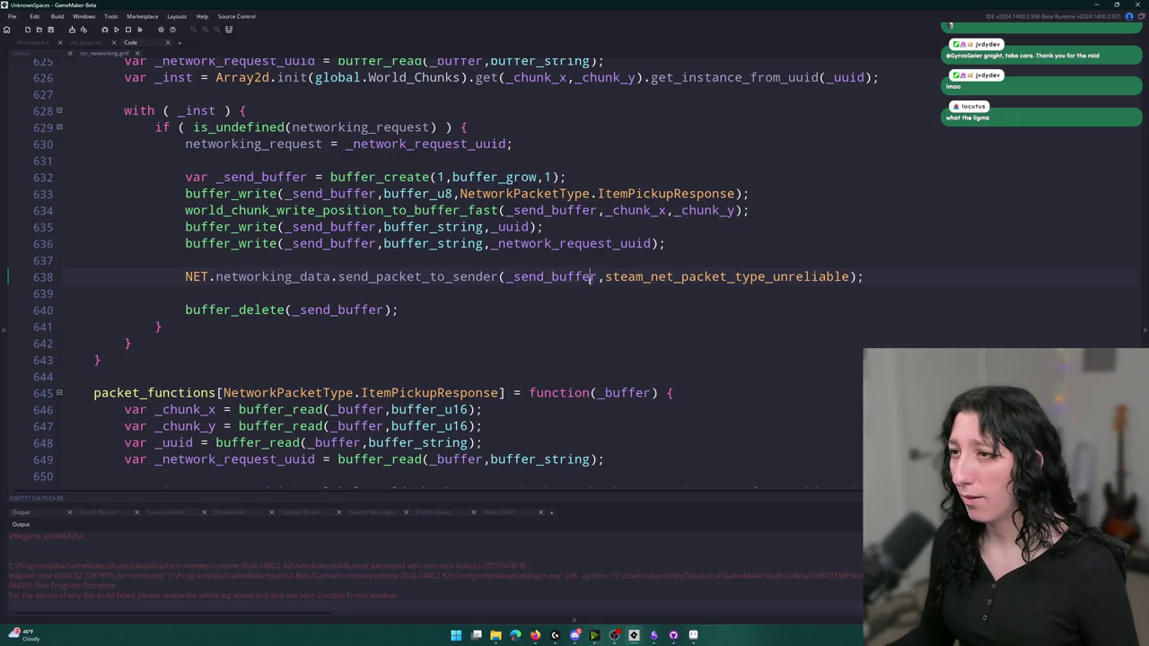
pyautogui.doubleClick(529, 277)
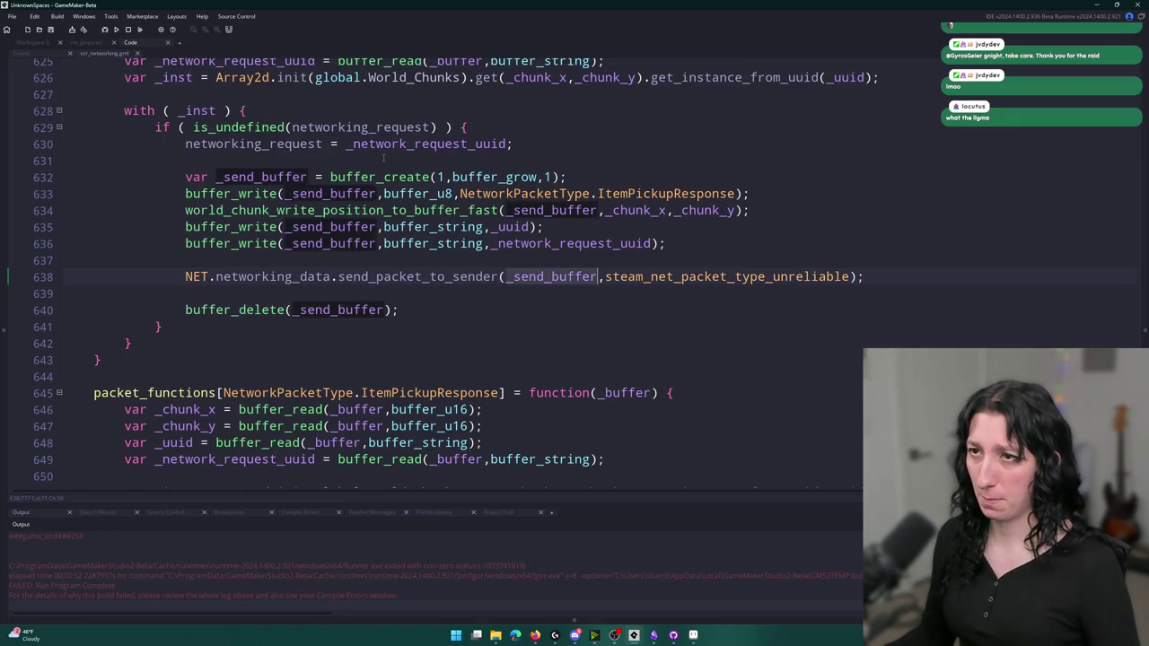
pyautogui.scroll(3, 524, 338)
pyautogui.click(280, 337)
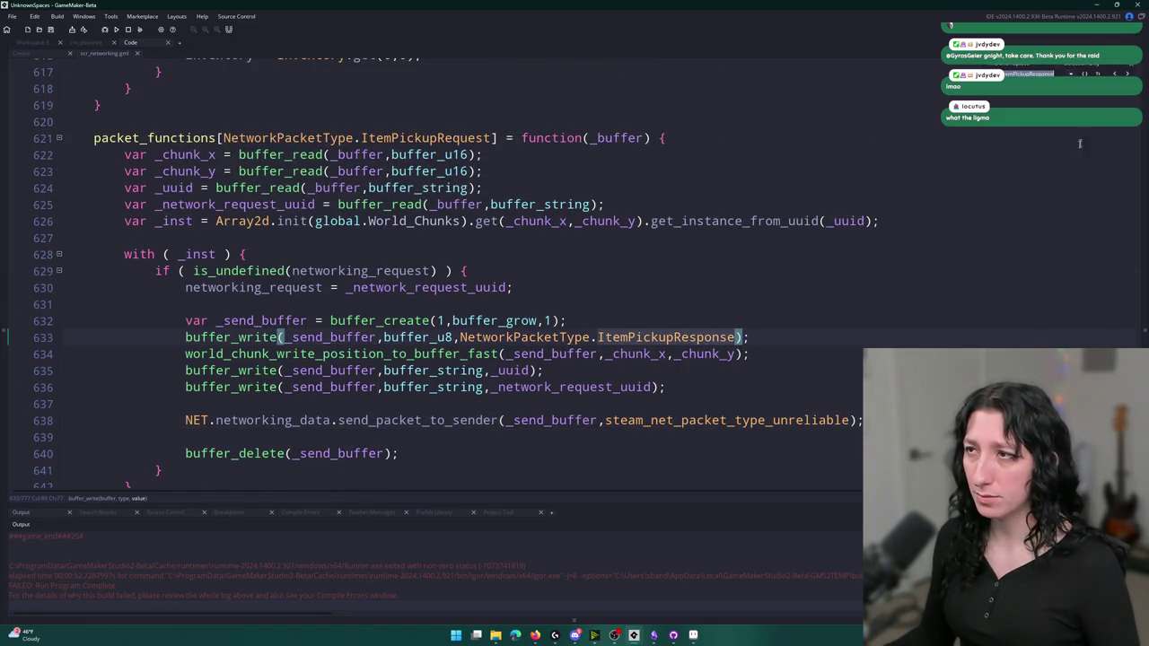
pyautogui.press('F3')
pyautogui.click(804, 99)
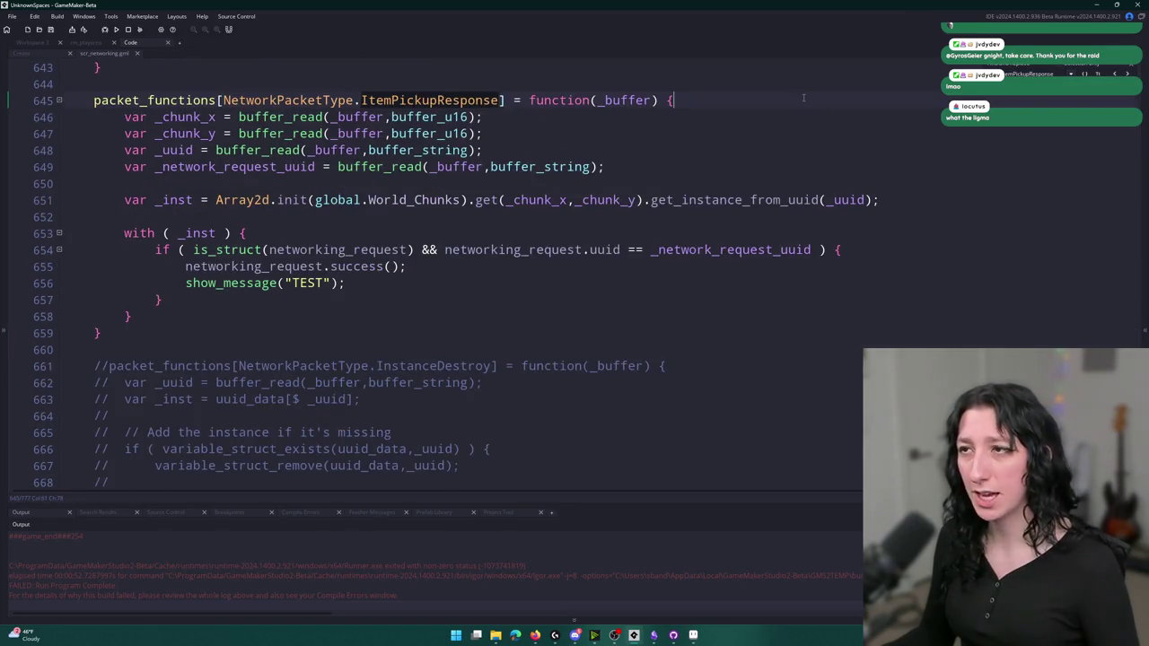
# Insert show_message("RESPOSNE TO THE REQUEST"); at the ItemPickupResponse handler's start and rebuild with F5
pyautogui.press('Return')
pyautogui.write('show_mess')
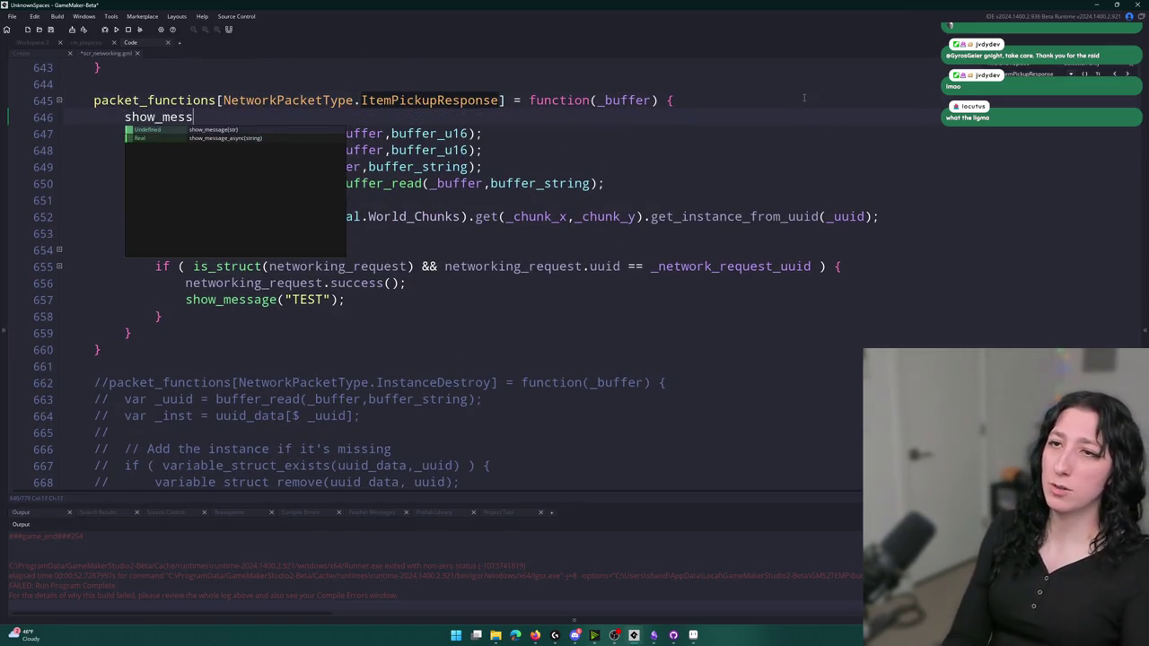
pyautogui.write('age(')
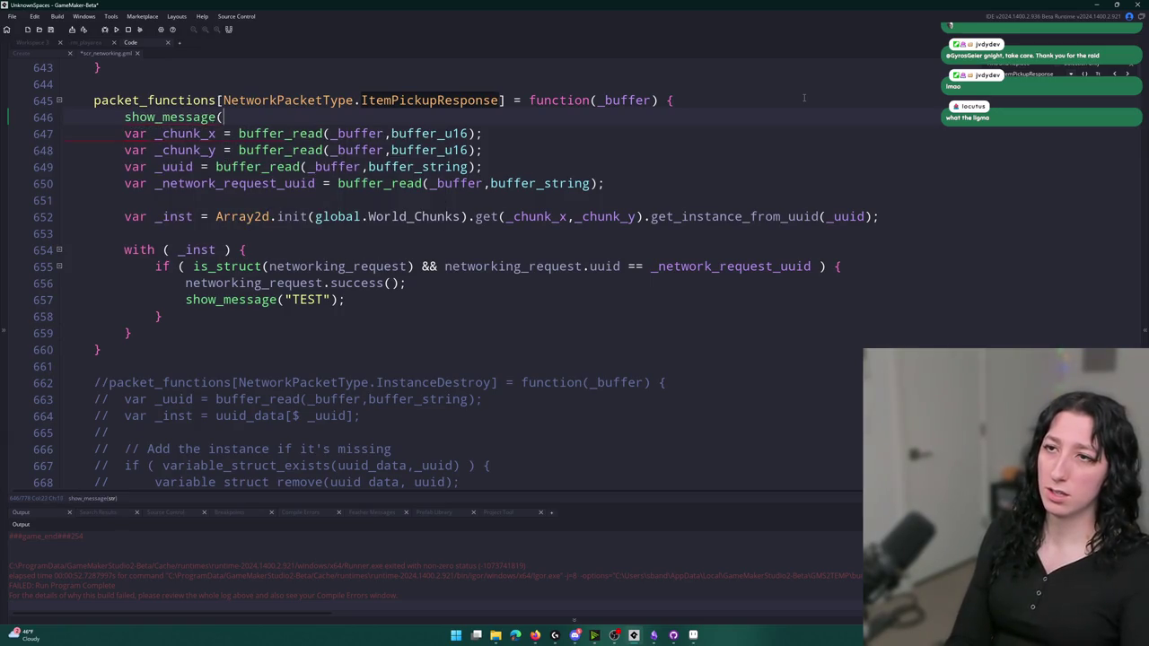
pyautogui.press('BackSpace')
pyautogui.press('BackSpace')
pyautogui.write('EPOSPOSNE TO THE')
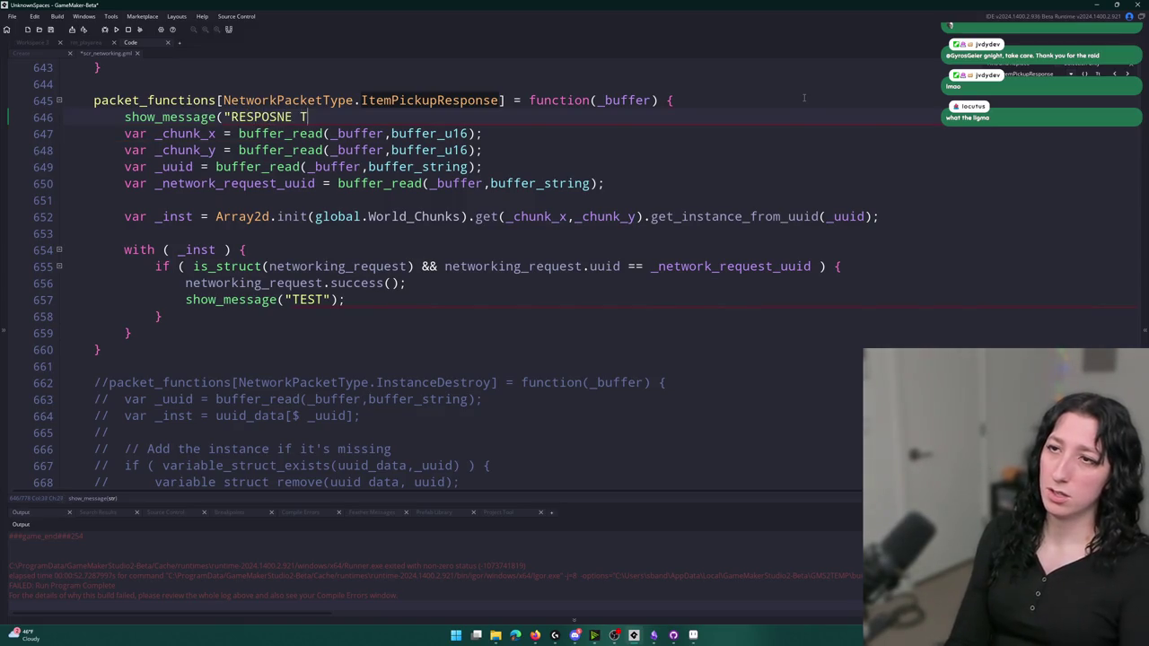
pyautogui.write('QUEST");')
pyautogui.press('F5')
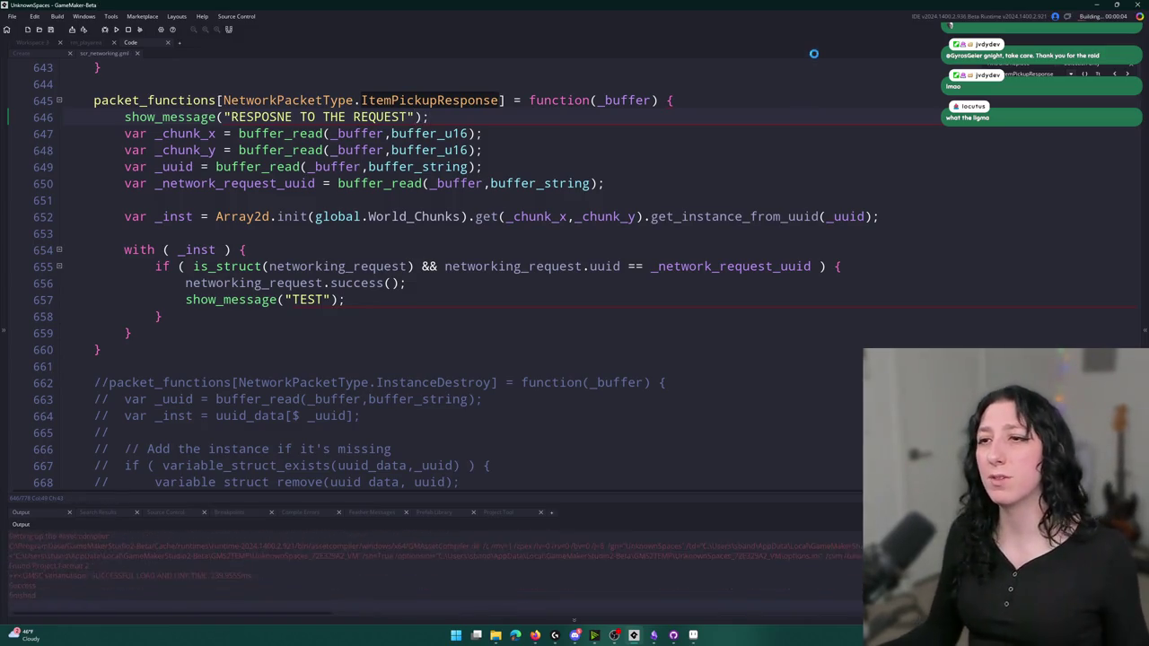
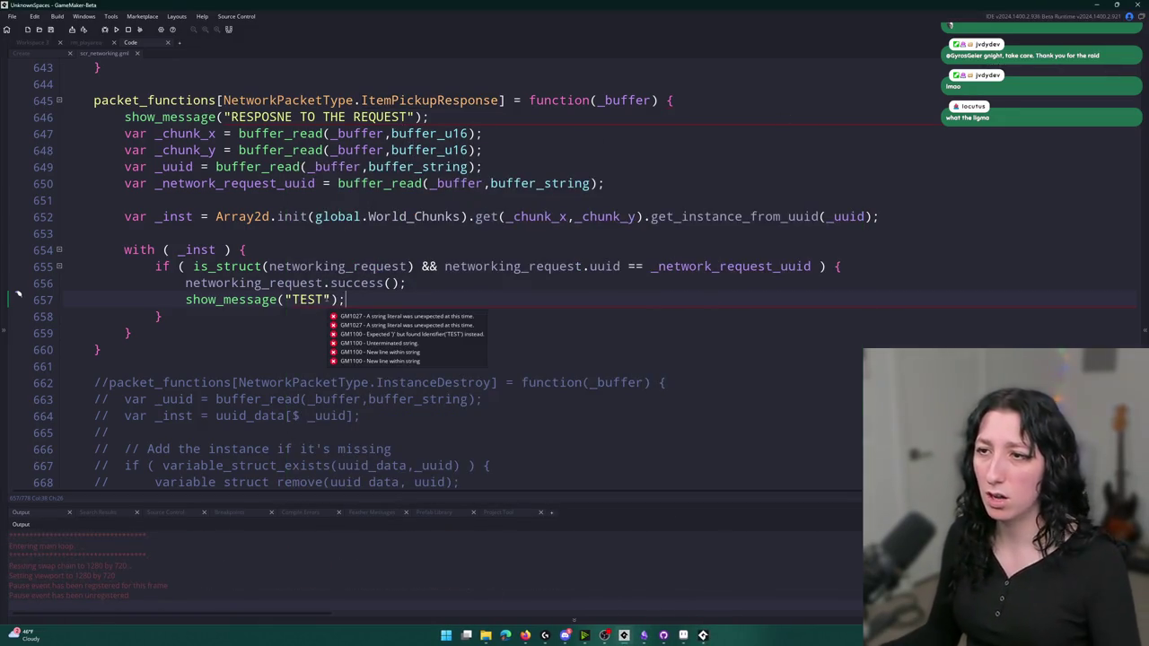
# Repair the malformed ending of the show_message line 646 so it closes with '");'
pyautogui.click(438, 117)
pyautogui.press('BackSpace')
pyautogui.press('BackSpace')
pyautogui.press('BackSpace')
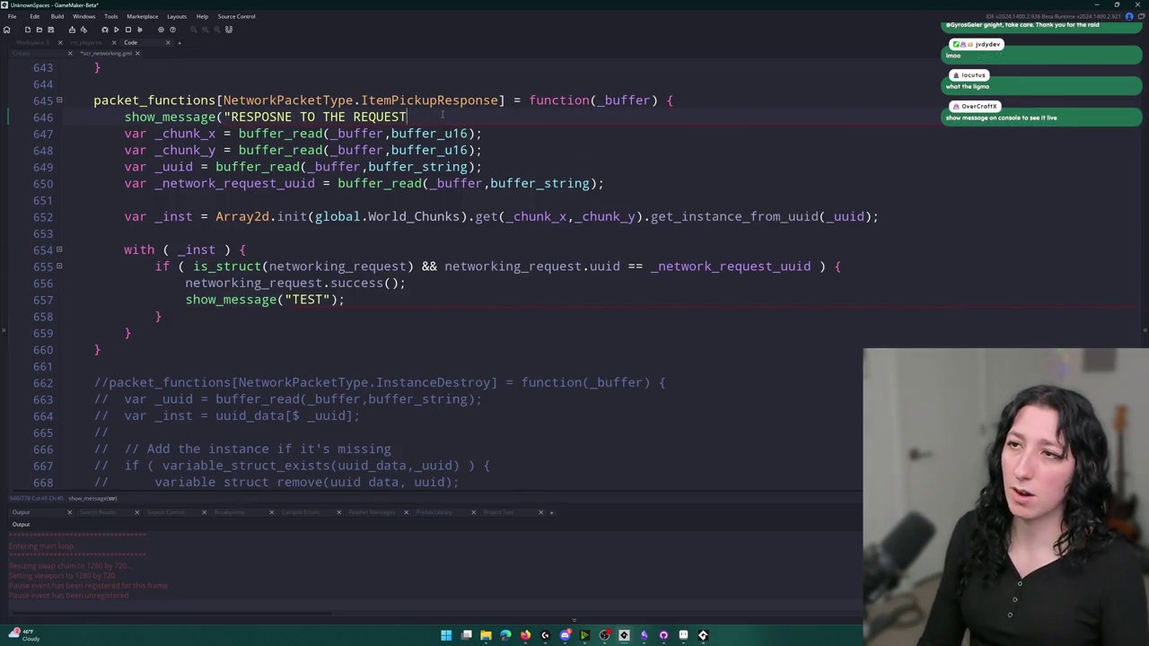
pyautogui.write('");')
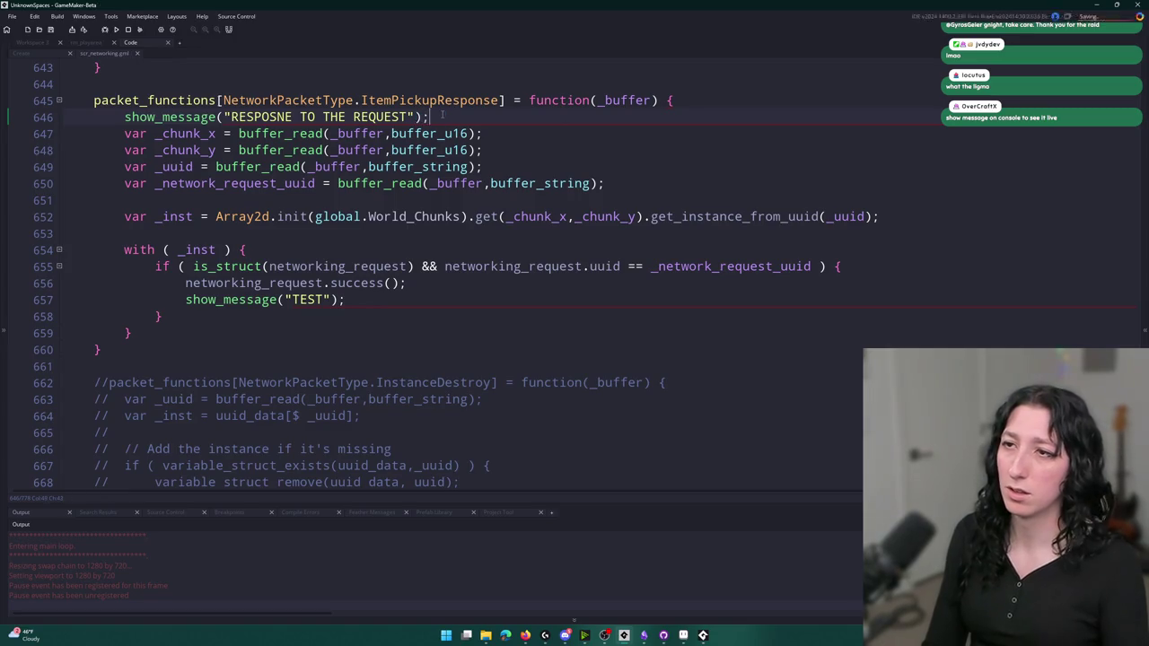
# Save and run the game, create a lobby, drop the hat from the inventory, then close it
pyautogui.hotkey('ctrl', 's')
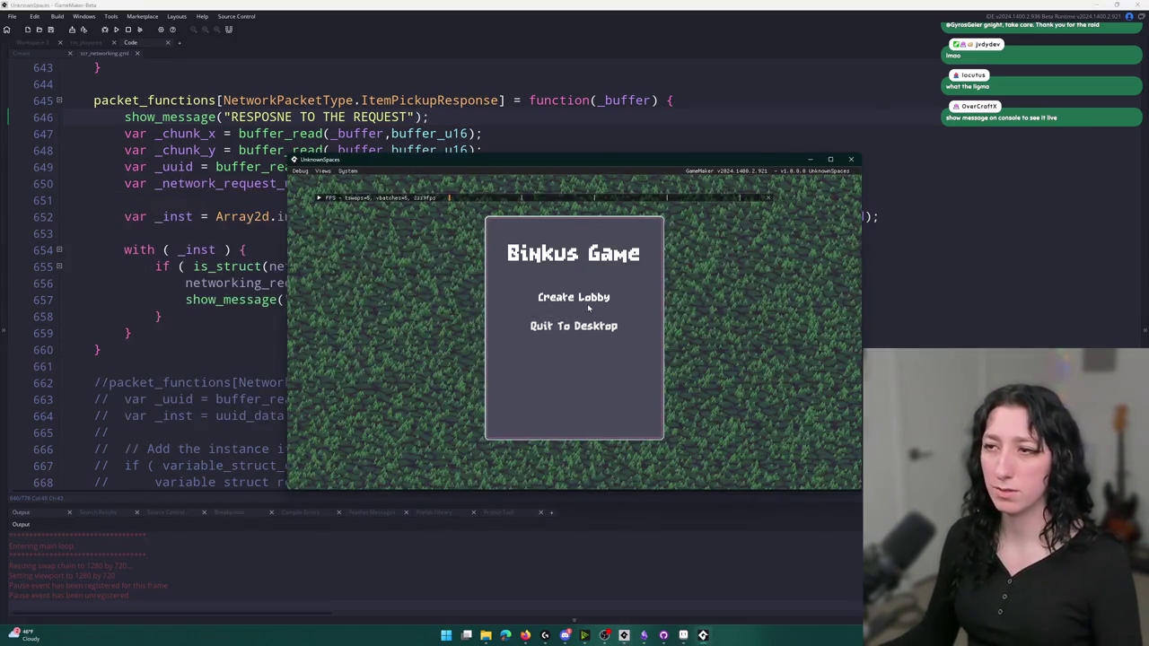
pyautogui.click(587, 300)
pyautogui.moveTo(433, 353)
pyautogui.mouseDown()
pyautogui.moveTo(331, 334)
pyautogui.moveTo(298, 314)
pyautogui.mouseUp()
pyautogui.press('e')
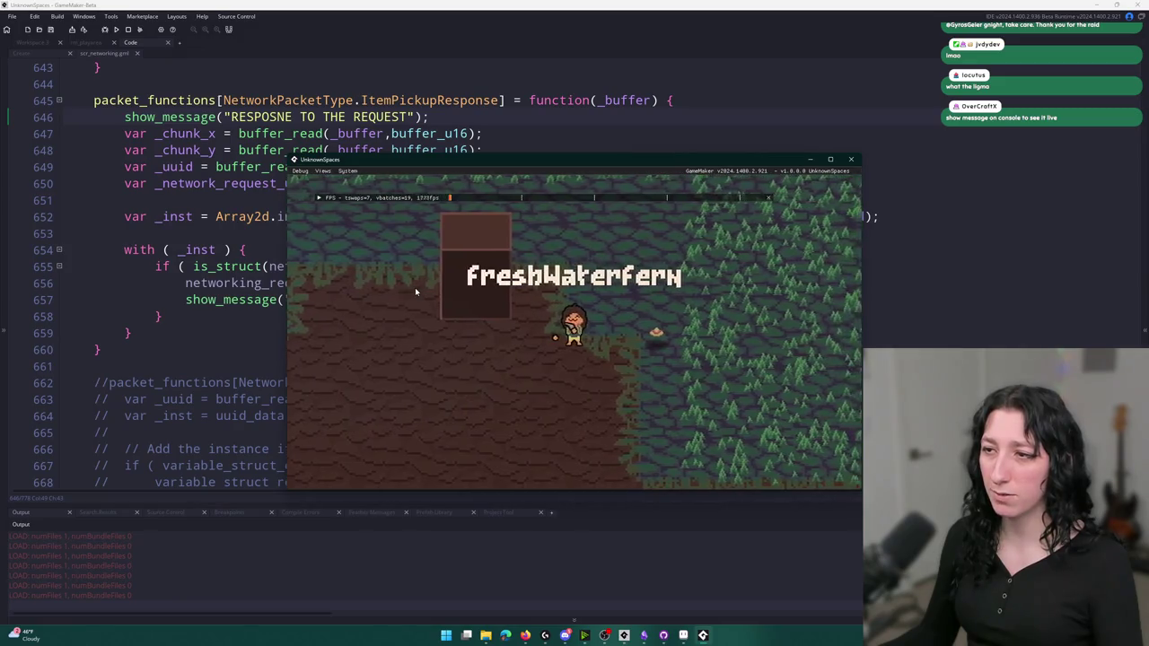
pyautogui.click(851, 159)
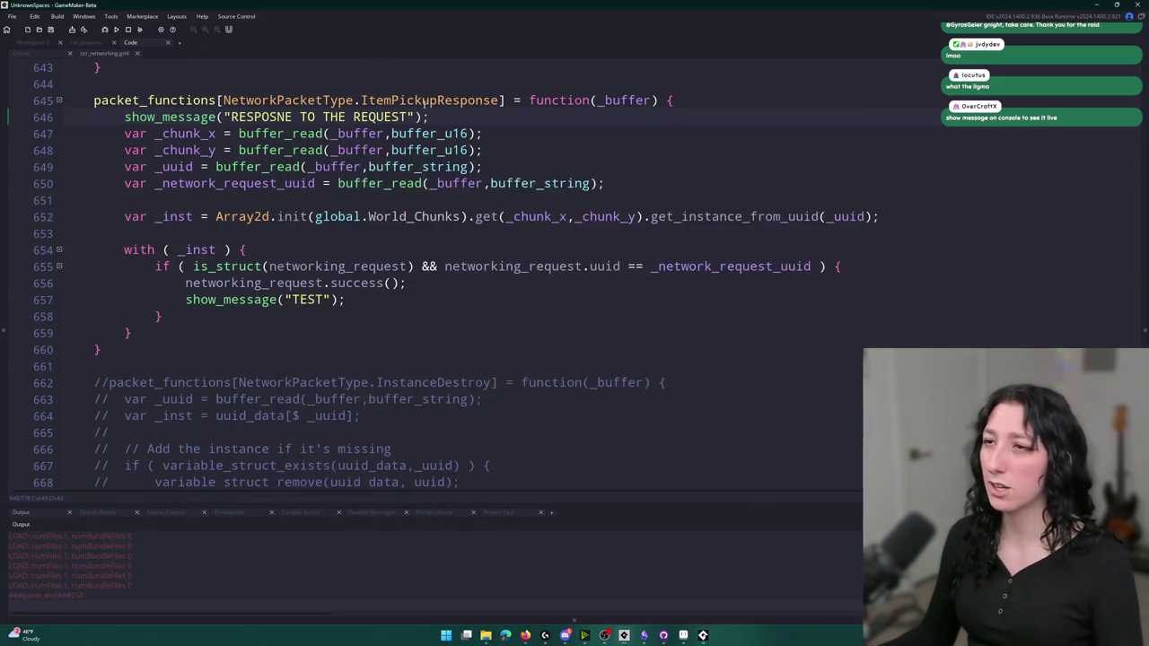
# Delete the response debug line and find where ItemPickupResponse is sent
pyautogui.moveTo(429, 116)
pyautogui.mouseDown()
pyautogui.moveTo(120, 101)
pyautogui.moveTo(118, 133)
pyautogui.moveTo(56, 122)
pyautogui.mouseUp()
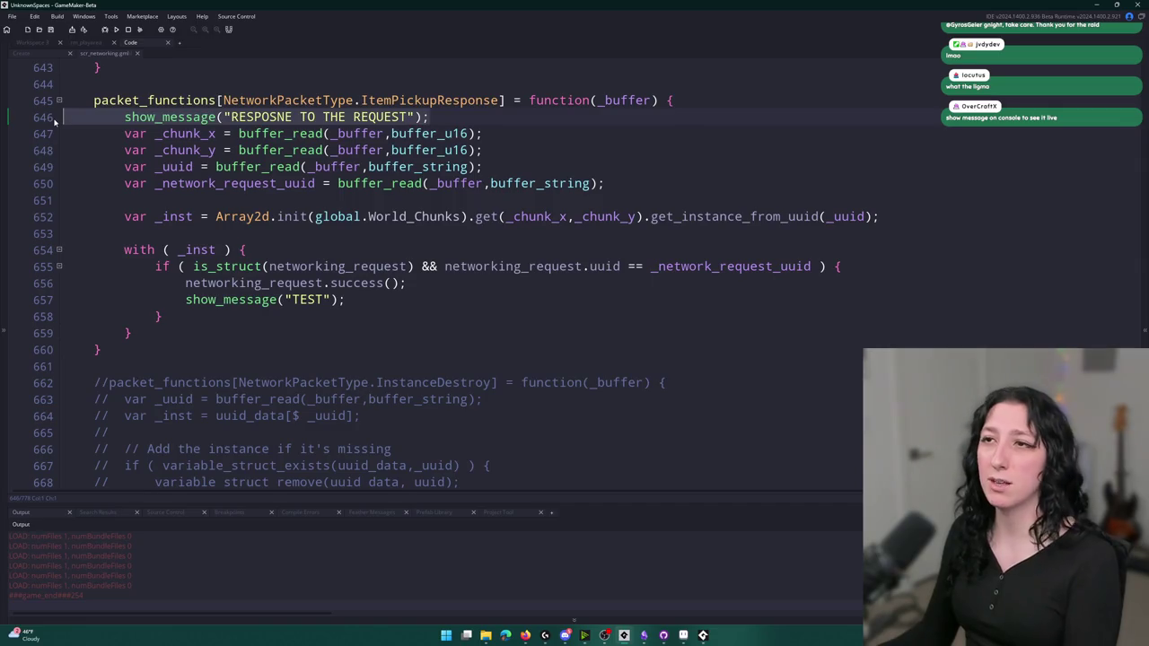
pyautogui.press('BackSpace')
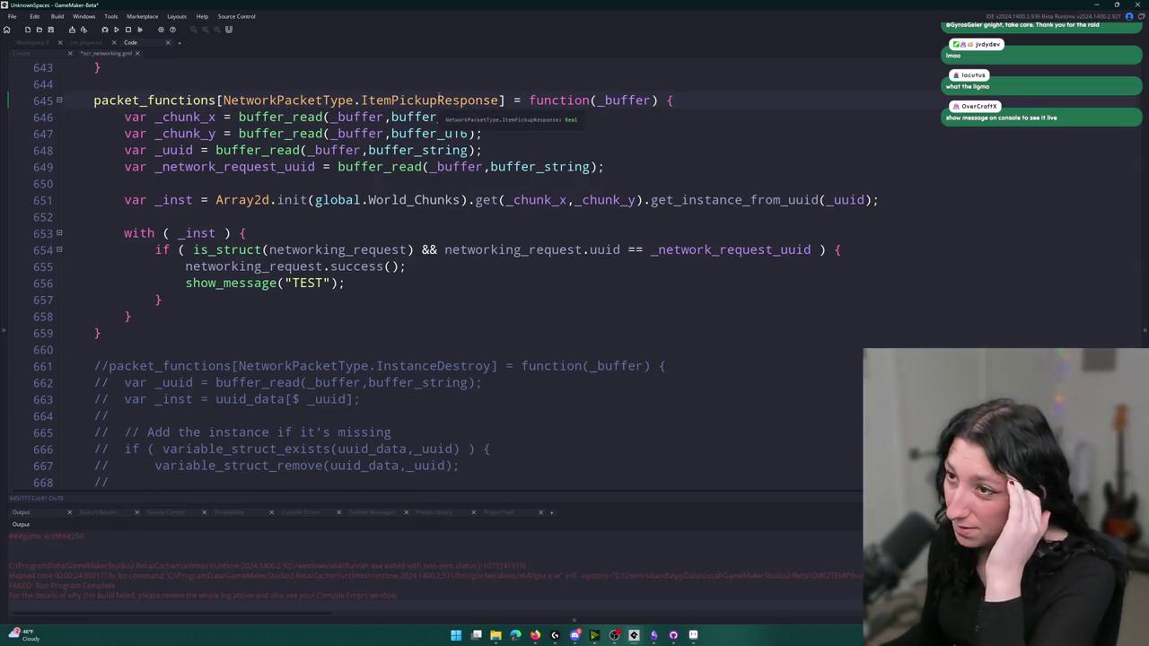
pyautogui.doubleClick(443, 100)
pyautogui.hotkey('ctrl', 'f')
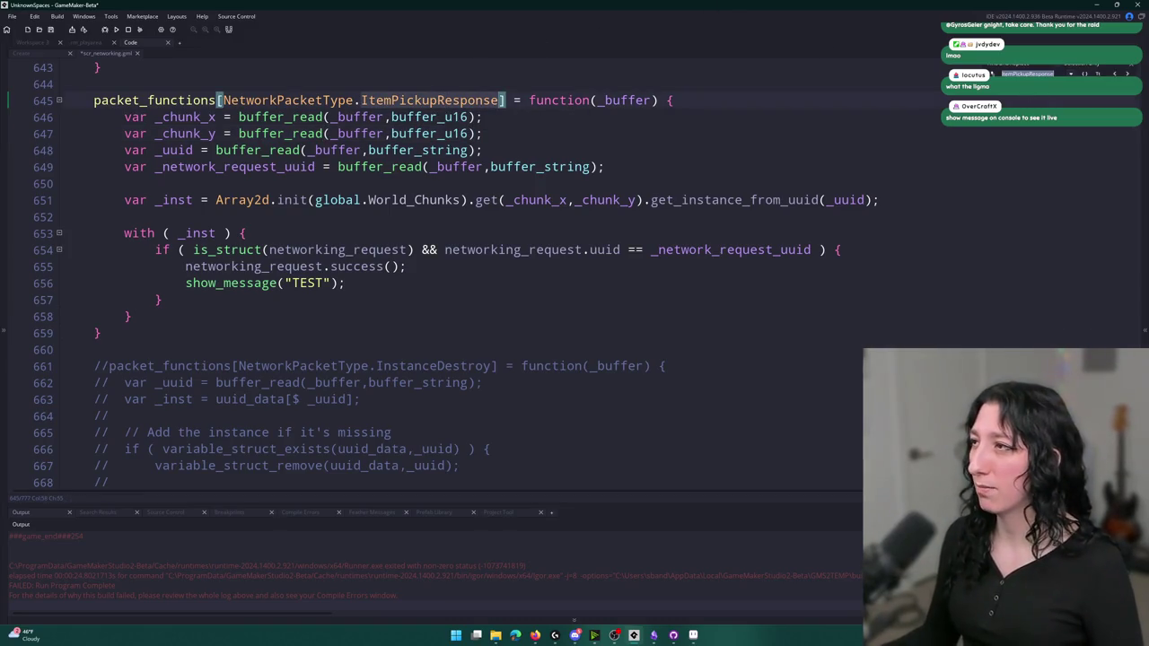
pyautogui.hotkey('shift', 'Return')
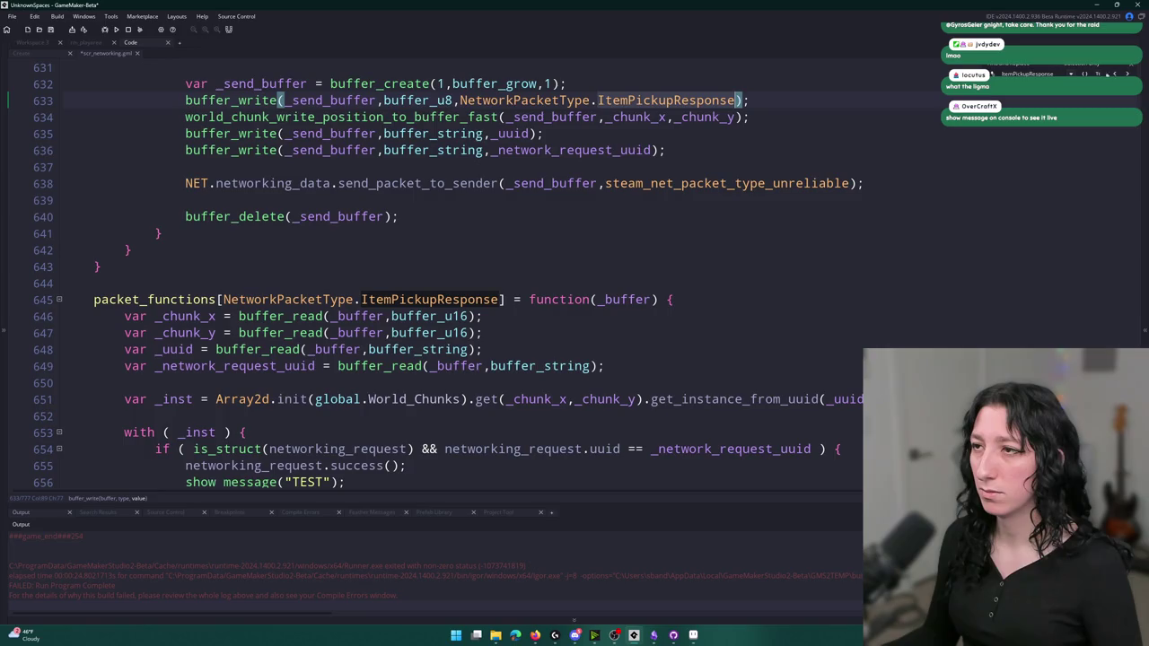
pyautogui.click(1133, 65)
pyautogui.scroll(3, 652, 120)
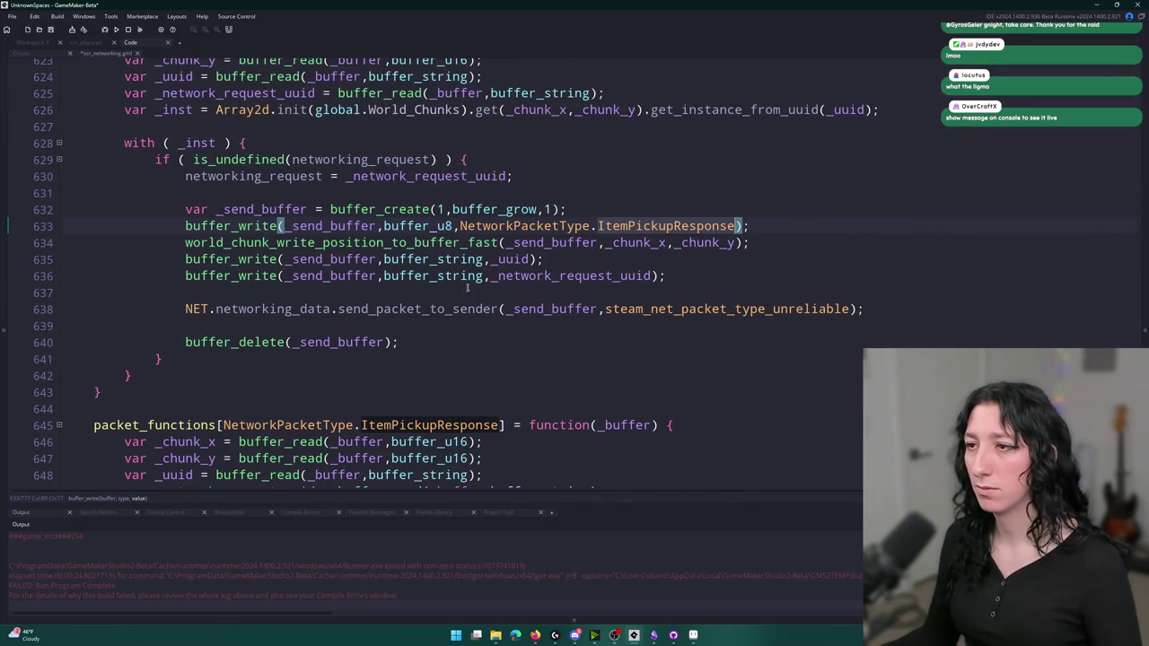
# Add show_message(steam_net_packet_get_sender_id()); as the first line of send_packet_to_sender
pyautogui.click(432, 309)
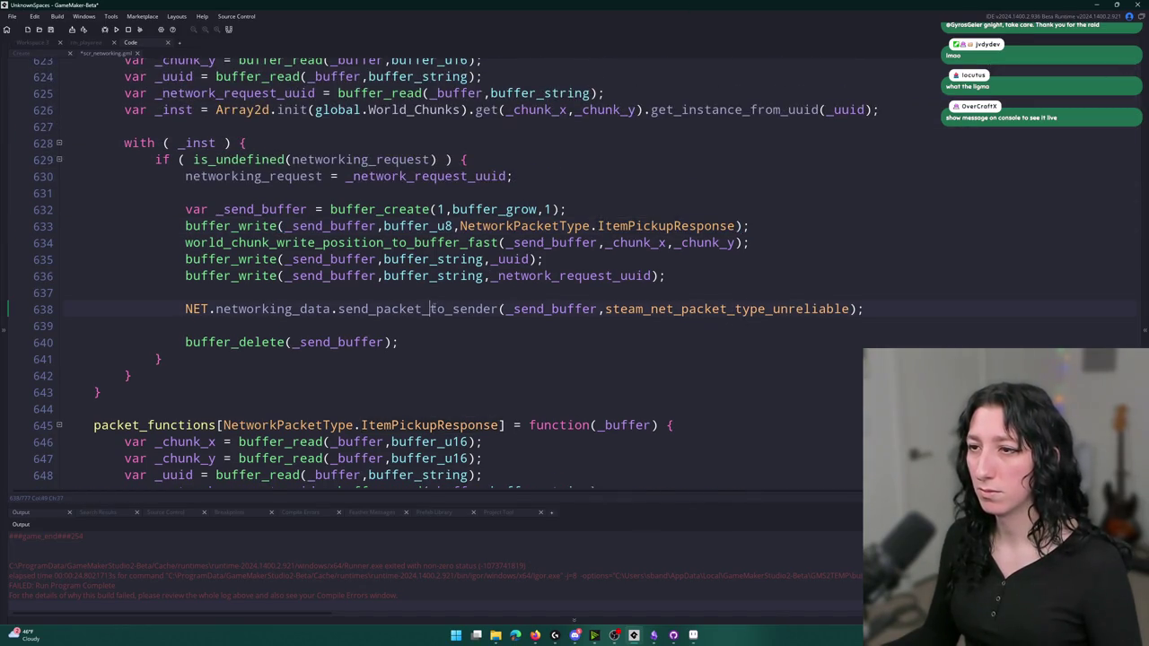
pyautogui.click(852, 308)
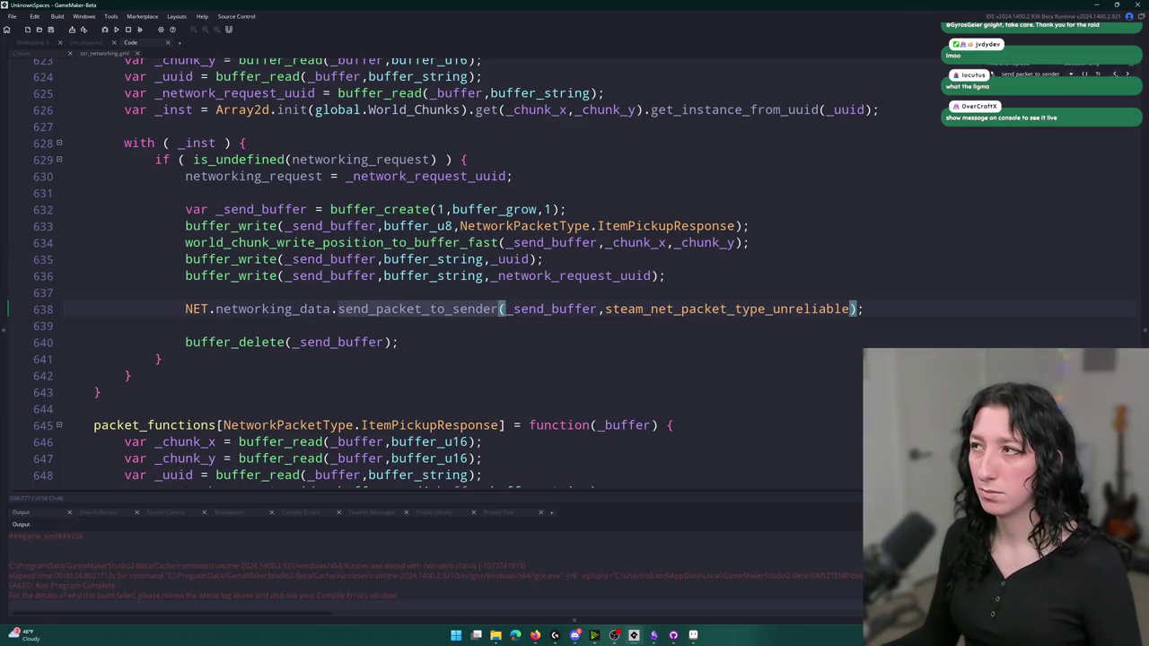
pyautogui.middleClick(418, 309)
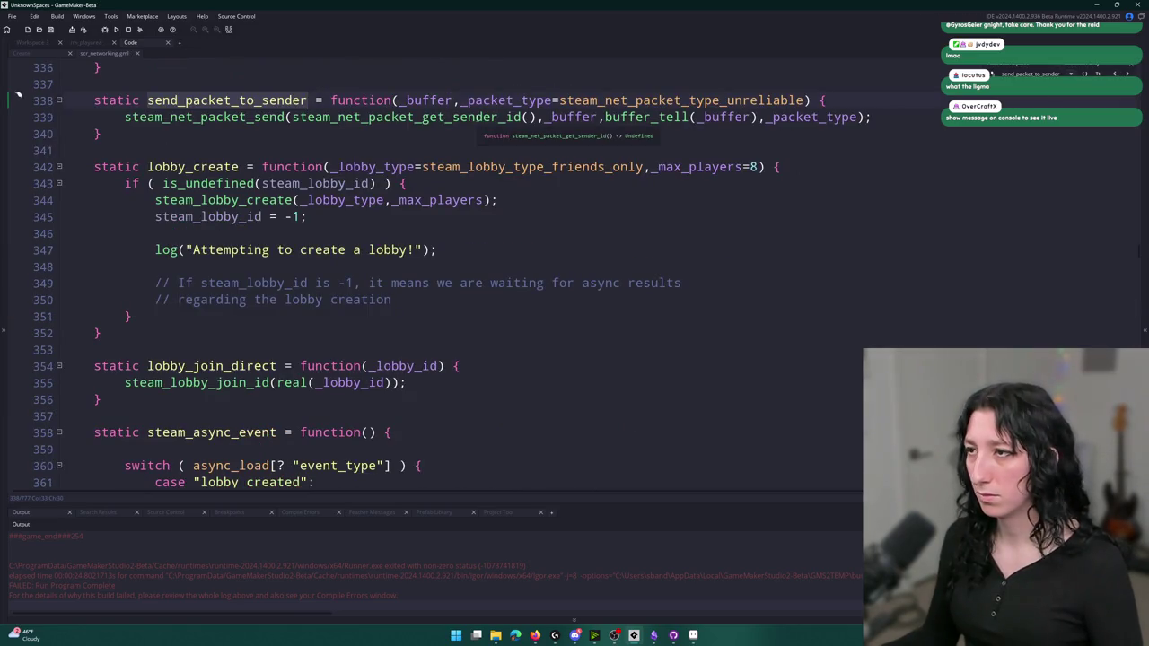
pyautogui.click(477, 118)
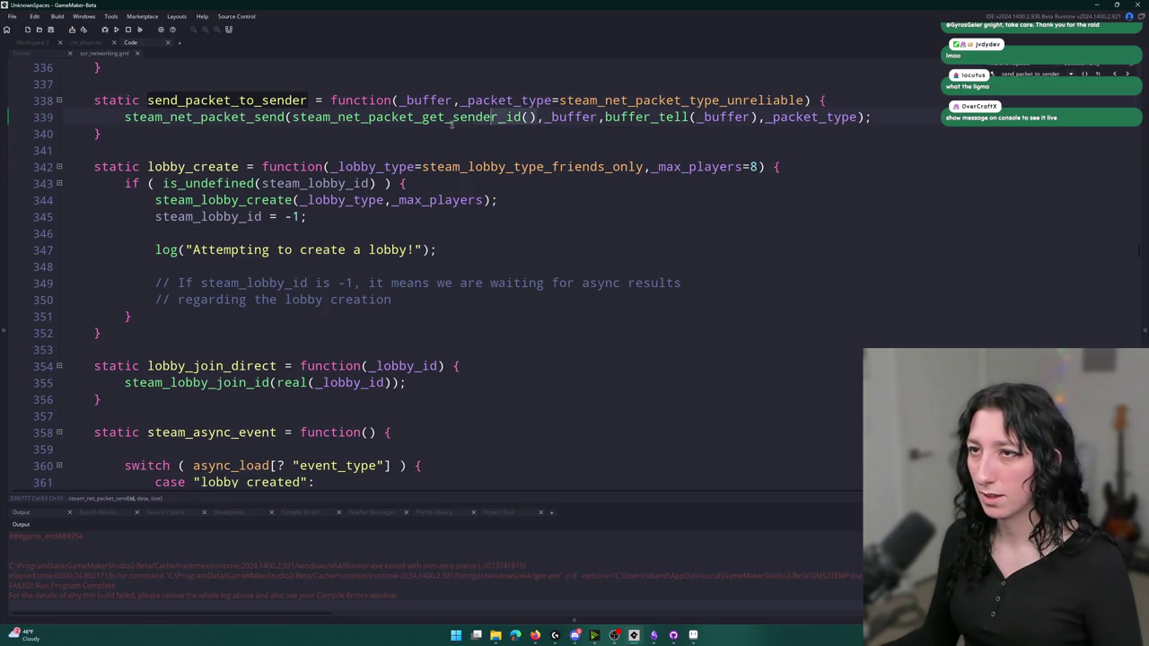
pyautogui.click(851, 95)
pyautogui.press('Return')
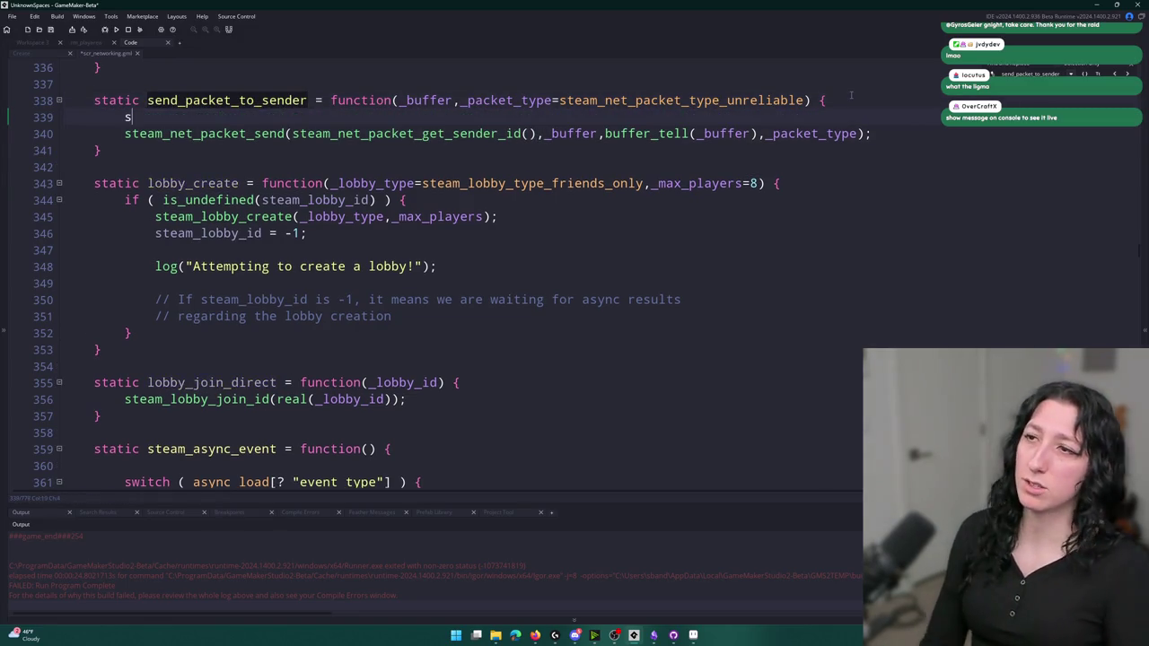
pyautogui.write('show_message(steam_net_packet_get_sender_id())')
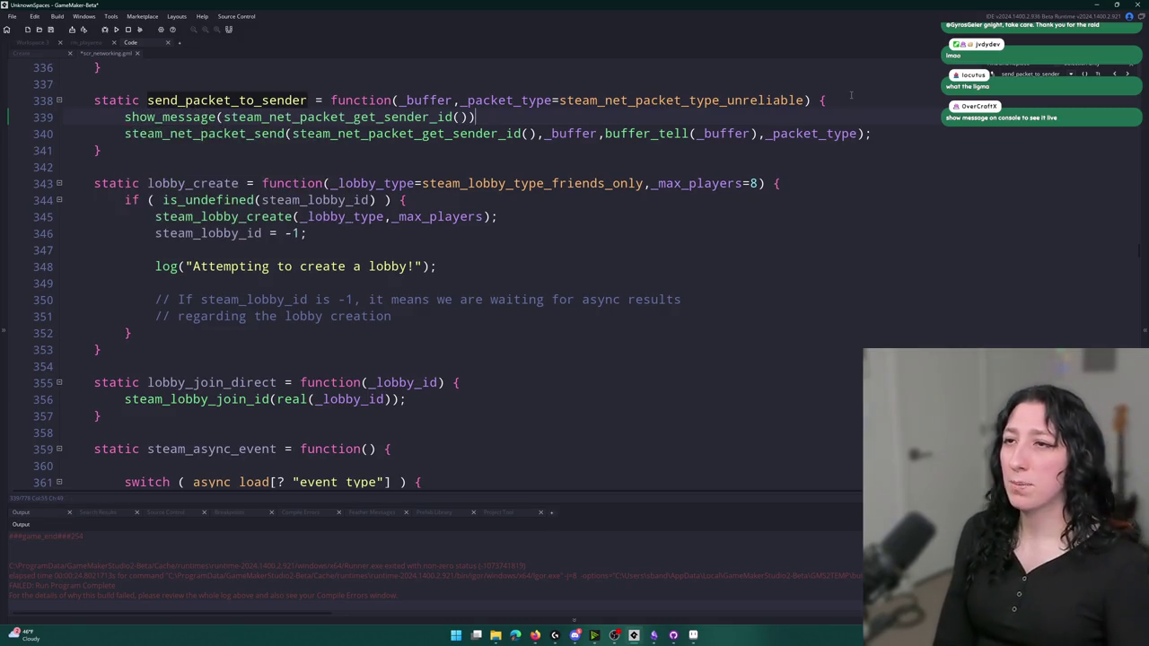
pyautogui.write(';')
# Run the game, create a lobby, close the inventory, and close the game
pyautogui.press('F5')
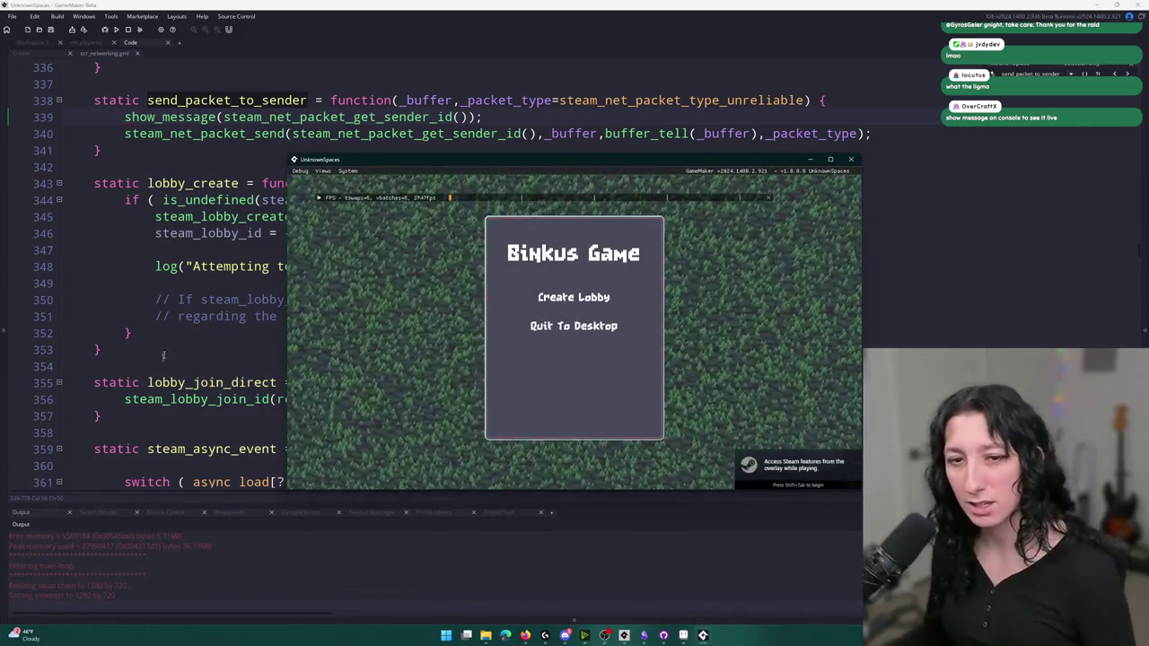
pyautogui.click(573, 297)
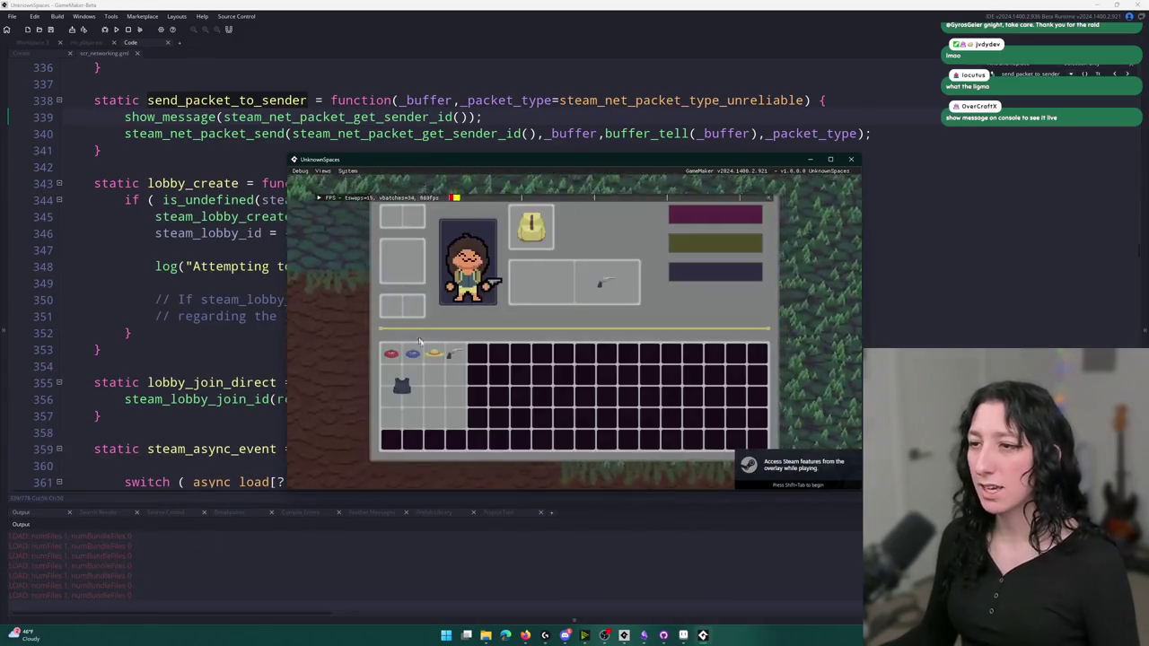
pyautogui.press('Tab')
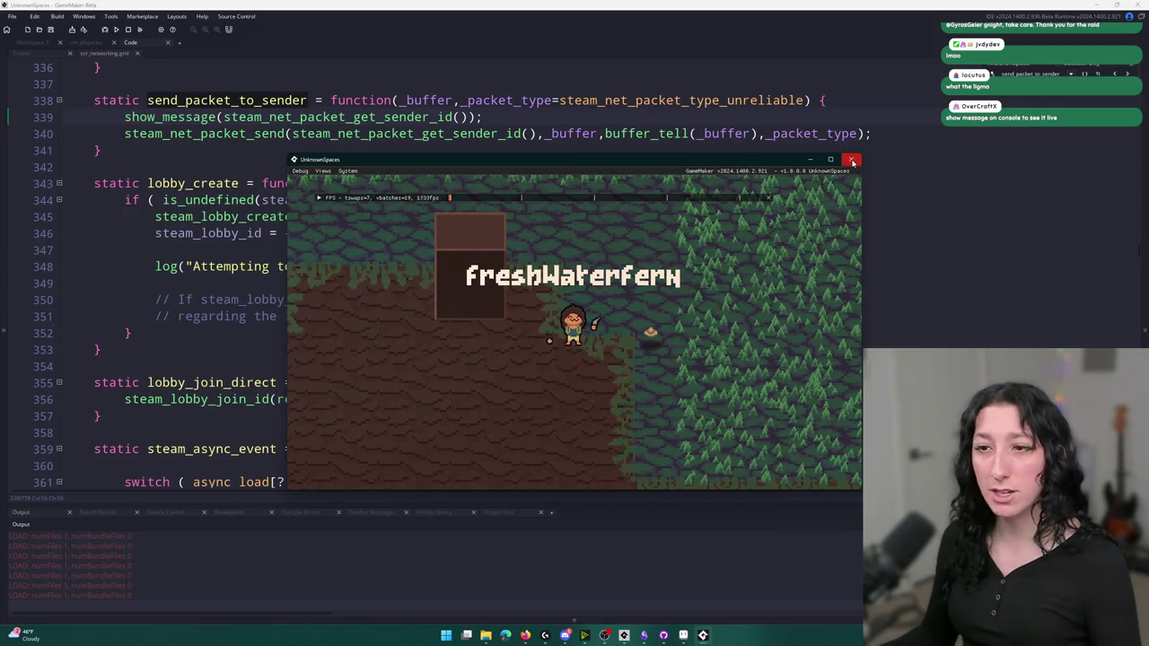
pyautogui.moveTo(483, 117); pyautogui.dragTo(63, 117)
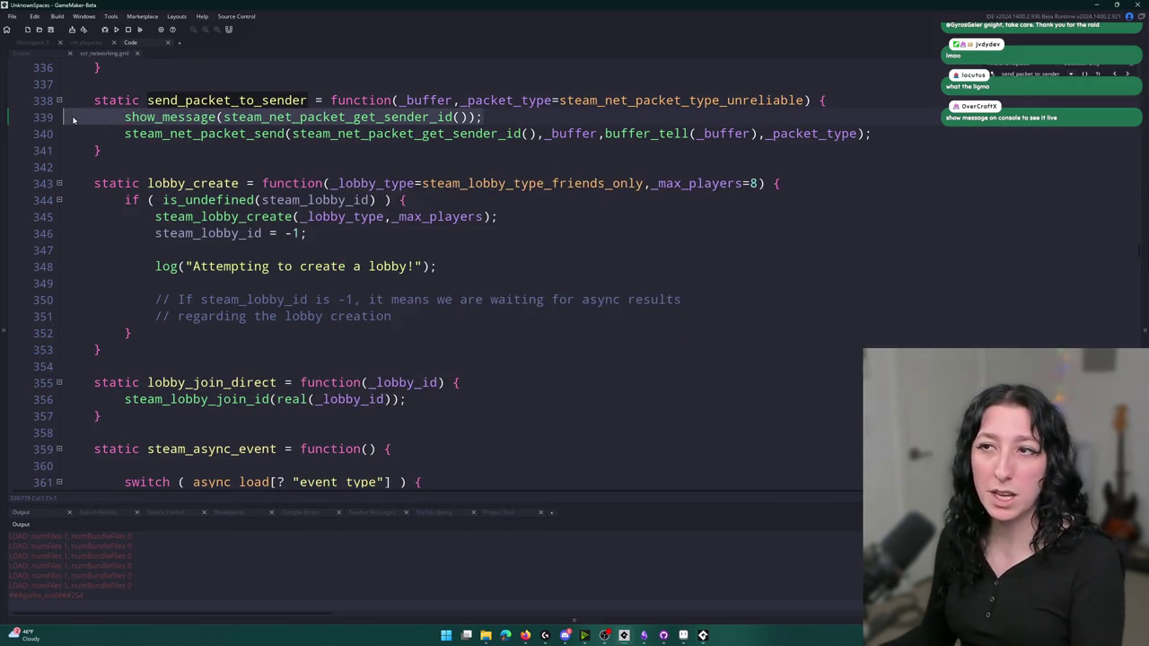
# Remove the sender-id debug line, review the networking_request check, and save the script
pyautogui.press('BackSpace')
pyautogui.press('BackSpace')
pyautogui.hotkey('alt', 'Left')
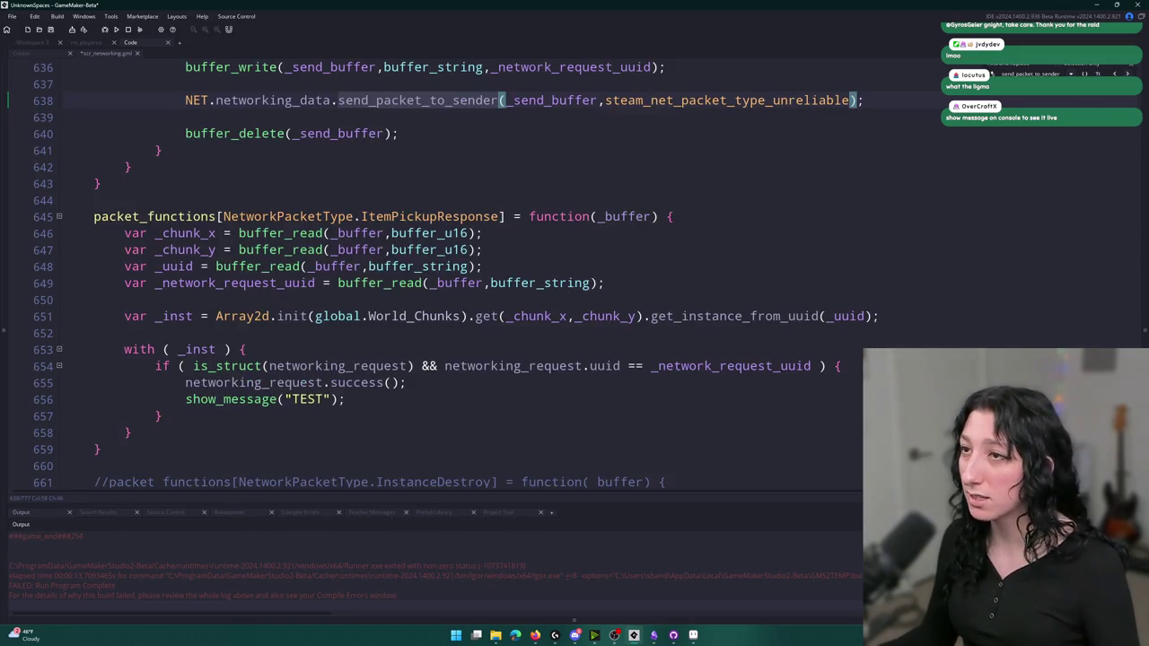
pyautogui.scroll(2, 586, 123)
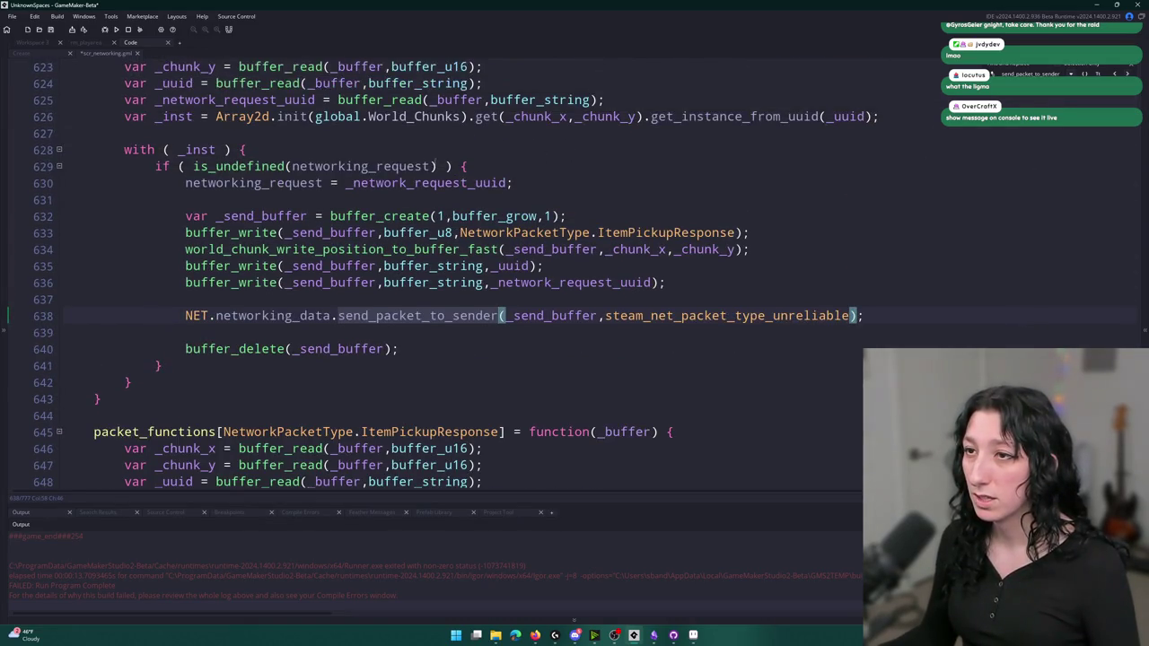
pyautogui.click(155, 202)
pyautogui.click(289, 202)
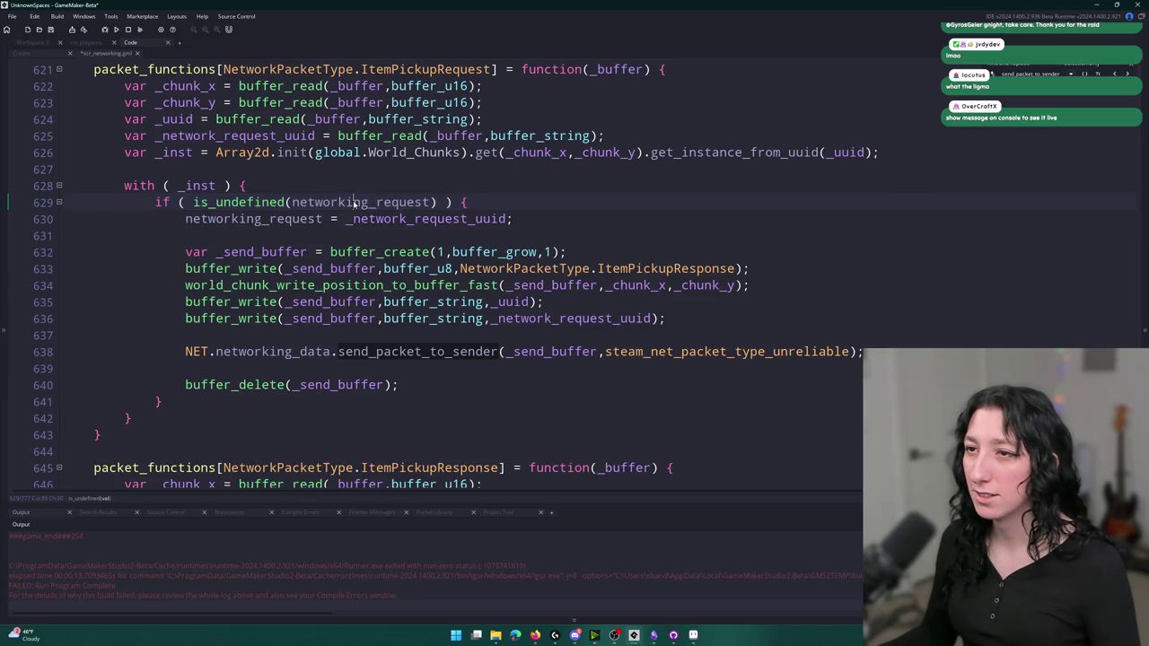
pyautogui.scroll(3, 289, 202)
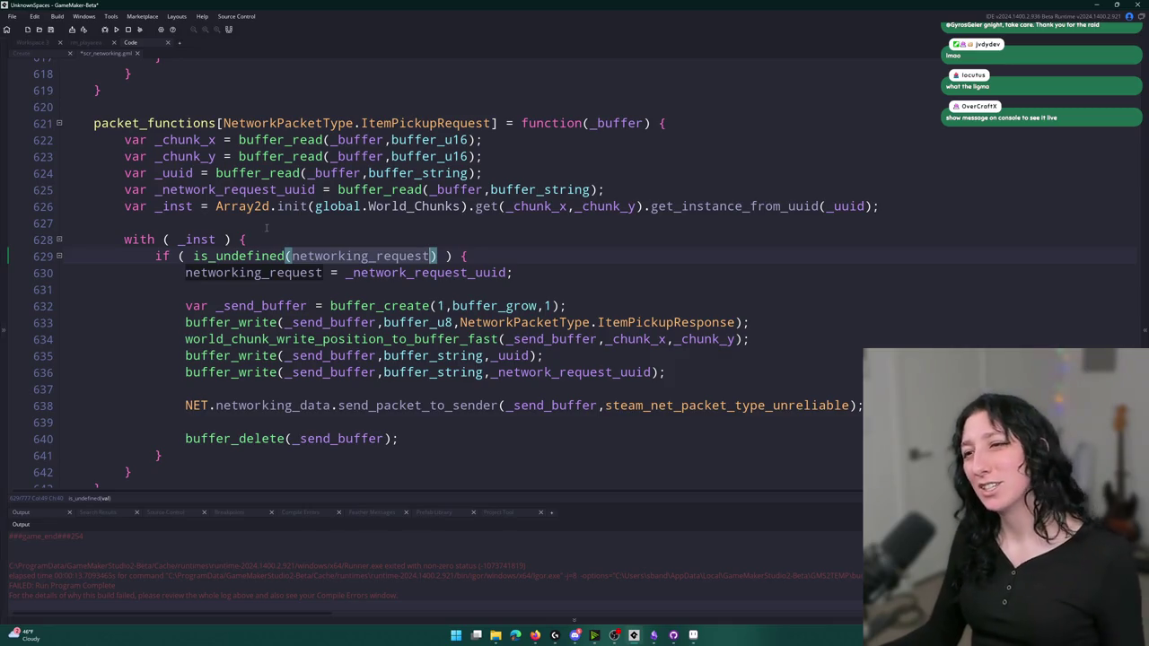
pyautogui.click(376, 256)
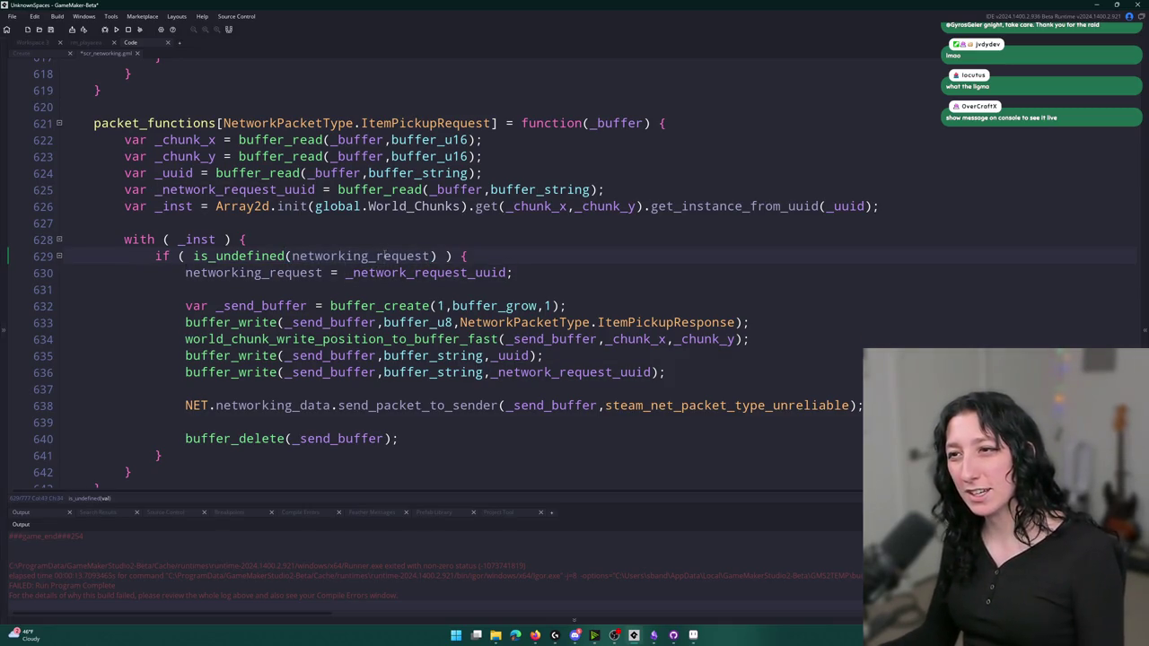
pyautogui.hotkey('ctrl', 's')
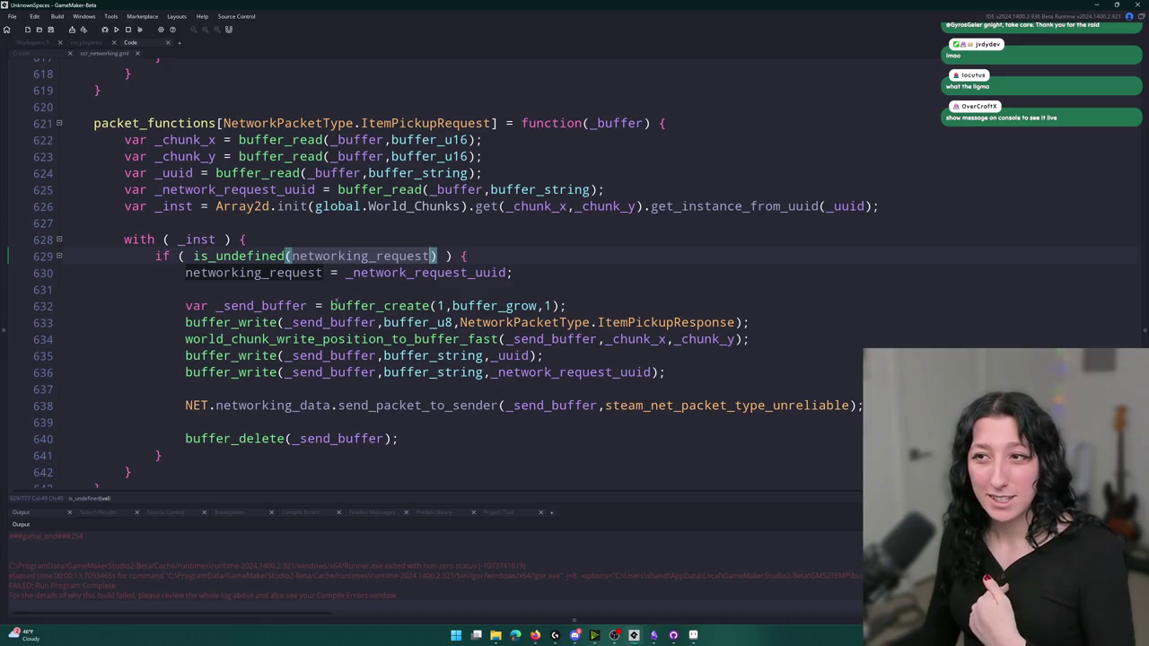
# Comment out the is_undefined(networking_request) check, run and create a lobby, then abort the crash
pyautogui.click(150, 256)
pyautogui.write('//')
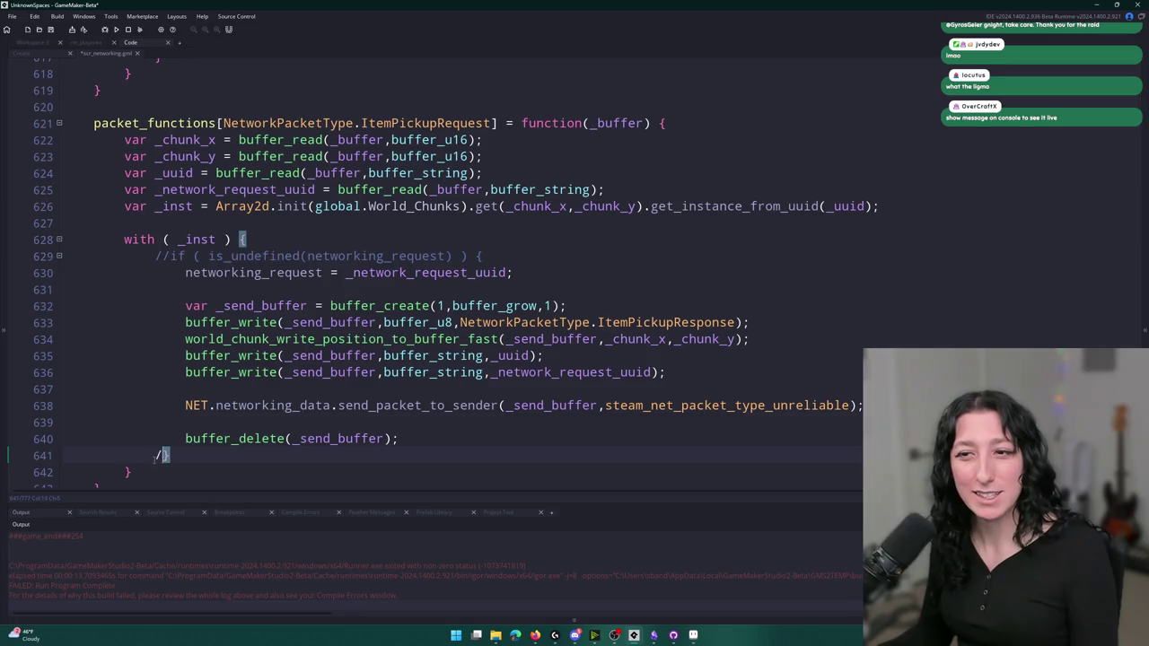
pyautogui.press('F5')
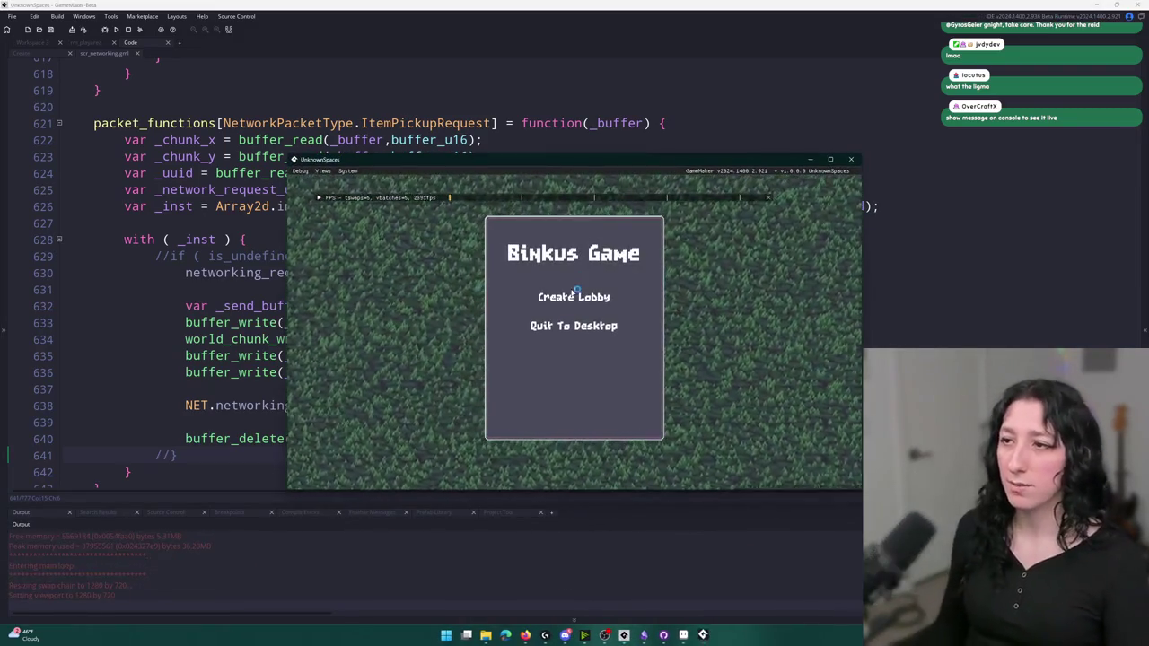
pyautogui.click(576, 308)
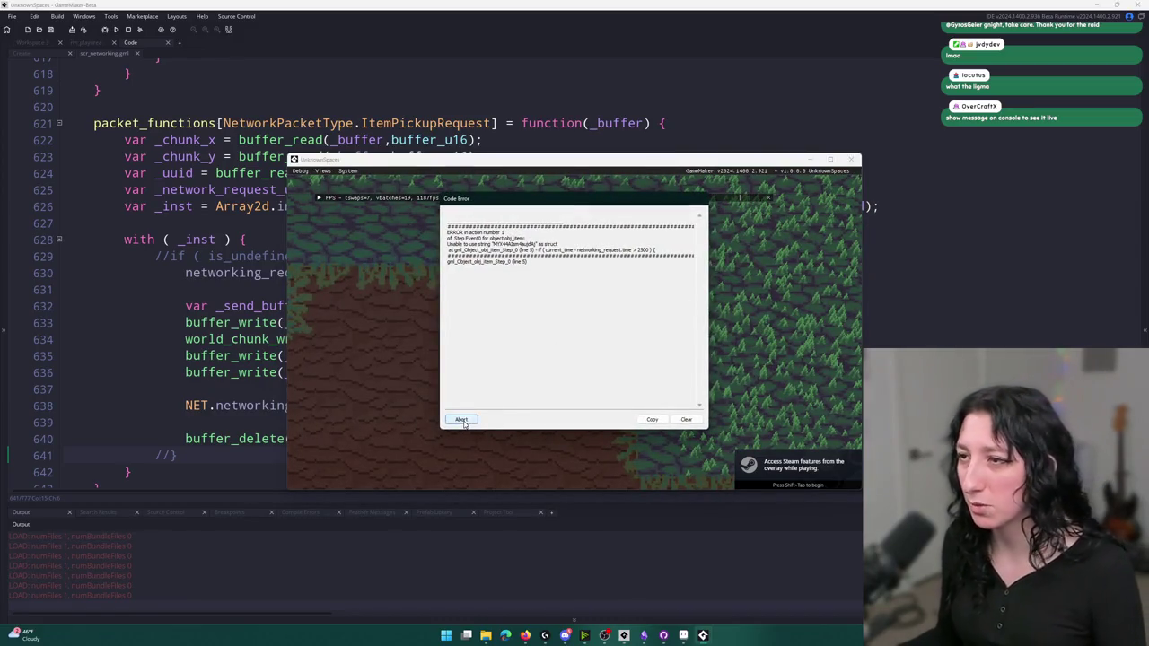
pyautogui.click(461, 420)
pyautogui.click(179, 289)
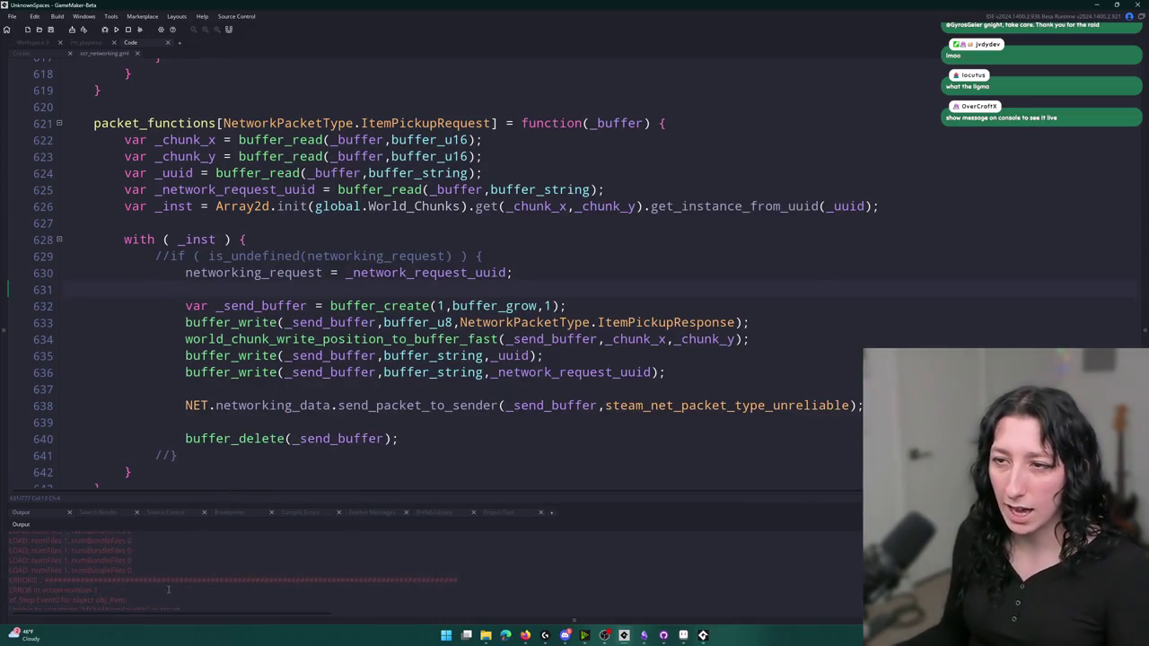
# Comment out the networking_request assignment on line 630
pyautogui.doubleClick(281, 273)
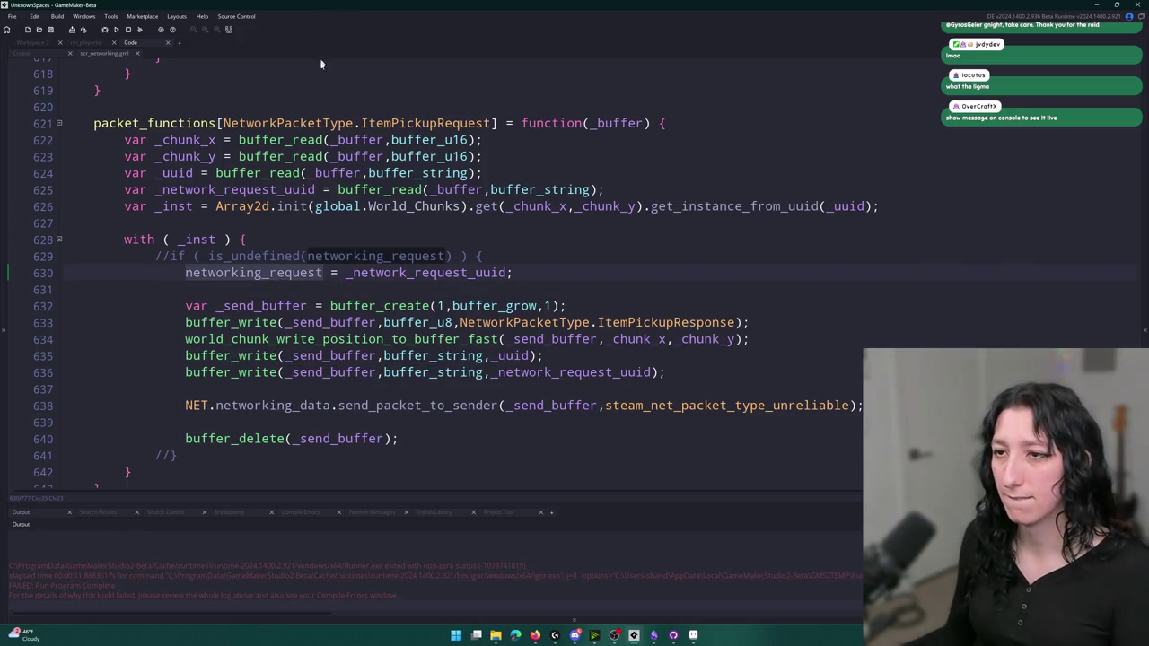
pyautogui.click(186, 273)
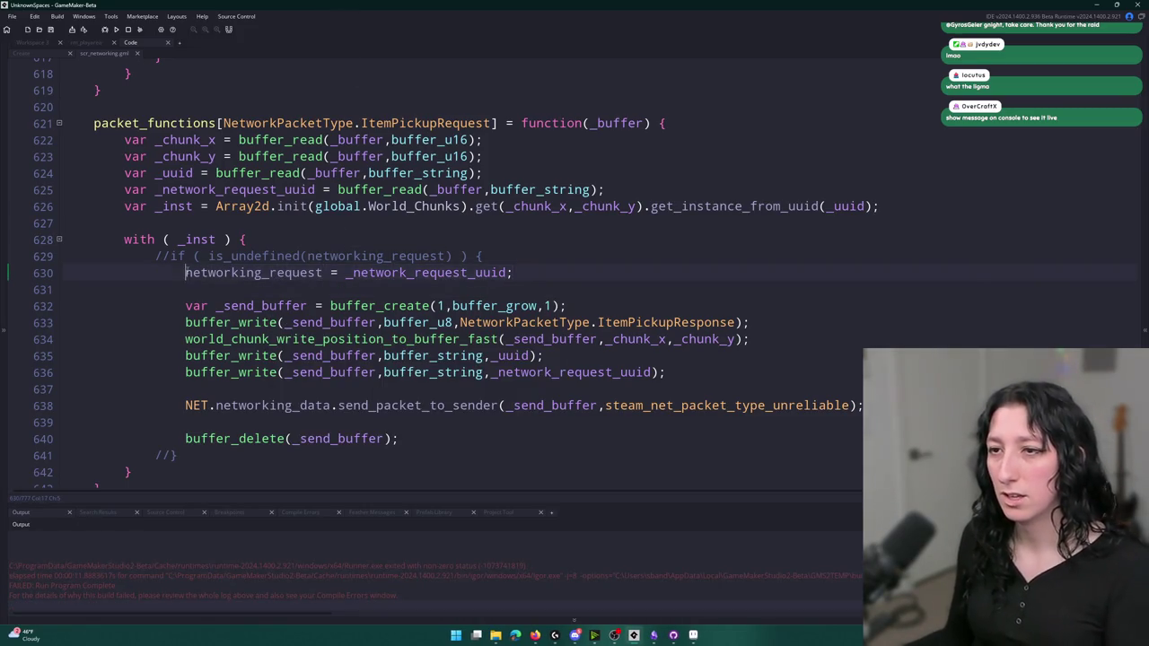
pyautogui.write('//')
# Run the game, create a lobby, dismiss the TEST popup and move the character around
pyautogui.press('F5')
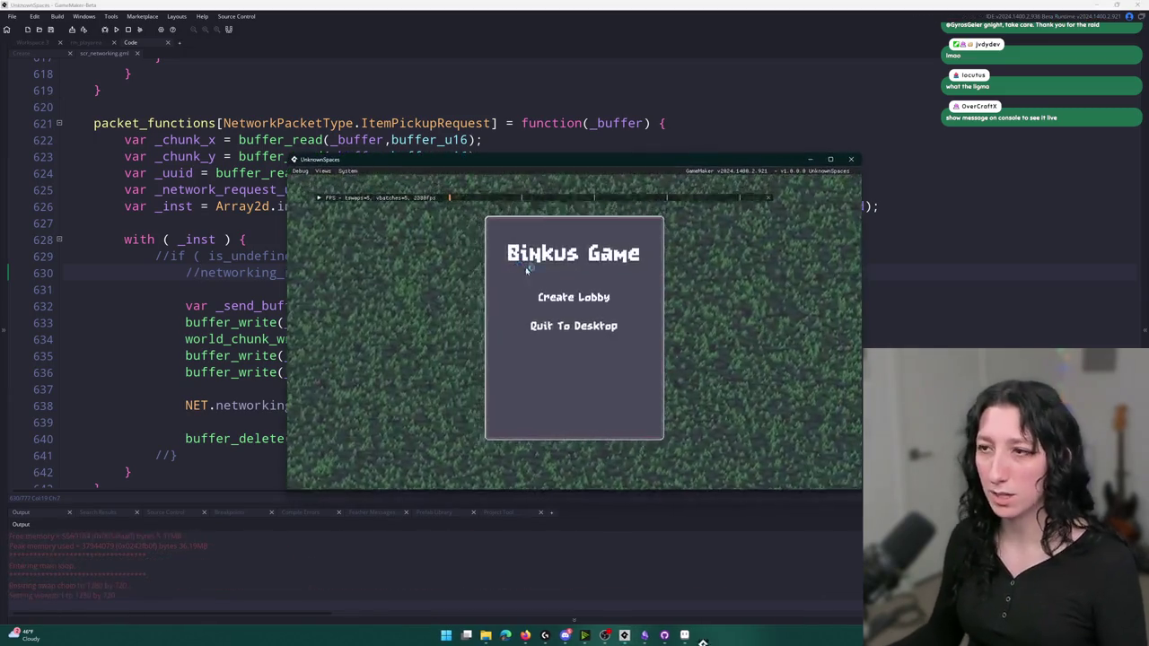
pyautogui.click(553, 303)
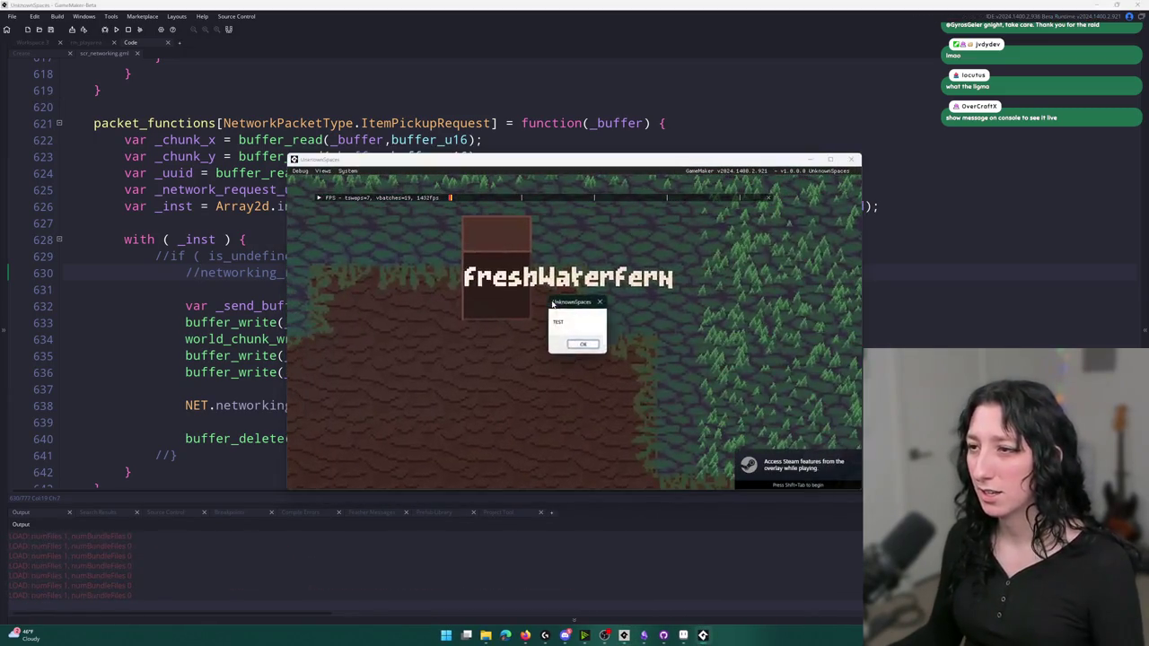
pyautogui.click(581, 345)
pyautogui.press('e')
pyautogui.press('e')
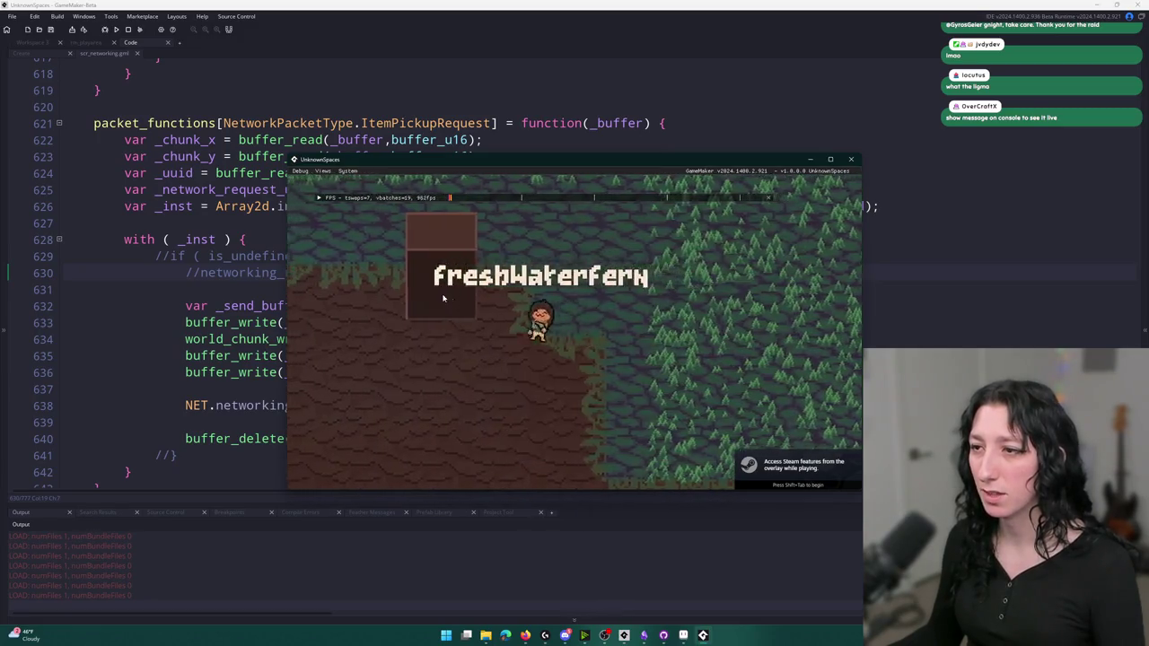
pyautogui.press('e')
pyautogui.press('e')
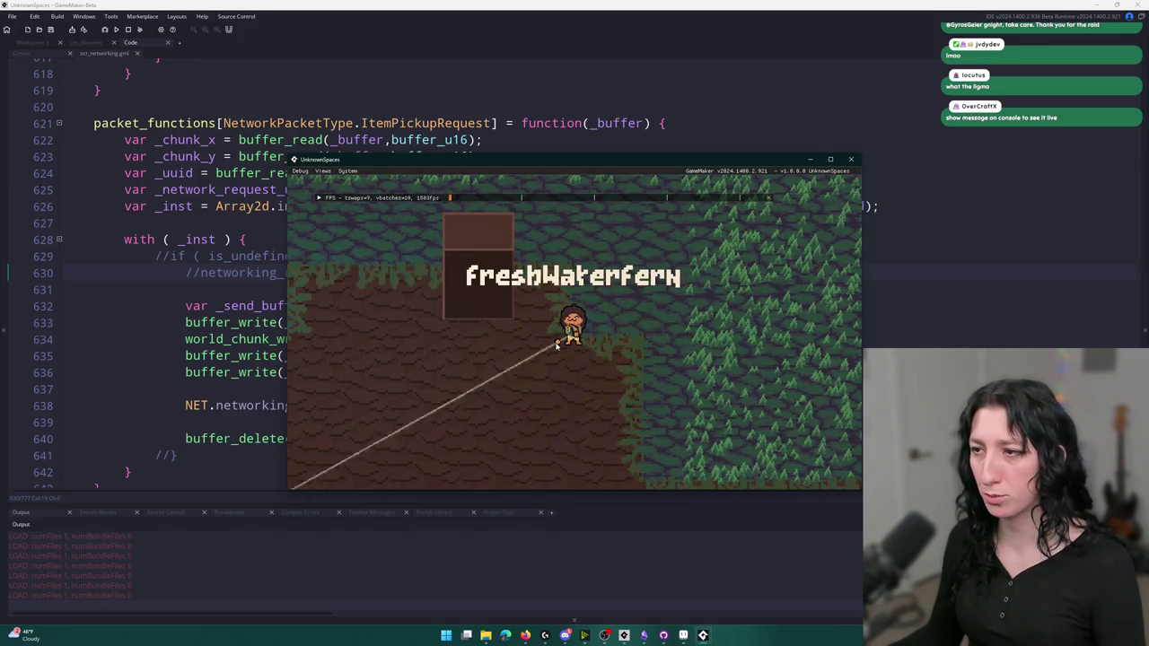
pyautogui.press('d')
pyautogui.press('a')
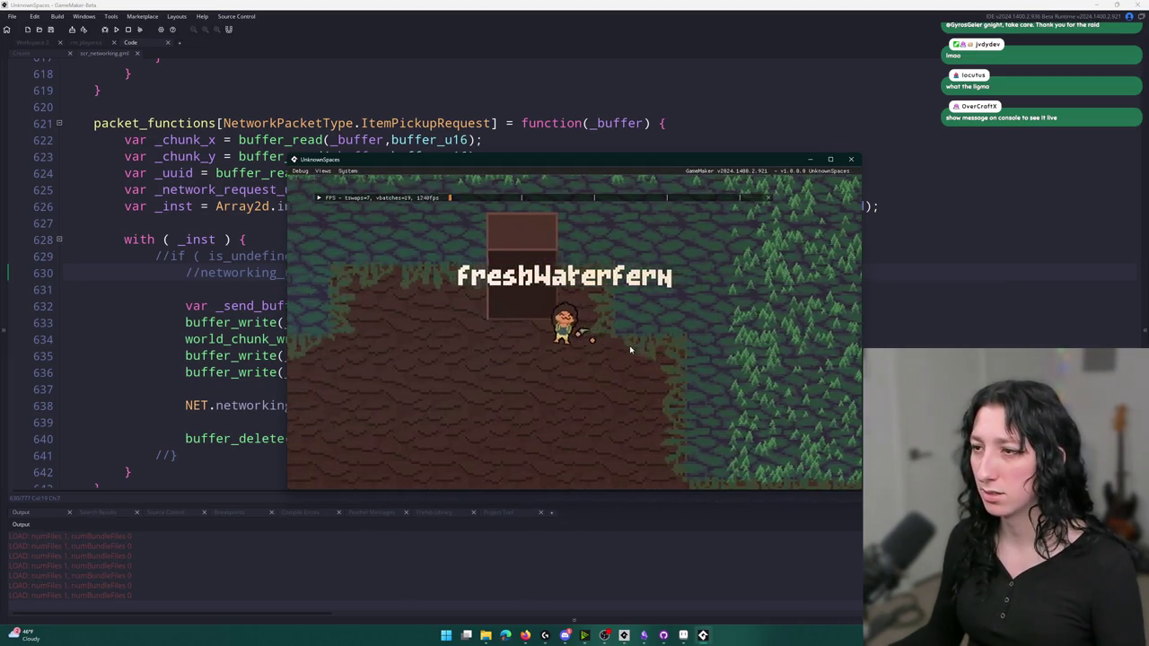
# Pick up the nearby item, dismiss the repeated TEST messages, close the game, and search the code
pyautogui.press('i')
pyautogui.press('i')
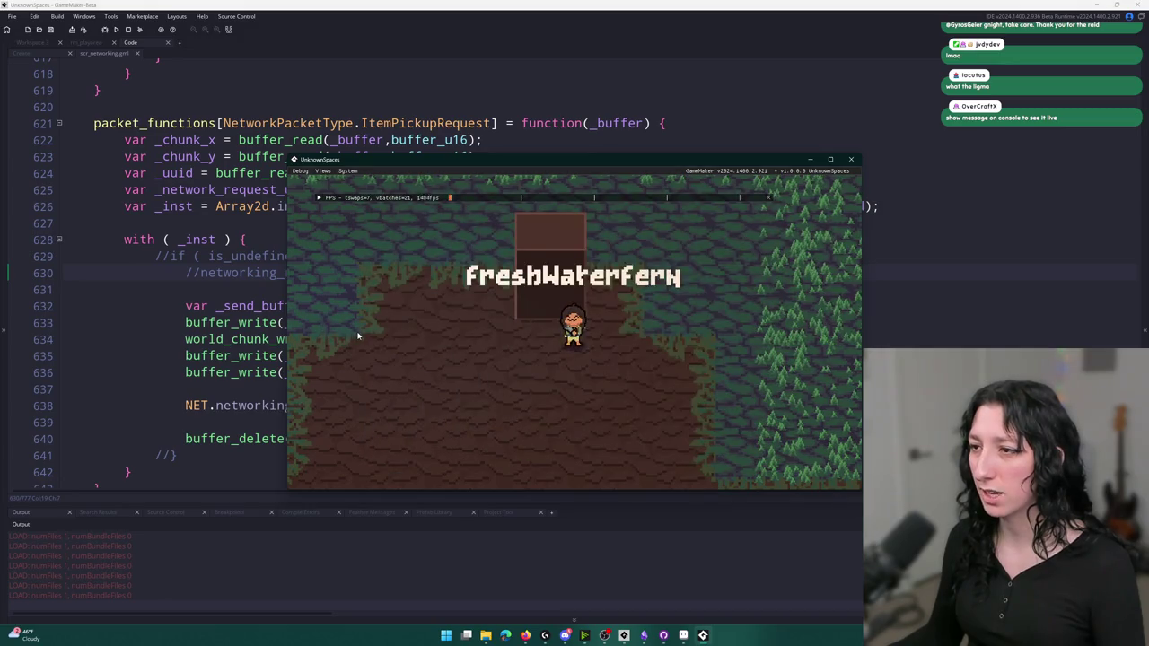
pyautogui.press('a')
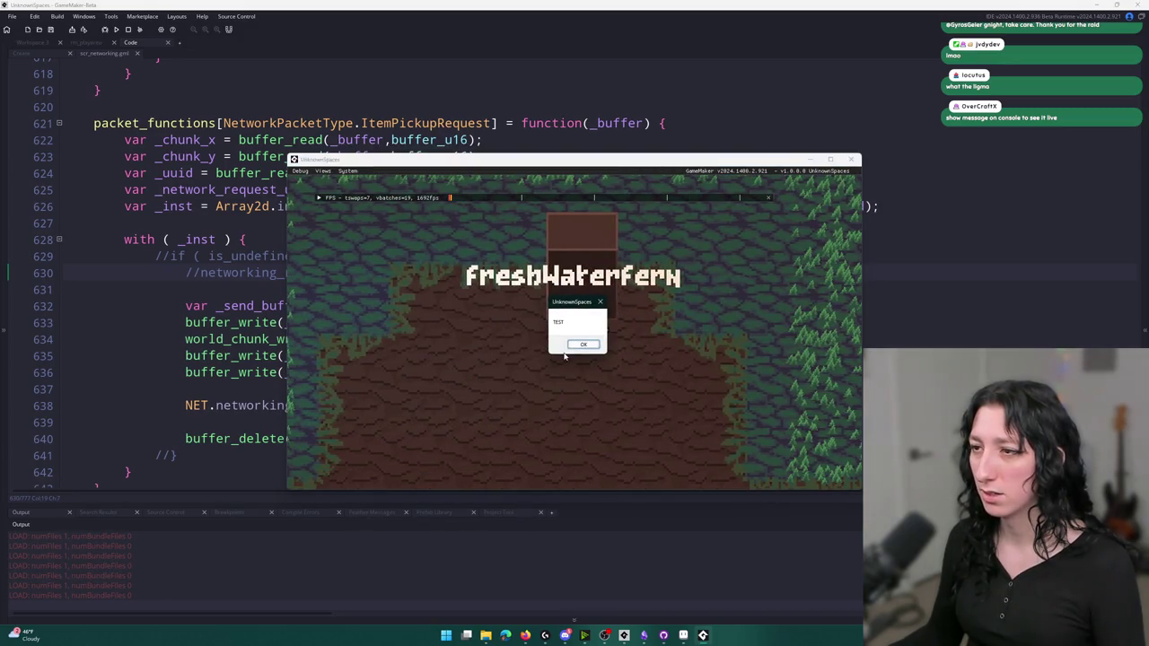
pyautogui.press('i')
pyautogui.press('i')
pyautogui.press('d')
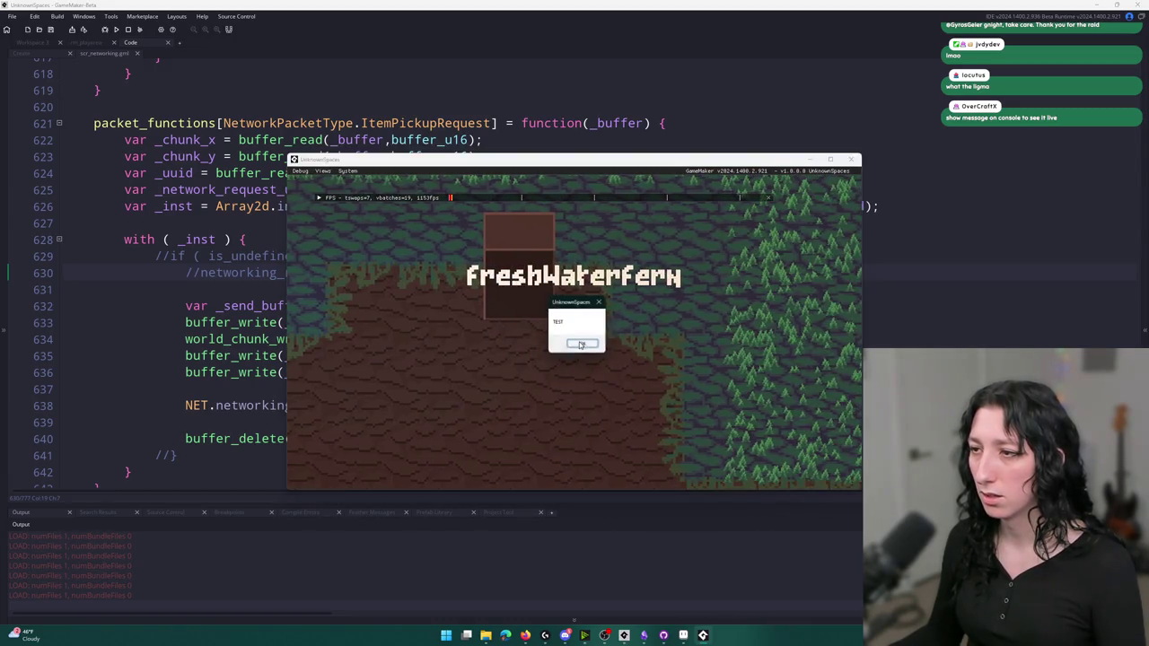
pyautogui.click(582, 345)
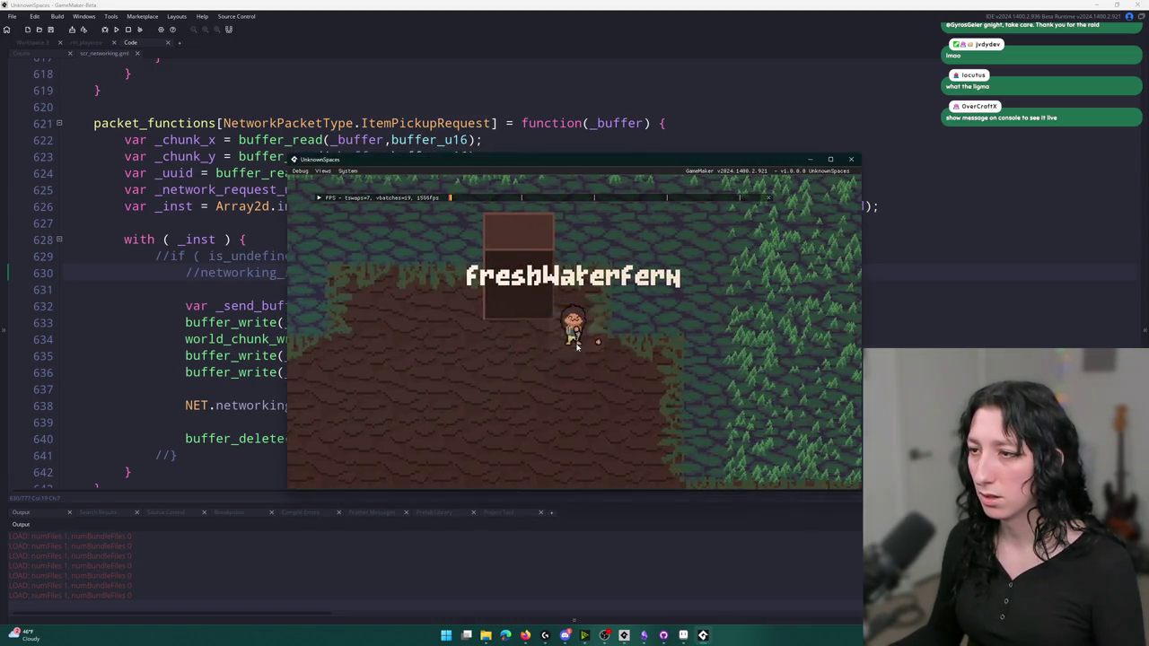
pyautogui.click(582, 345)
pyautogui.press('i')
pyautogui.press('i')
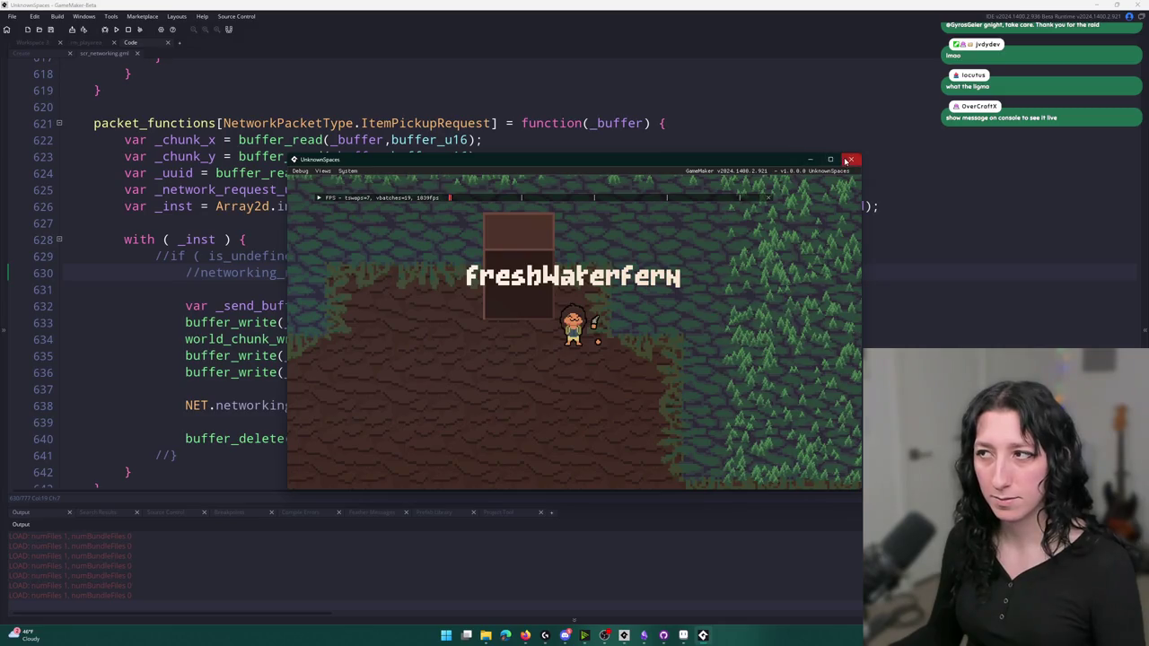
pyautogui.click(711, 111)
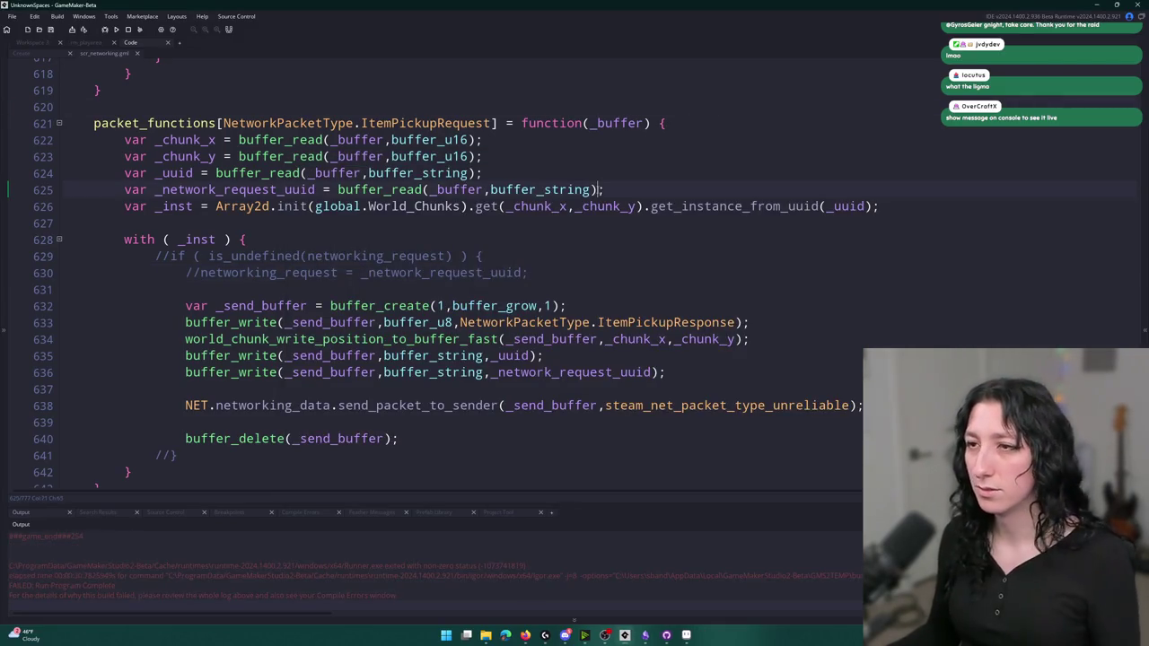
pyautogui.hotkey('ctrl', 'f')
# Search for 'TEST' and locate the show_message("TEST") line around line 656
pyautogui.write('TEST");')
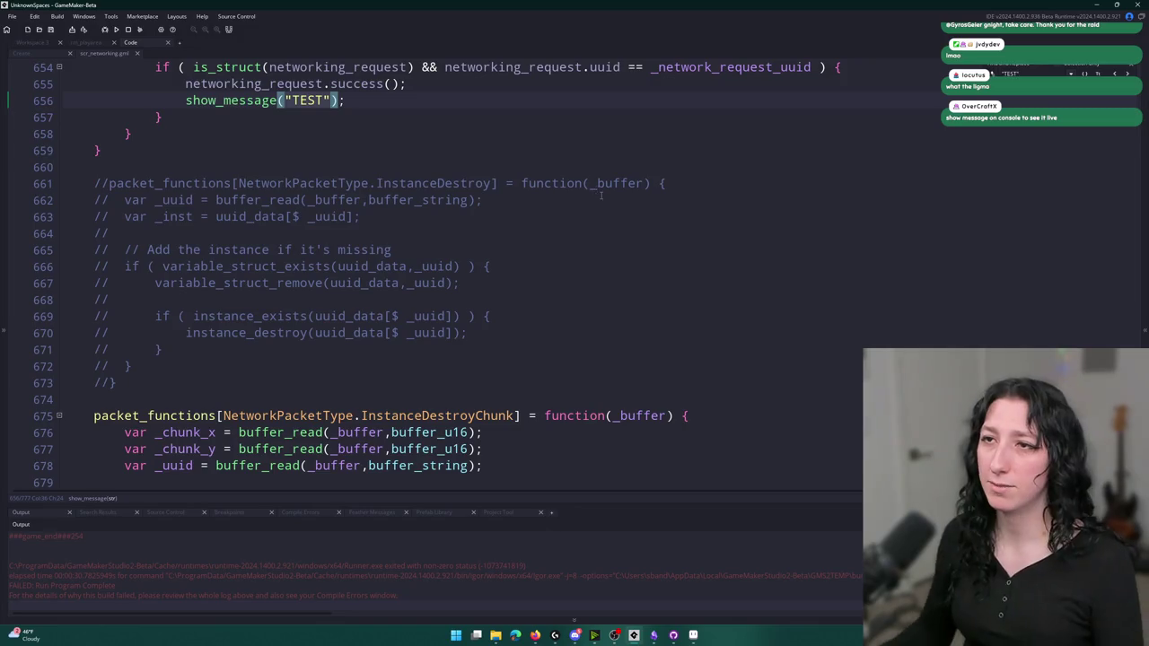
pyautogui.scroll(5, 596, 188)
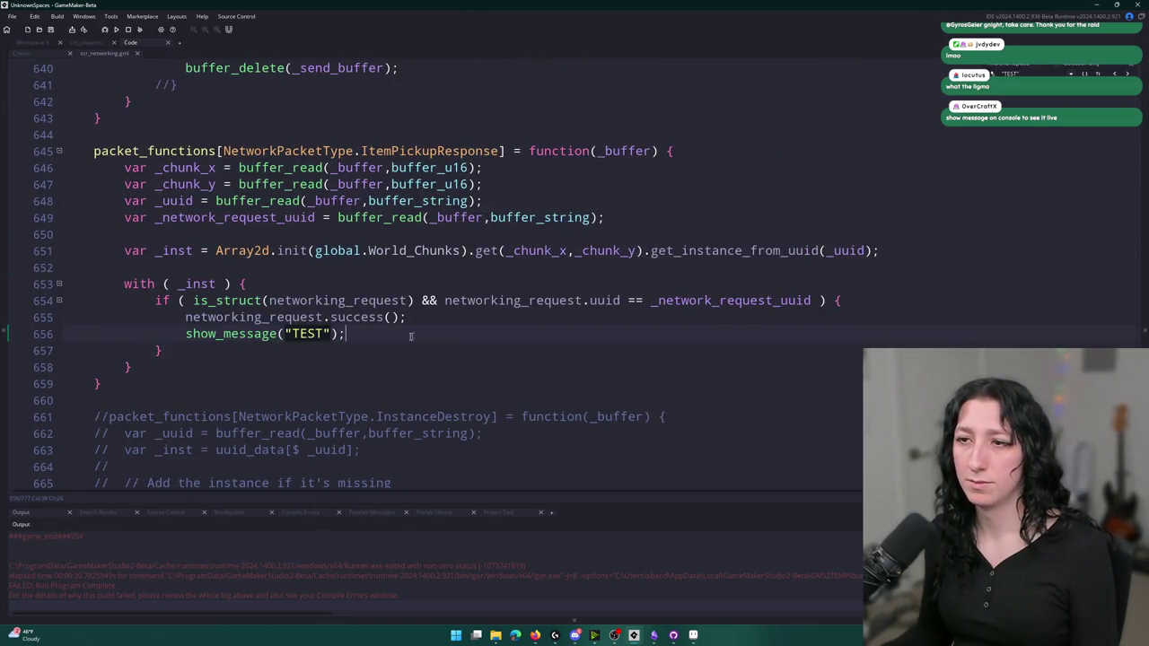
pyautogui.click(101, 342)
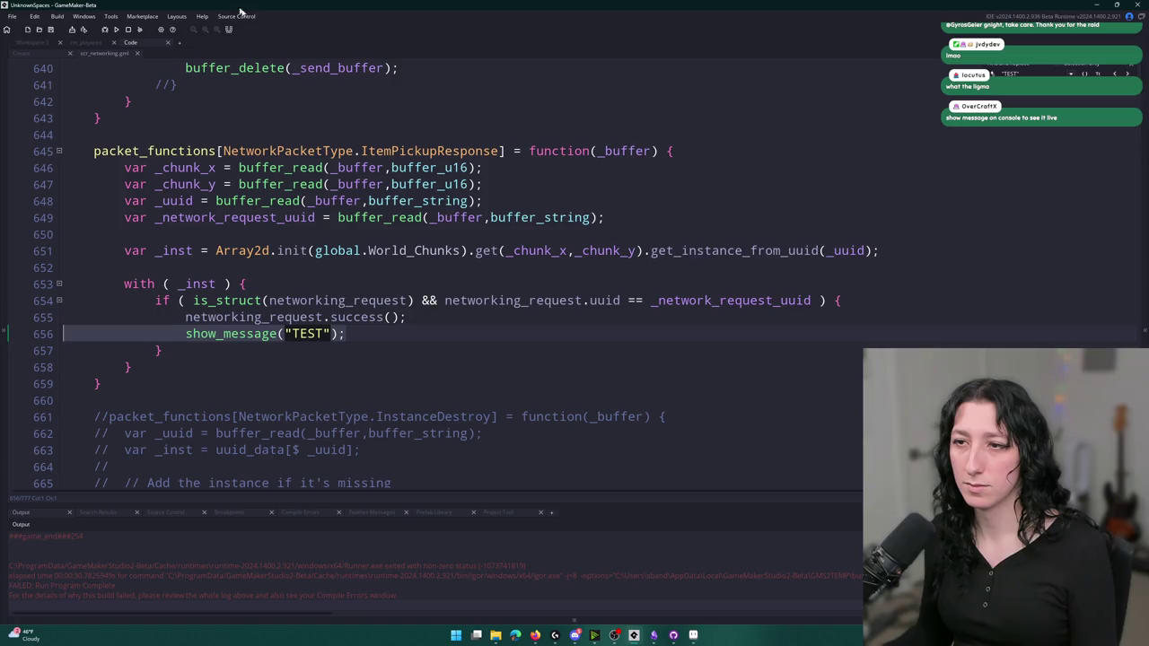
pyautogui.press('BackSpace')
pyautogui.press('BackSpace')
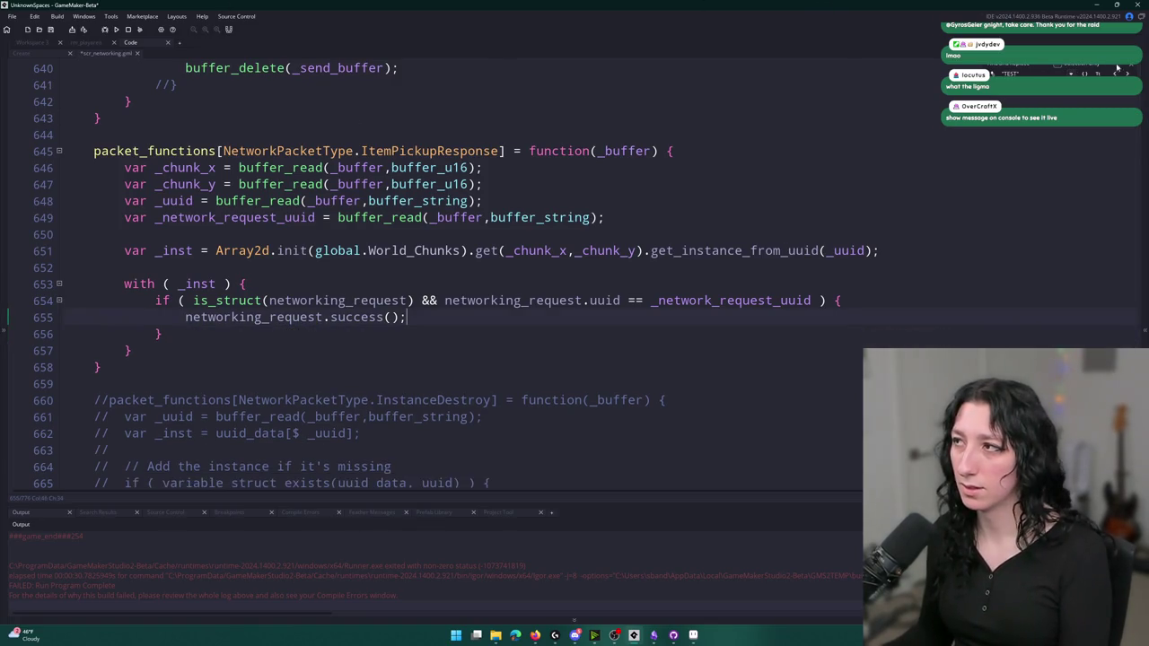
pyautogui.scroll(-2, 325, 173)
# Review obj_item's interaction code and its uses of networking_request
pyautogui.click(40, 45)
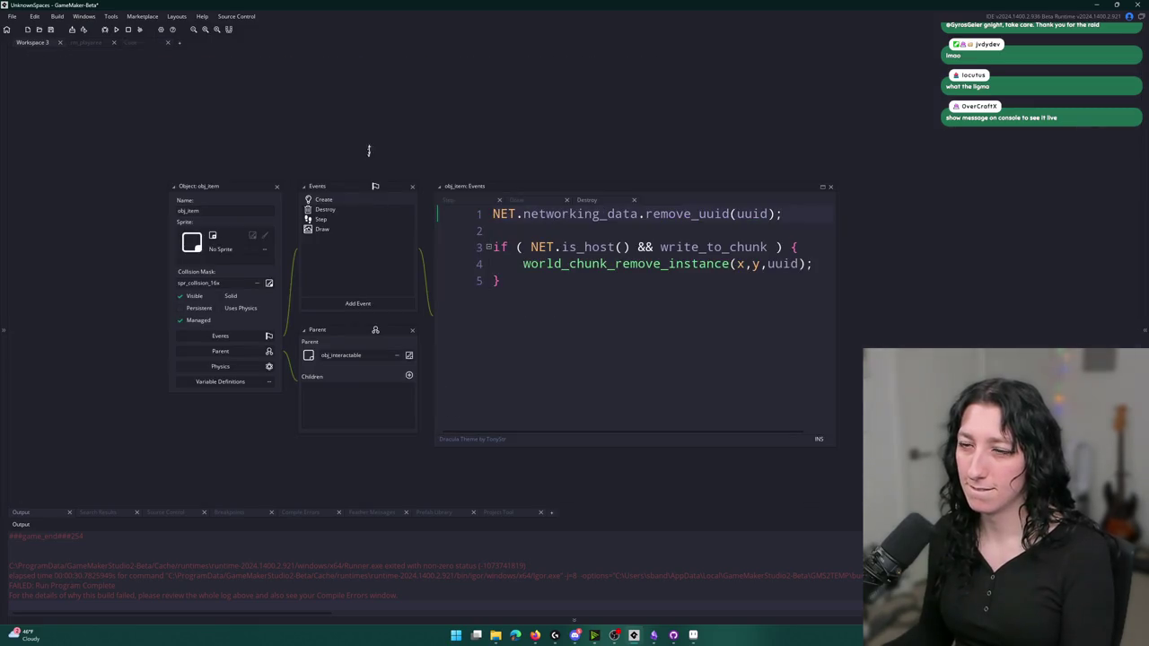
pyautogui.hotkey('ctrl', 'Tab')
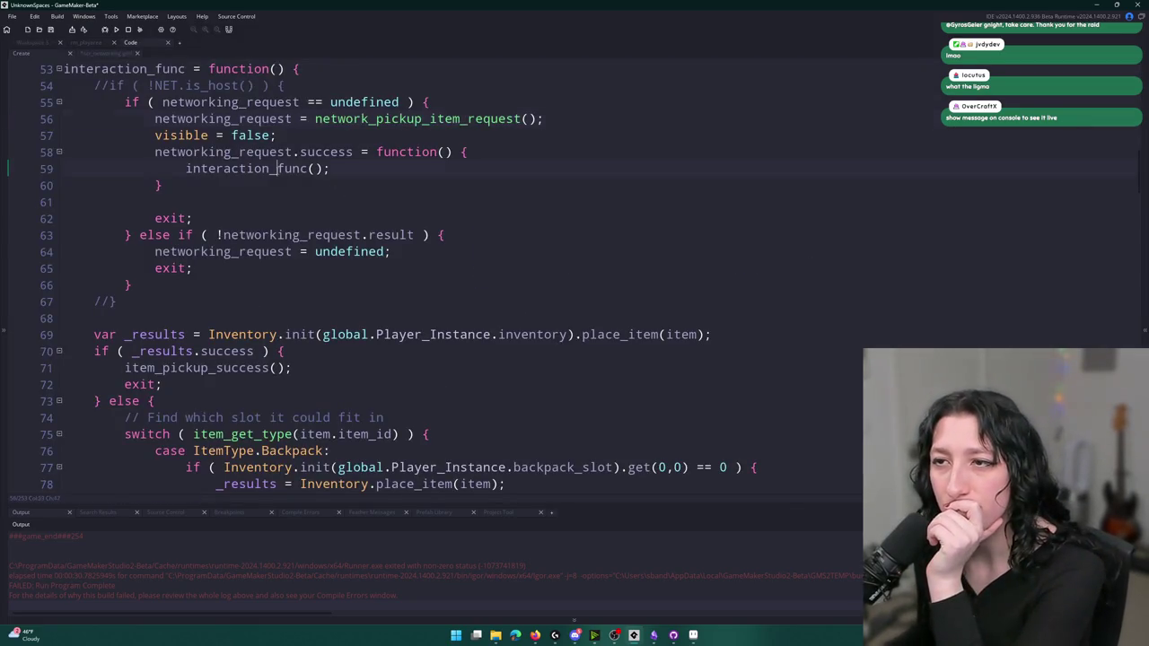
pyautogui.click(309, 169)
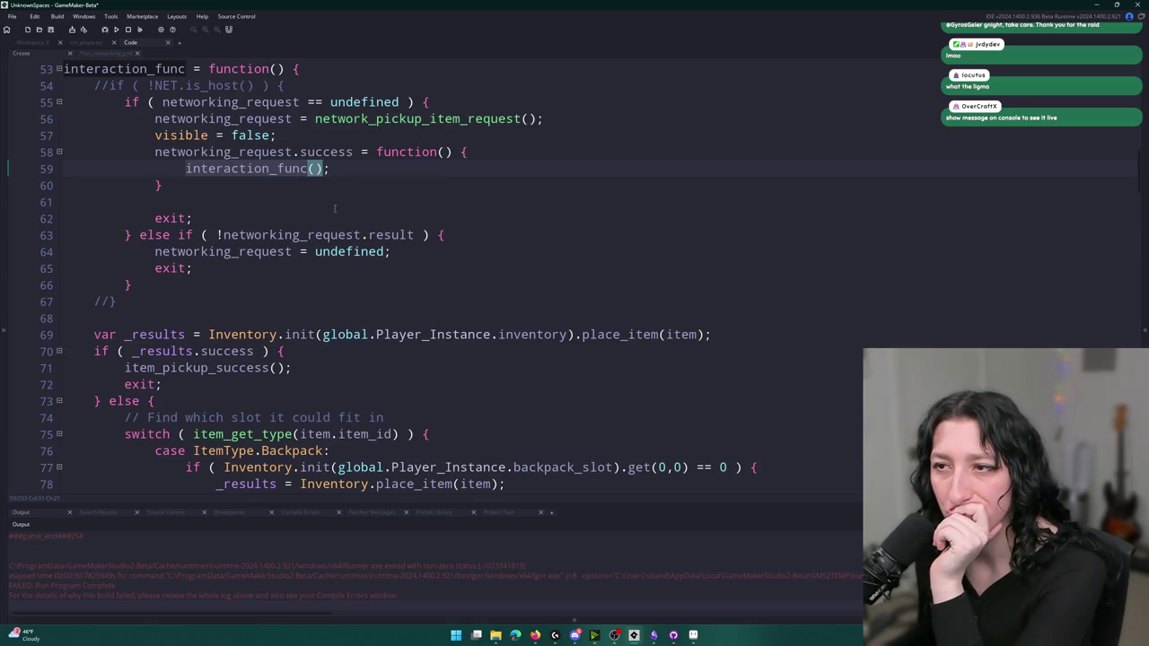
pyautogui.doubleClick(261, 101)
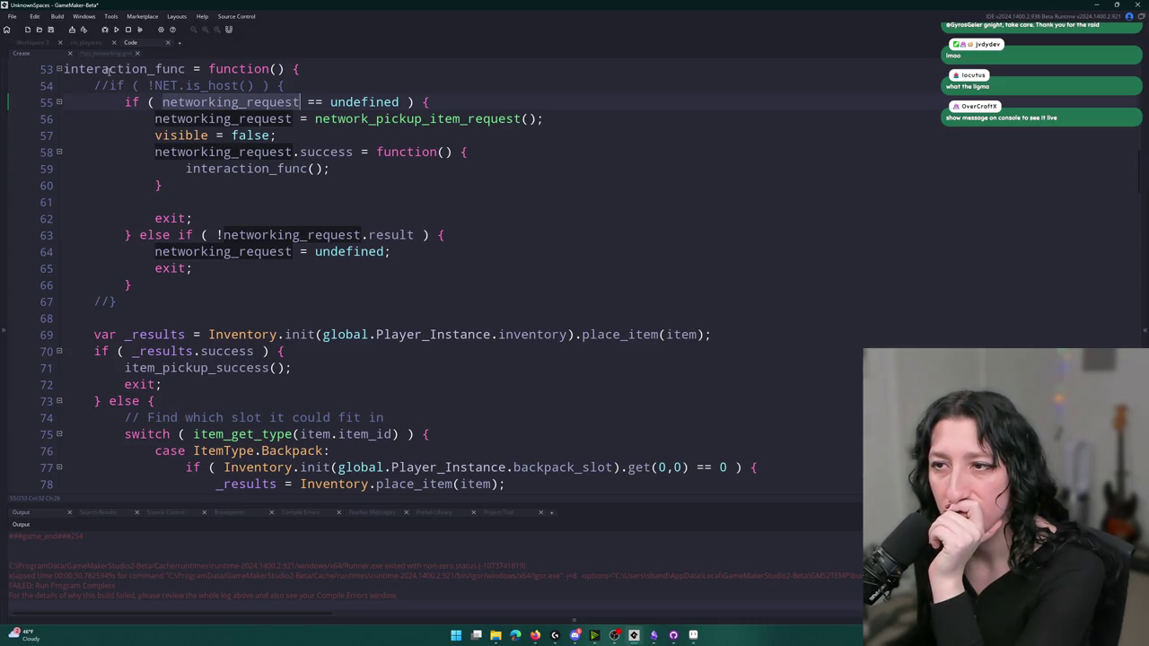
pyautogui.click(368, 236)
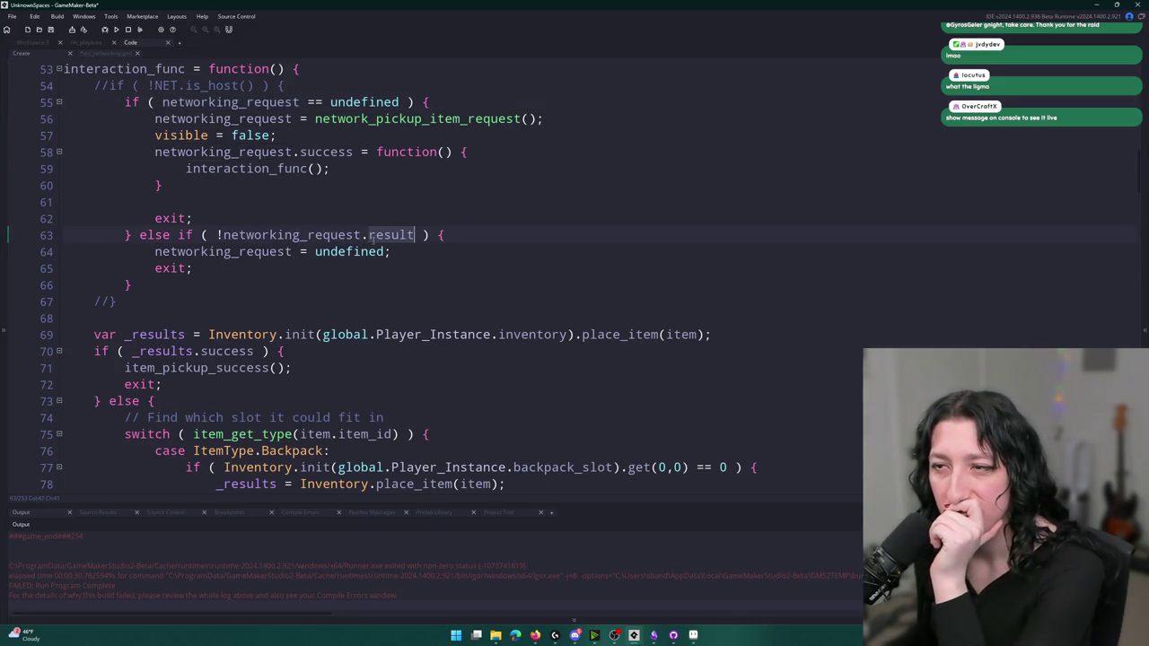
# Uncomment the is_undefined(networking_request) check and assignment on lines 629–630
pyautogui.click(106, 53)
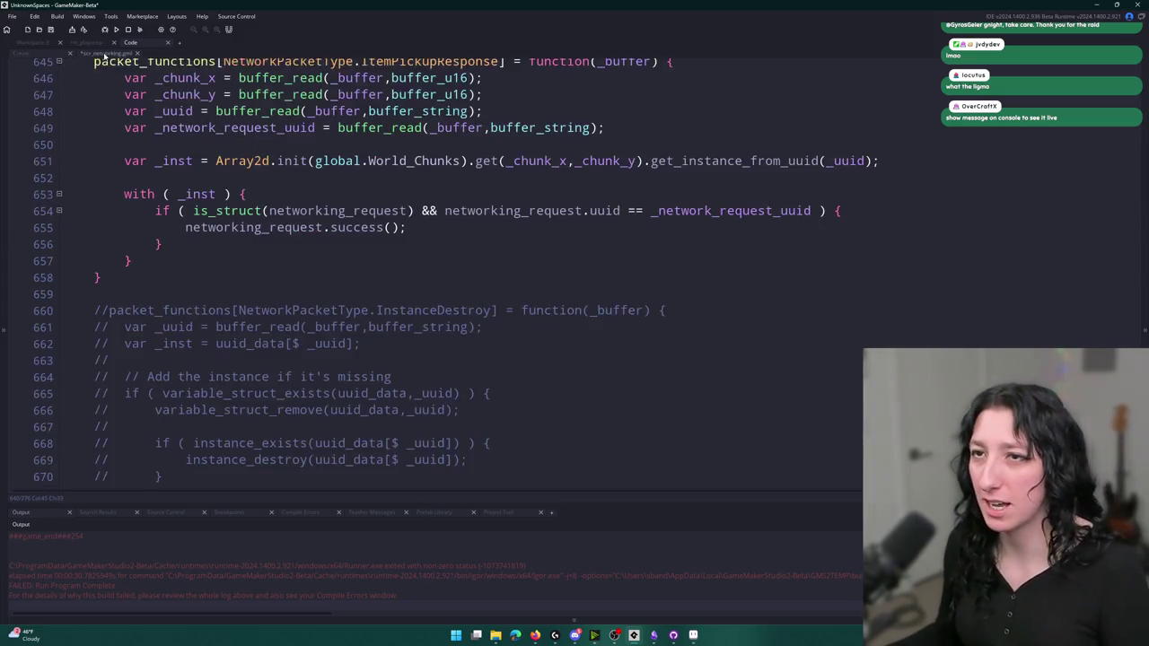
pyautogui.press('Up')
pyautogui.press('Up')
pyautogui.press('Up')
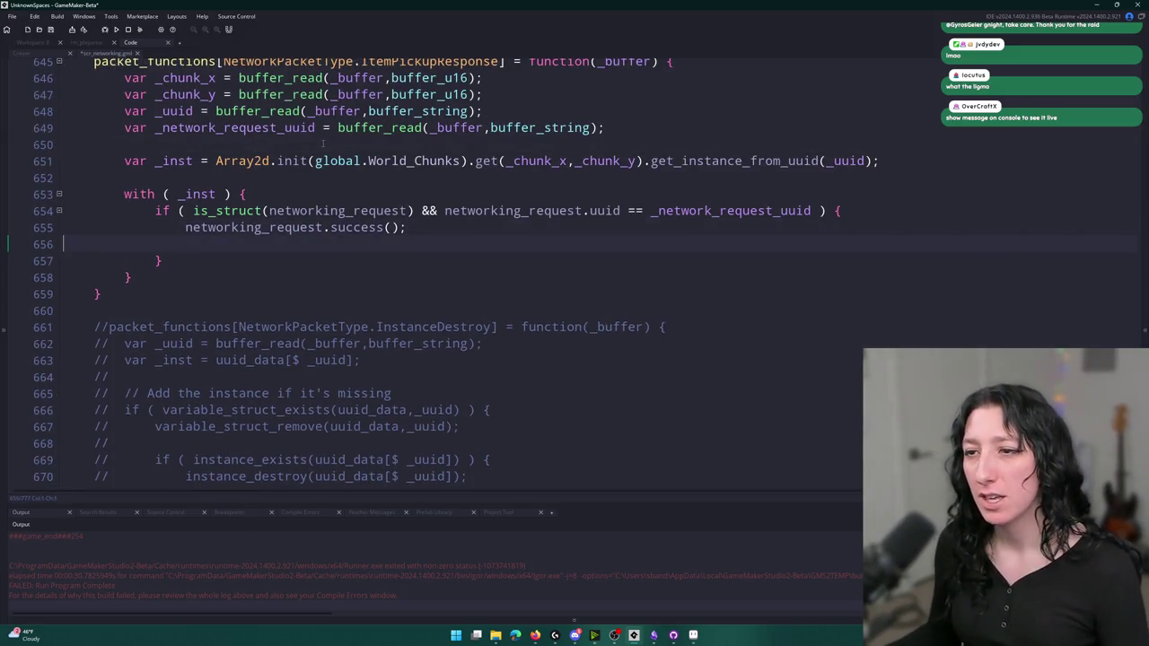
pyautogui.scroll(-1, 309, 155)
pyautogui.scroll(3, 308, 154)
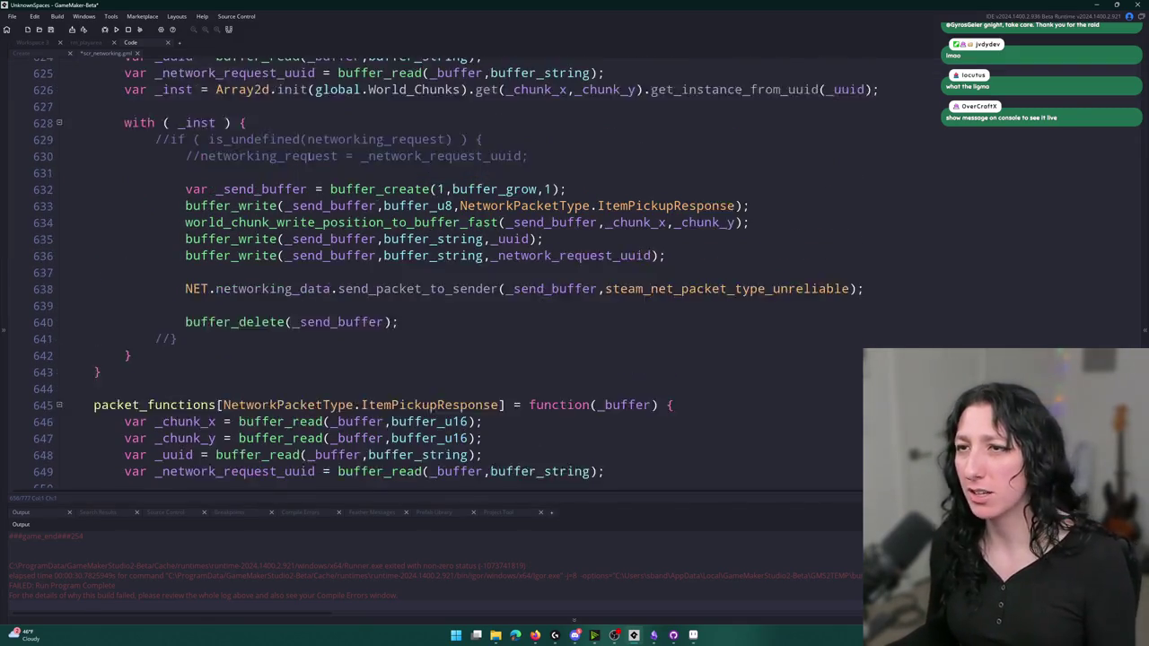
pyautogui.click(182, 157)
pyautogui.hotkey('ctrl', 'shift', 'k')
pyautogui.click(525, 174)
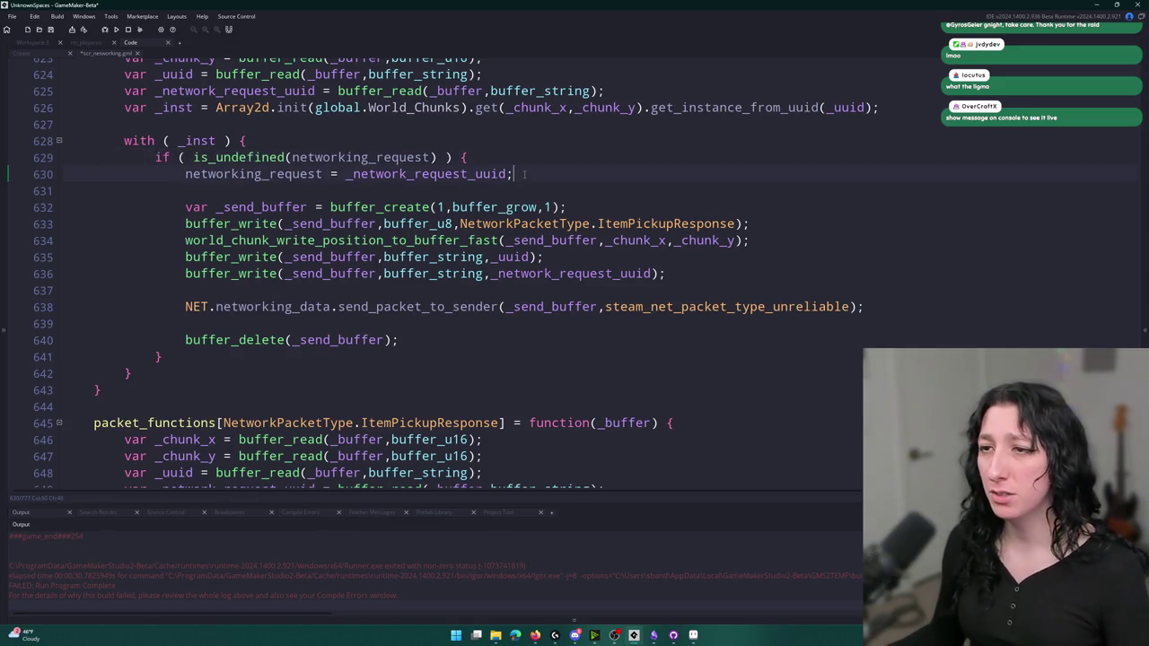
pyautogui.scroll(2, 626, 266)
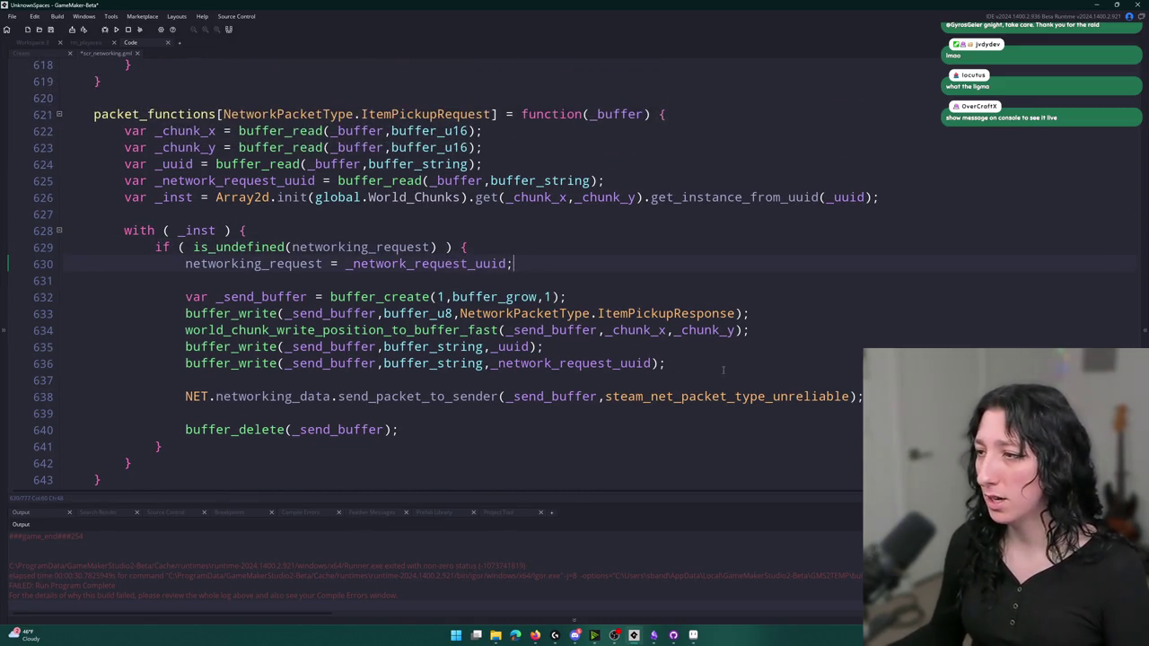
# Delete the show_message("TEST") line from the ItemPickupResponse handler and save the script
pyautogui.click(1128, 74)
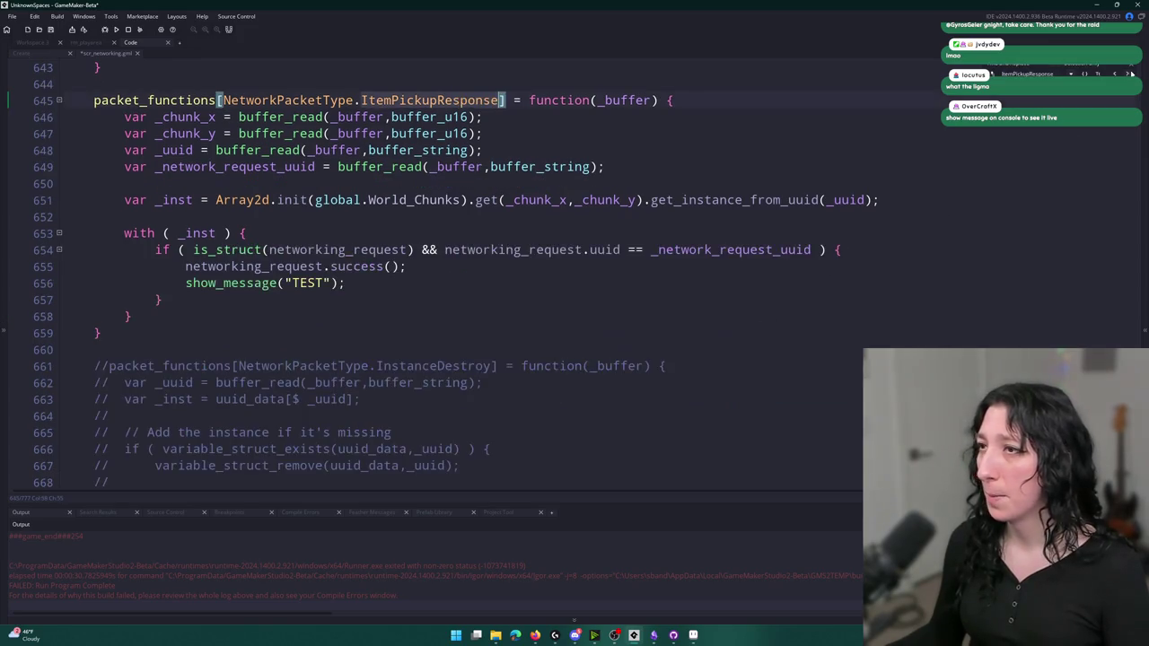
pyautogui.click(476, 232)
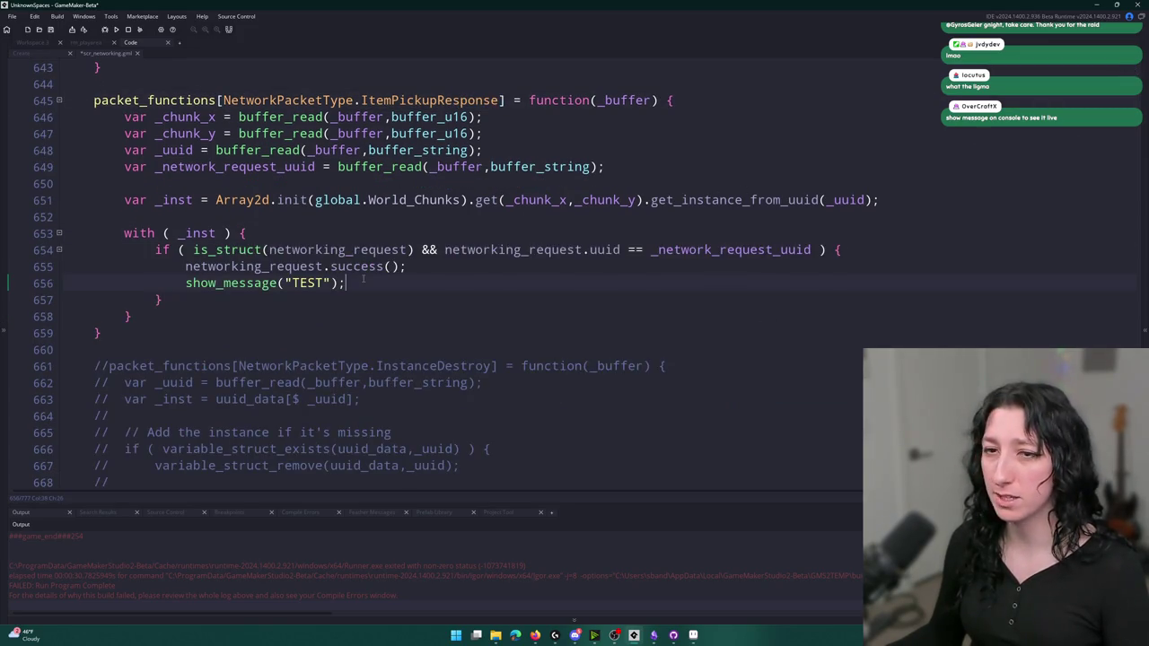
pyautogui.moveTo(363, 280); pyautogui.dragTo(59, 283)
pyautogui.press('BackSpace')
pyautogui.press('BackSpace')
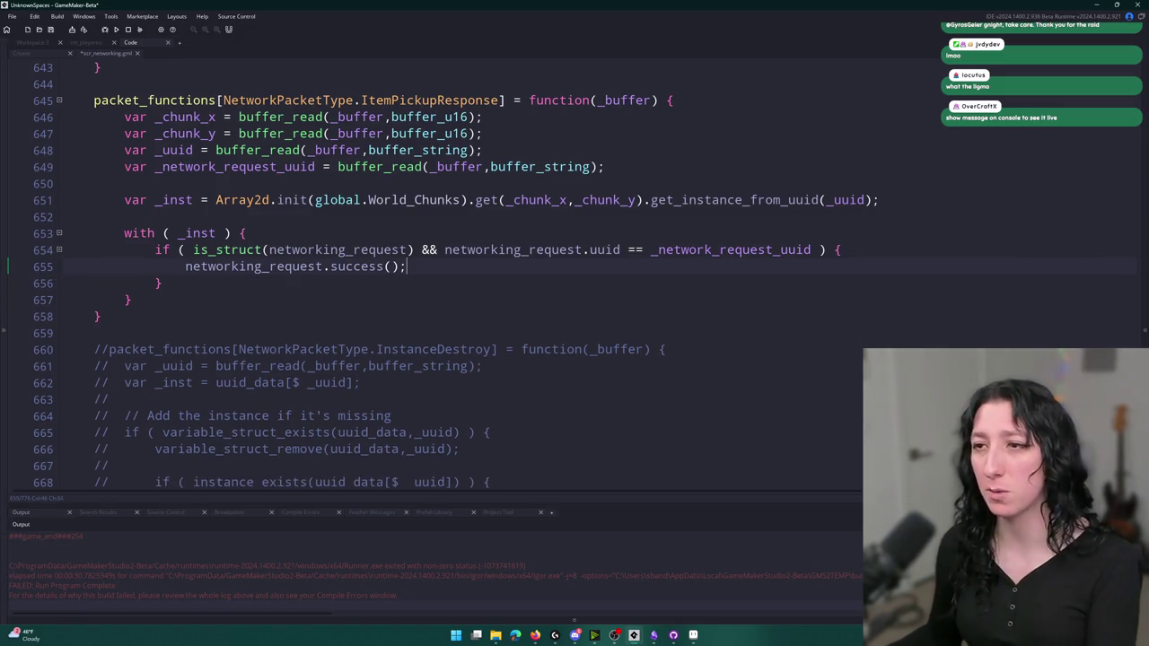
pyautogui.hotkey('ctrl', 's')
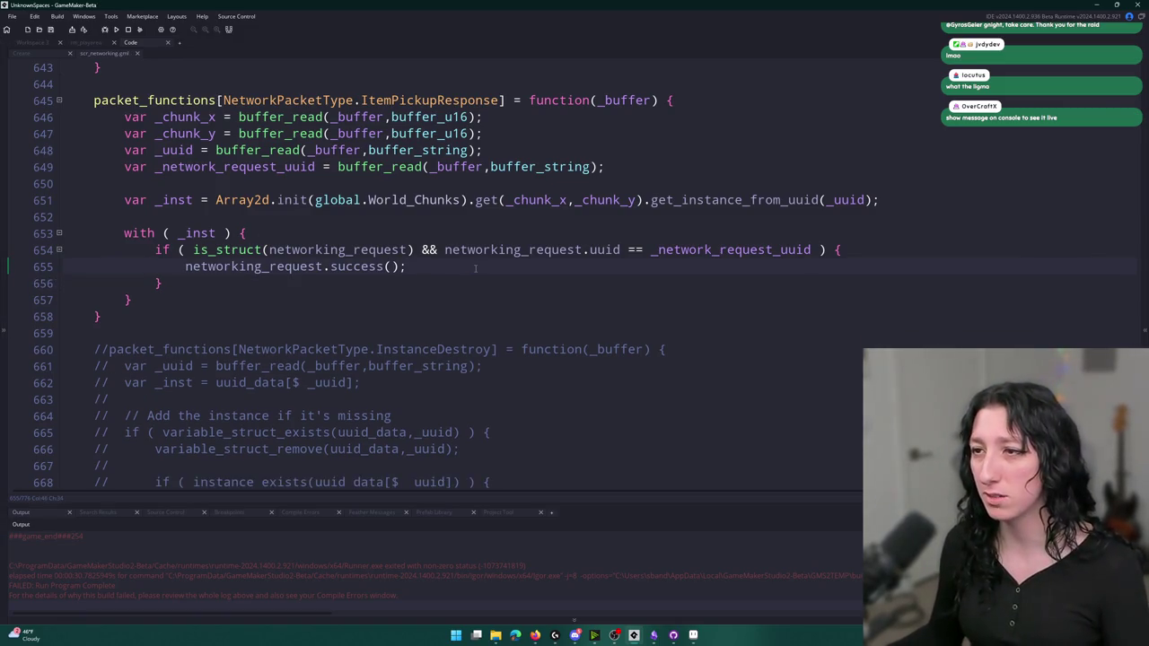
pyautogui.hotkey('ctrl', 'z')
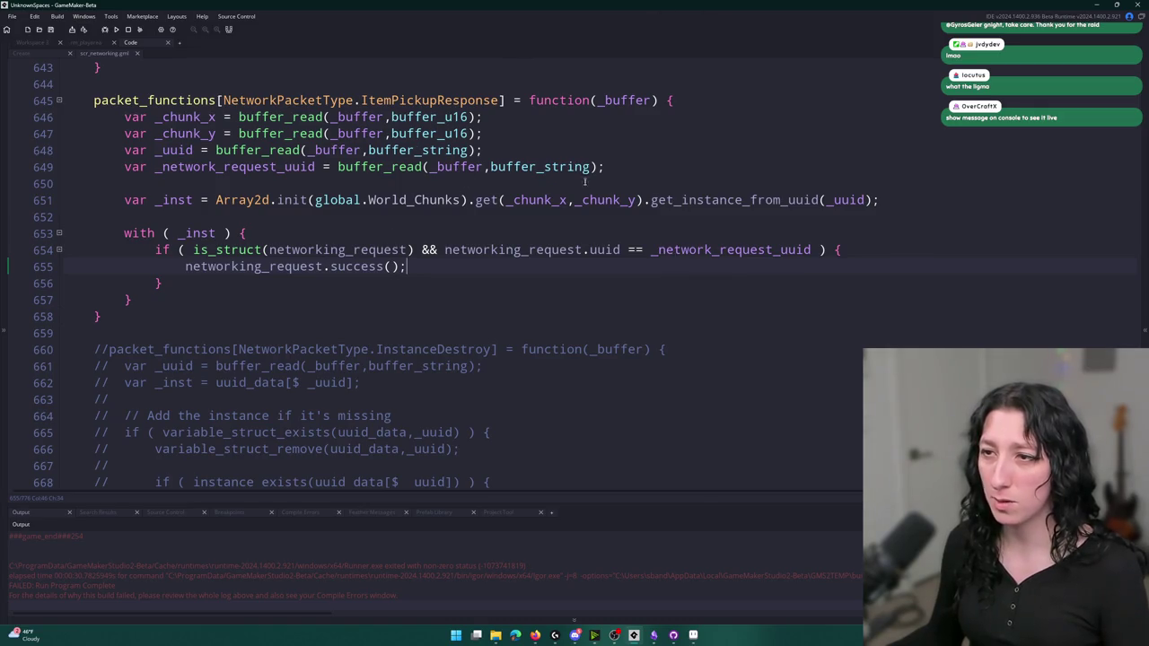
pyautogui.moveTo(898, 253); pyautogui.dragTo(892, 240)
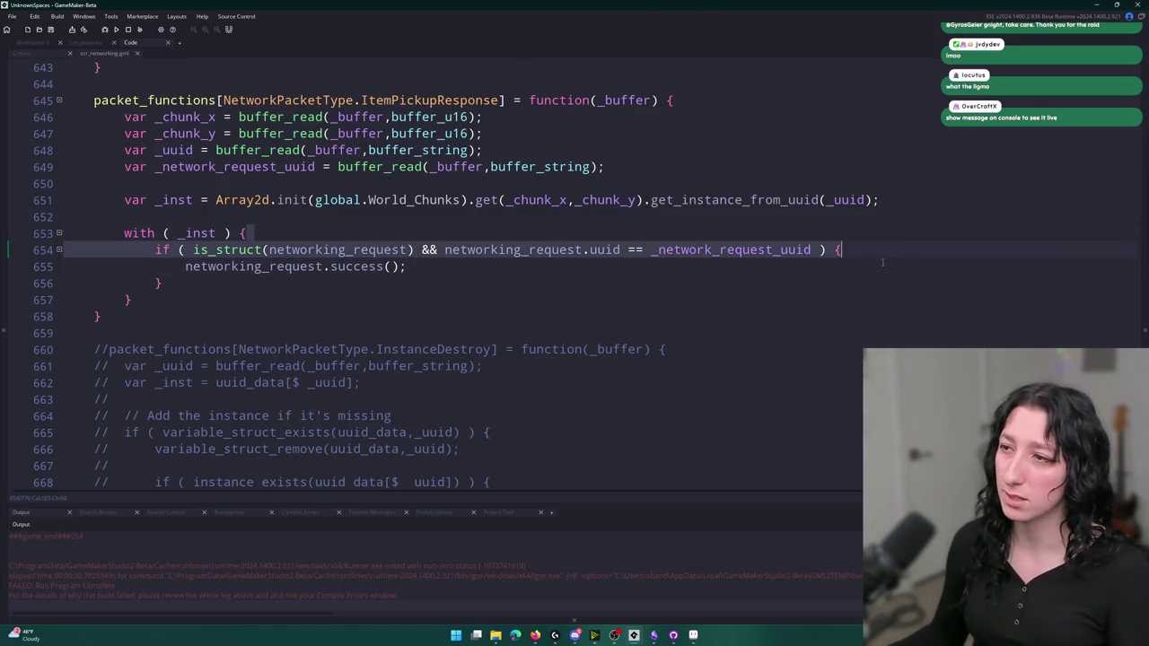
pyautogui.click(851, 261)
# Duplicate the success() line and change the copy to networking_request.result = true
pyautogui.hotkey('ctrl', 'd')
pyautogui.doubleClick(354, 267)
pyautogui.write('result = true;')
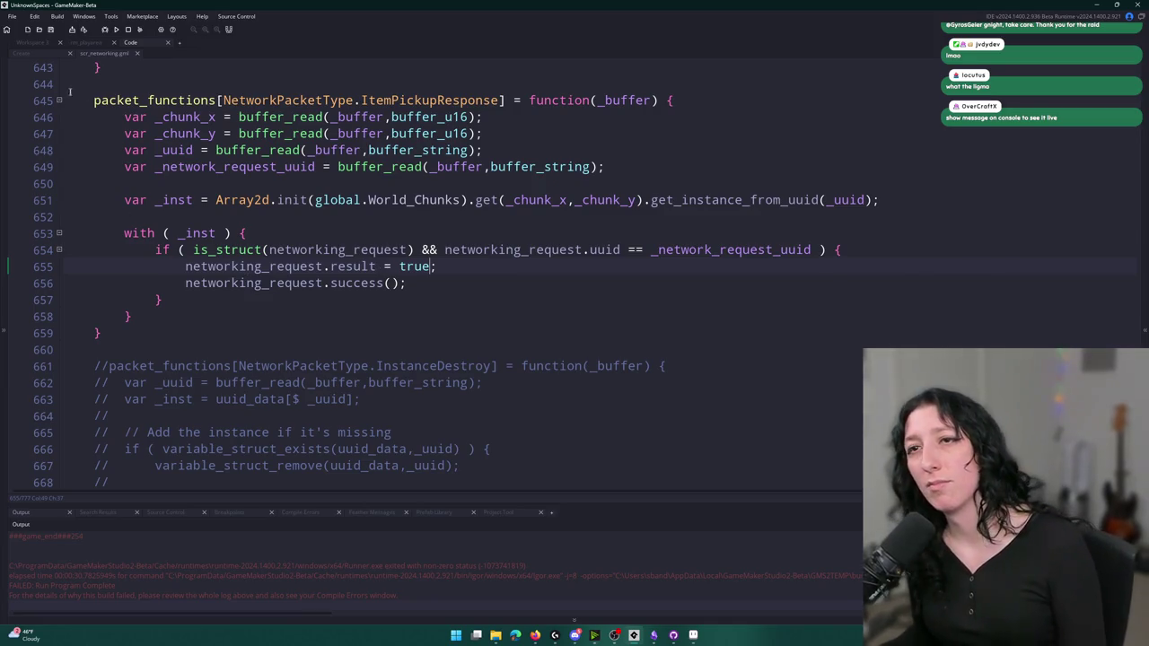
# Uncomment the !NET.is_host() check on line 54 of obj_item's code and build the game
pyautogui.hotkey('ctrl', 'Tab')
pyautogui.doubleClick(100, 85)
pyautogui.press('Delete')
pyautogui.press('Delete')
pyautogui.press('F5')
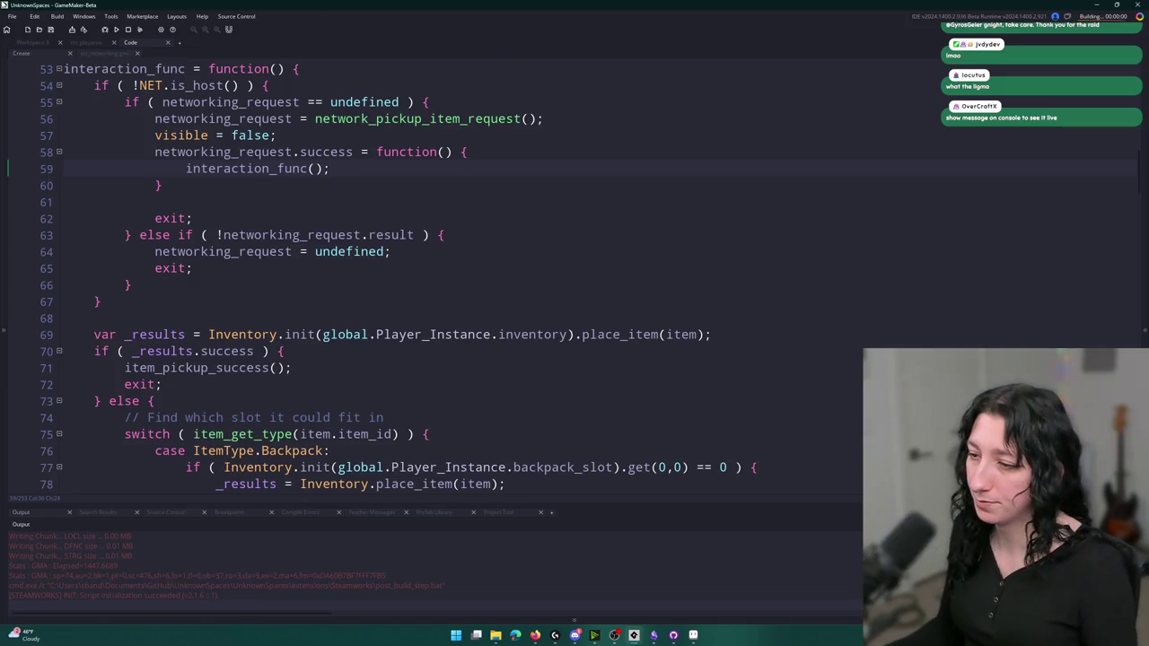
pyautogui.hotkey('alt', 'Tab')
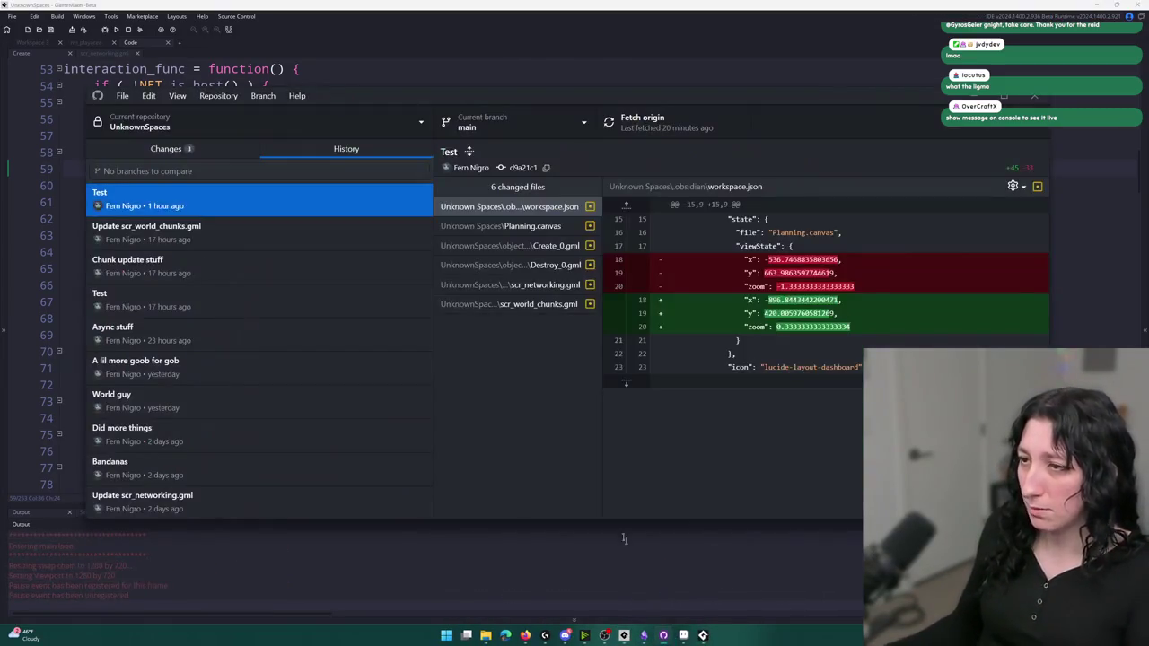
# Commit the three changed files to main as 'Item pickup requiest' and push to origin
pyautogui.click(166, 148)
pyautogui.click(250, 388)
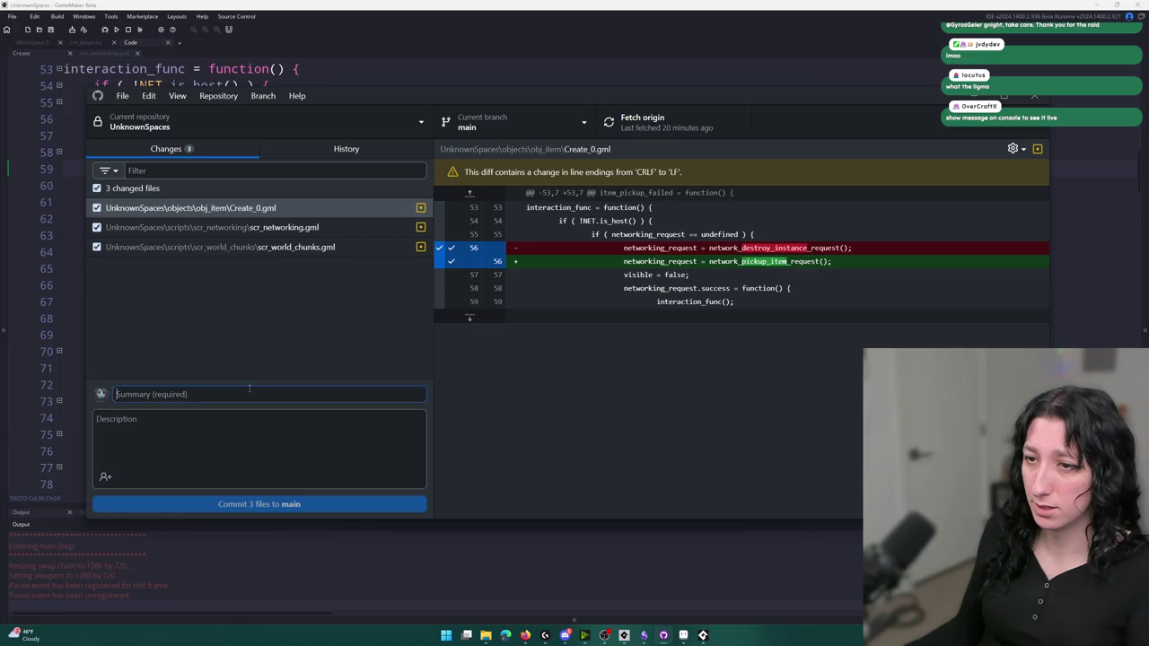
pyautogui.write('Item pickup re')
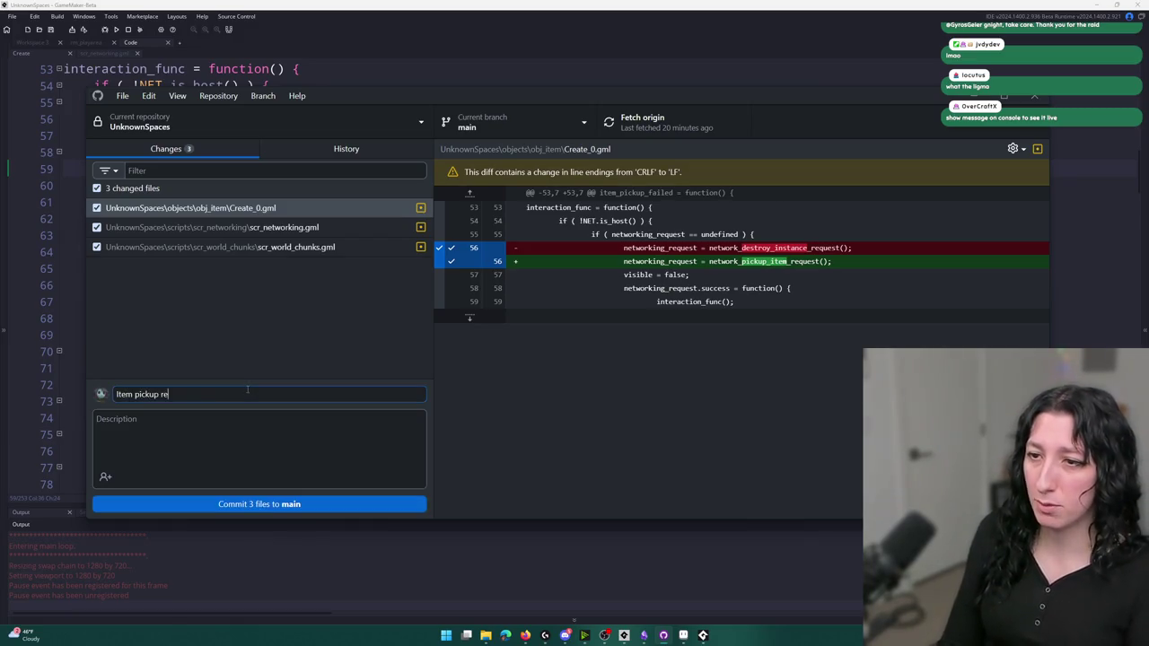
pyautogui.write('quiest')
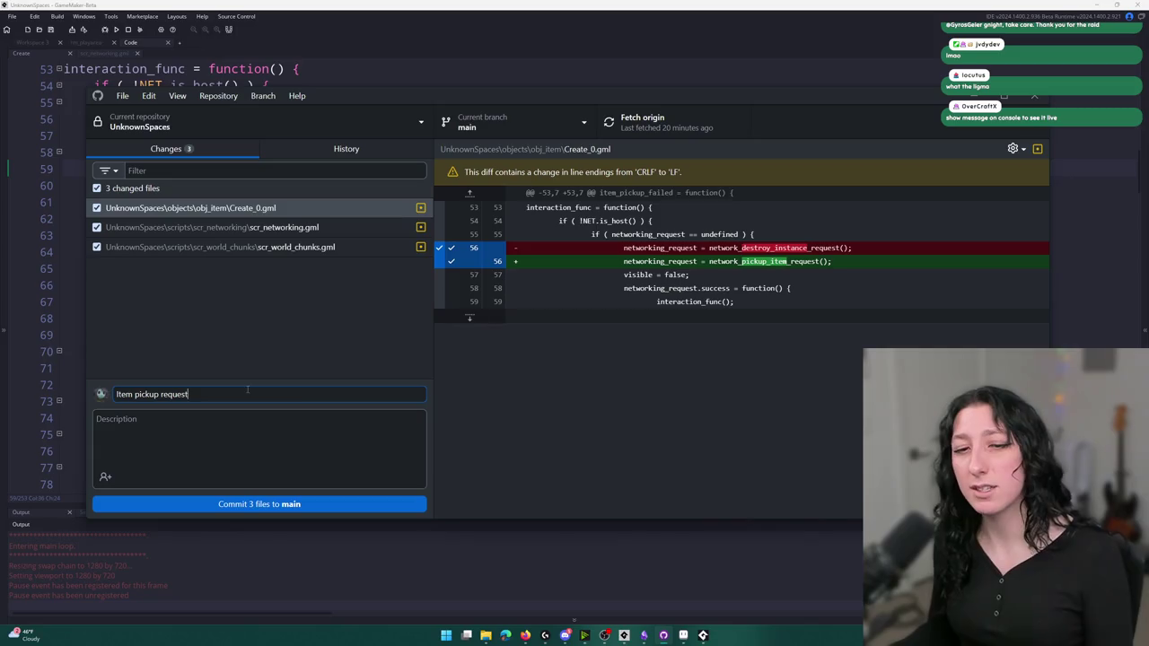
pyautogui.click(301, 502)
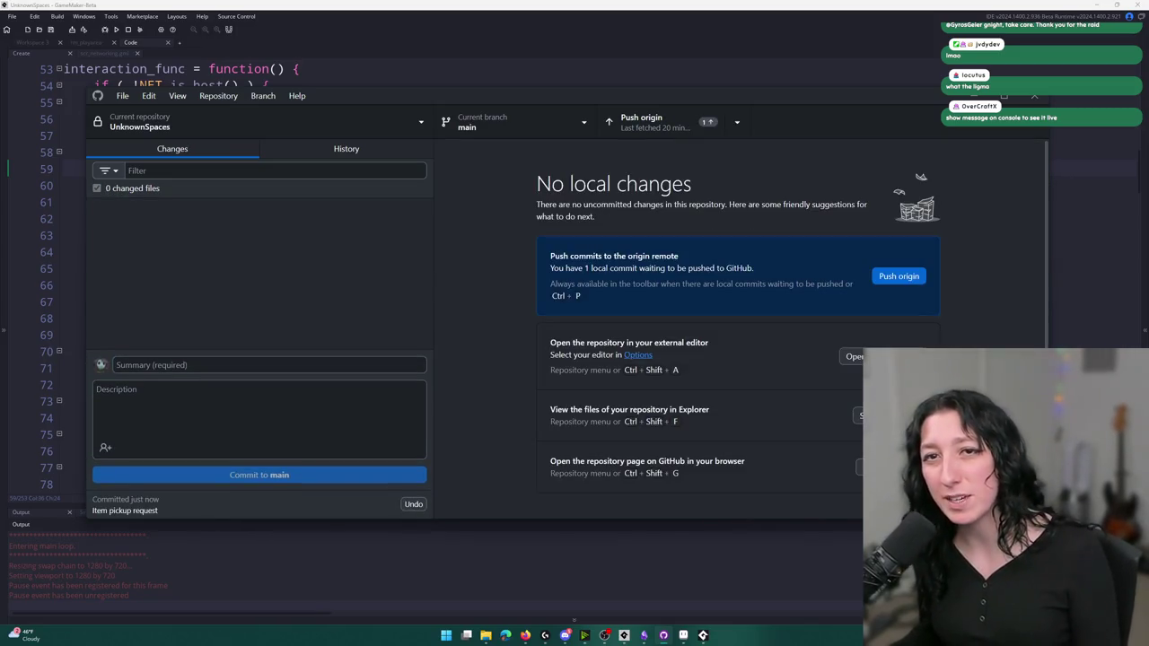
pyautogui.click(673, 121)
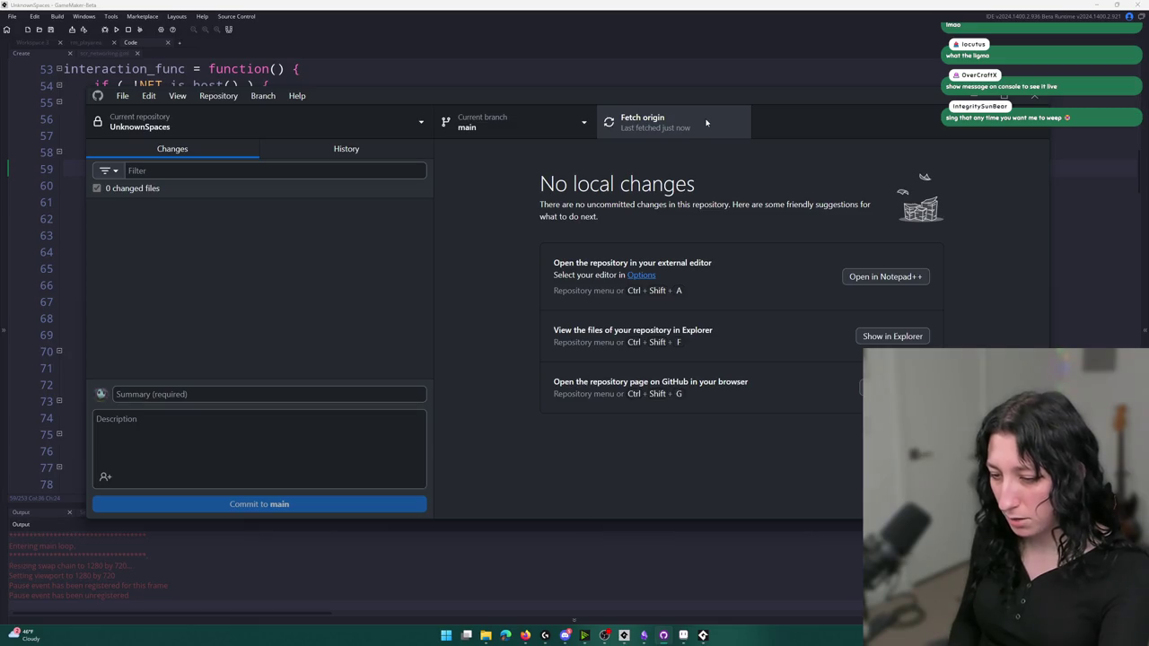
# Rerun the game, stopping the previous run, and create a lobby
pyautogui.hotkey('alt', 'Tab')
pyautogui.press('F5')
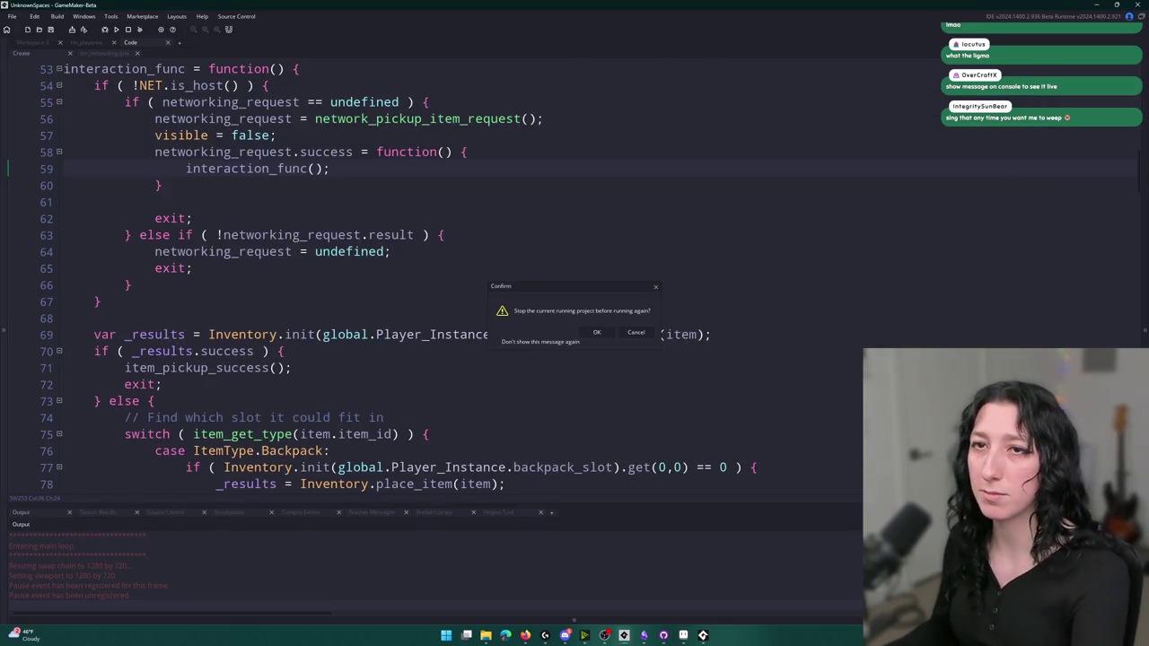
pyautogui.click(597, 333)
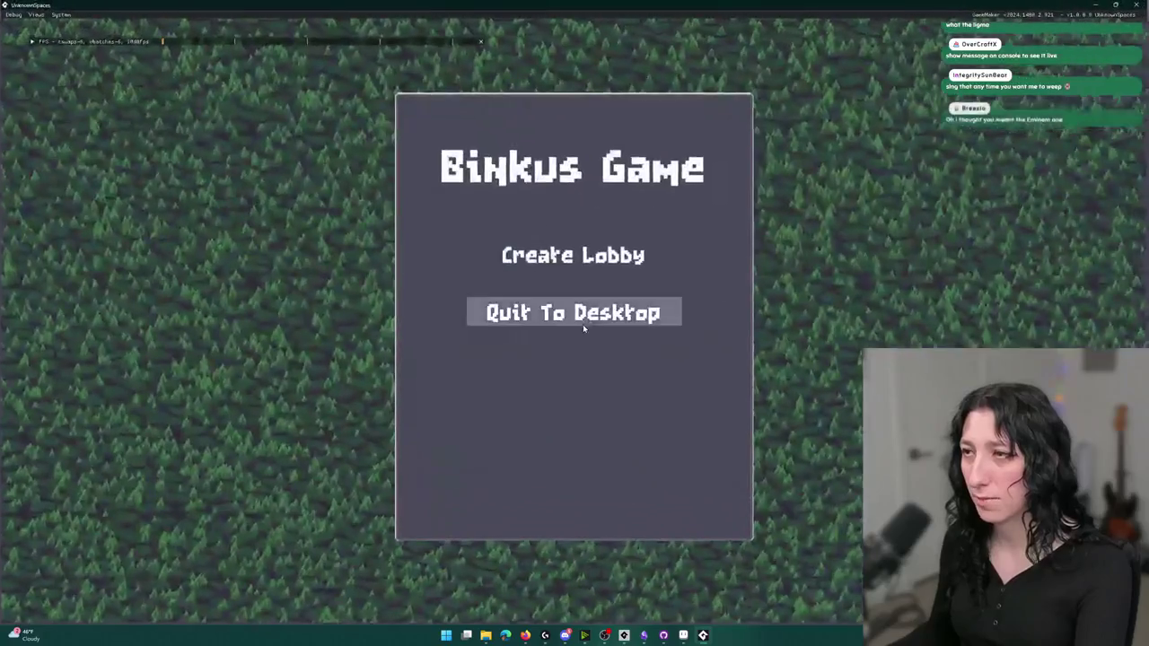
pyautogui.click(593, 257)
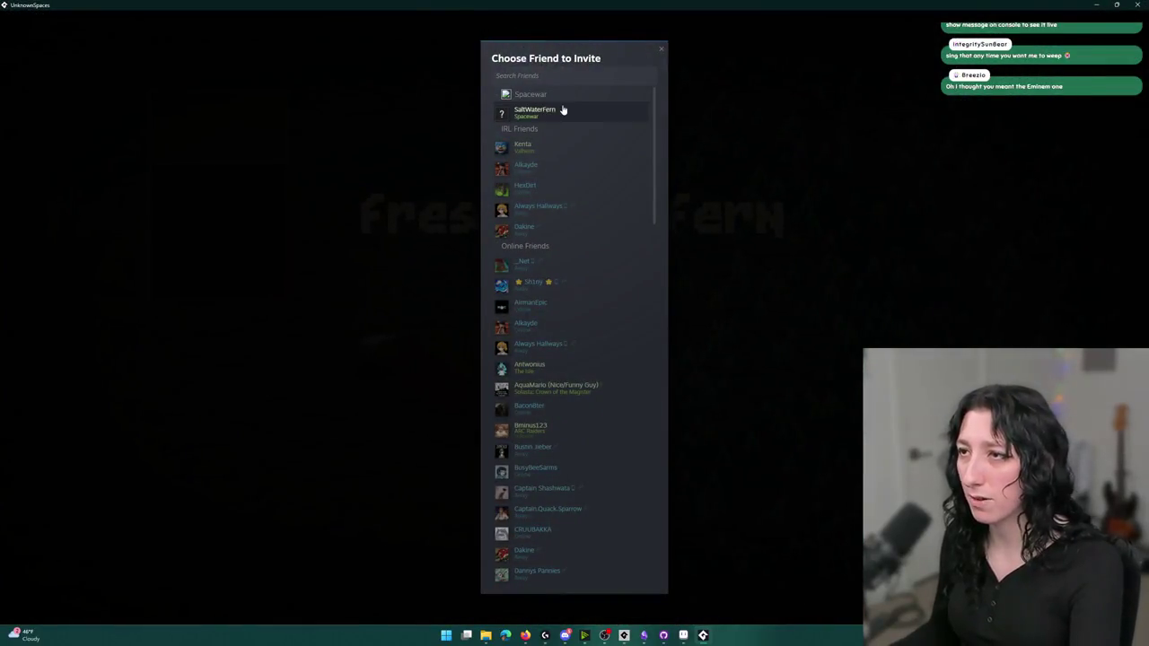
pyautogui.press('Escape')
# Drop both revolvers from the inventory, then abort after the obj_item Step code error
pyautogui.press('s')
pyautogui.press('a')
pyautogui.press('d')
pyautogui.press('i')
pyautogui.click(336, 368)
pyautogui.press('i')
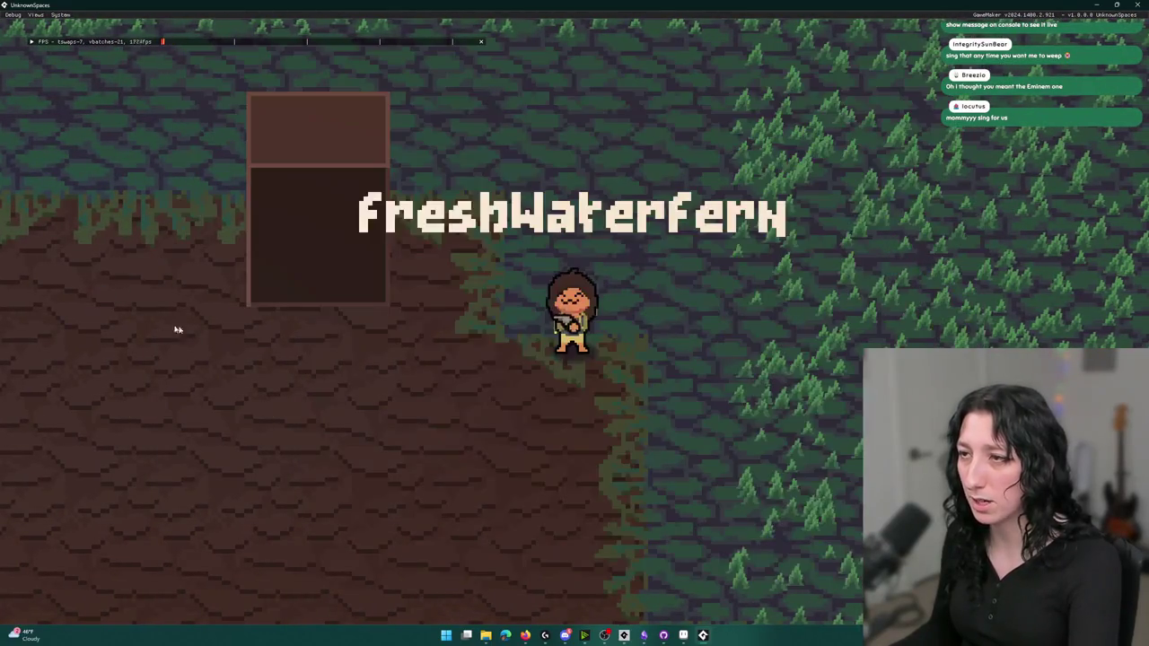
pyautogui.press('i')
pyautogui.click(294, 410)
pyautogui.press('i')
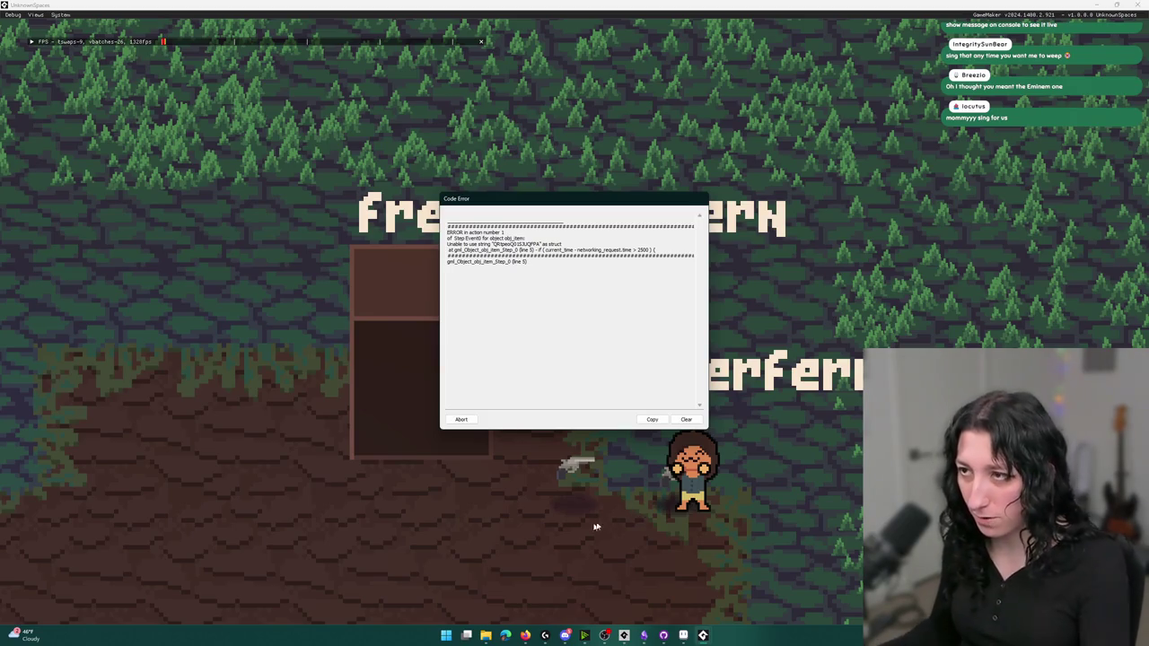
pyautogui.click(462, 419)
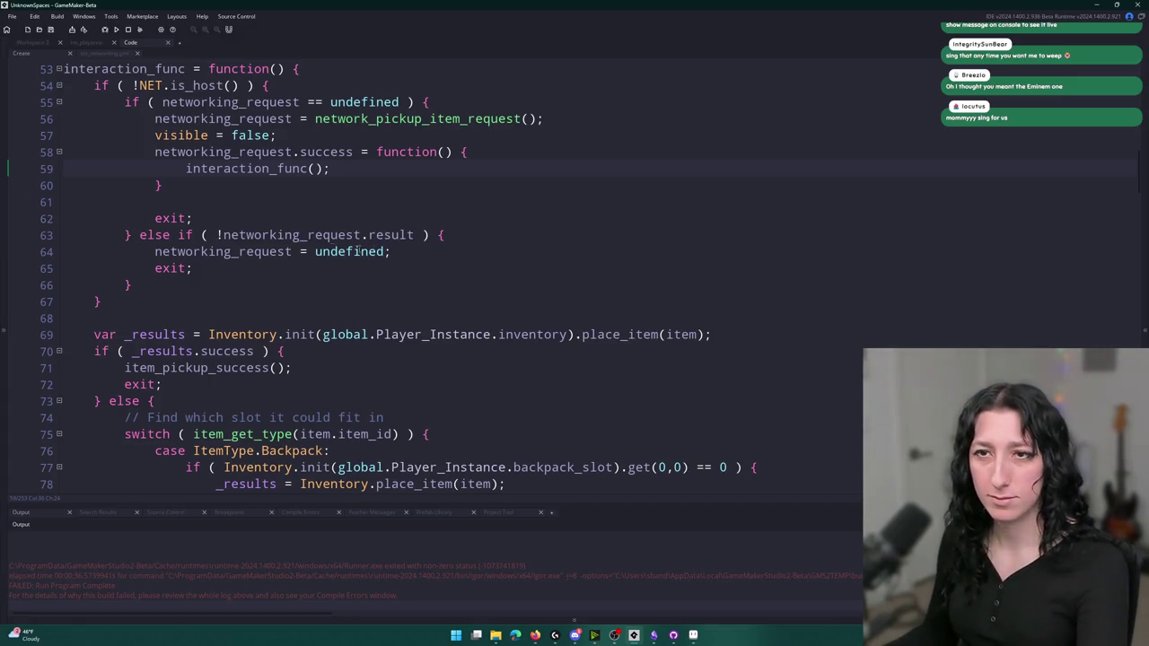
# Open obj_item's Step event code in a full code editor
pyautogui.click(372, 252)
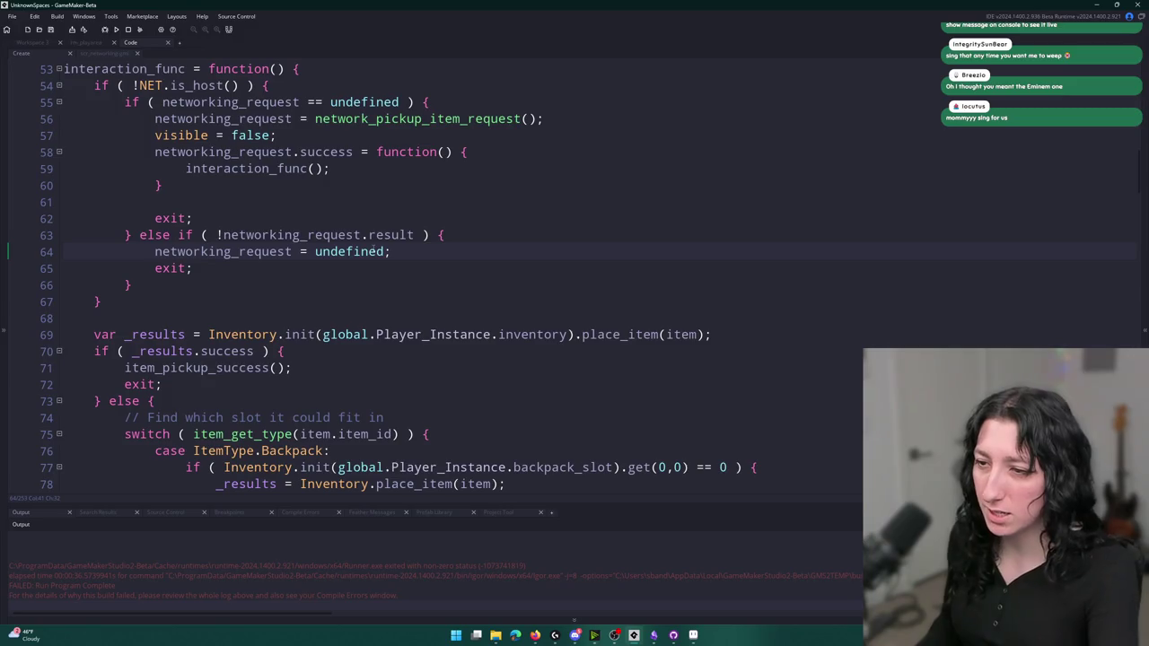
pyautogui.click(415, 414)
pyautogui.hotkey('ctrl', 't')
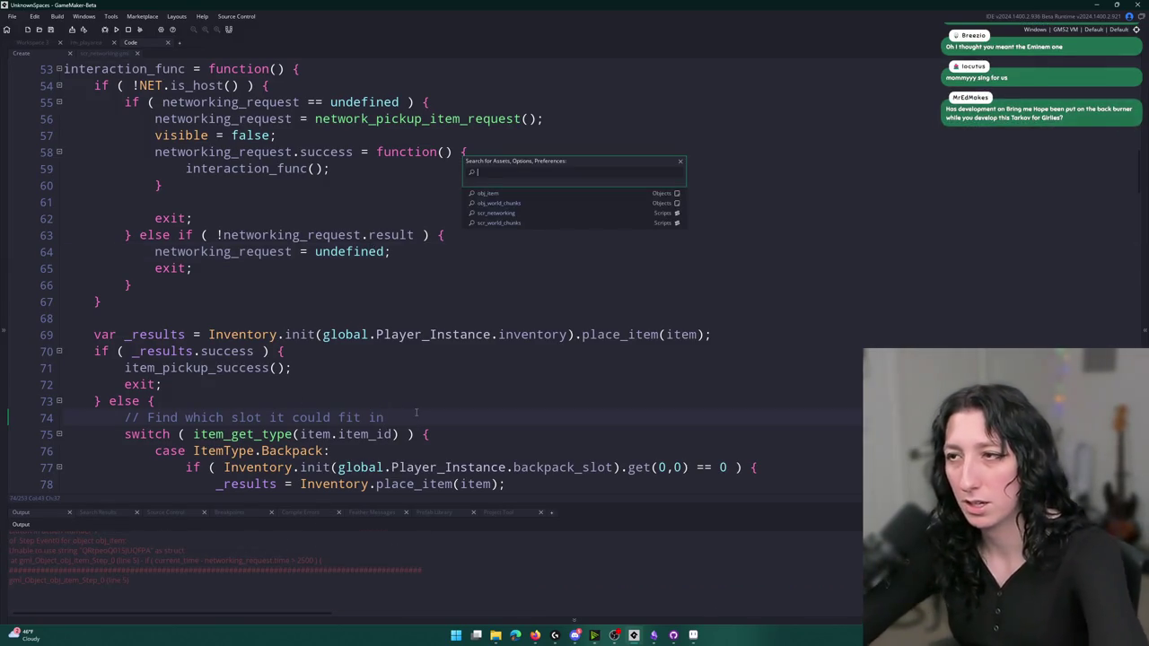
pyautogui.write('obj_item')
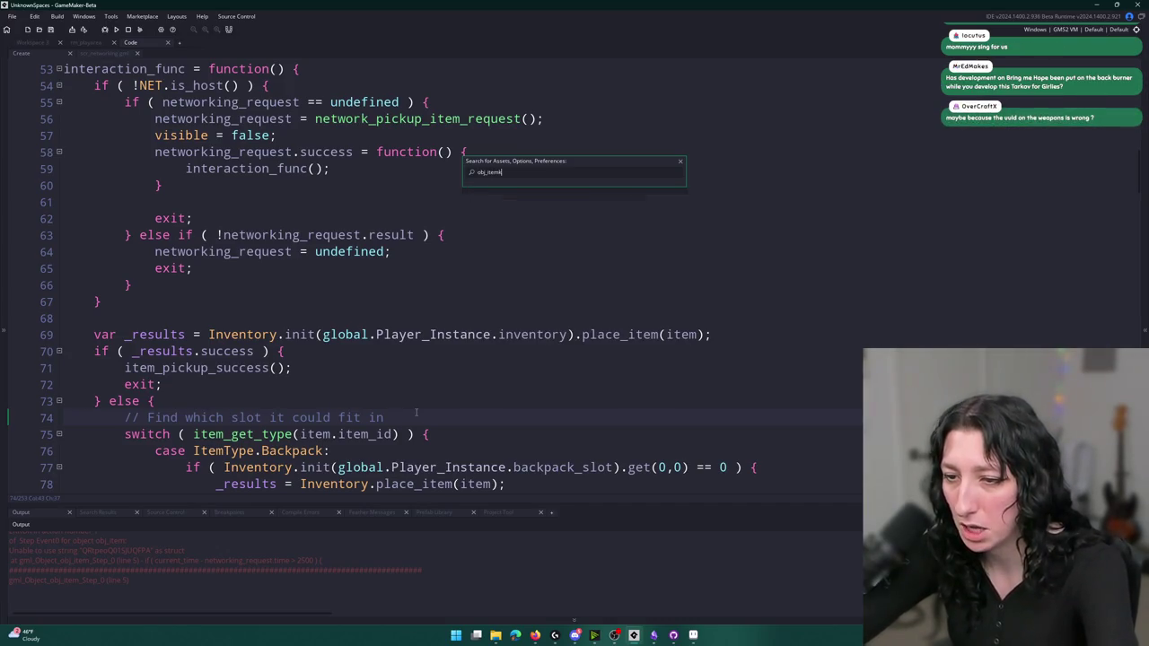
pyautogui.press('Return')
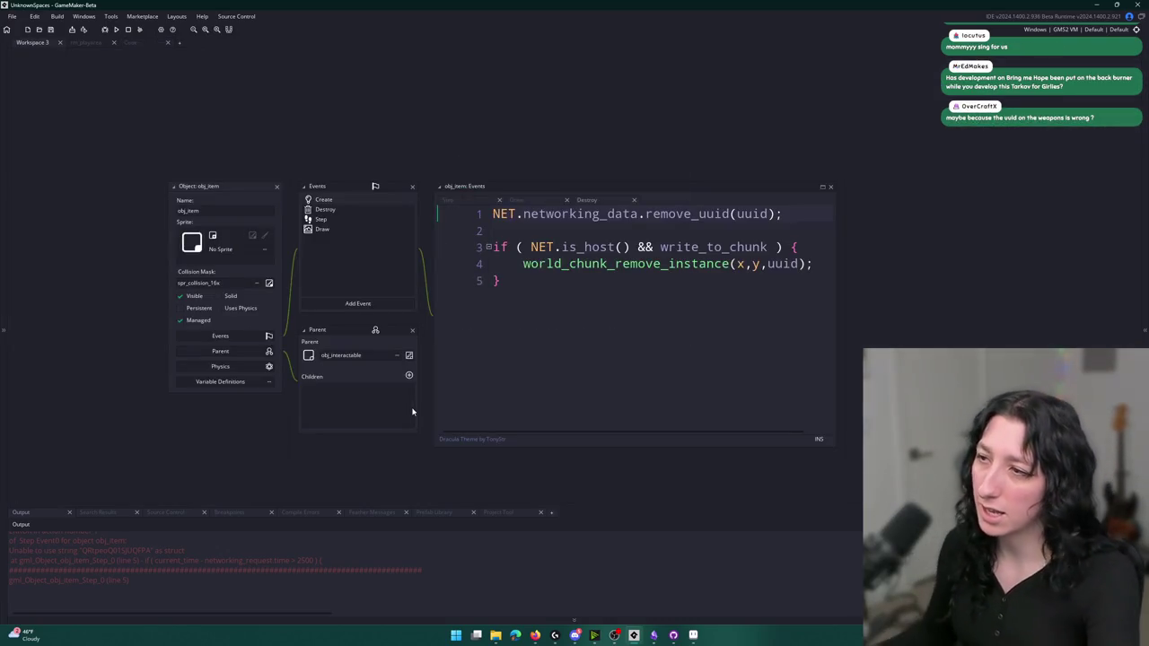
pyautogui.click(387, 220)
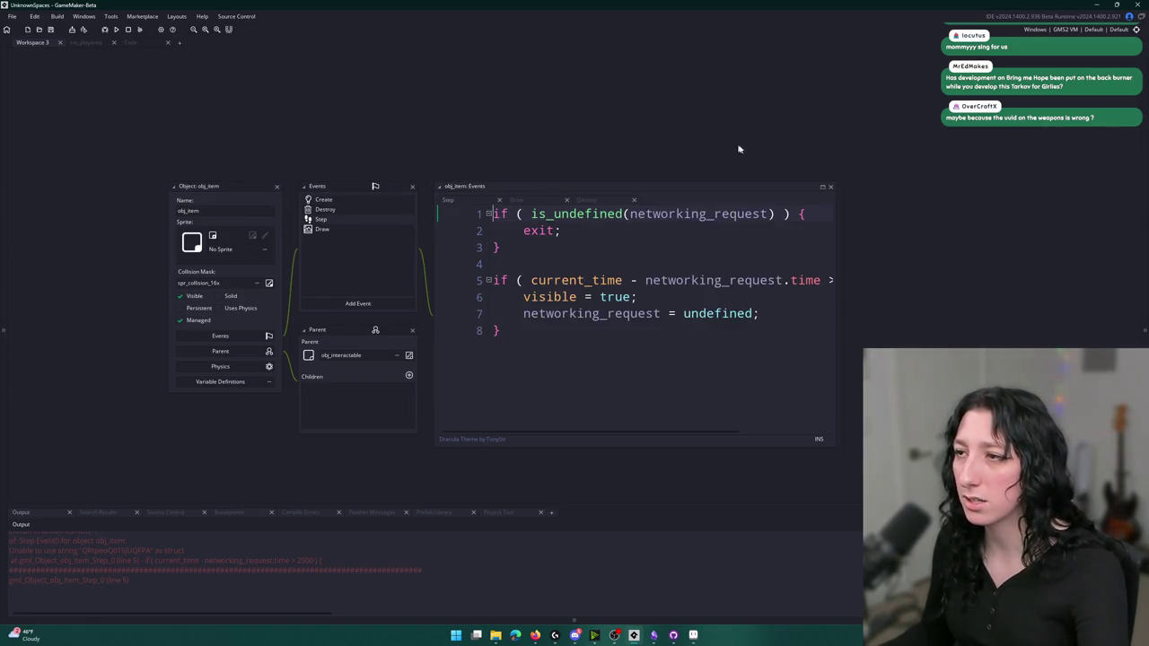
pyautogui.click(822, 188)
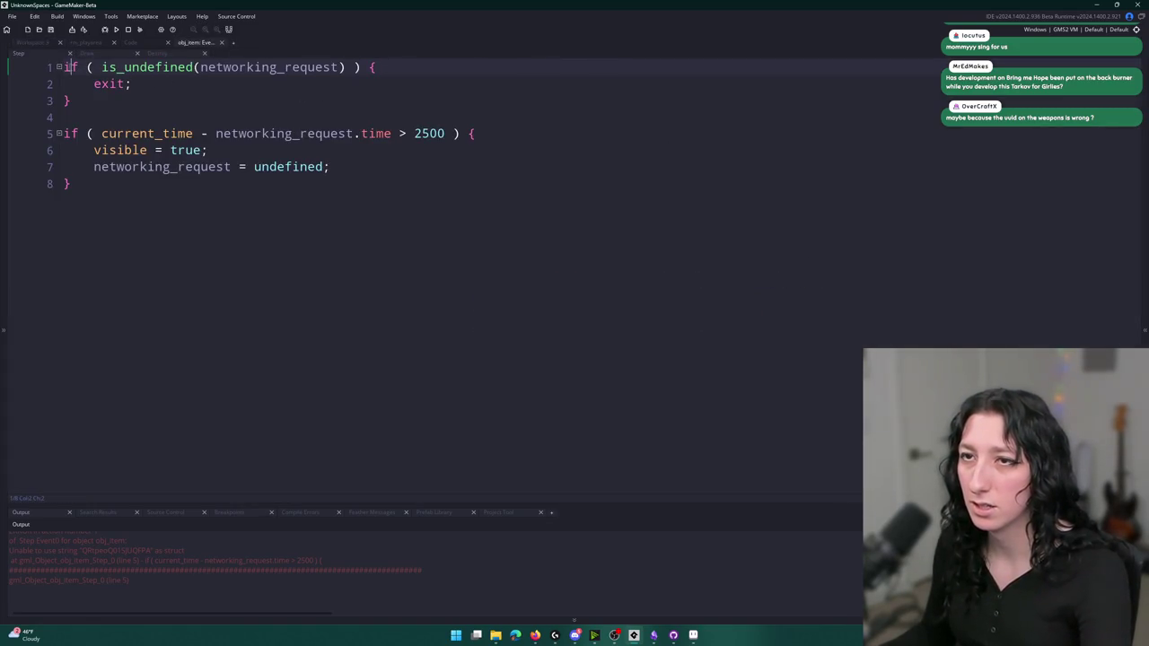
# Add an if ( !NET.is_host() ) condition as the first line of the Step code
pyautogui.press('Return')
pyautogui.press('Up')
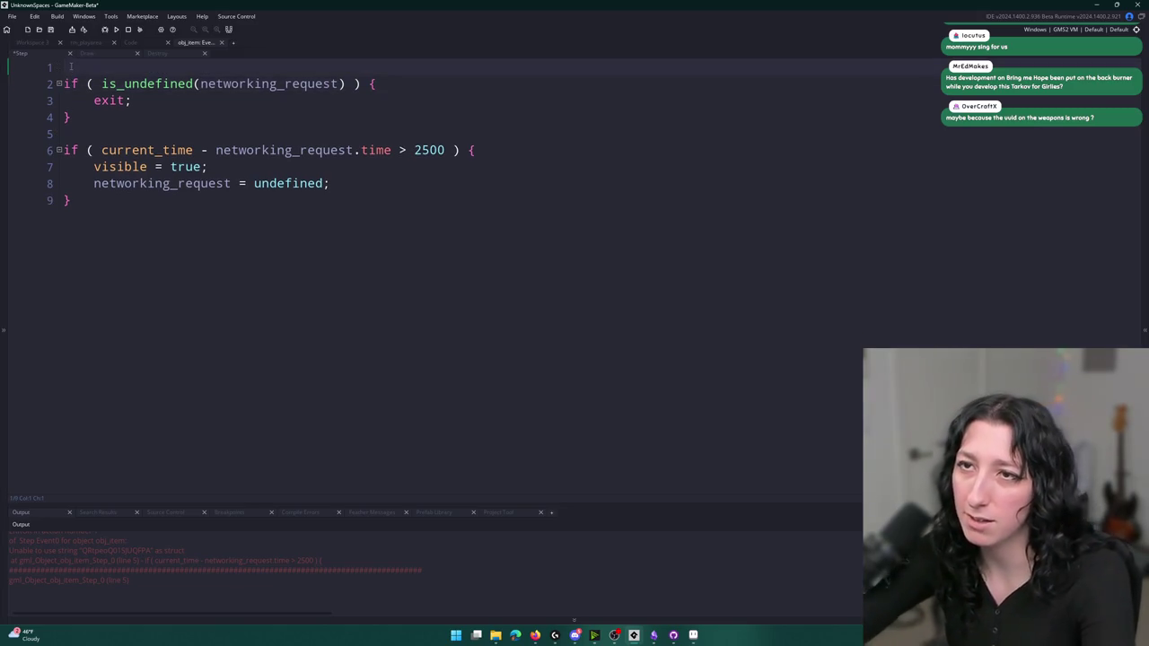
pyautogui.press('BackSpace')
pyautogui.write('.ui')
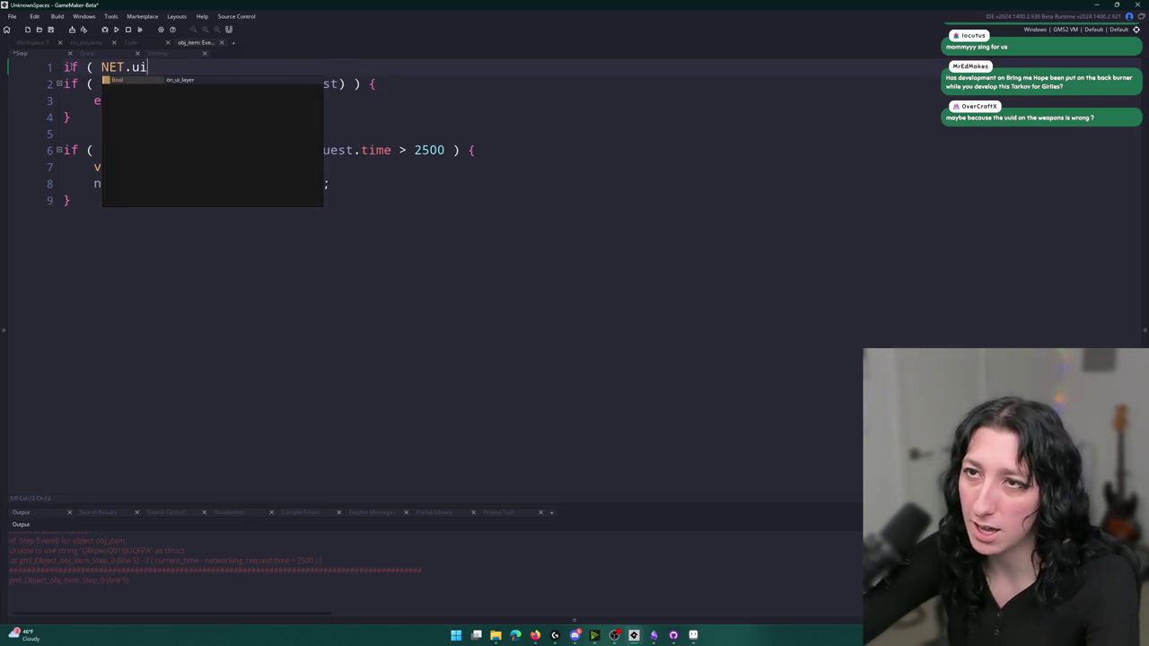
pyautogui.press('BackSpace')
pyautogui.press('BackSpace')
pyautogui.write('is_h')
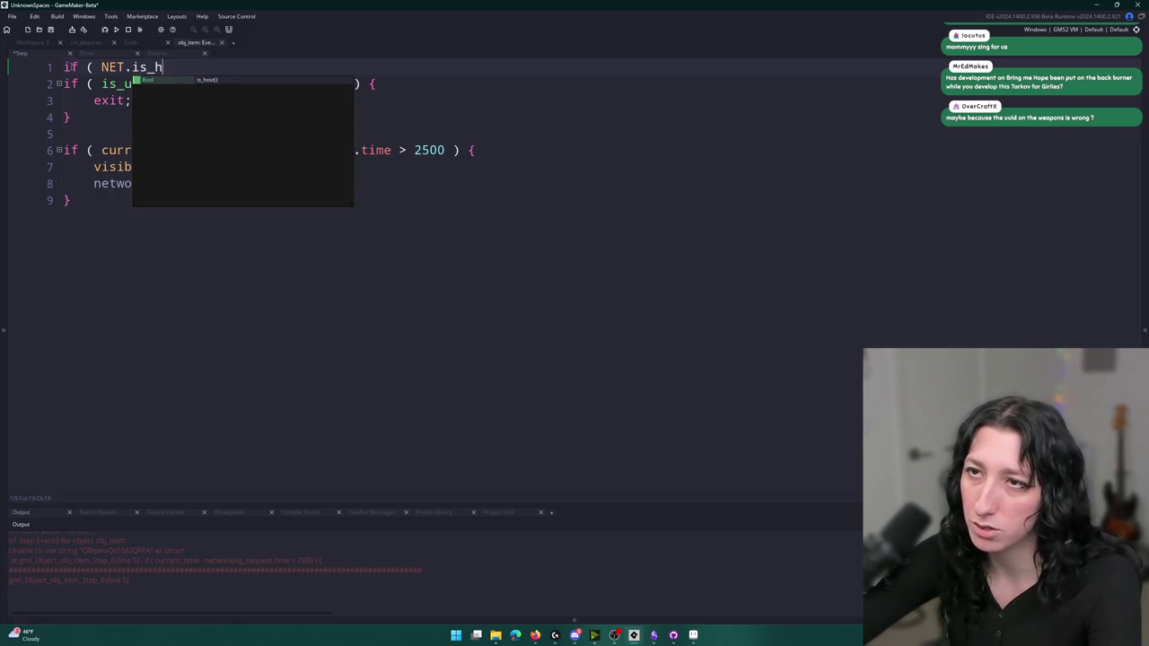
pyautogui.write('ost() ) {')
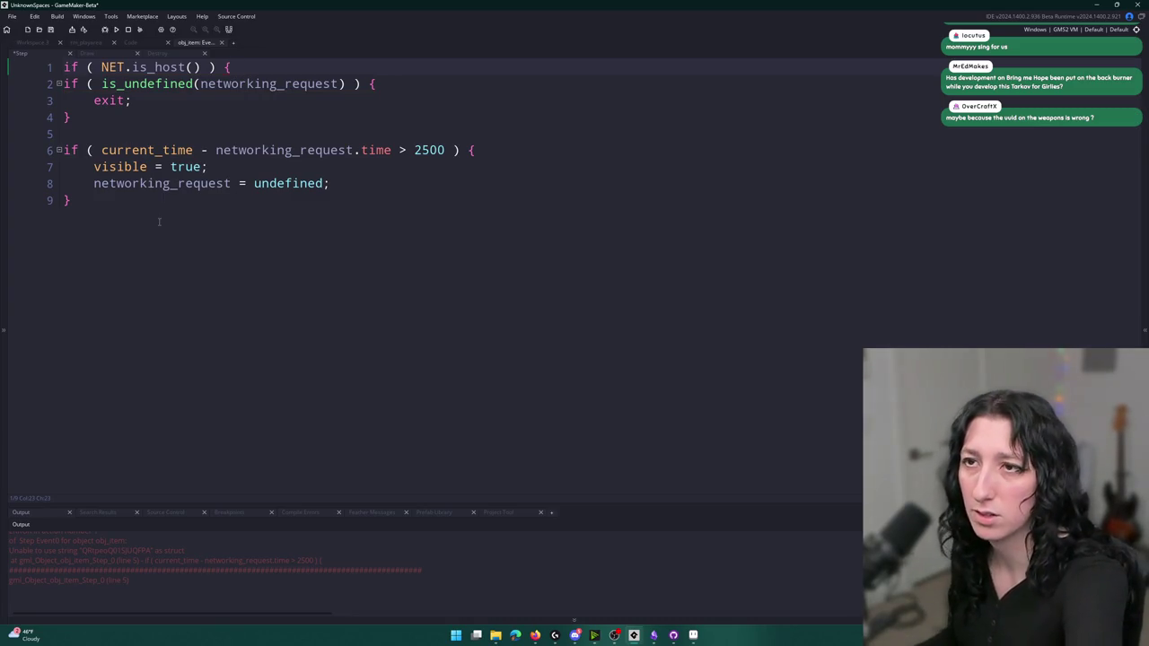
pyautogui.click(101, 68)
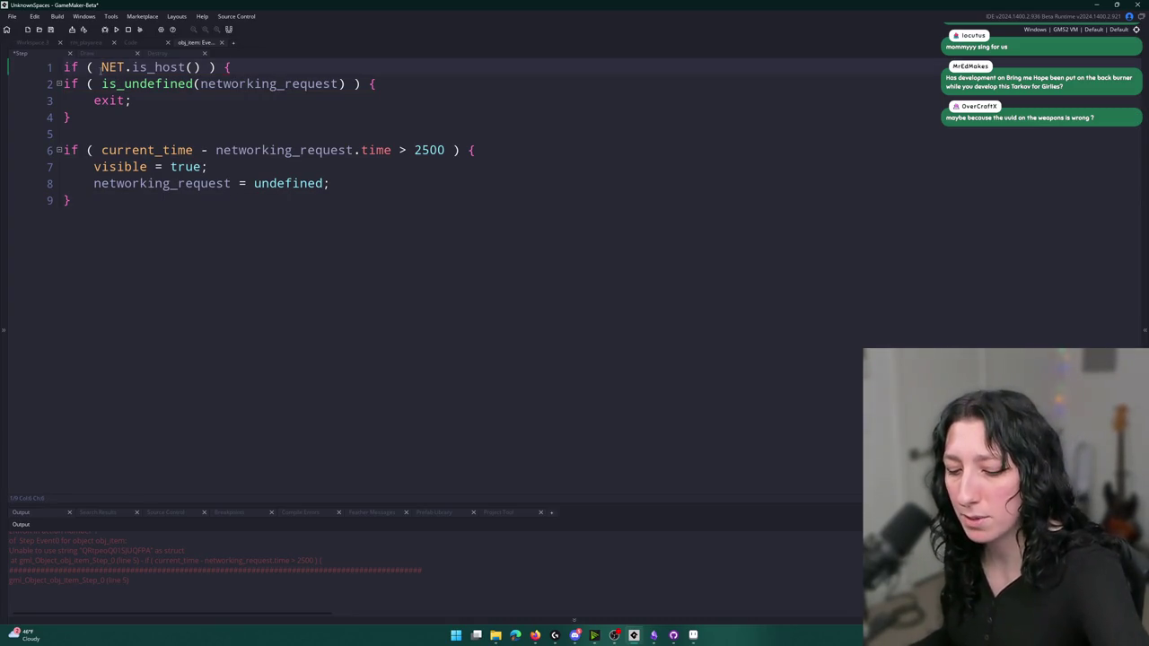
pyautogui.write('!')
# Close the block with a brace, indent lines 2–9 inside it, and close the event code
pyautogui.click(107, 216)
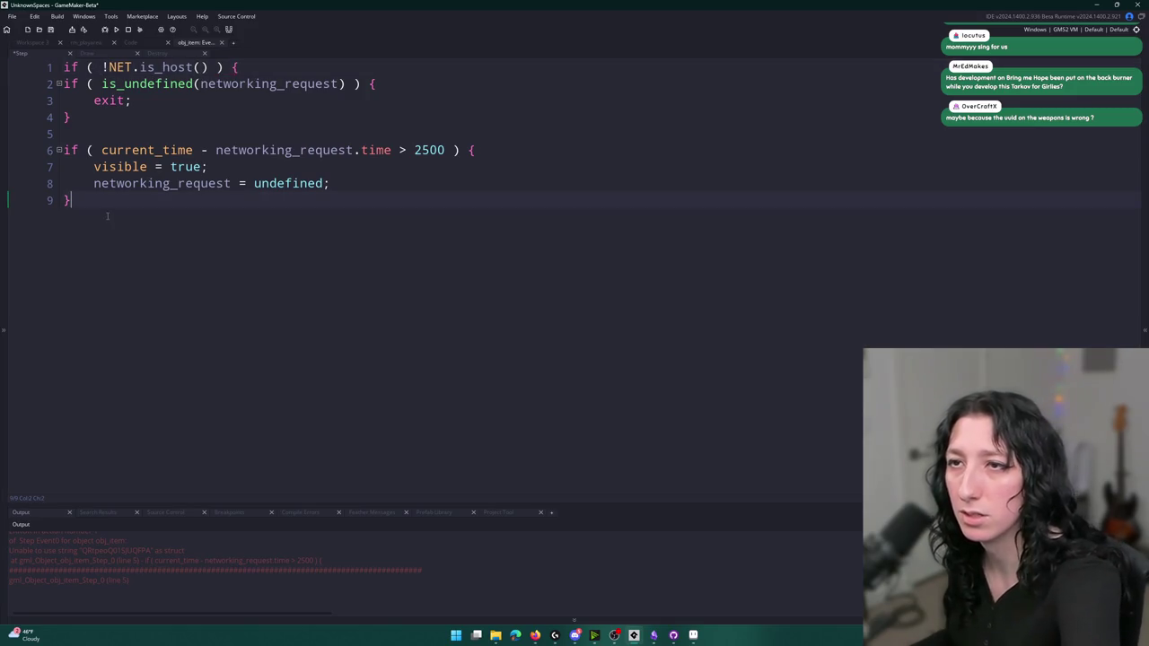
pyautogui.write('}')
pyautogui.moveTo(72, 199); pyautogui.dragTo(61, 84)
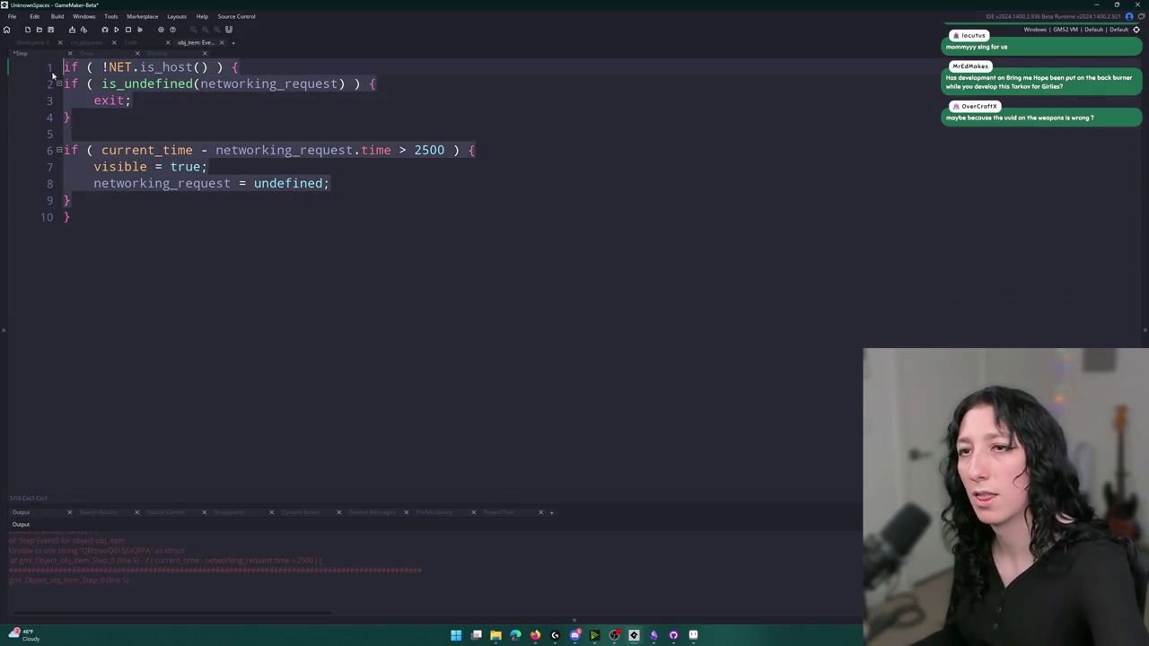
pyautogui.press('Tab')
pyautogui.click(191, 103)
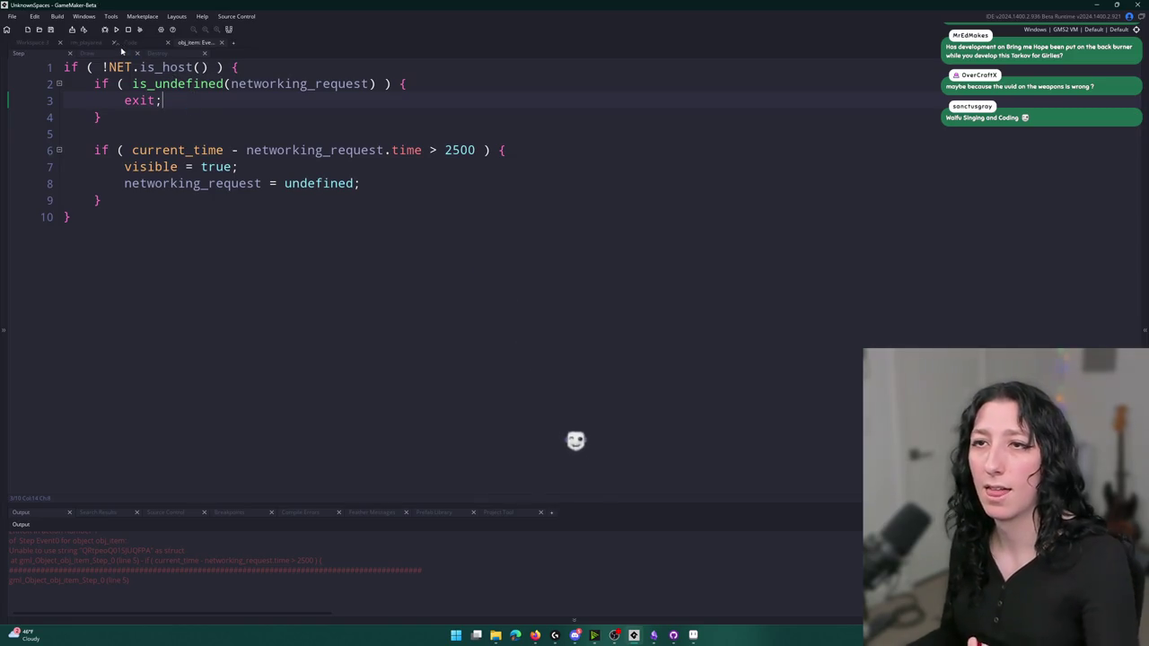
pyautogui.click(89, 54)
pyautogui.scroll(2, 215, 162)
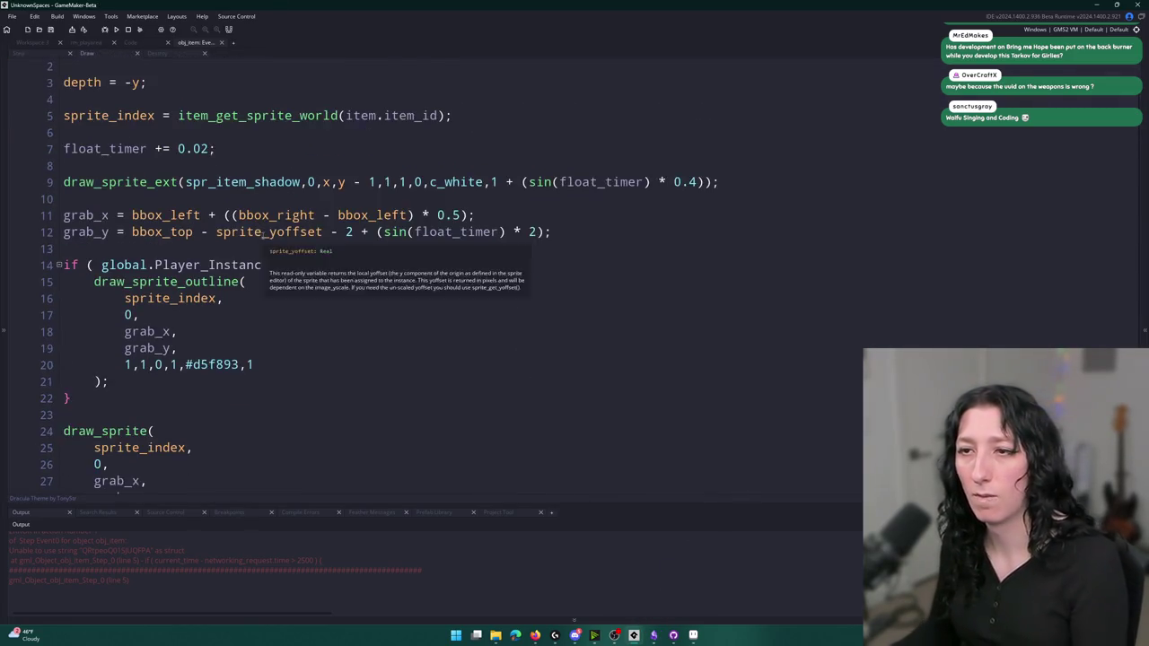
pyautogui.scroll(-2, 266, 221)
pyautogui.middleClick(194, 43)
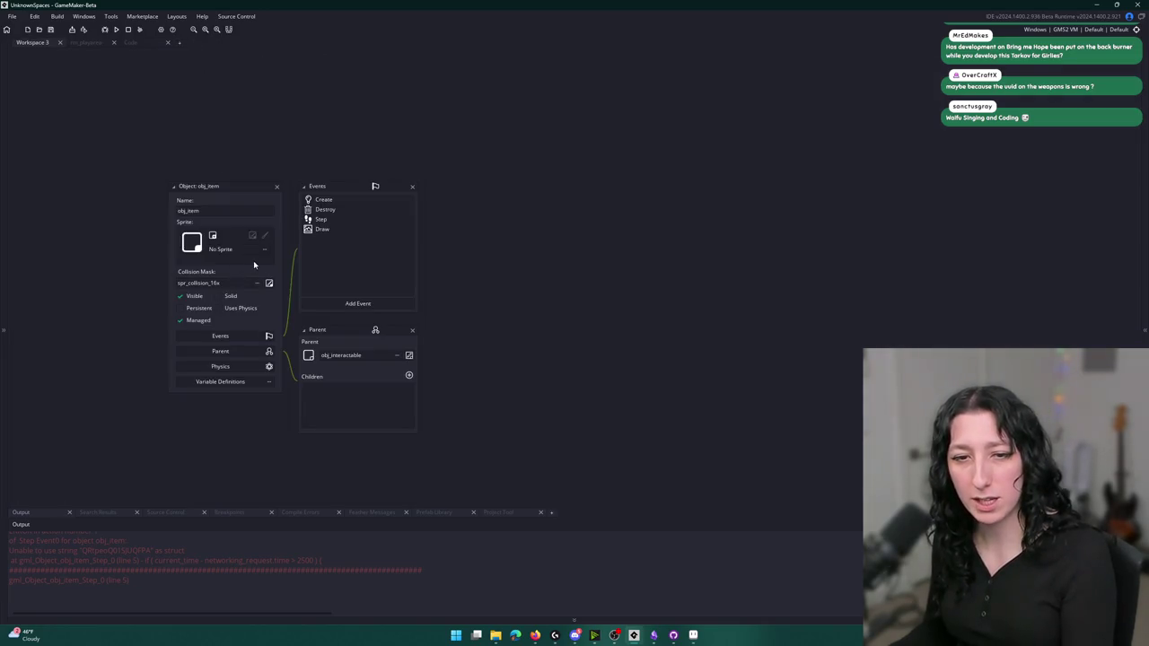
# Return to GameMaker and build with F5 to reach the Binkus Game main menu
pyautogui.hotkey('alt', 'Tab')
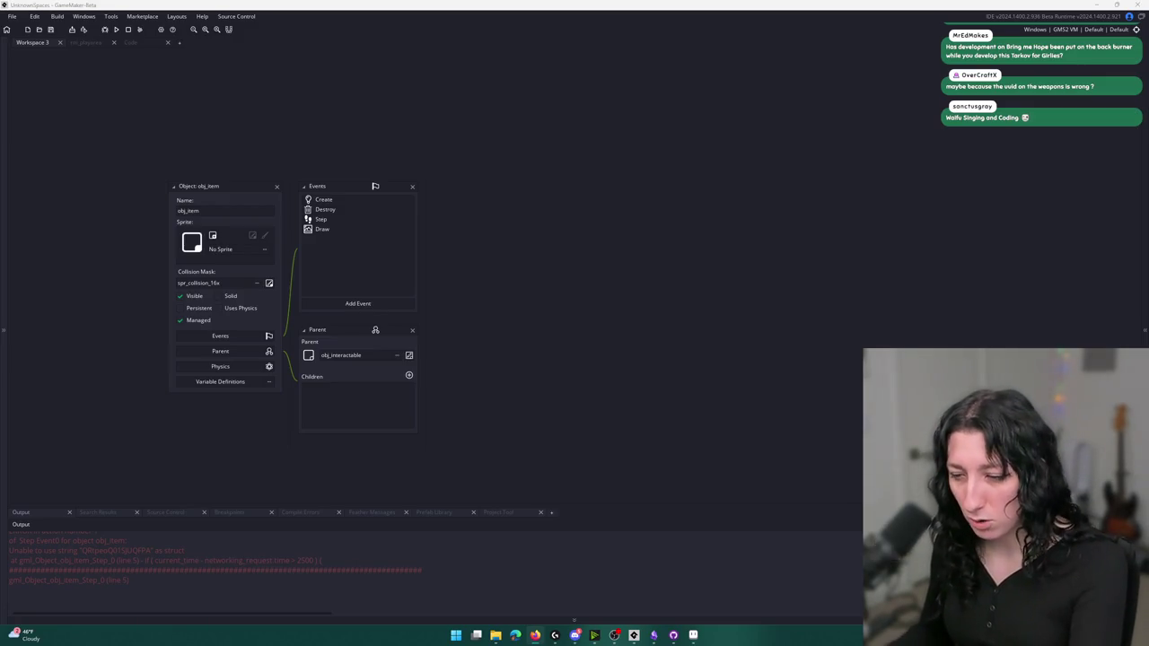
pyautogui.press('F5')
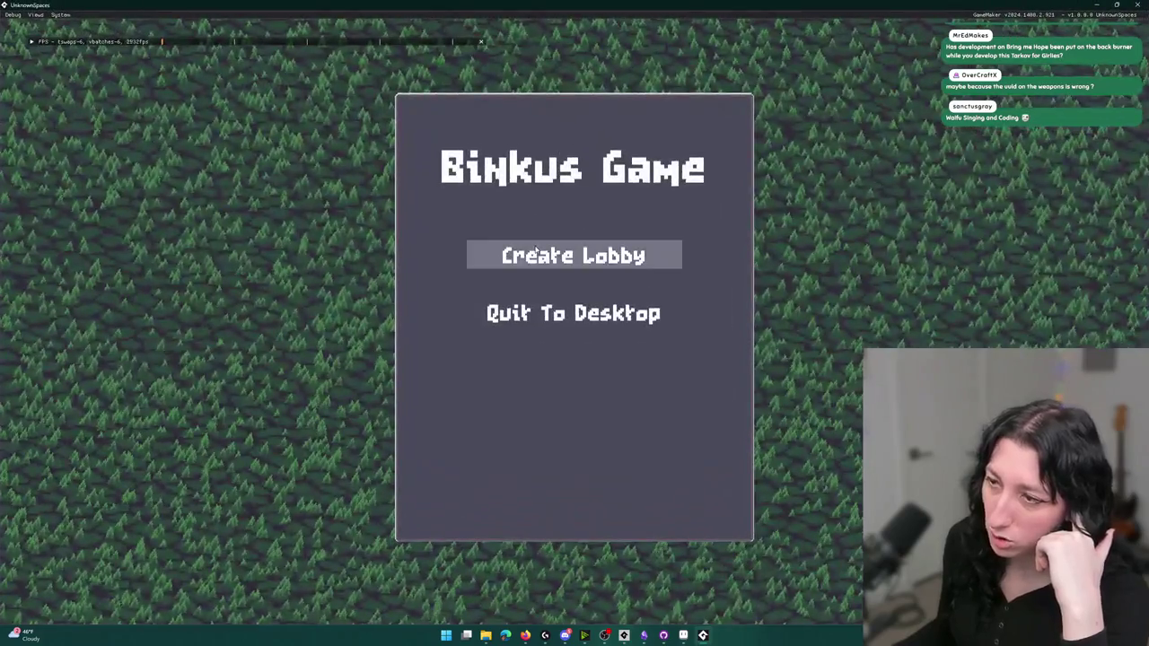
# Create a multiplayer lobby and invite a friend from the friends list
pyautogui.click(535, 258)
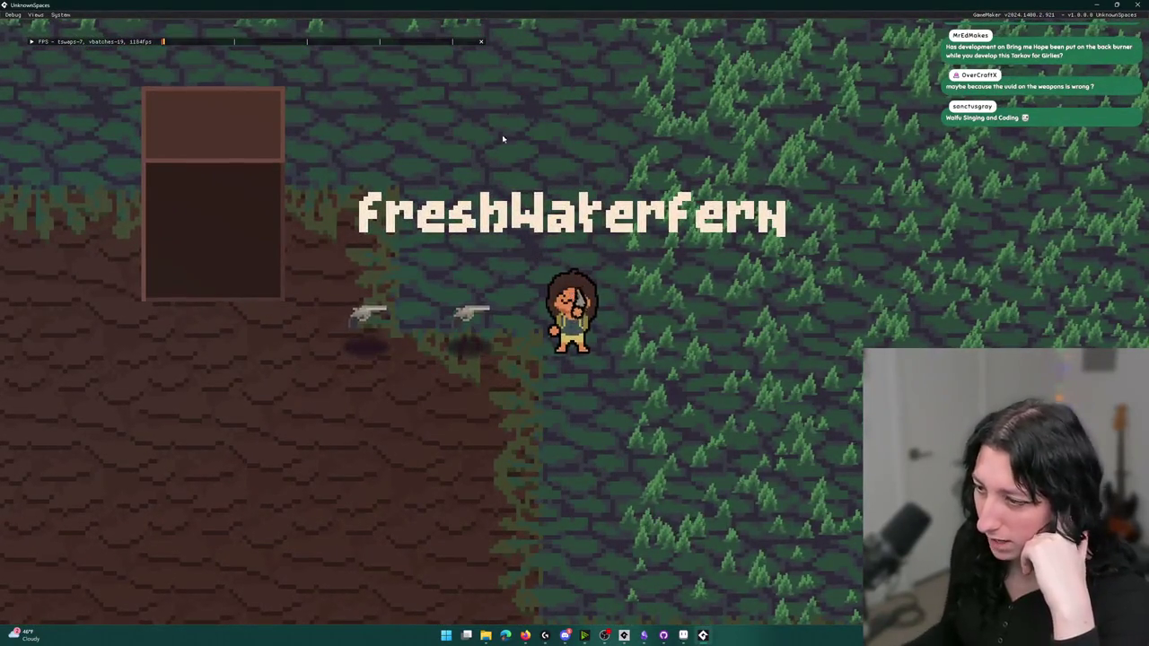
pyautogui.hotkey('alt', 'Tab')
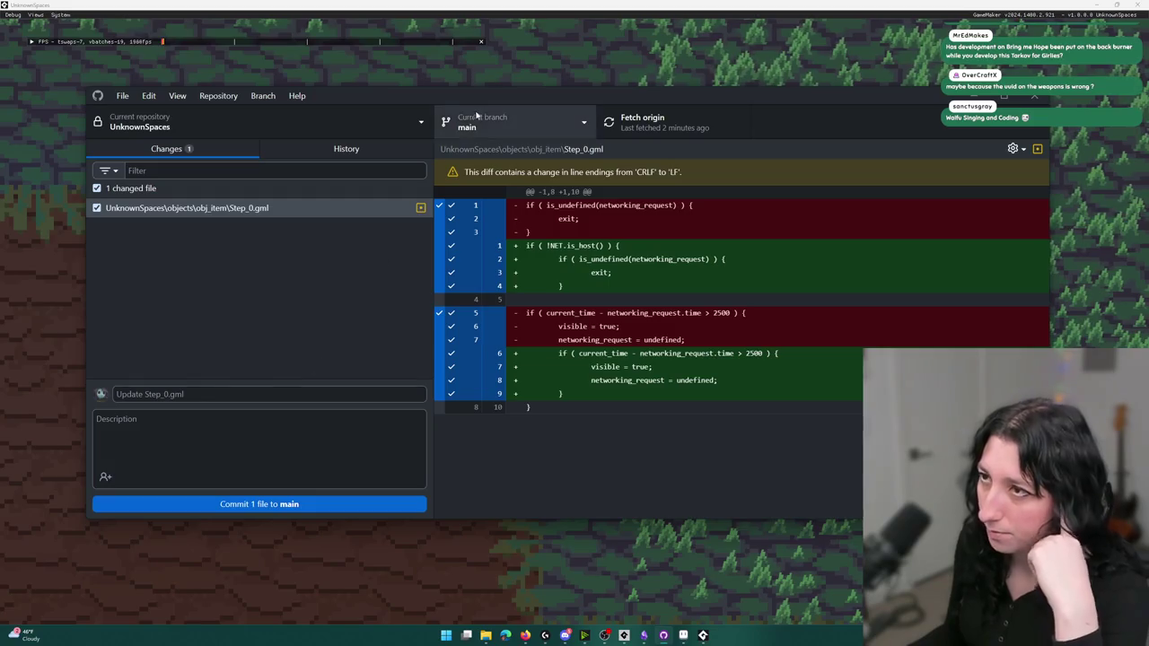
pyautogui.click(498, 73)
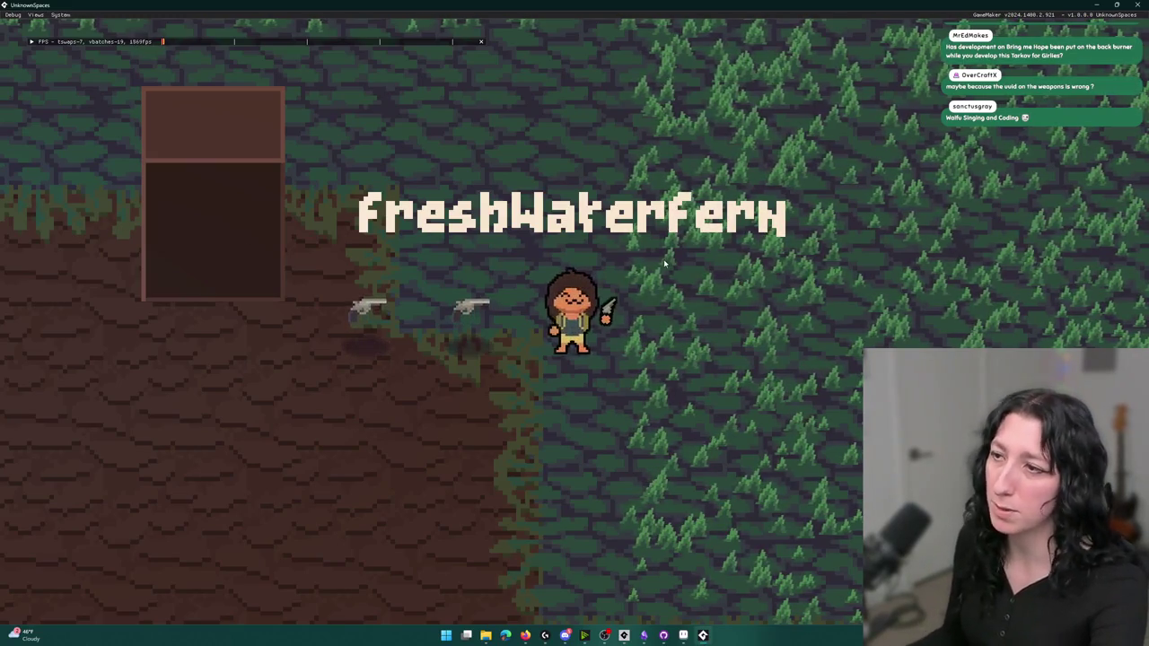
pyautogui.press('i')
pyautogui.click(541, 112)
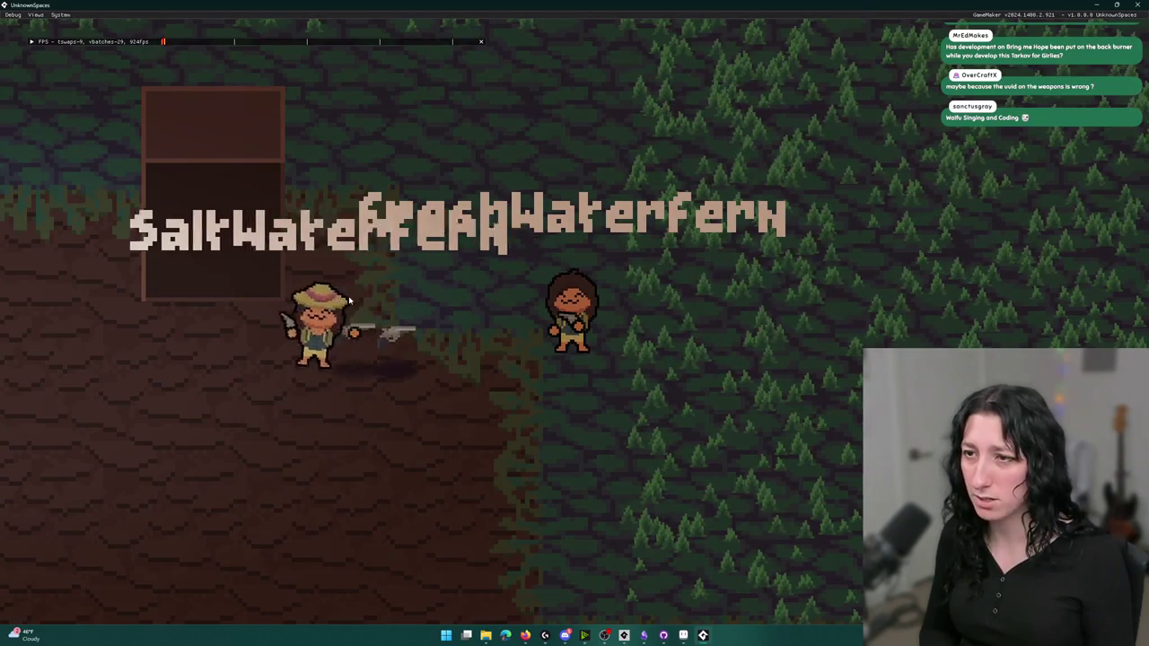
# Walk the player toward the door, toggle the inventory, then close the running game
pyautogui.click(351, 301)
pyautogui.press('s')
pyautogui.press('a')
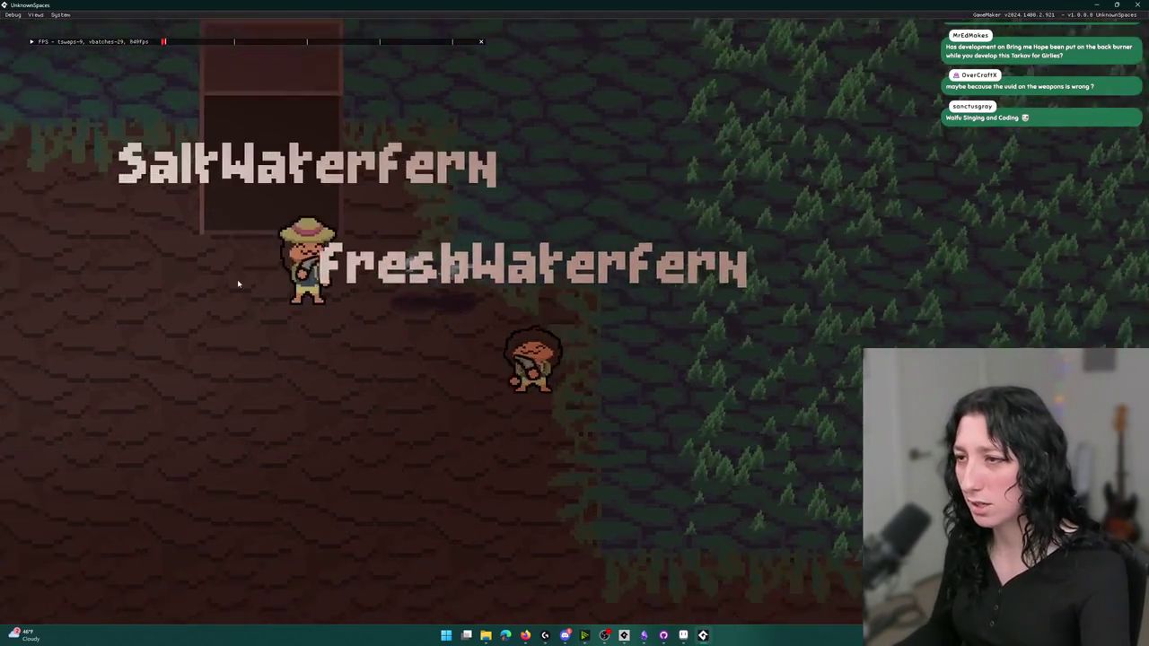
pyautogui.press('w')
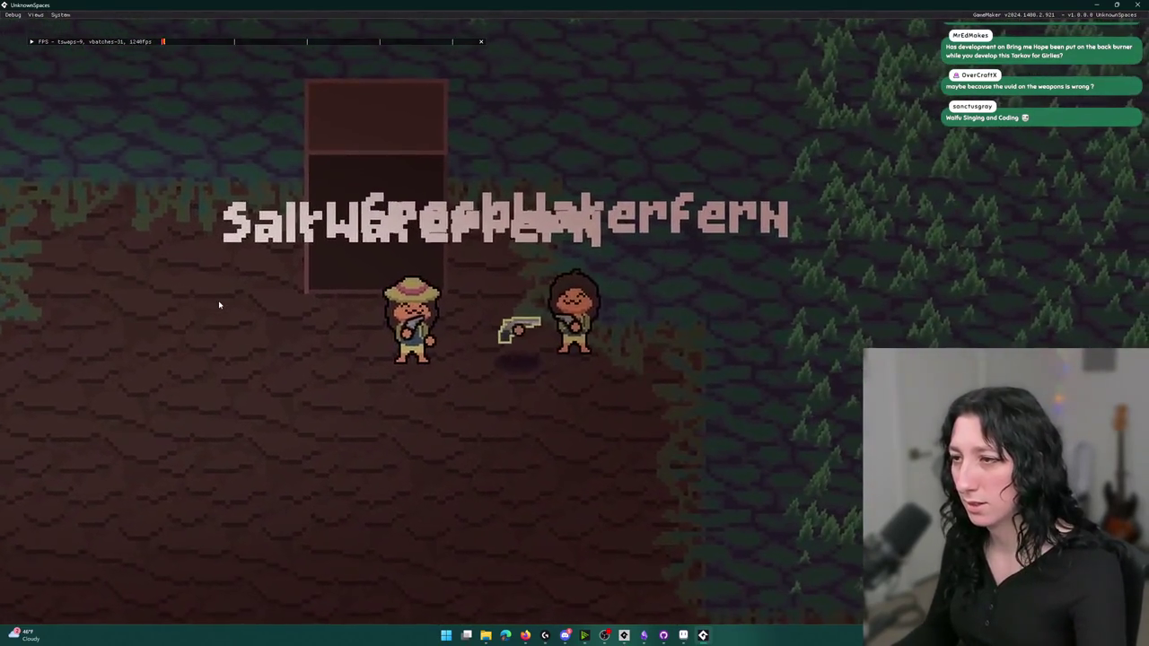
pyautogui.press('i')
pyautogui.press('i')
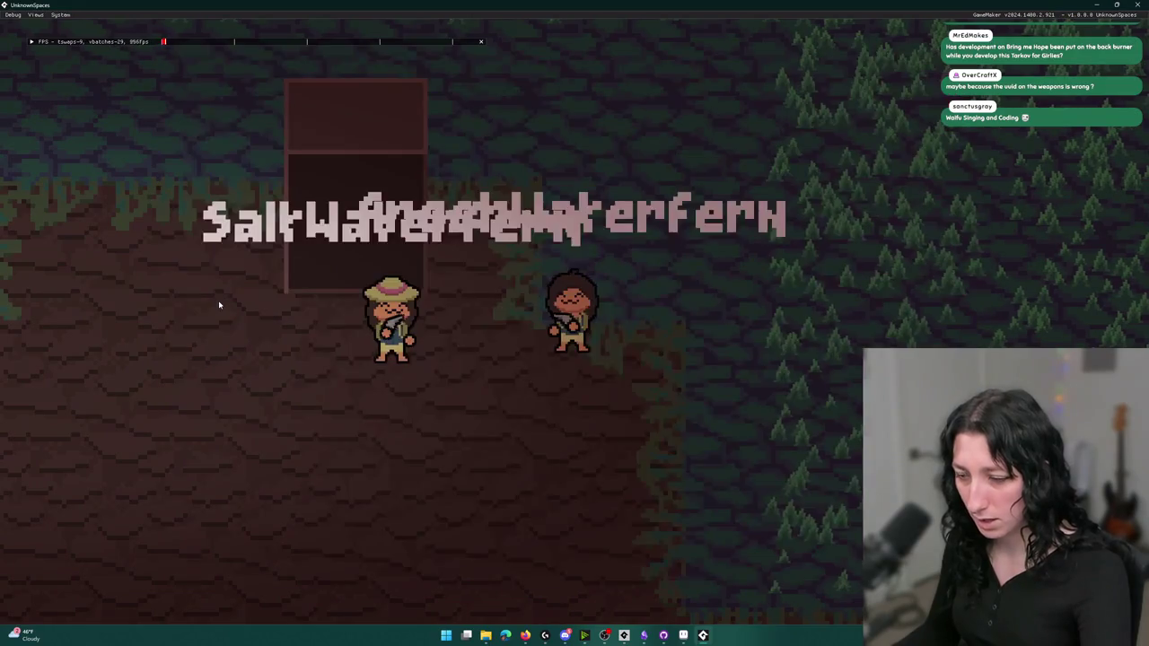
pyautogui.press('s')
pyautogui.press('w')
pyautogui.press('a')
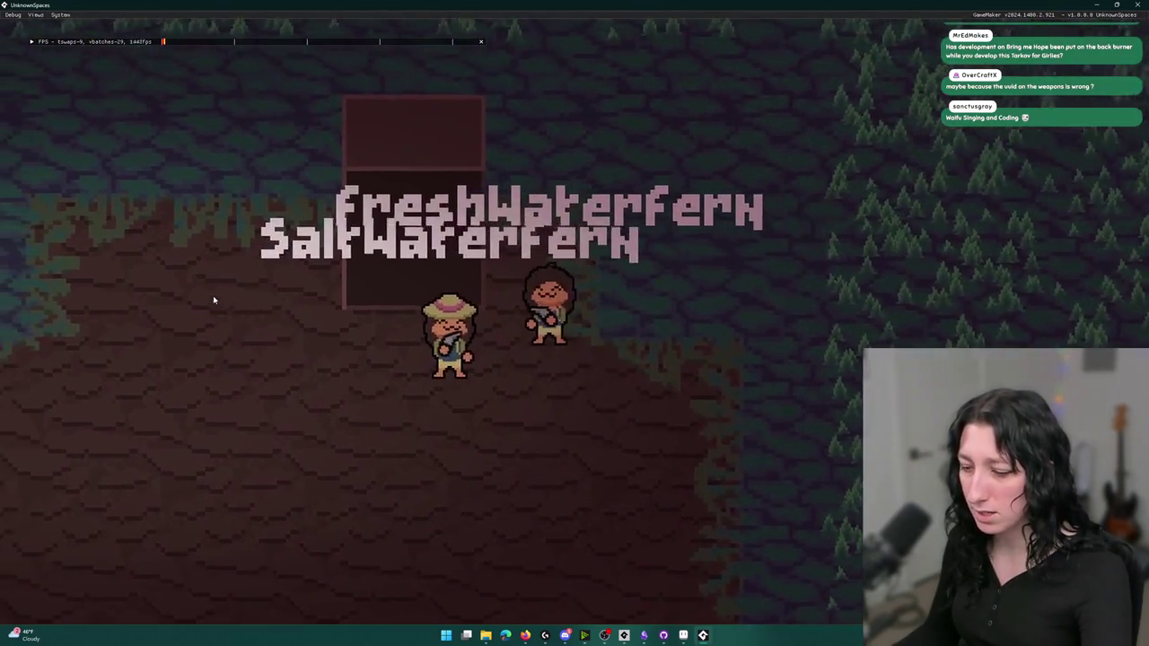
pyautogui.press('d')
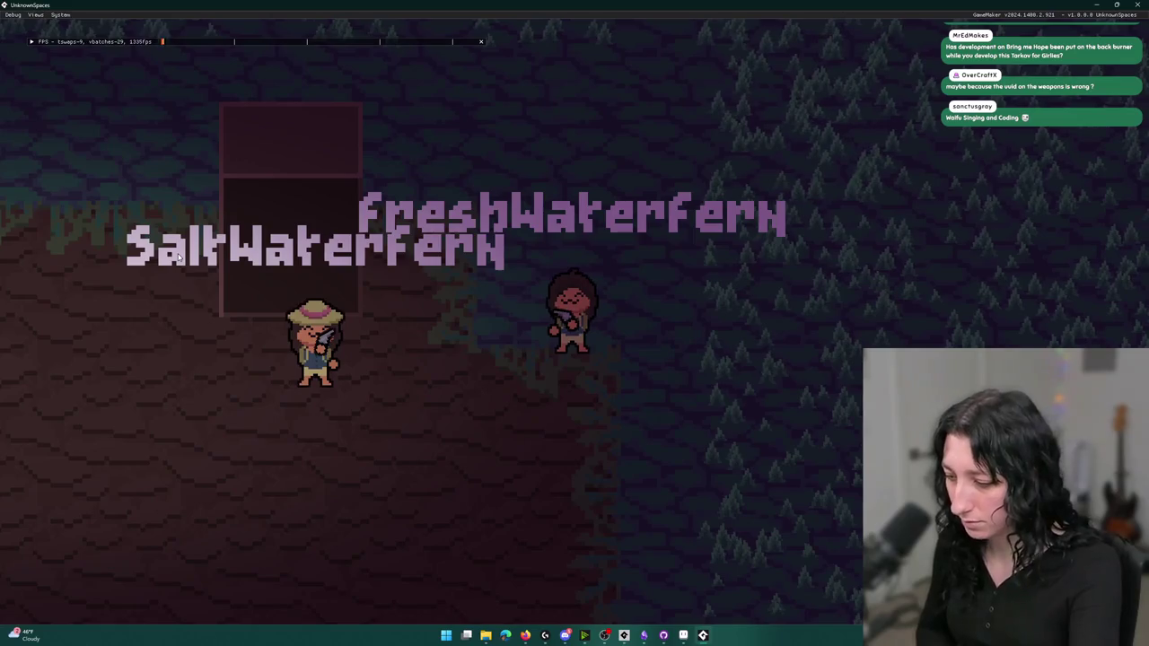
pyautogui.click(1138, 4)
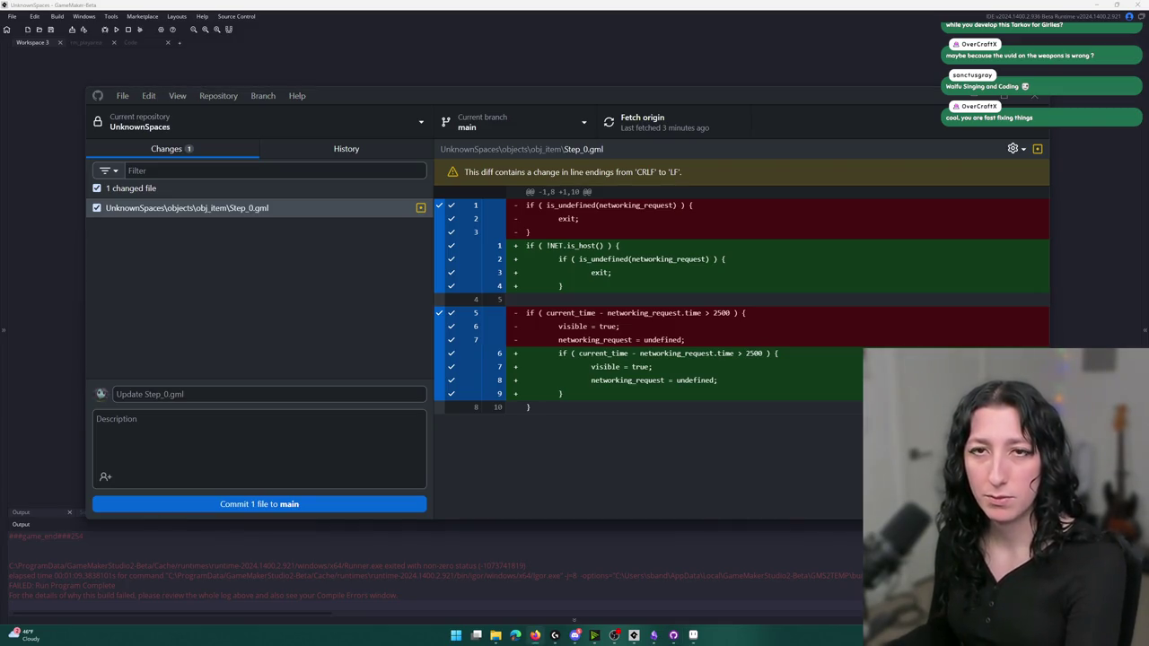
# Review the Step_0.gml diff in GitHub Desktop, then reopen obj_item's Create event code in GameMaker
pyautogui.click(358, 288)
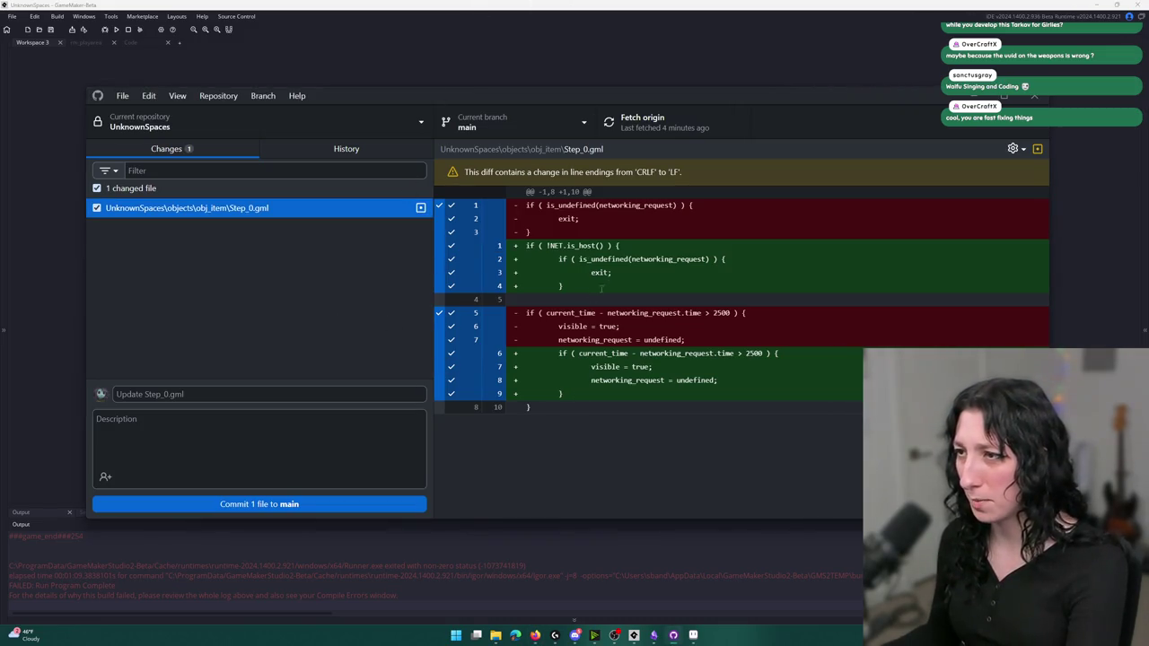
pyautogui.hotkey('alt', 'Tab')
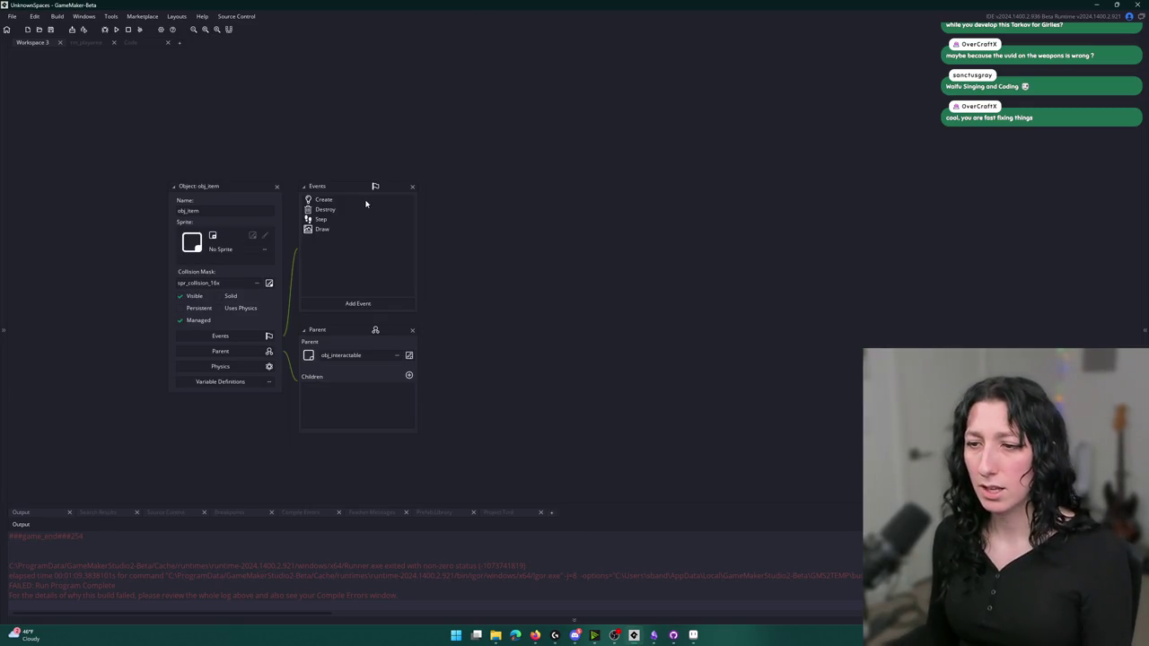
pyautogui.doubleClick(366, 202)
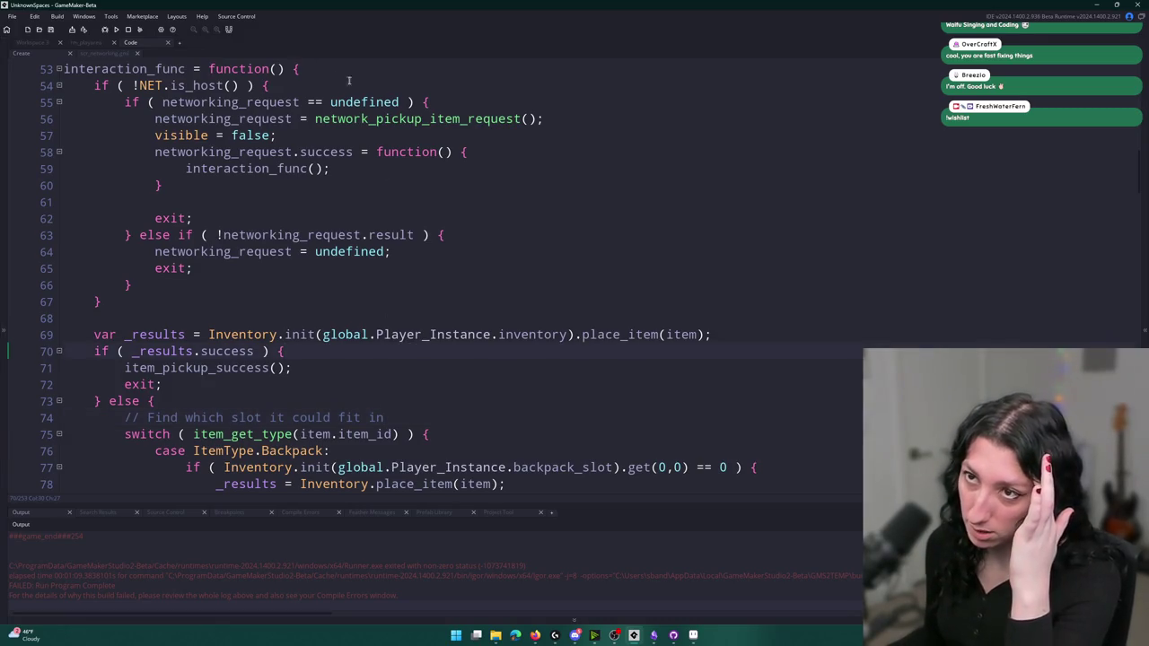
# Look through obj_item's code and jump to the item_pickup_success definition
pyautogui.click(508, 136)
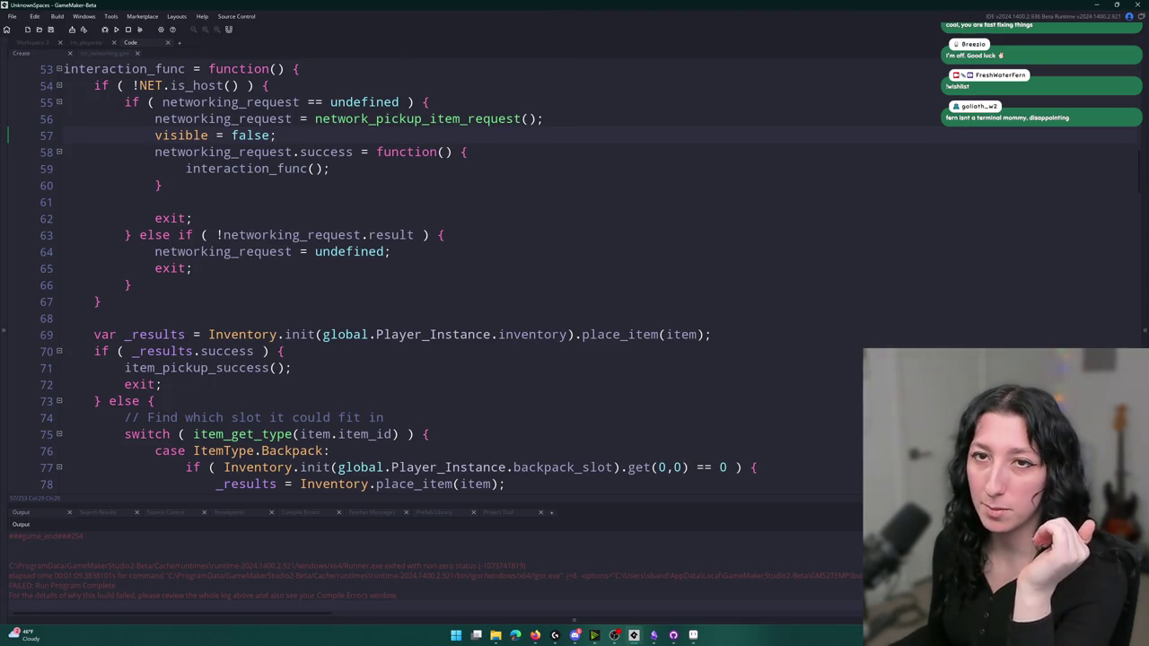
pyautogui.scroll(-2, 579, 134)
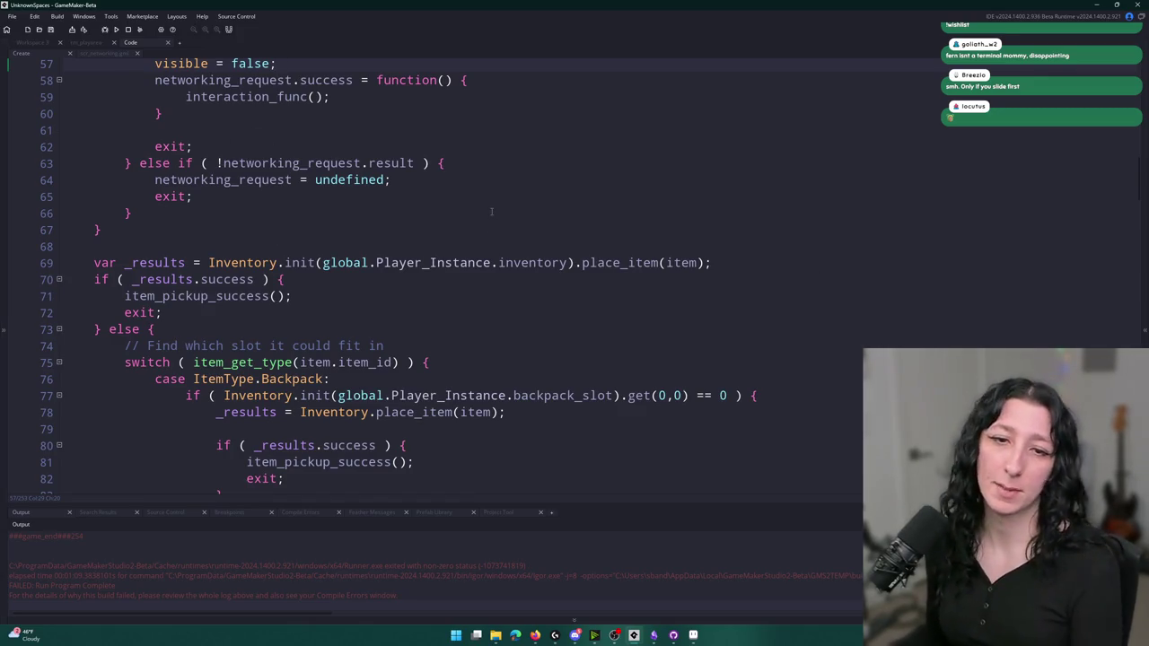
pyautogui.click(466, 164)
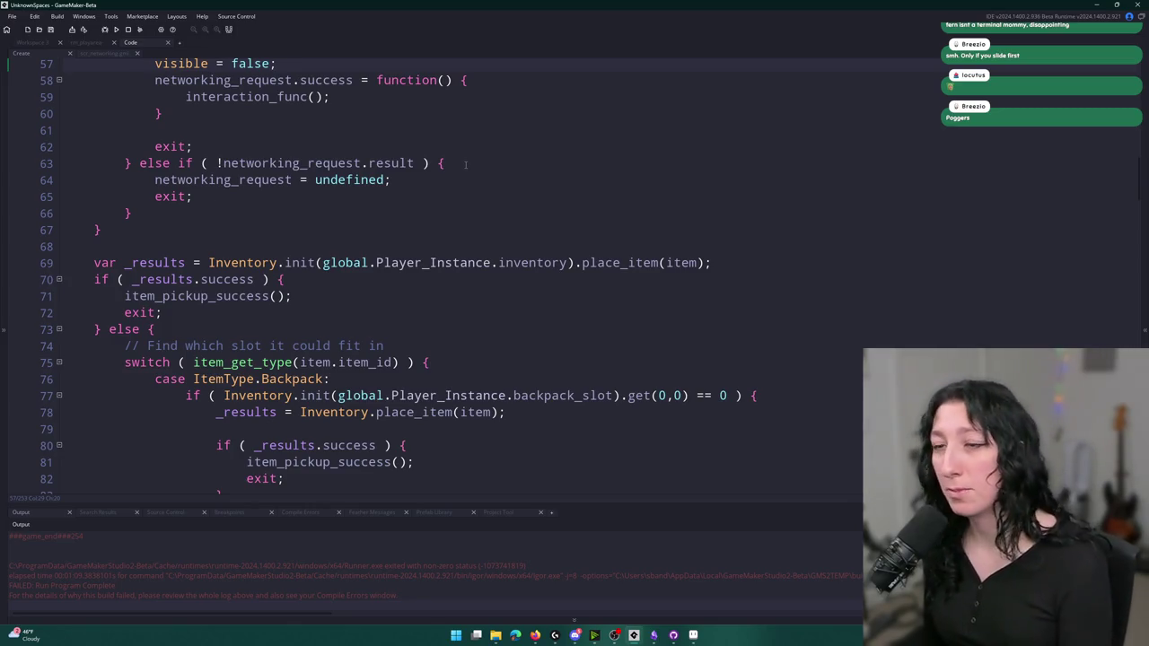
pyautogui.scroll(1, 454, 216)
pyautogui.scroll(1, 454, 216)
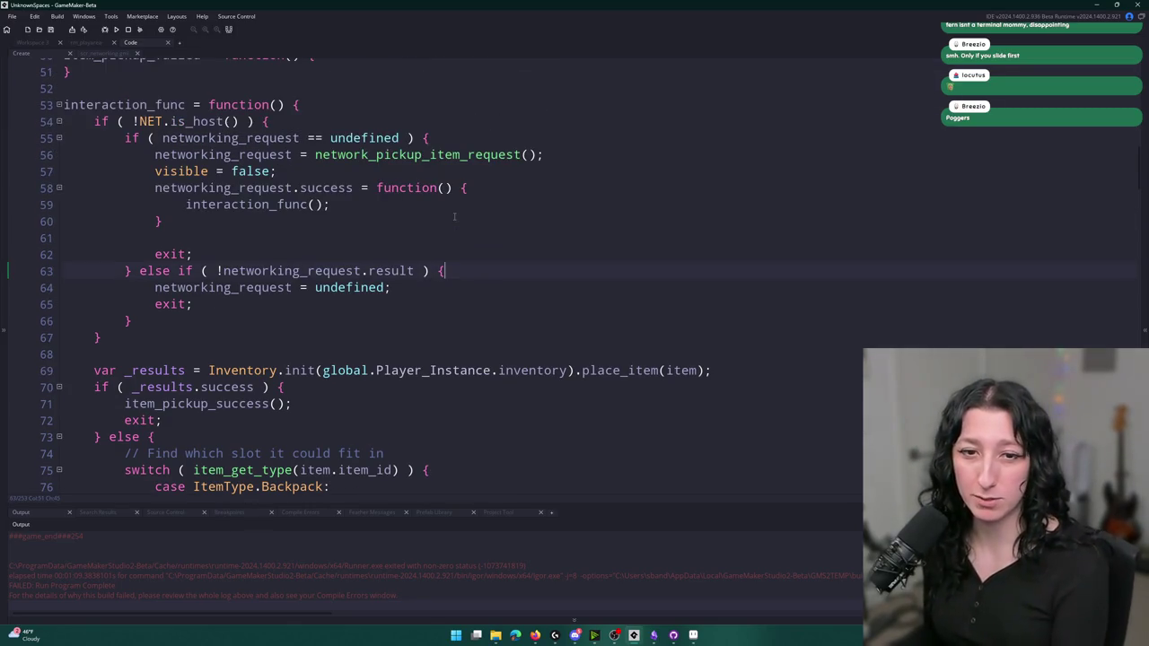
pyautogui.scroll(1, 433, 234)
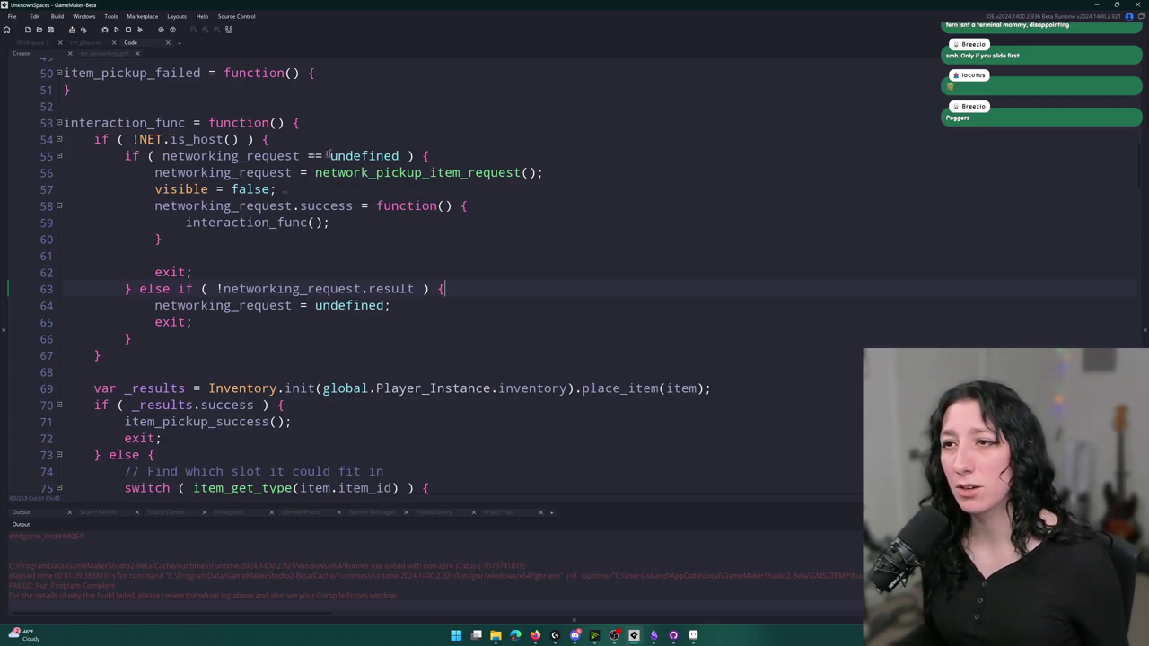
pyautogui.scroll(-2, 394, 225)
pyautogui.scroll(-2, 450, 226)
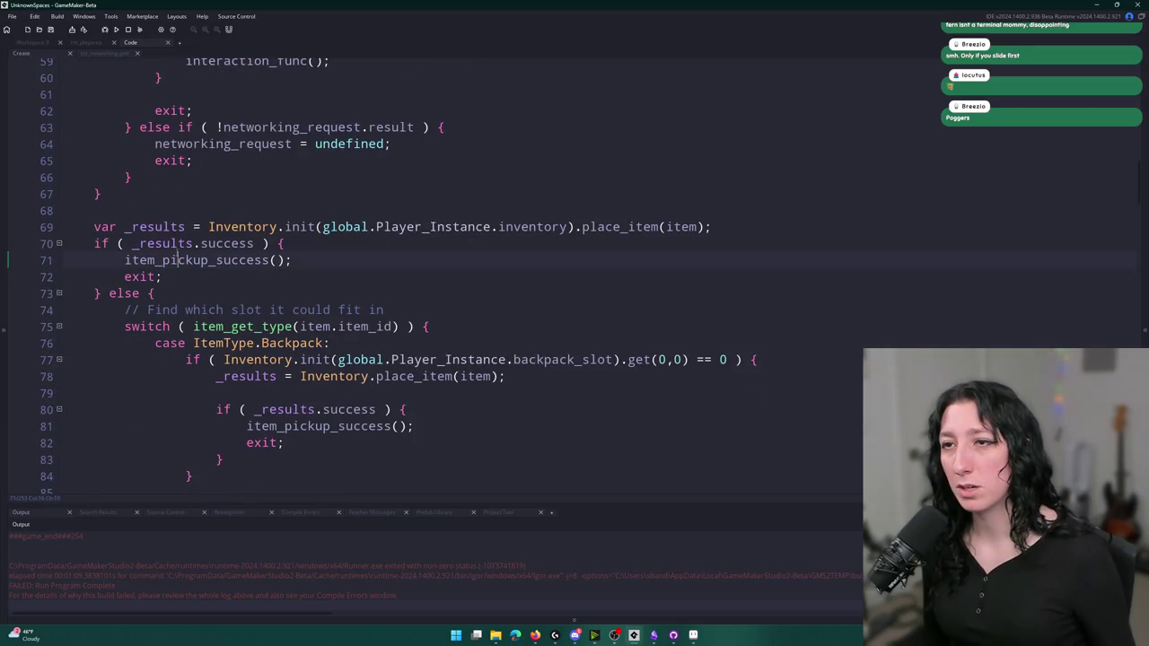
pyautogui.middleClick(177, 260)
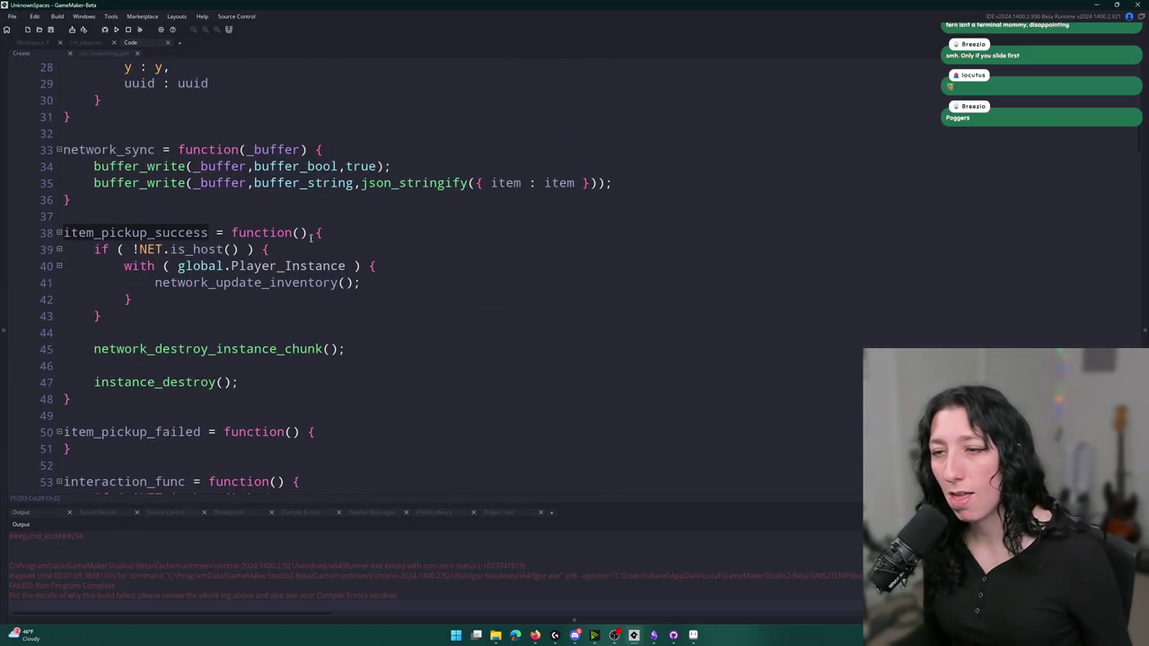
# Jump from the network_destroy_instance_chunk call to its definition in scr_networking
pyautogui.click(168, 345)
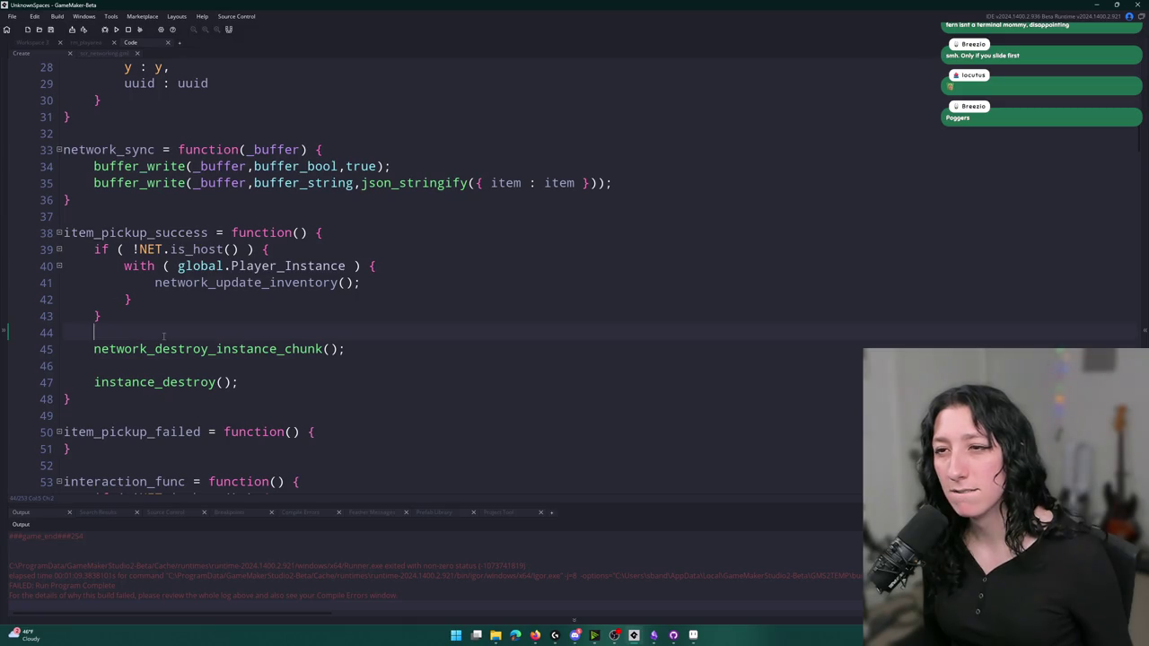
pyautogui.click(405, 281)
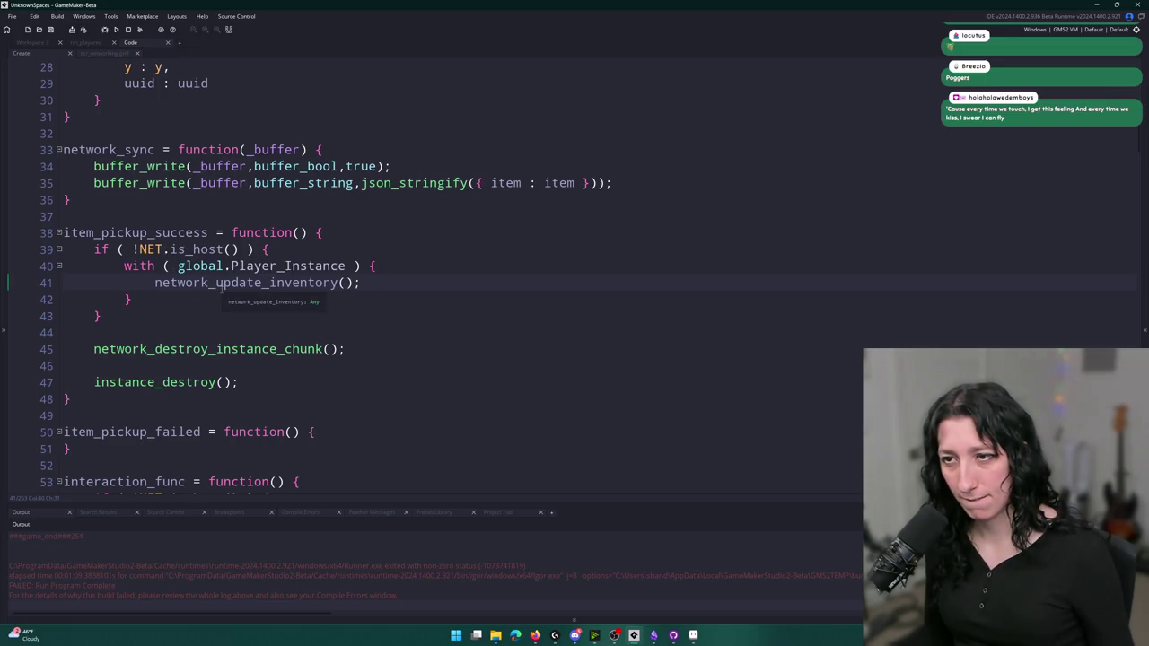
pyautogui.press('Left')
pyautogui.press('Left')
pyautogui.press('Left')
pyautogui.click(185, 348)
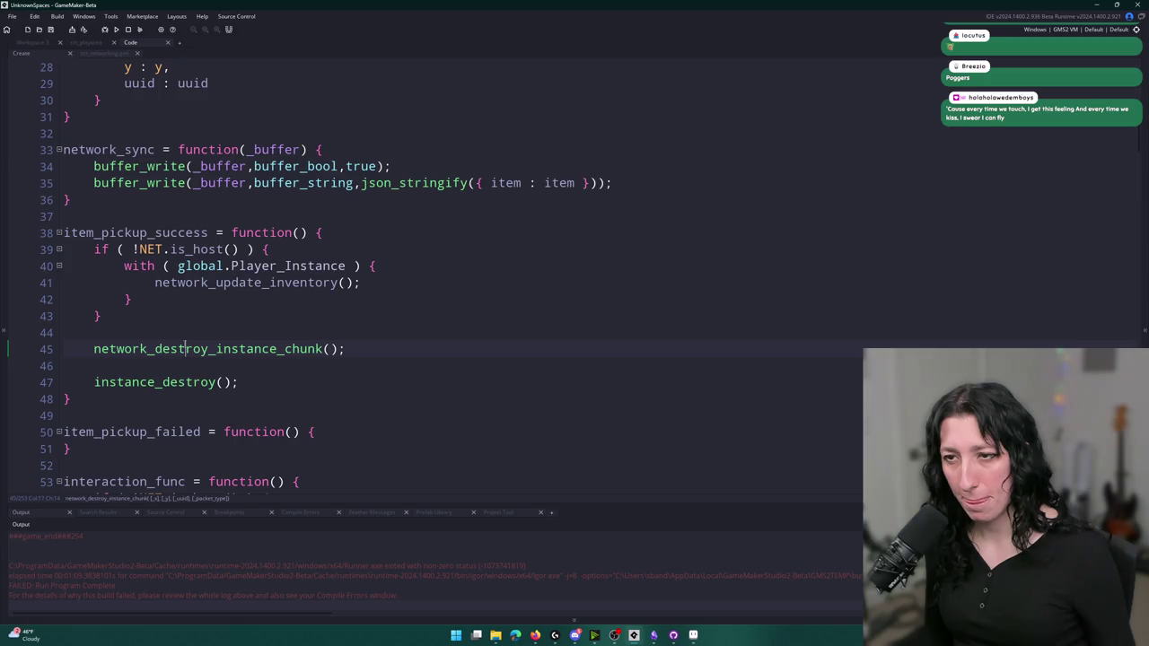
pyautogui.middleClick(333, 348)
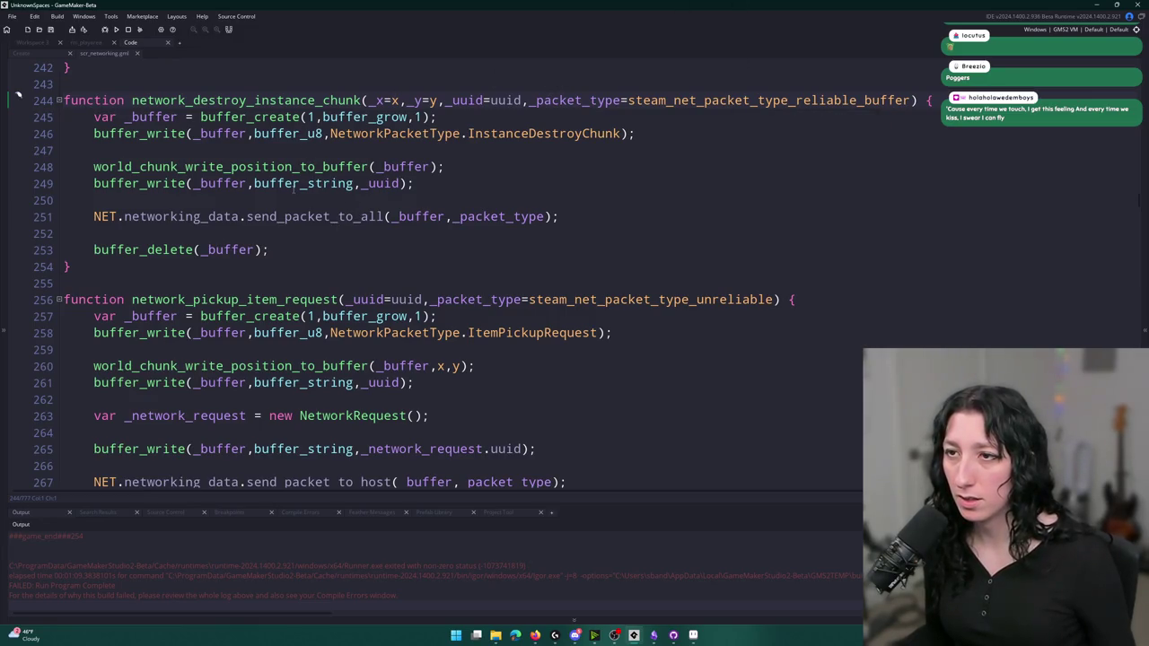
# Find the InstanceDestroyChunk handler and add show_message(_inst); after the _inst lookup line
pyautogui.click(579, 144)
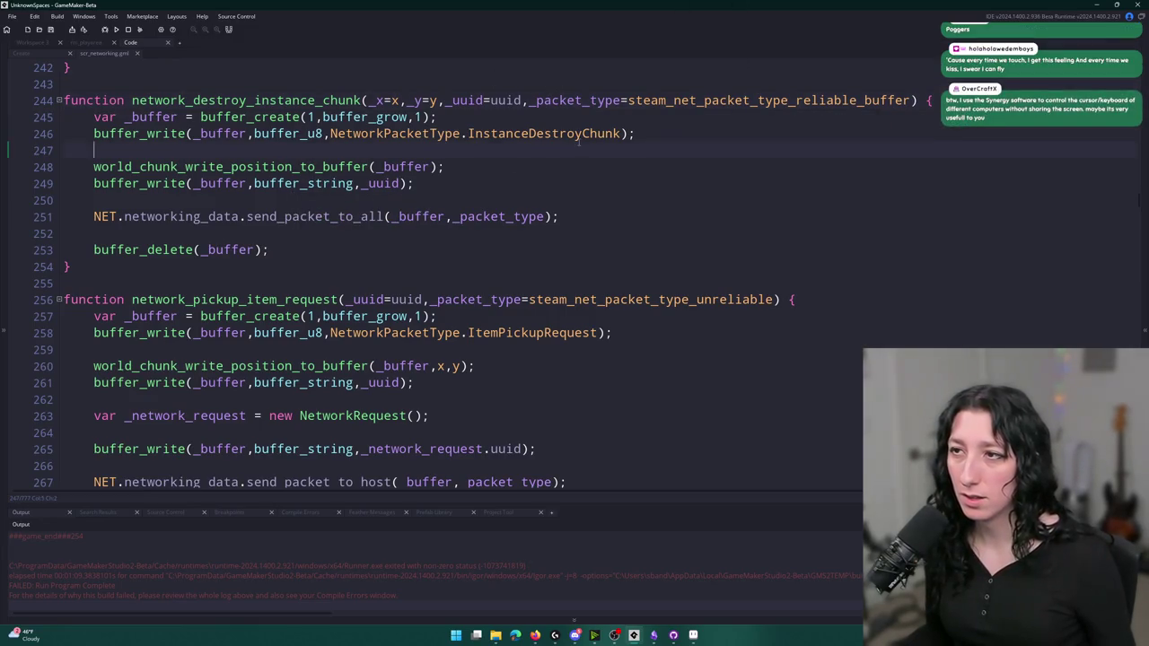
pyautogui.doubleClick(579, 135)
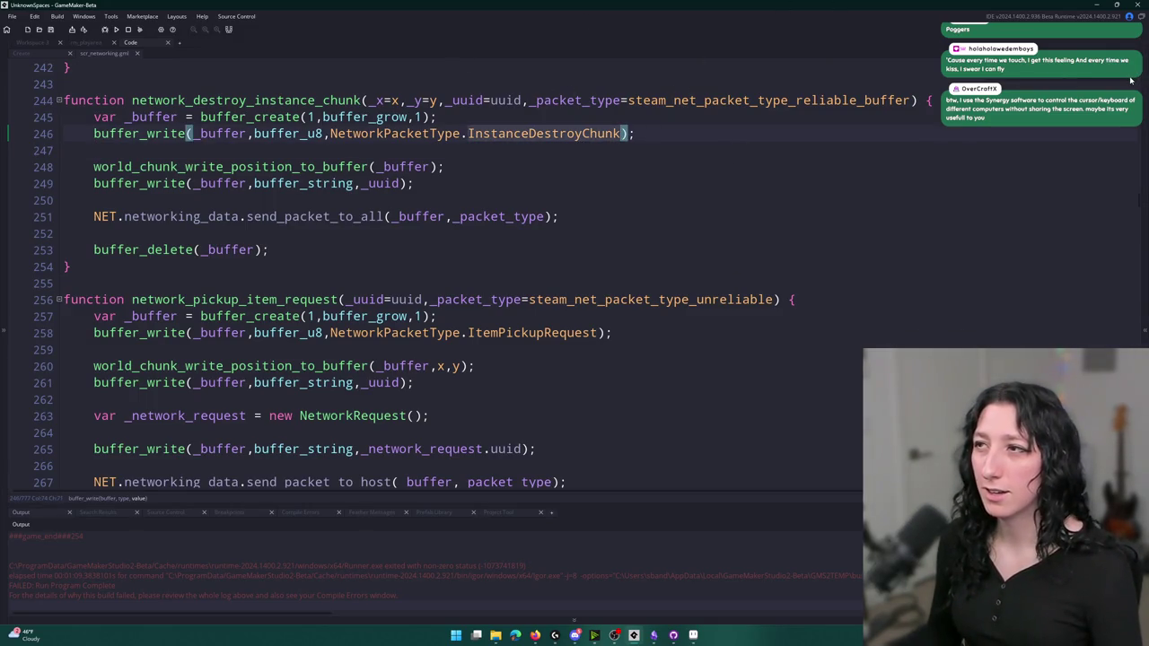
pyautogui.press('F3')
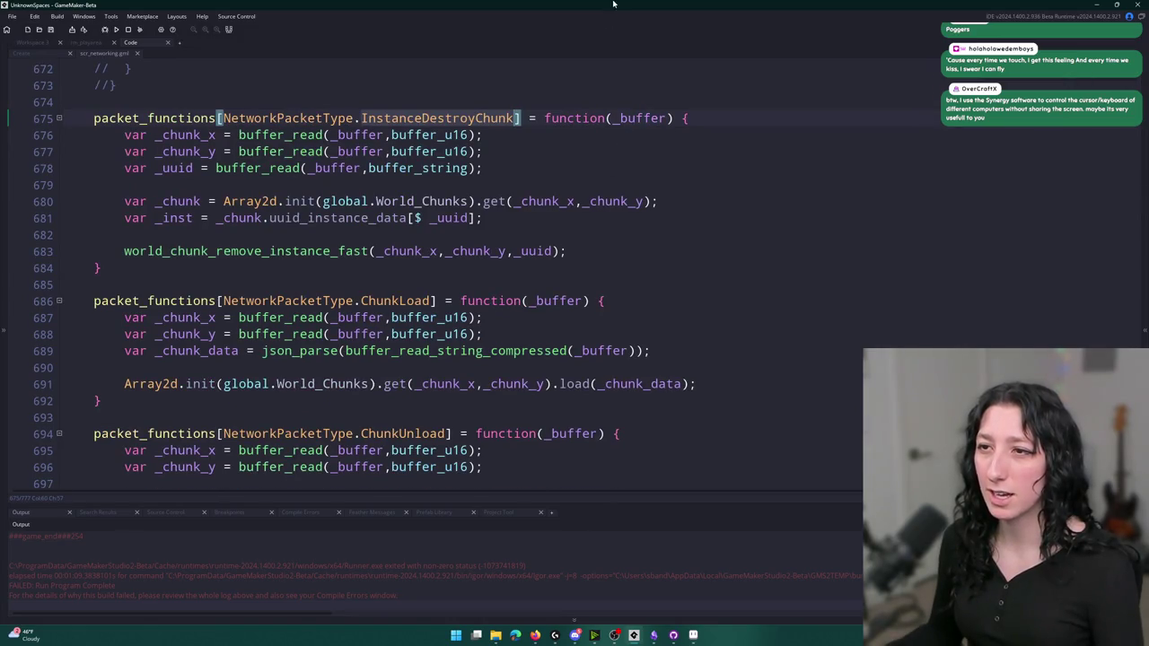
pyautogui.click(532, 165)
pyautogui.click(615, 221)
pyautogui.press('Return')
pyautogui.press('Return')
pyautogui.write('s')
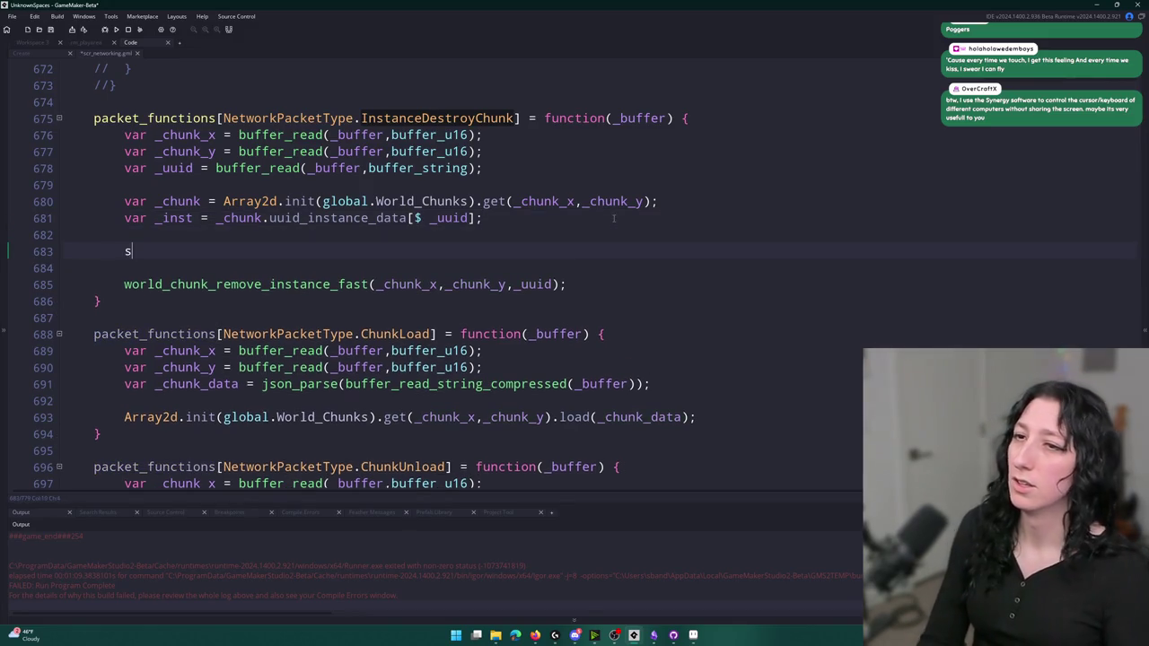
pyautogui.write('how_message(_inst);')
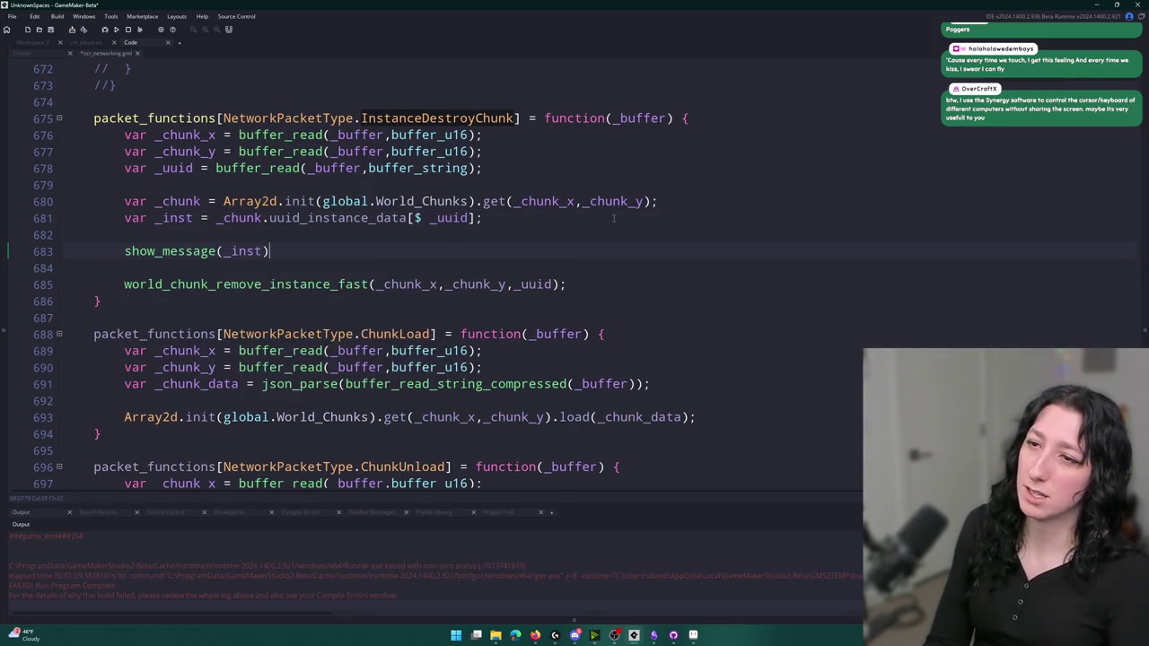
# Open world_chunk_remove_instance_fast's definition from the chunk removal call
pyautogui.click(261, 283)
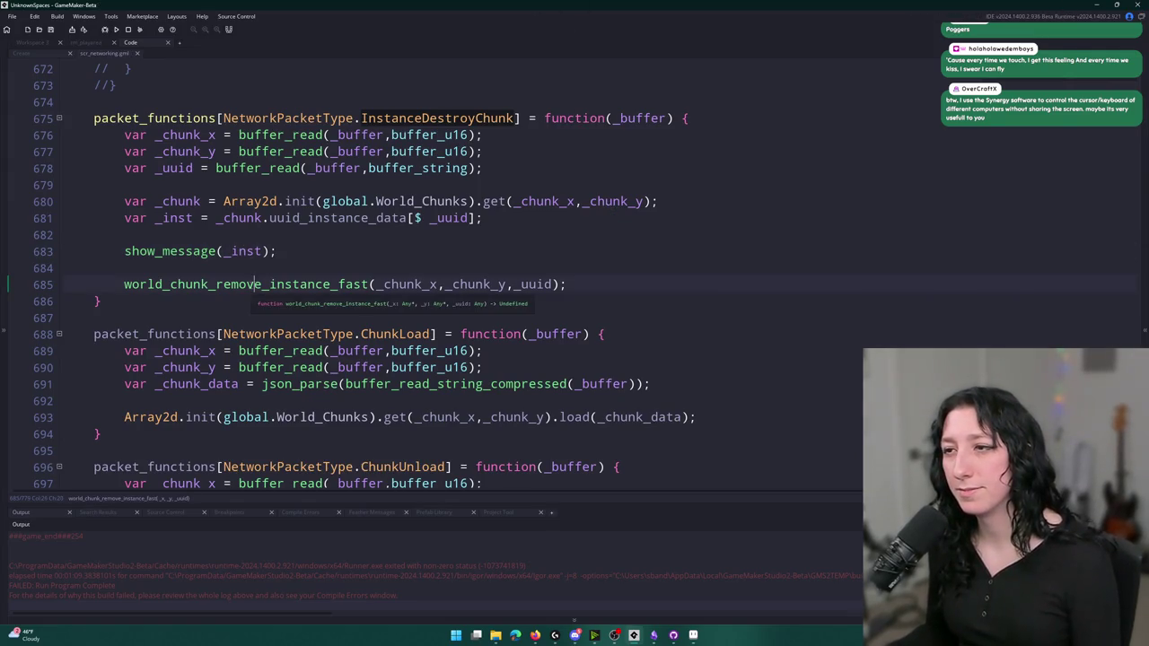
pyautogui.click(271, 251)
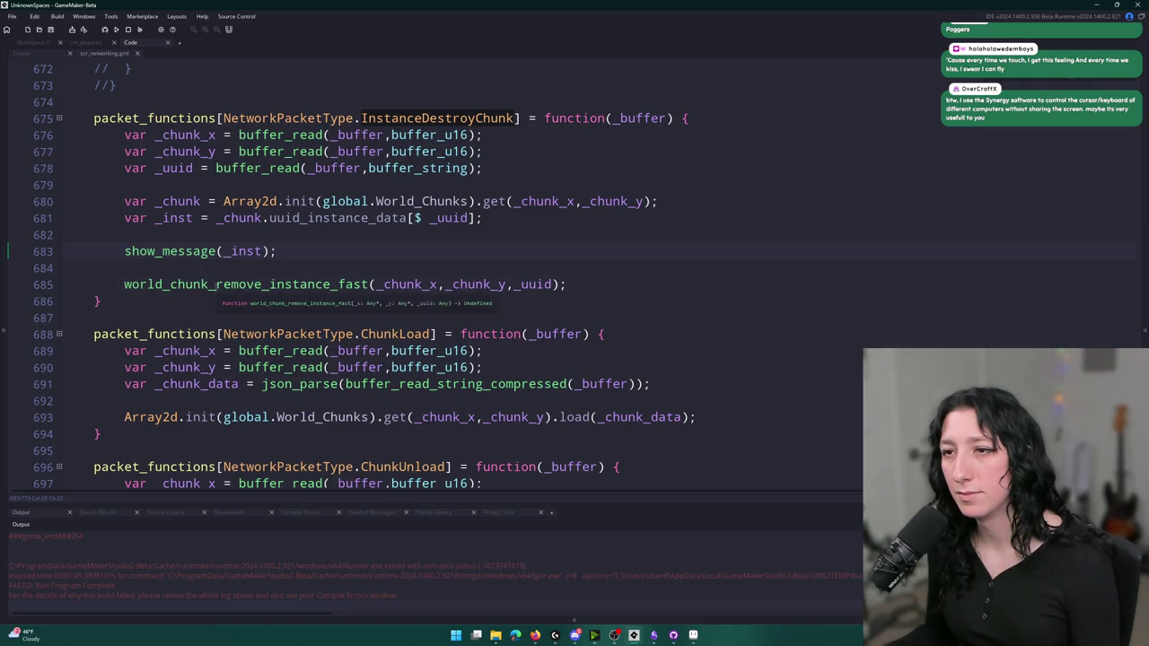
pyautogui.middleClick(202, 278)
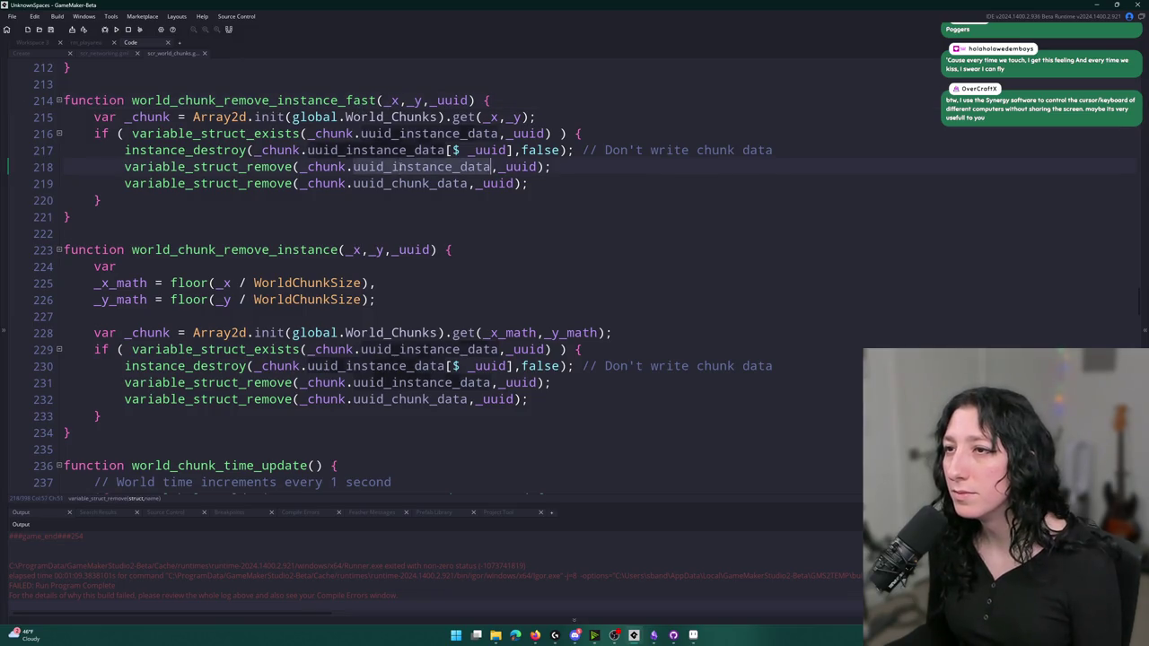
# Inspect the uuid_instance_data references in world_chunk_remove_instance_fast
pyautogui.click(401, 150)
pyautogui.doubleClick(406, 167)
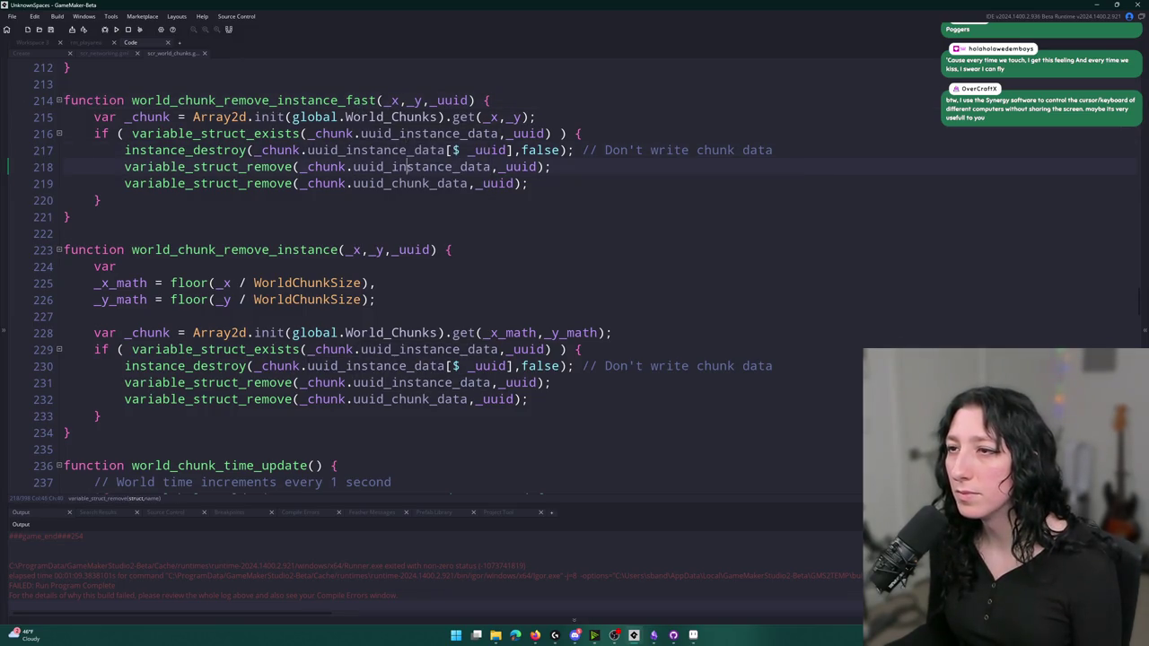
pyautogui.click(390, 167)
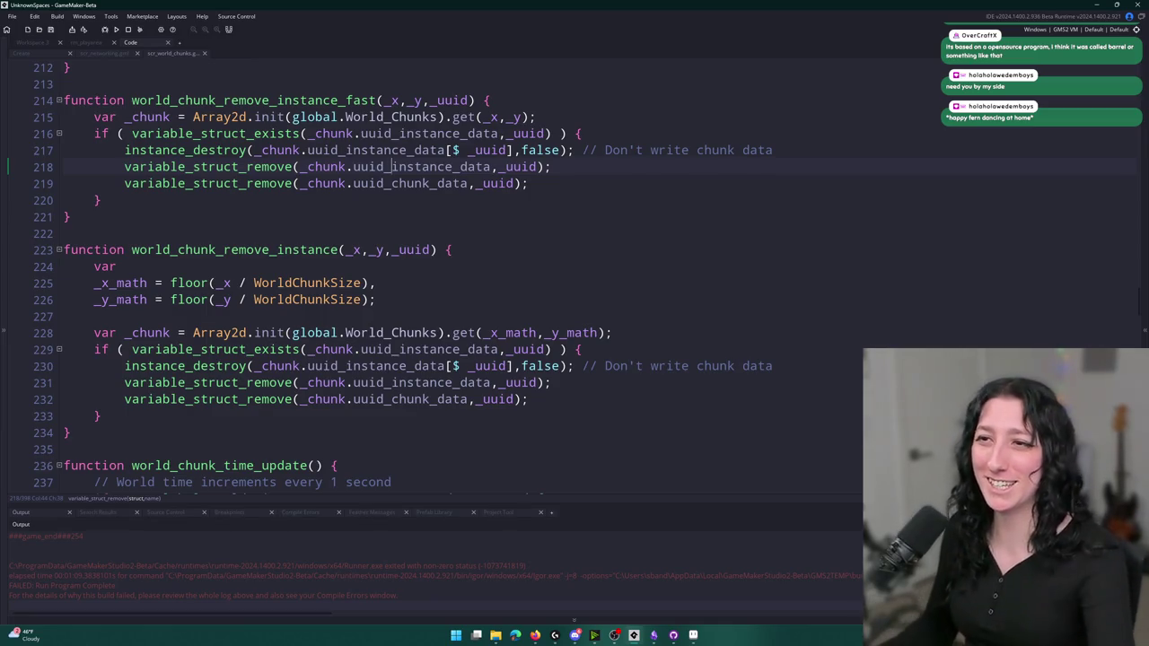
pyautogui.press('End')
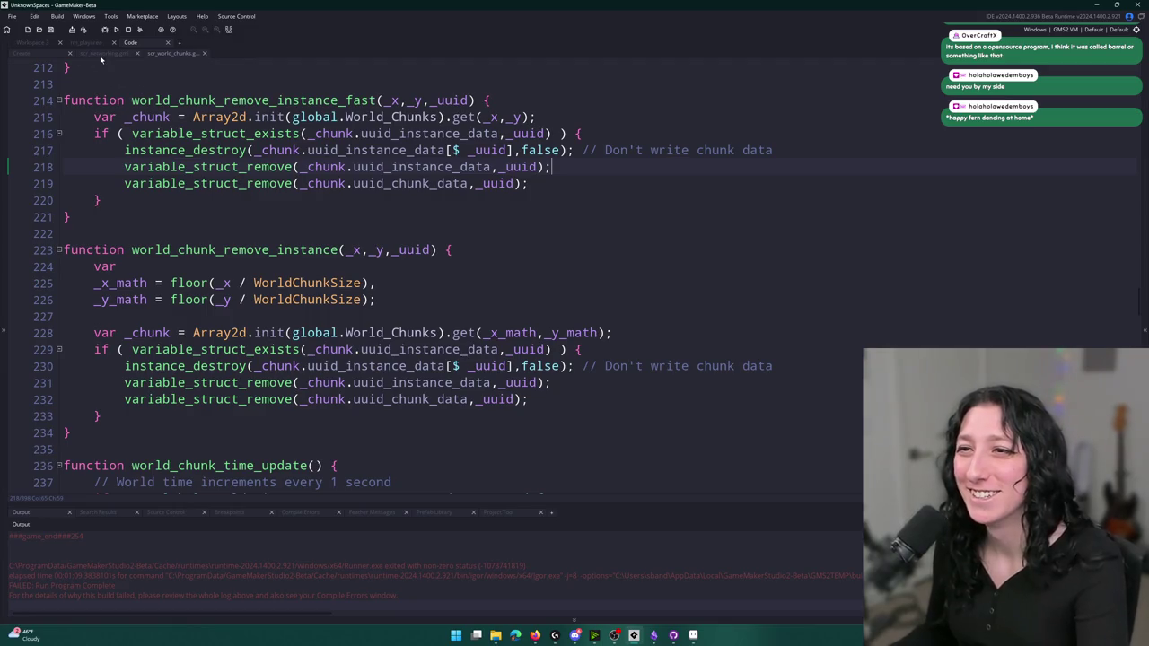
# Remove the show_message(_inst) debug line from the InstanceDestroyChunk handler
pyautogui.click(90, 58)
pyautogui.moveTo(296, 253)
pyautogui.mouseDown()
pyautogui.moveTo(328, 233)
pyautogui.moveTo(104, 240)
pyautogui.mouseUp()
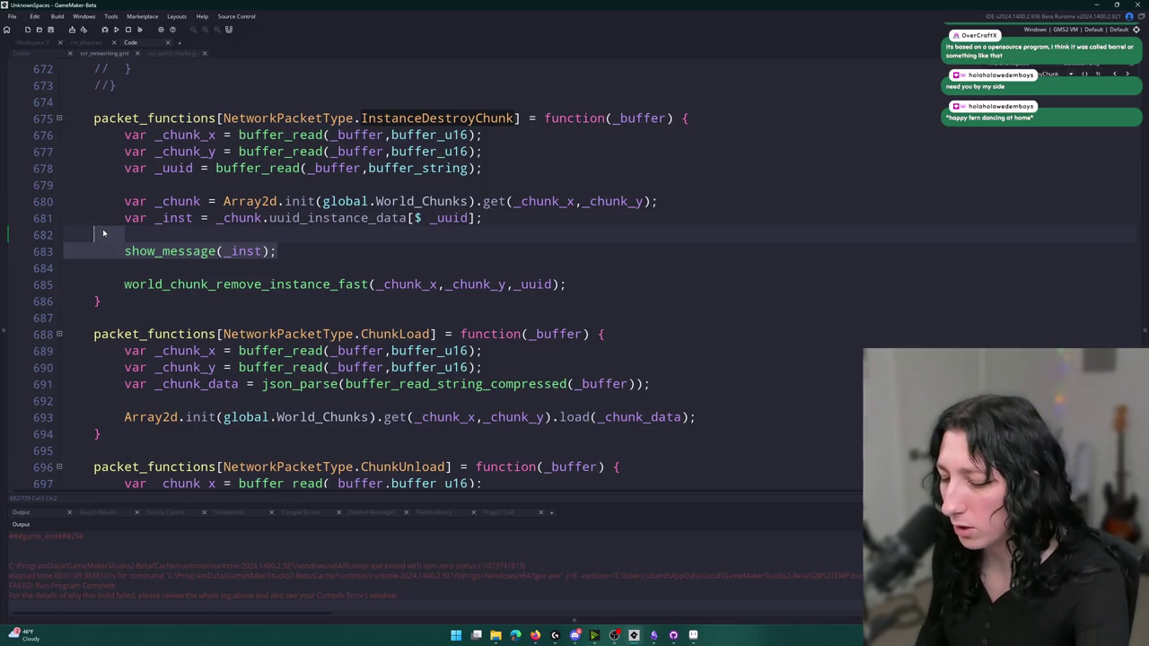
pyautogui.press('BackSpace')
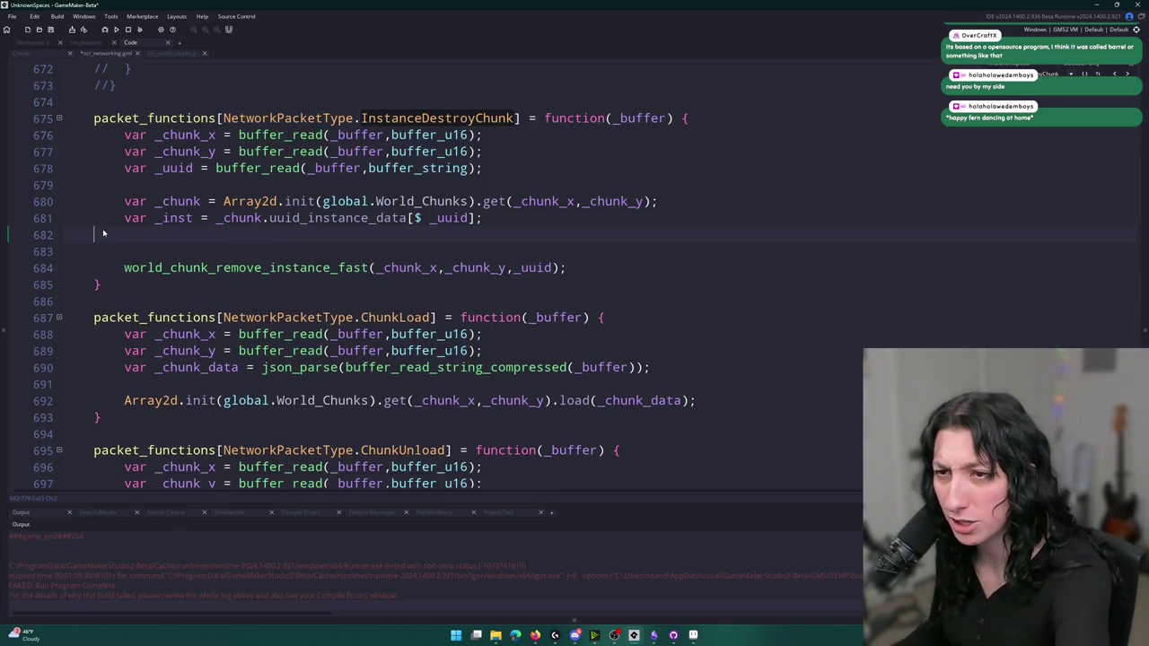
pyautogui.press('BackSpace')
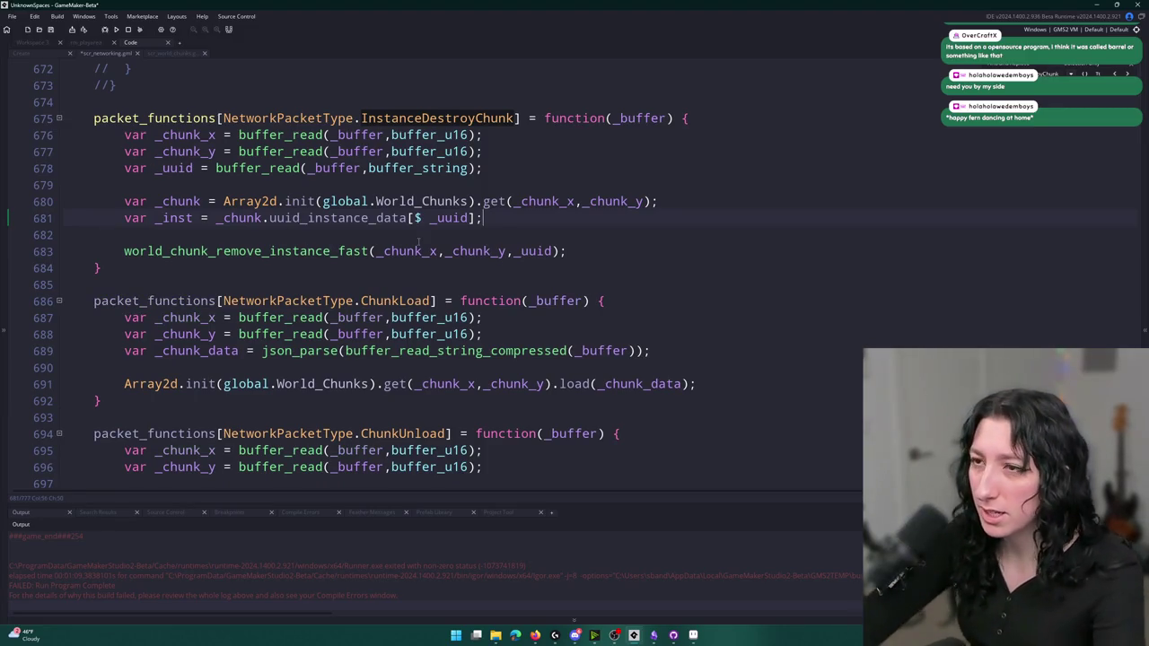
pyautogui.press('Return')
pyautogui.press('BackSpace')
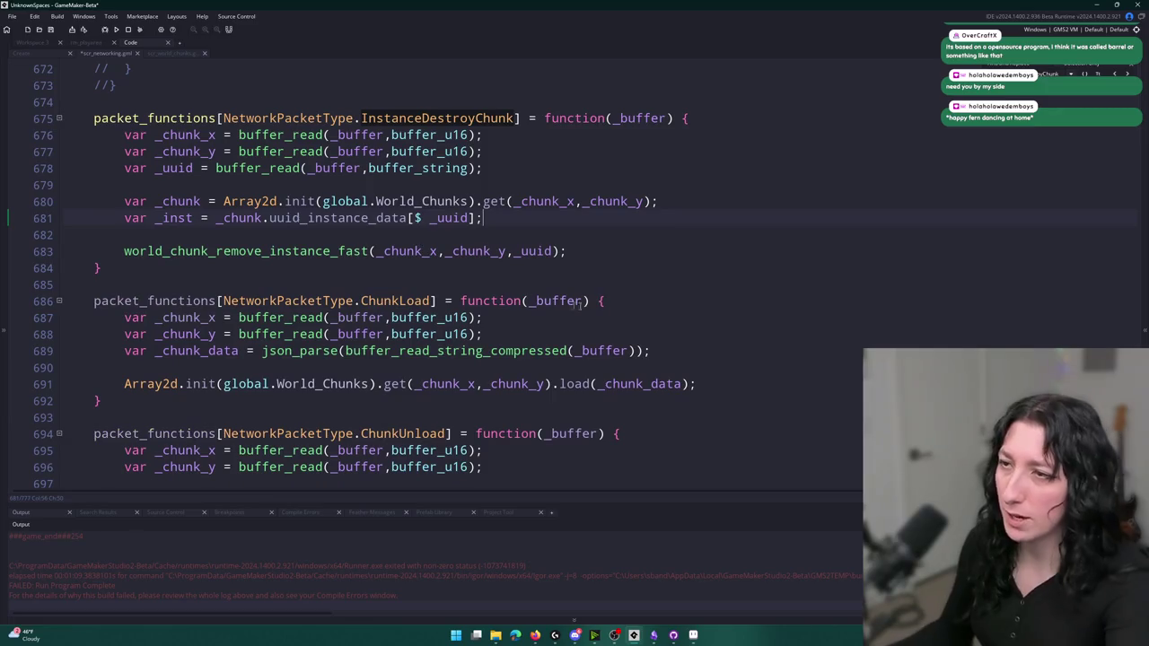
# Delete the _inst lookup line and the unused _chunk lookup line from the handler
pyautogui.click(39, 218)
pyautogui.press('BackSpace')
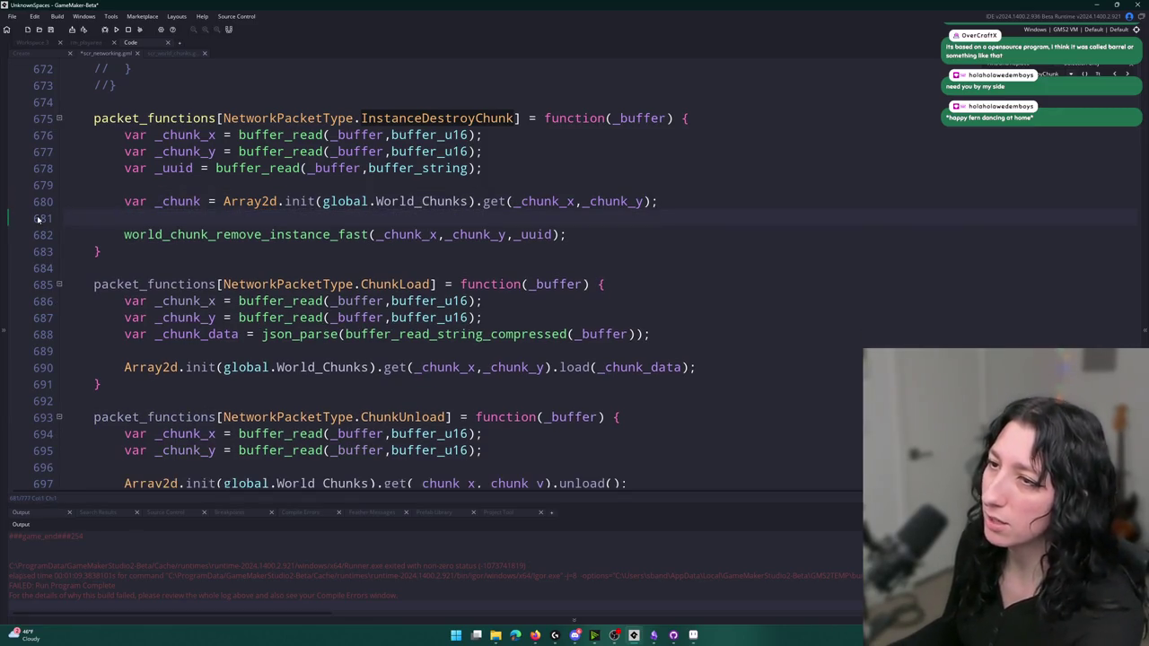
pyautogui.click(157, 203)
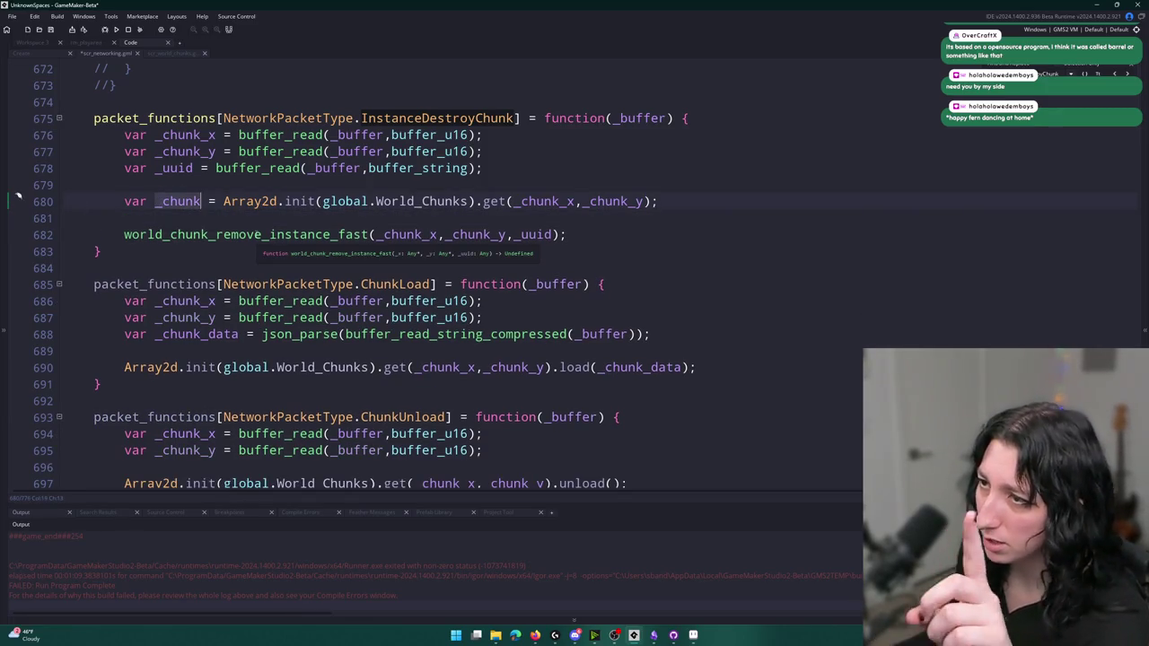
pyautogui.click(261, 234)
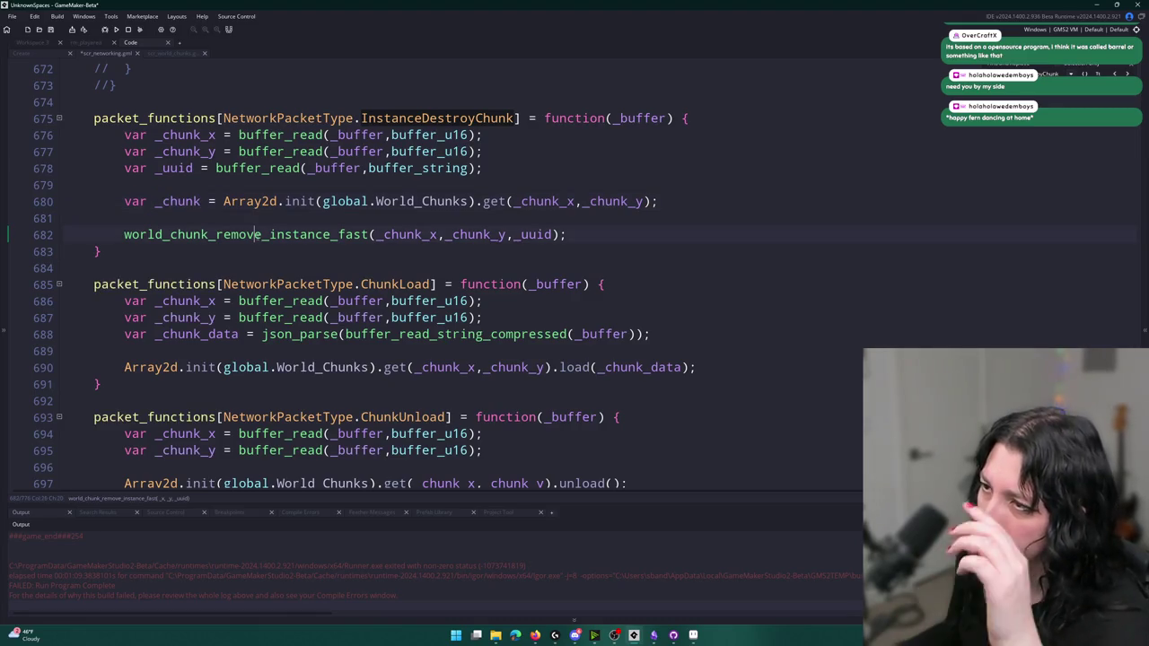
pyautogui.doubleClick(179, 203)
pyautogui.moveTo(677, 201); pyautogui.dragTo(63, 186)
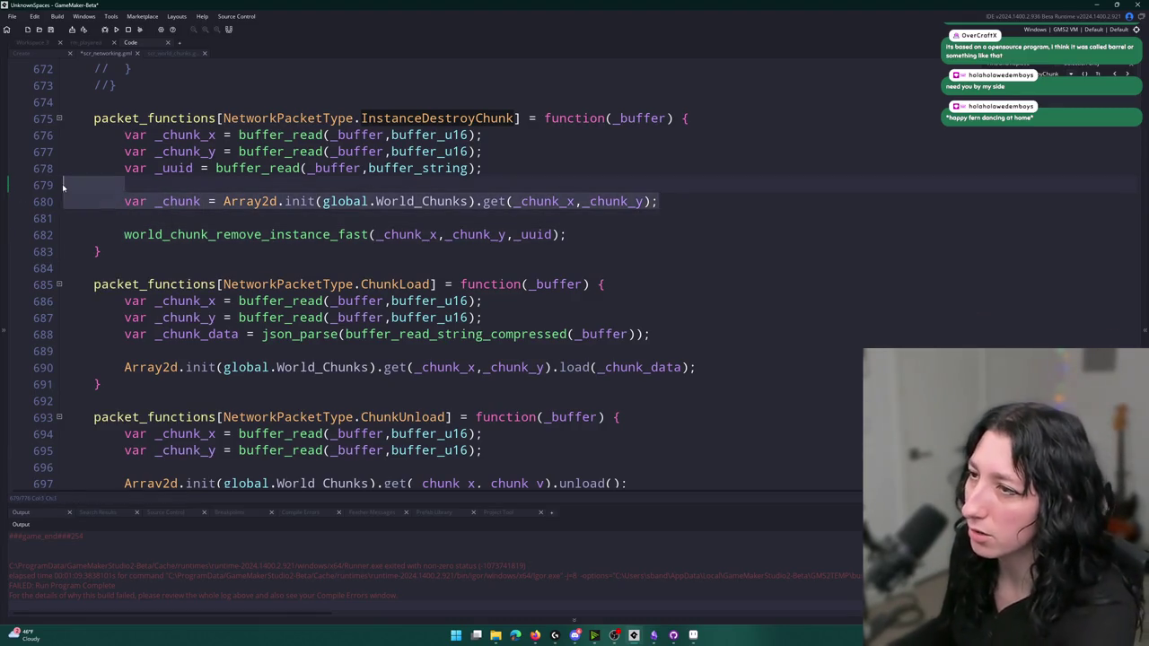
pyautogui.press('Delete')
pyautogui.press('Delete')
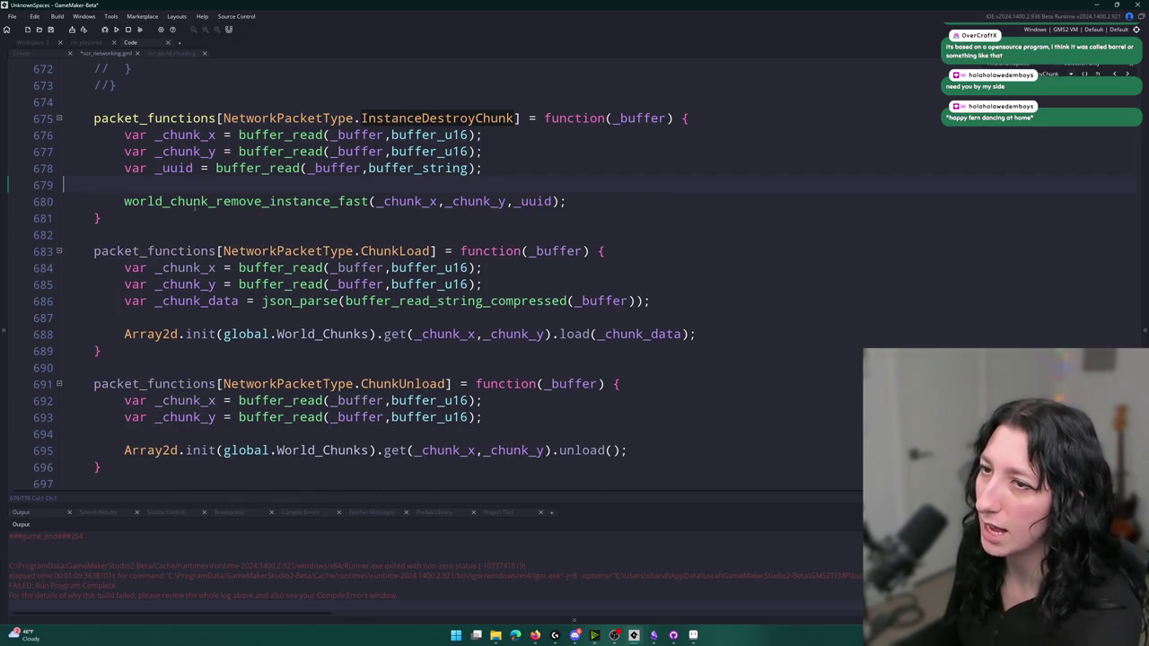
# Add show_message("TEST"); inside world_chunk_remove_instance_fast's uuid check and save the script
pyautogui.middleClick(398, 201)
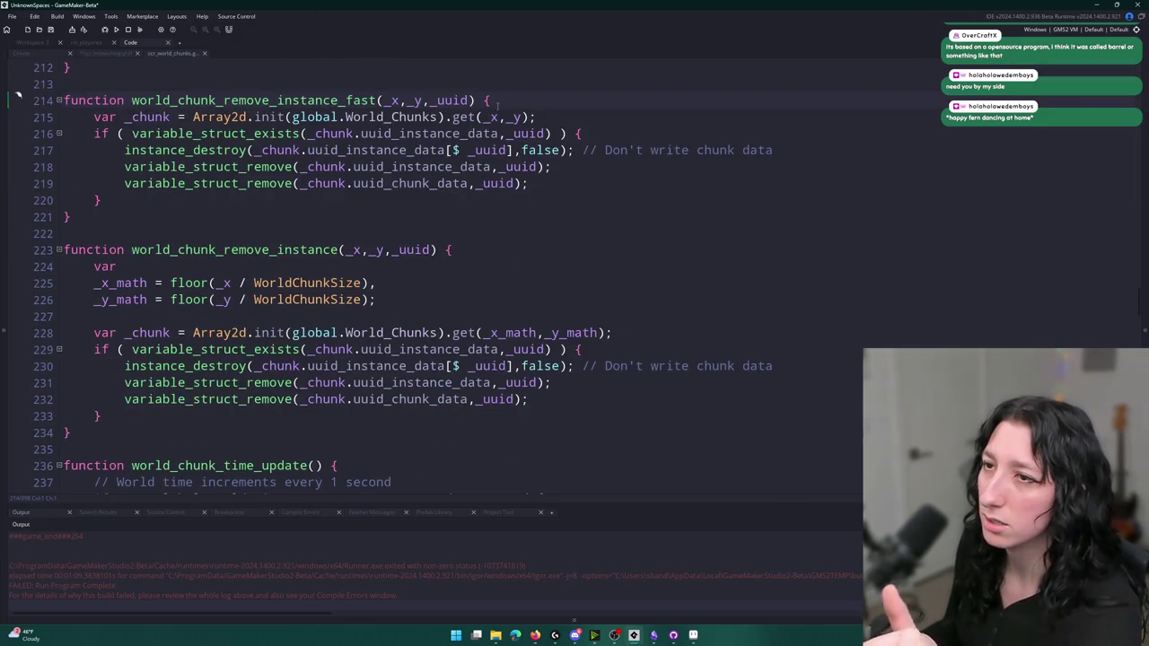
pyautogui.press('Down')
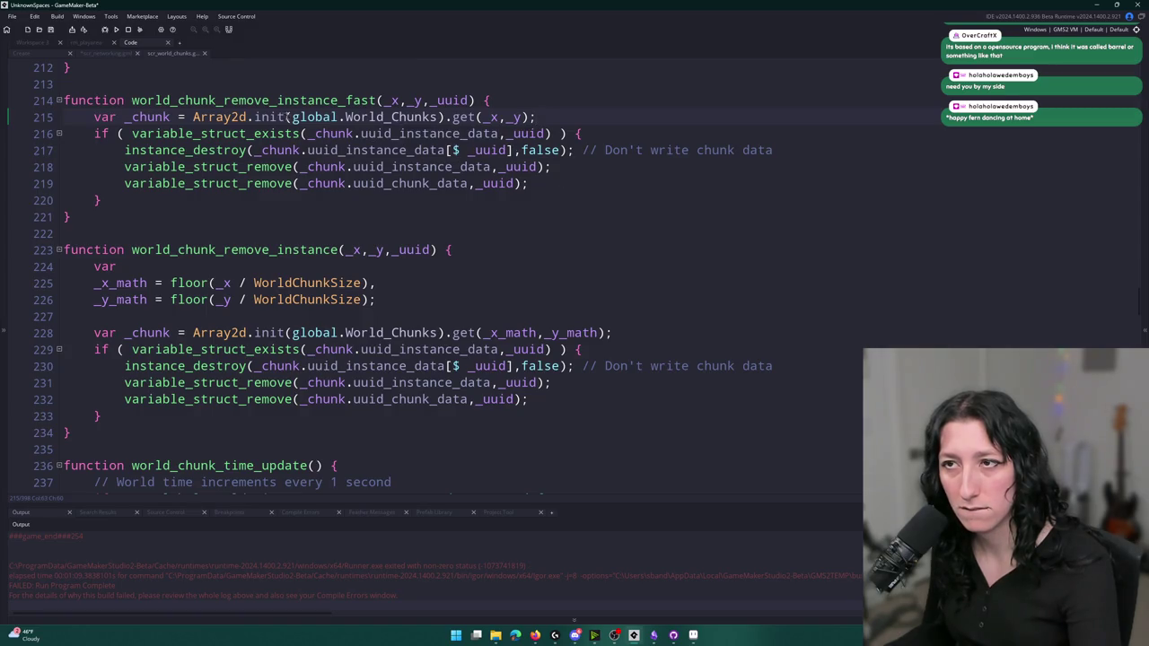
pyautogui.click(609, 135)
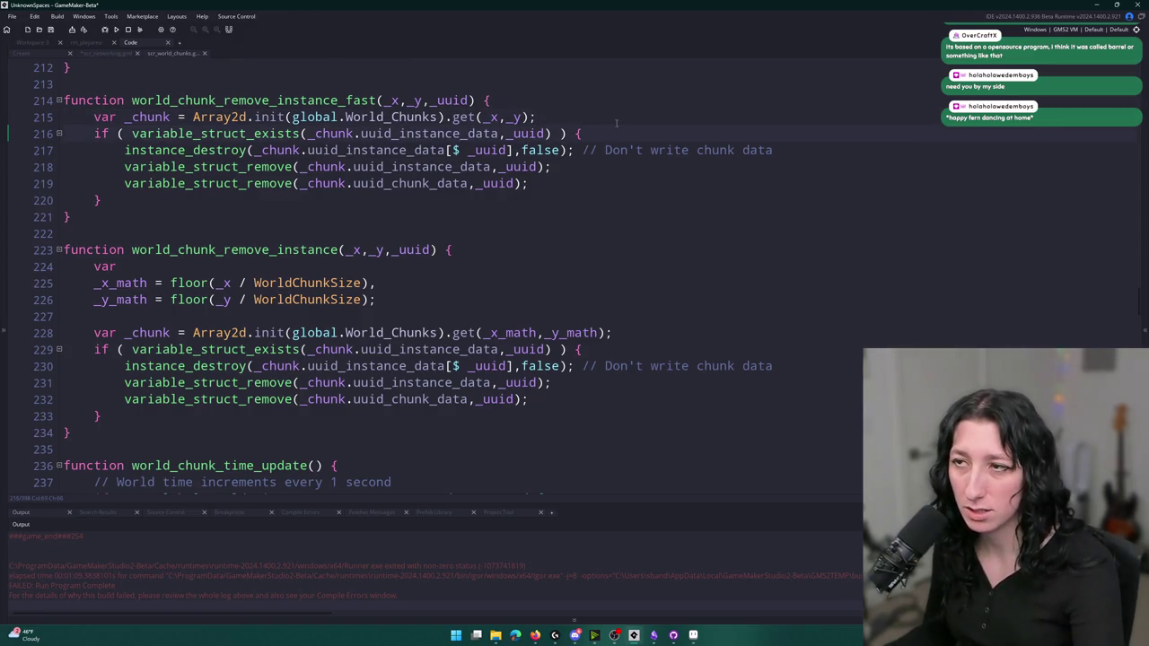
pyautogui.moveTo(132, 134); pyautogui.dragTo(553, 134)
pyautogui.click(609, 135)
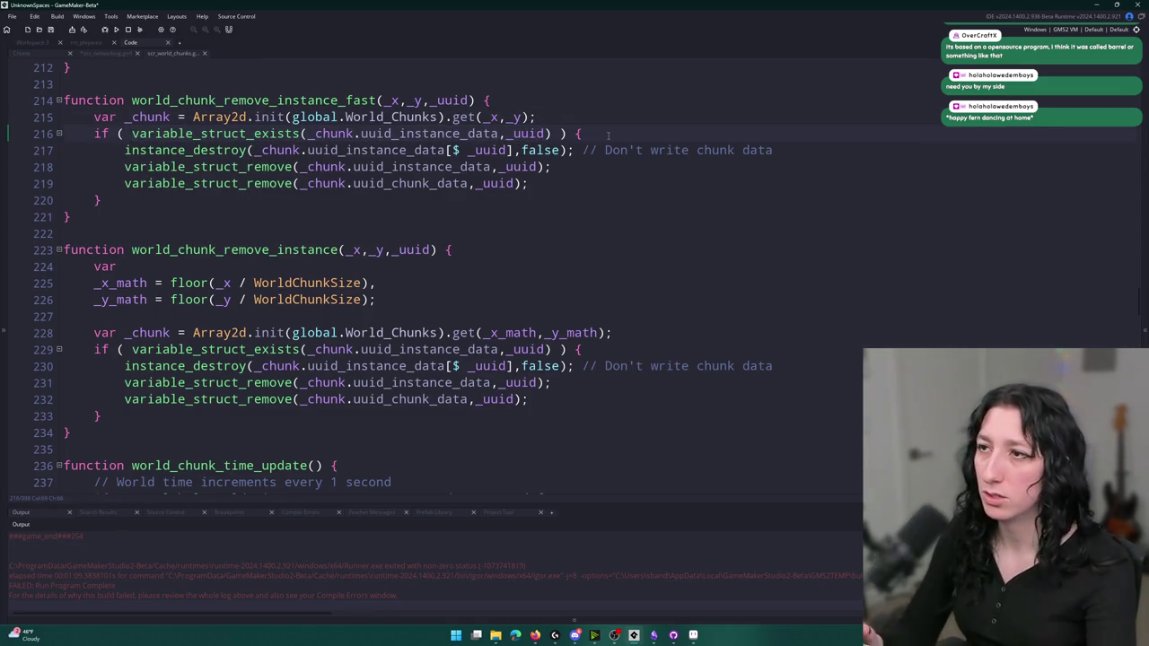
pyautogui.press('Return')
pyautogui.write('show')
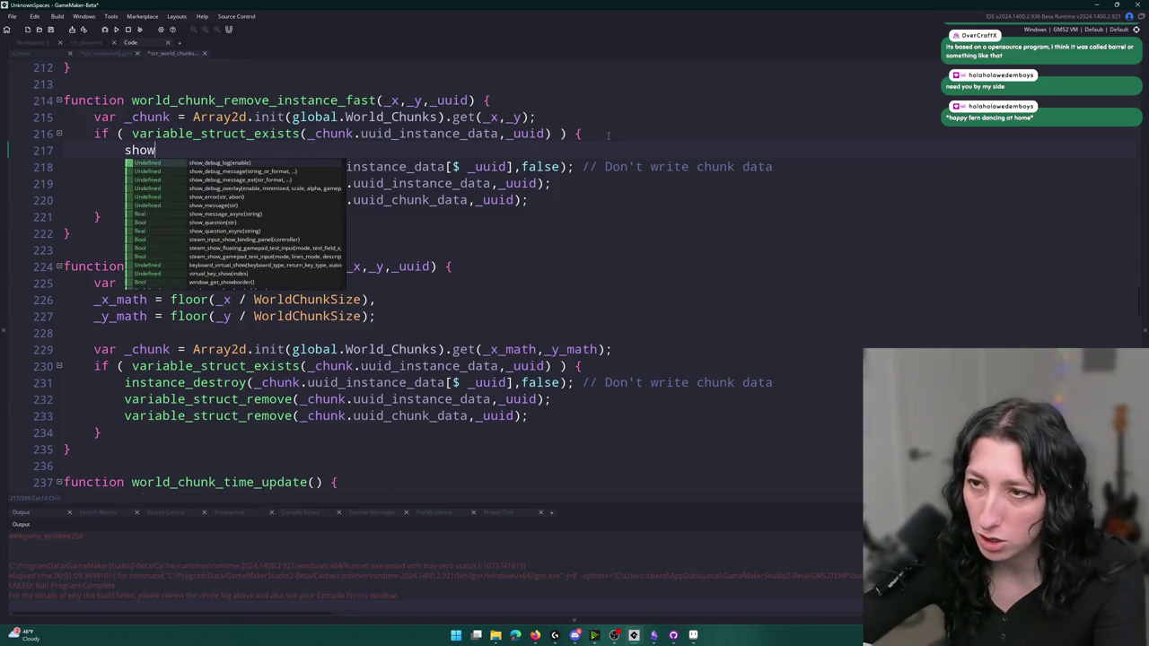
pyautogui.write('_message(')
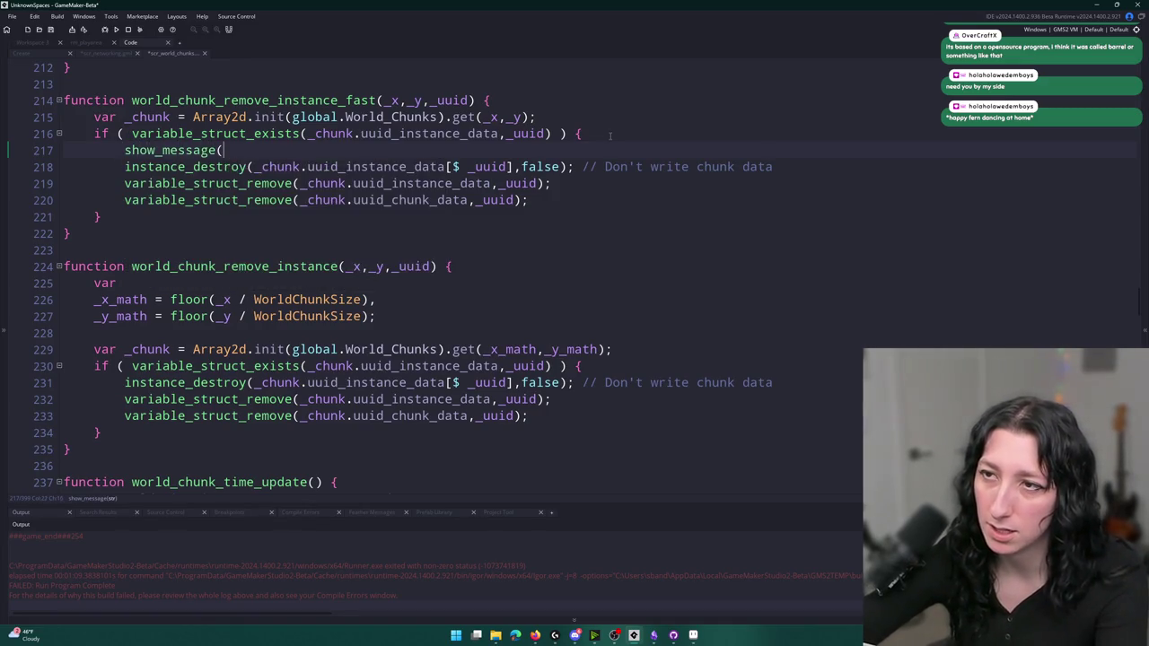
pyautogui.write('"TEST");')
pyautogui.hotkey('ctrl', 's')
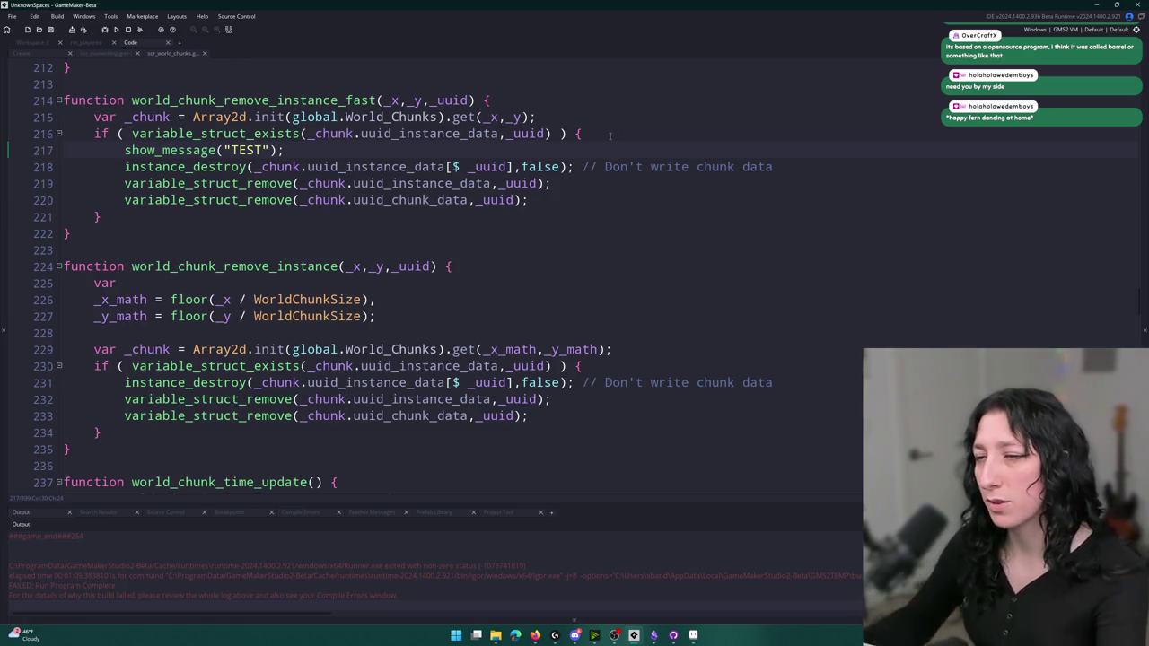
pyautogui.click(673, 633)
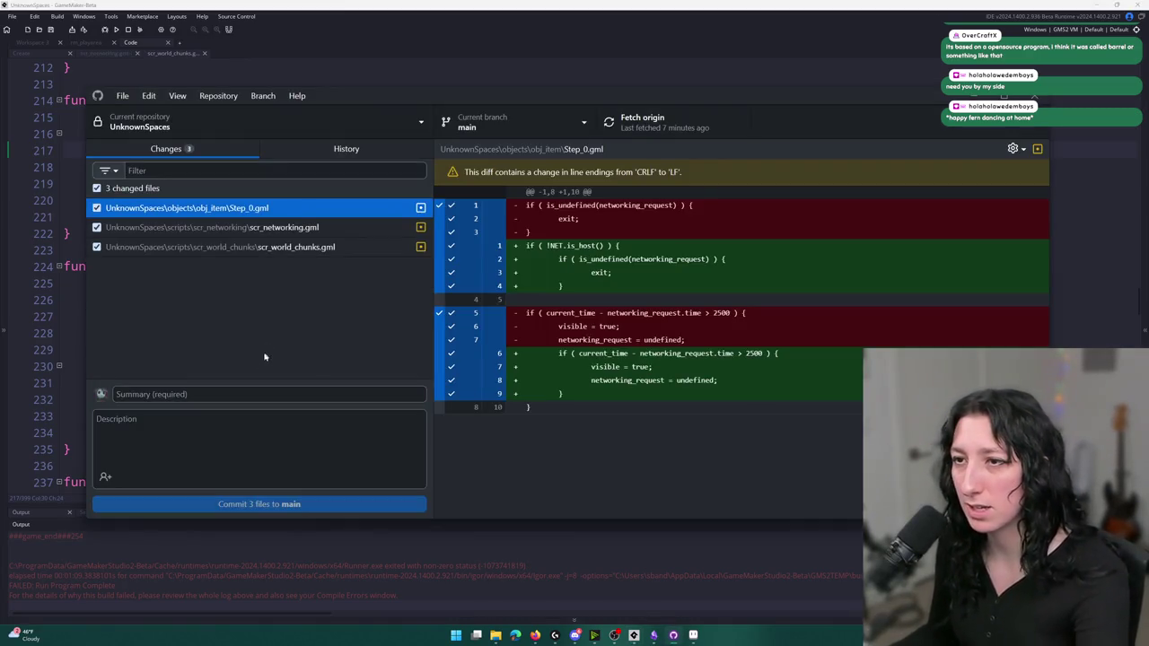
# Commit the three changed files to main with summary '123', then start a new test run
pyautogui.click(260, 394)
pyautogui.write('123')
pyautogui.click(258, 504)
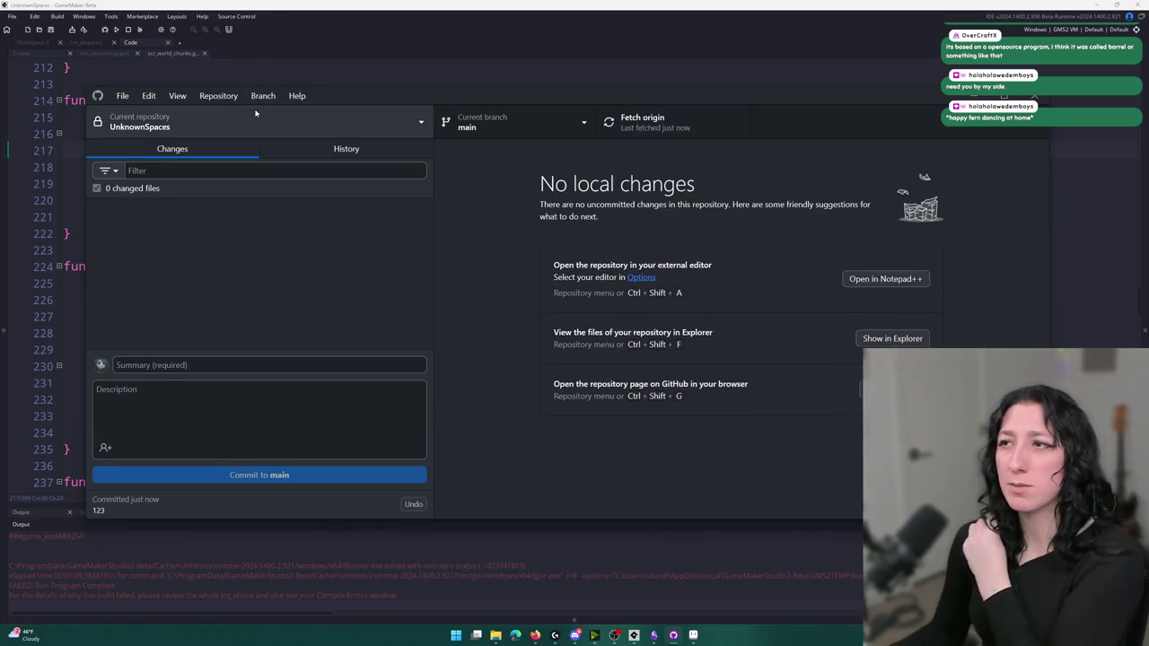
pyautogui.click(116, 30)
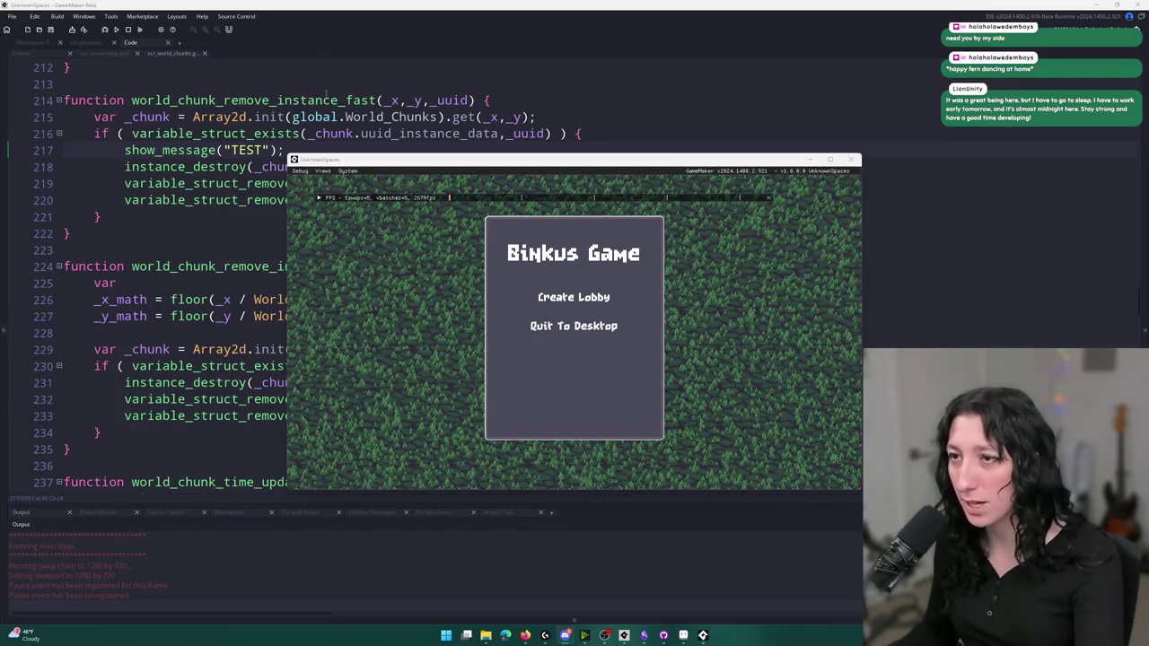
pyautogui.doubleClick(395, 162)
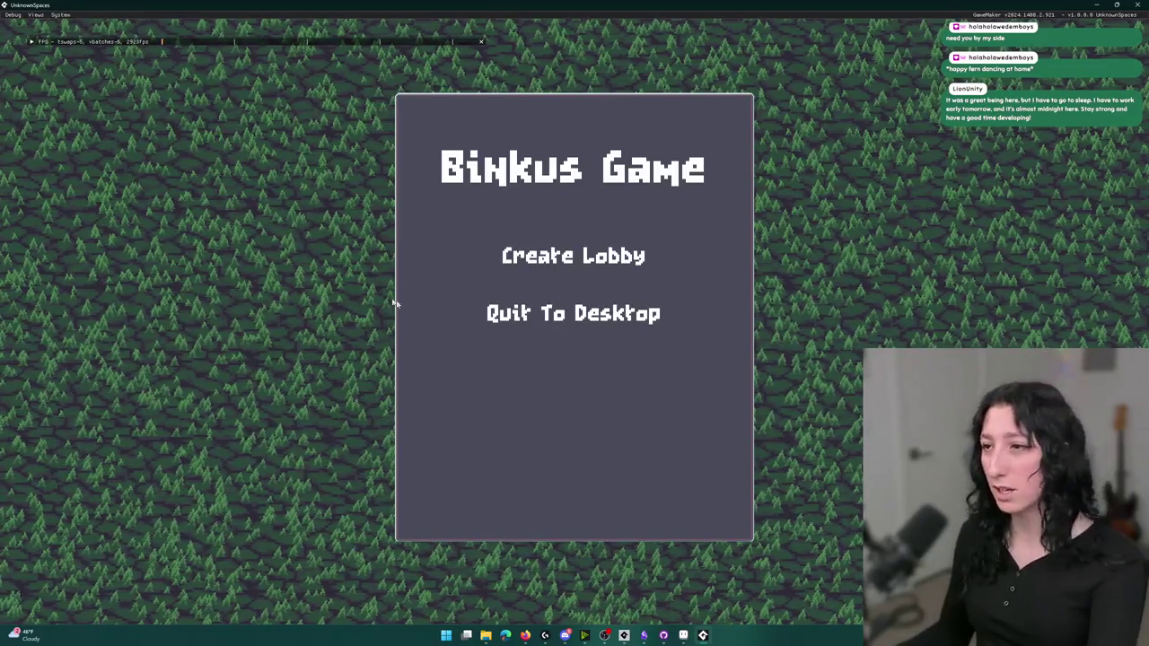
pyautogui.click(527, 255)
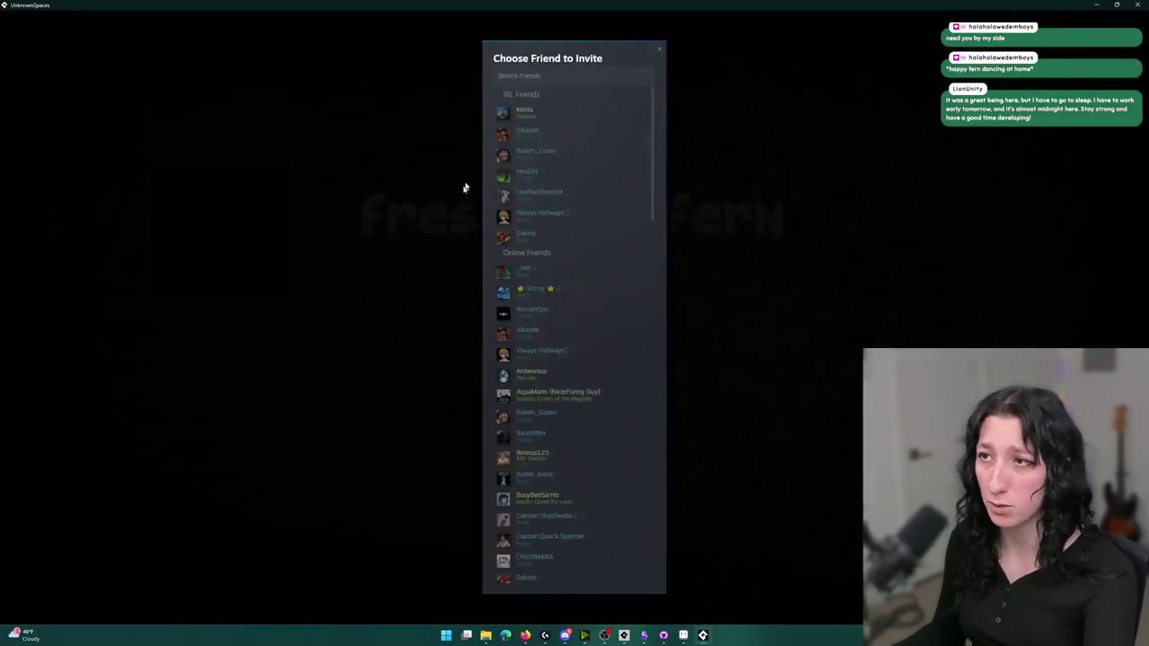
pyautogui.click(564, 75)
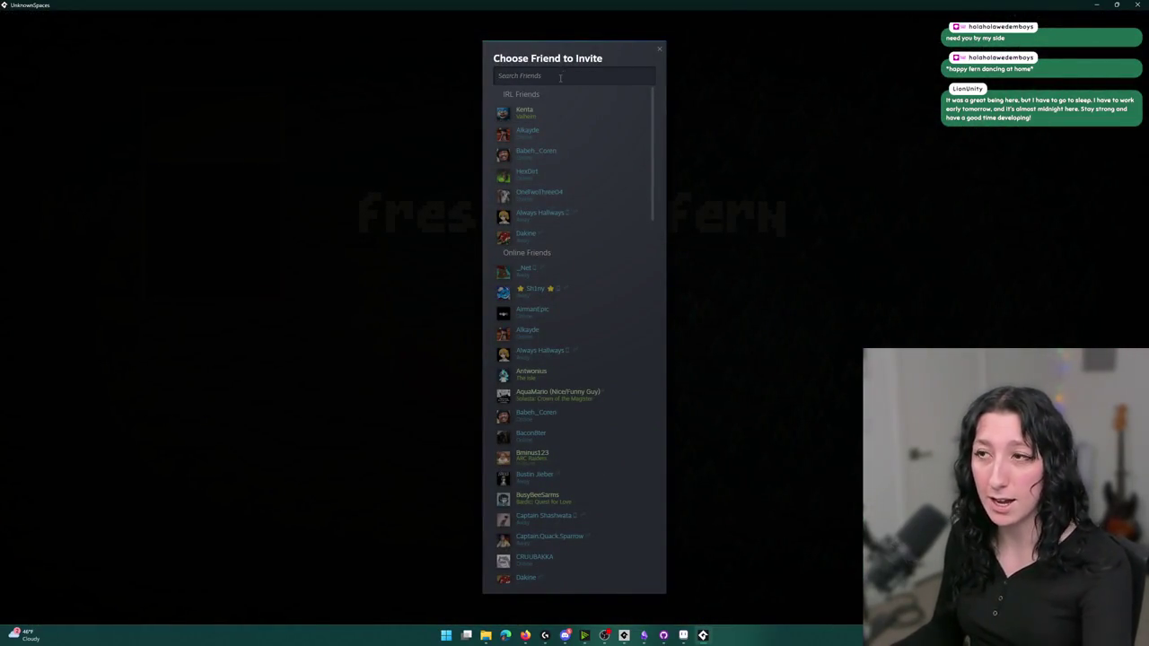
pyautogui.write('sa')
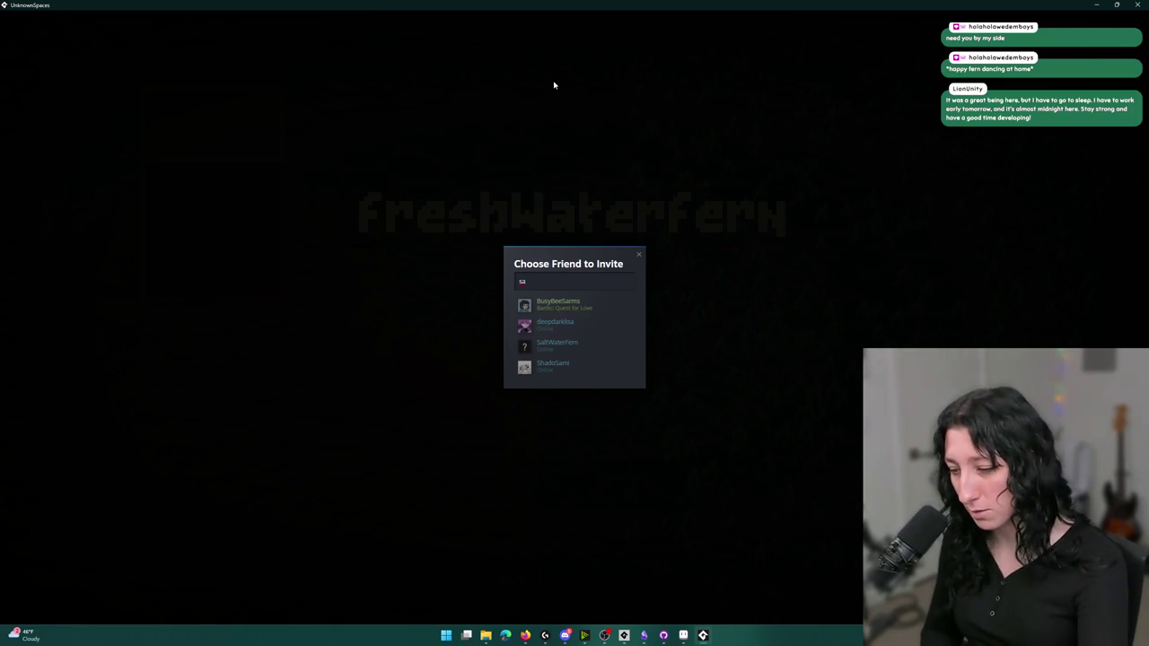
pyautogui.click(556, 344)
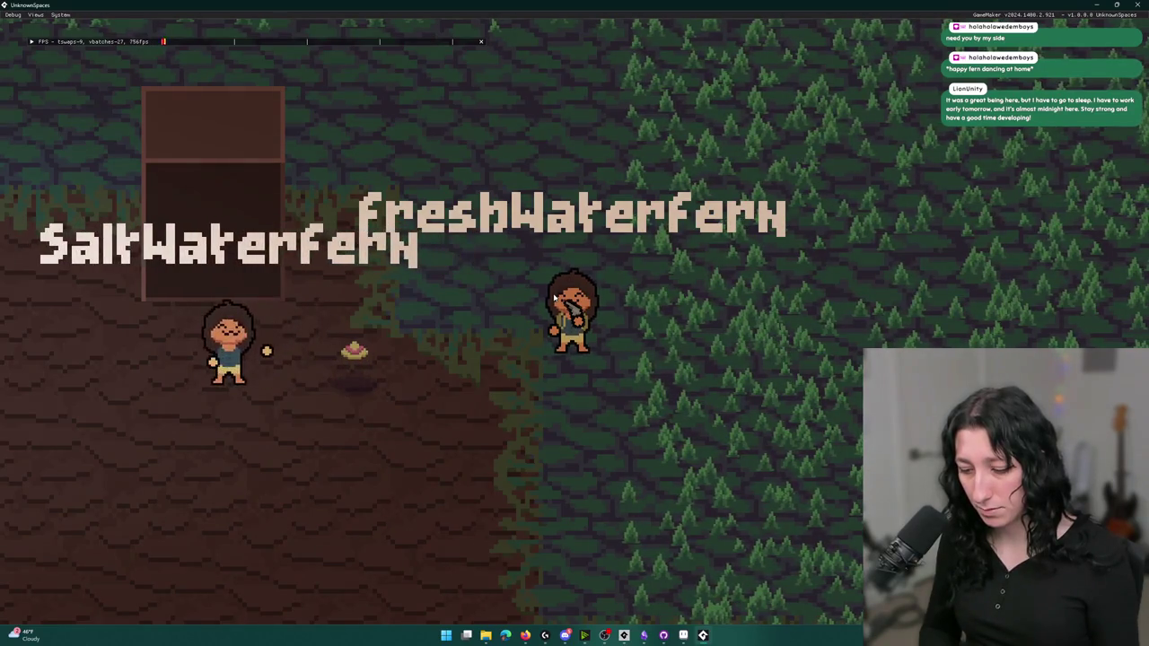
# Drag the pistol from the inventory onto the ground and dismiss the TEST message box
pyautogui.press('i')
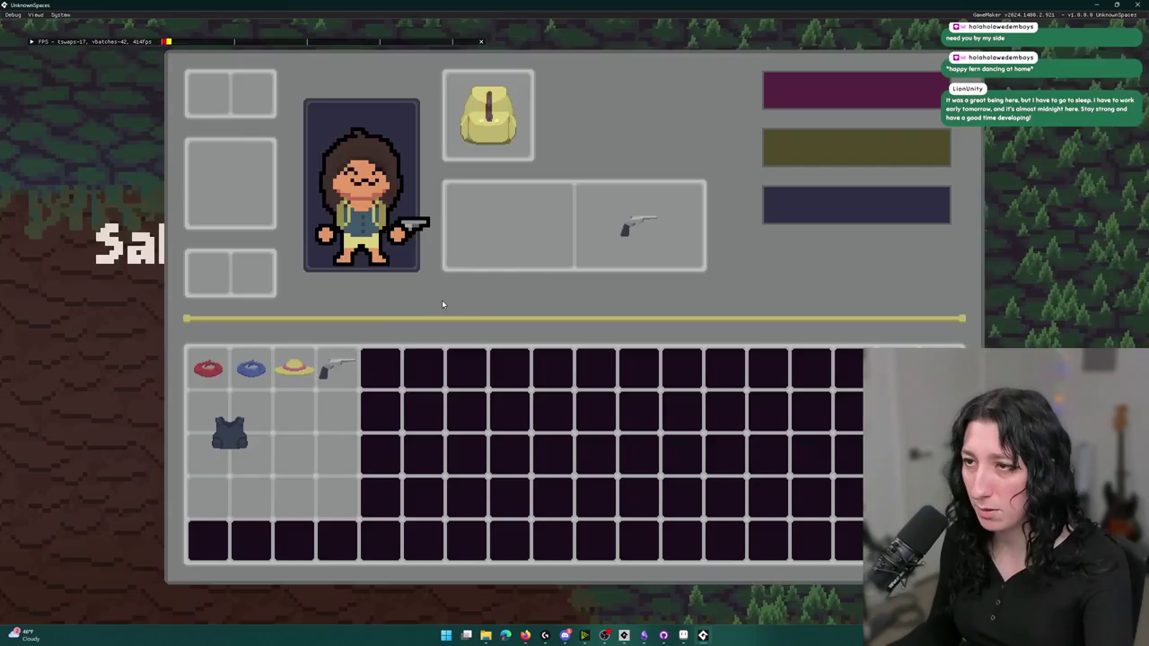
pyautogui.moveTo(307, 356); pyautogui.dragTo(128, 270)
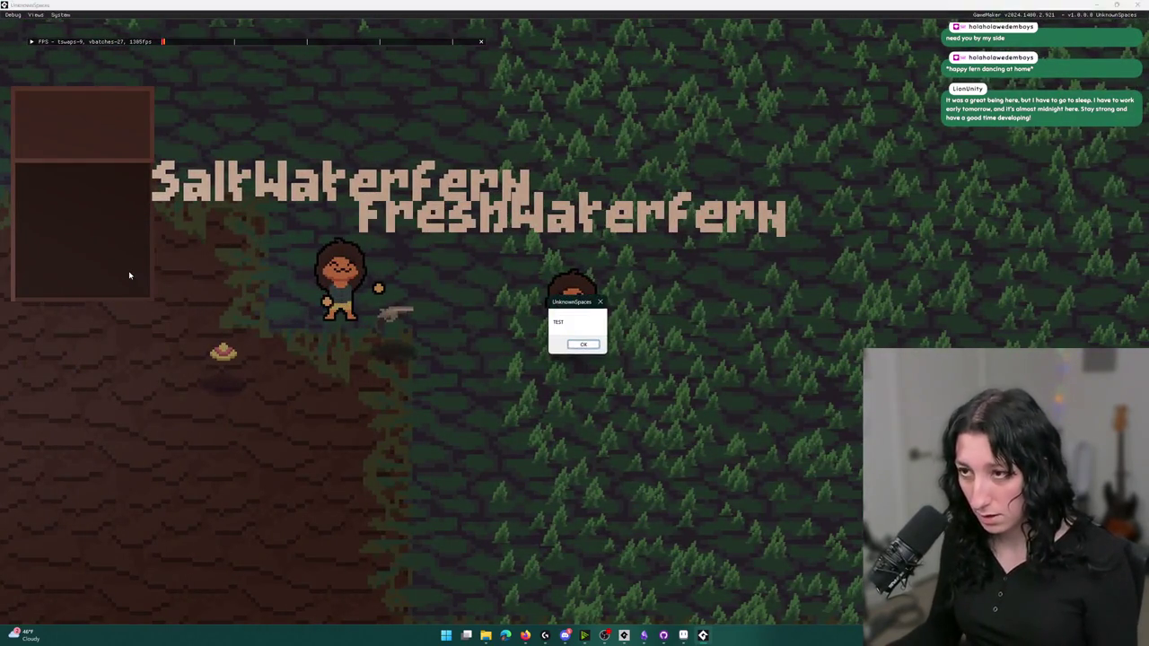
pyautogui.press('Return')
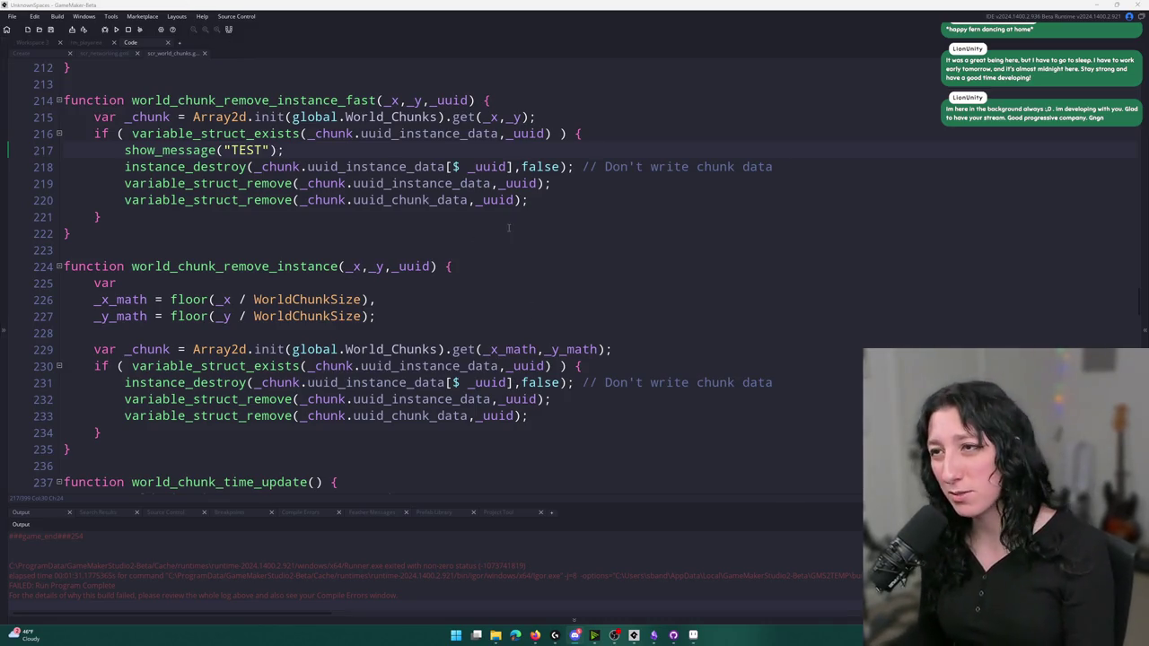
# Delete the show_message("TEST") line from world_chunk_remove_instance_fast
pyautogui.moveTo(695, 150); pyautogui.dragTo(715, 132)
pyautogui.scroll(2, 715, 131)
pyautogui.press('Delete')
pyautogui.scroll(10, 529, 243)
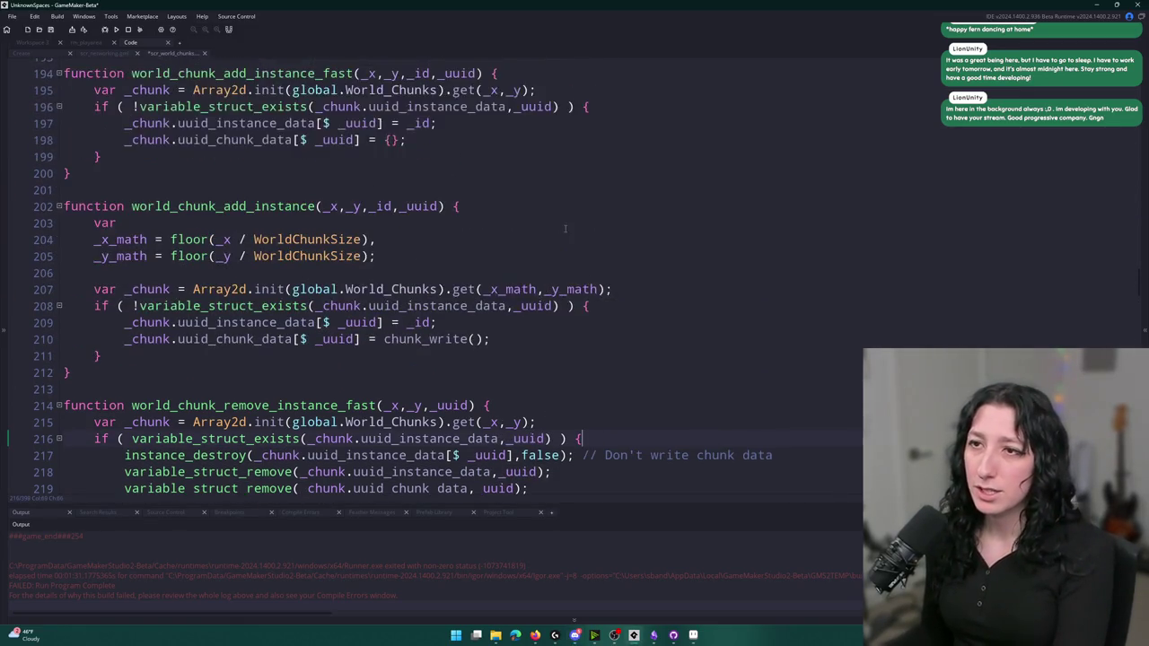
pyautogui.scroll(4, 517, 249)
pyautogui.scroll(-6, 517, 248)
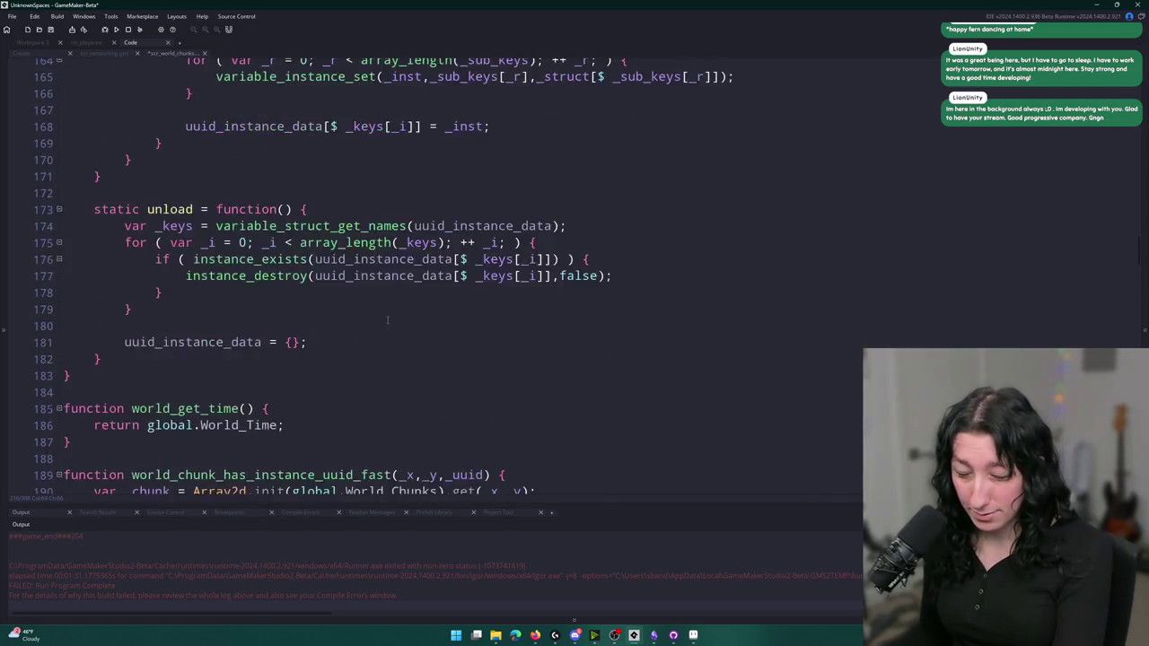
pyautogui.scroll(-2, 133, 208)
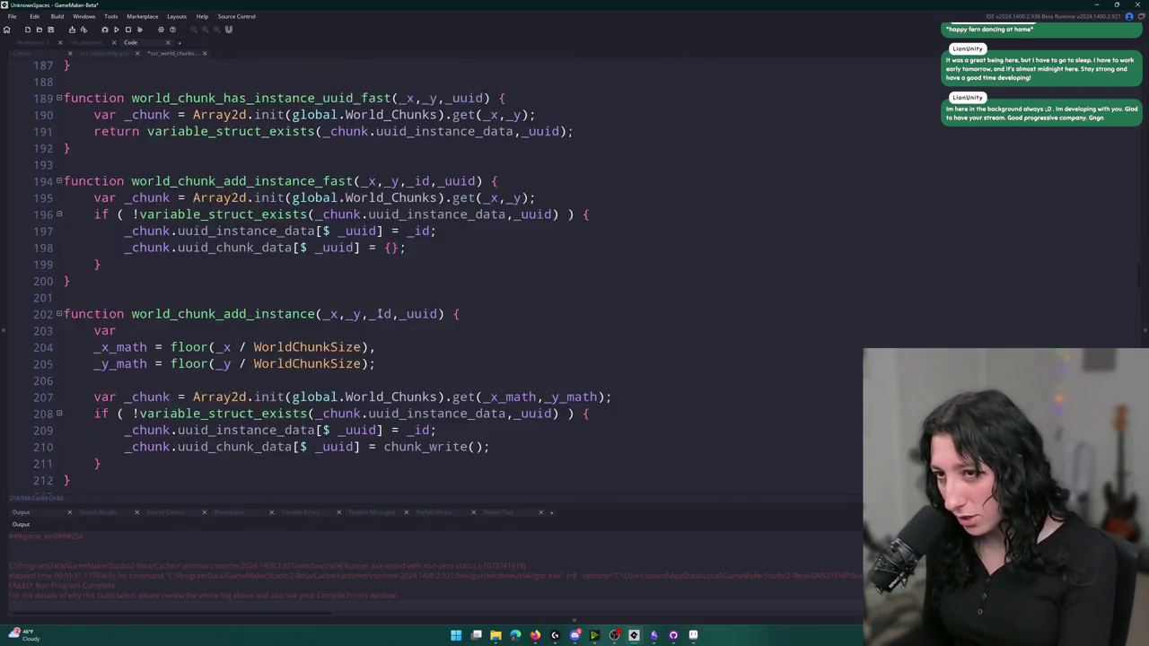
pyautogui.scroll(2, 132, 208)
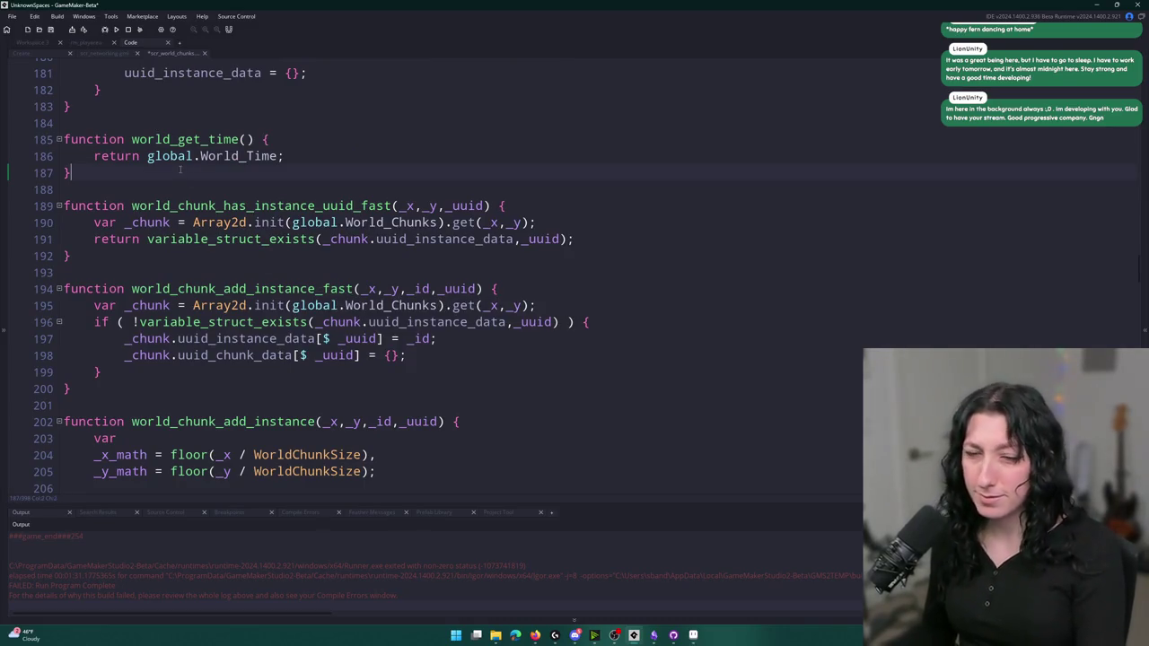
# Open scr_items via an 'item' asset search and jump to network_create_instance_chunk's definition
pyautogui.hotkey('ctrl', 't')
pyautogui.write('item_sp')
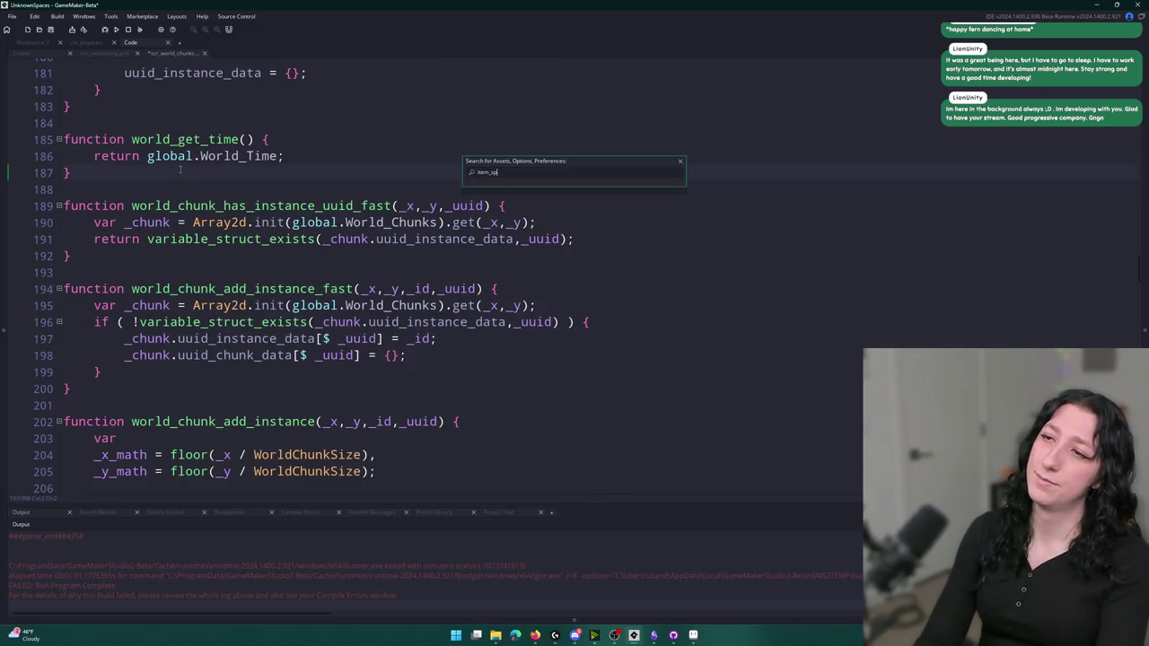
pyautogui.press('Return')
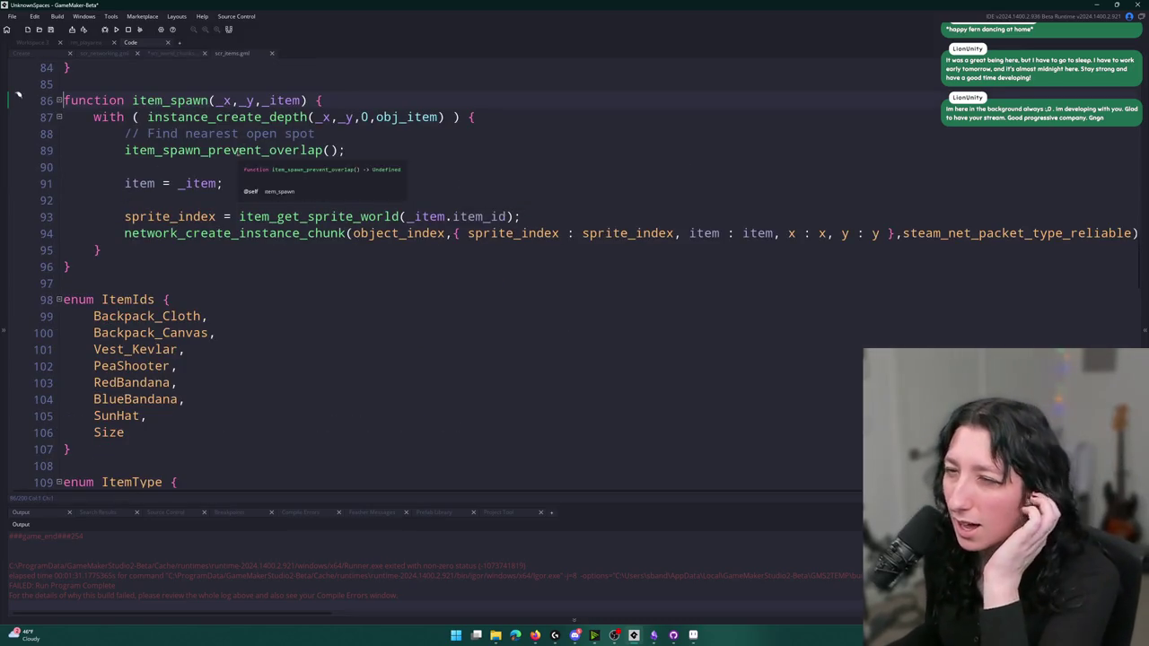
pyautogui.click(310, 240)
pyautogui.middleClick(311, 235)
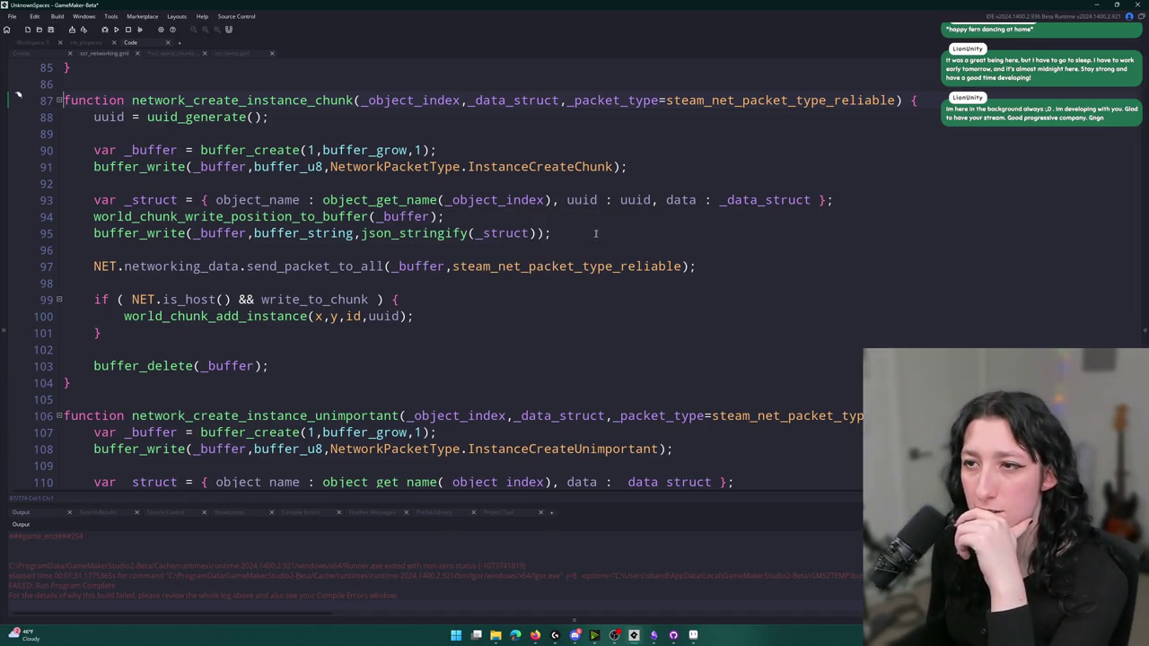
# Insert a buffer_write_string_compressed call after the position write in network_create_instance_chunk
pyautogui.click(614, 166)
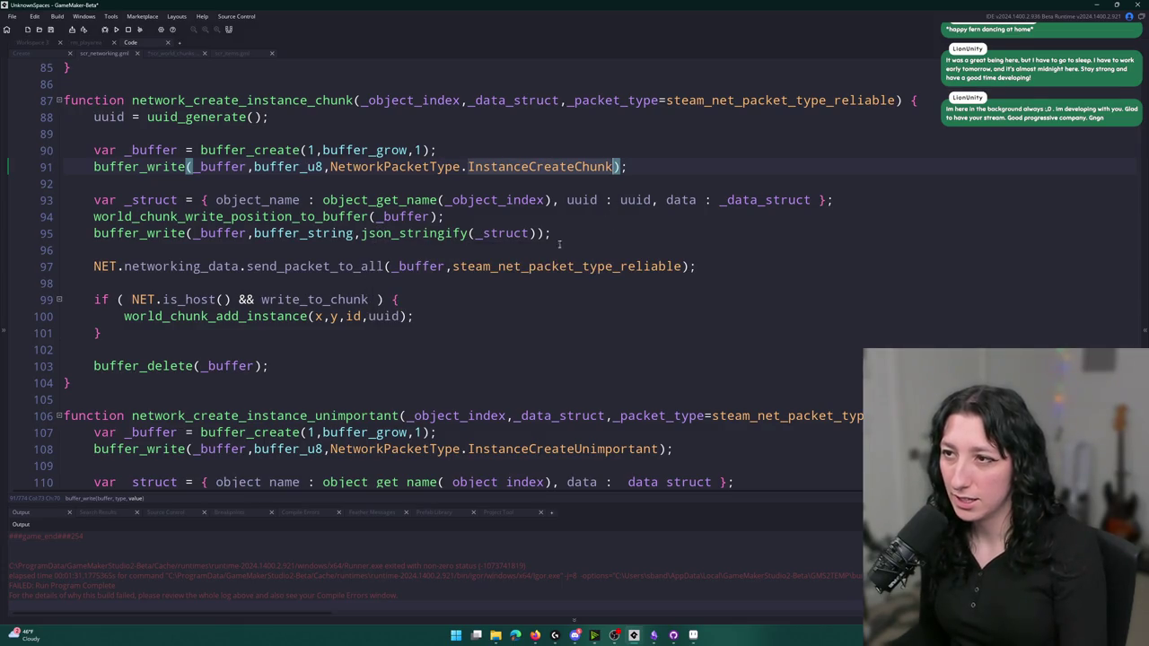
pyautogui.click(373, 235)
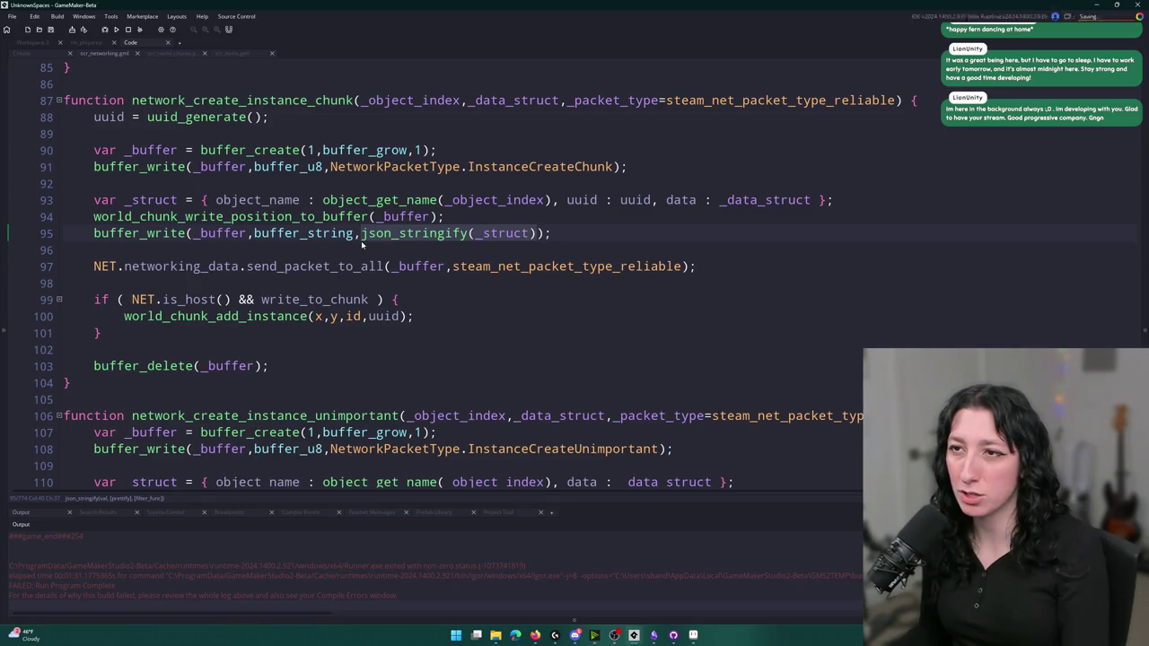
pyautogui.click(572, 232)
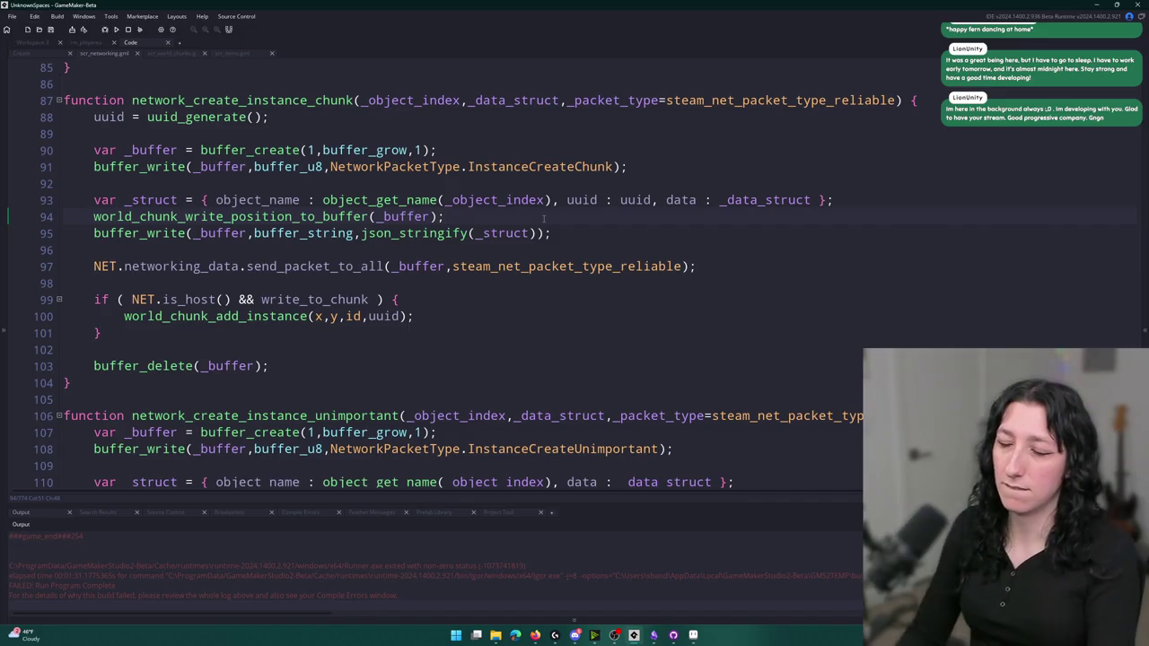
pyautogui.press('Return')
pyautogui.write('buffer_com')
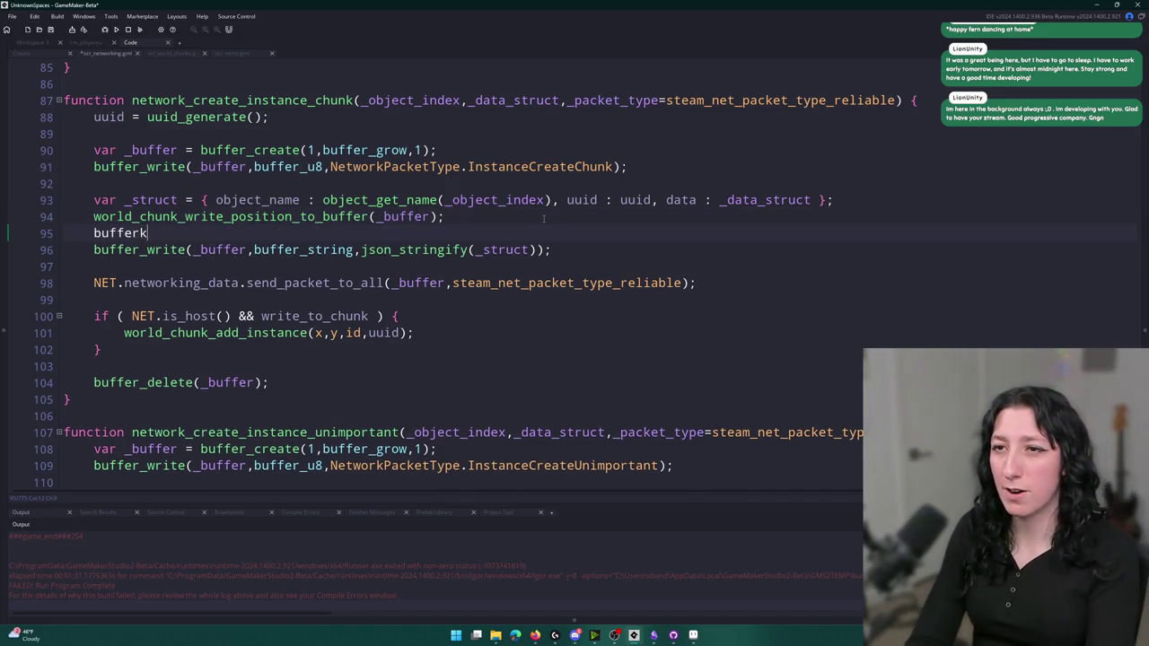
pyautogui.press('BackSpace')
pyautogui.press('BackSpace')
pyautogui.press('BackSpace')
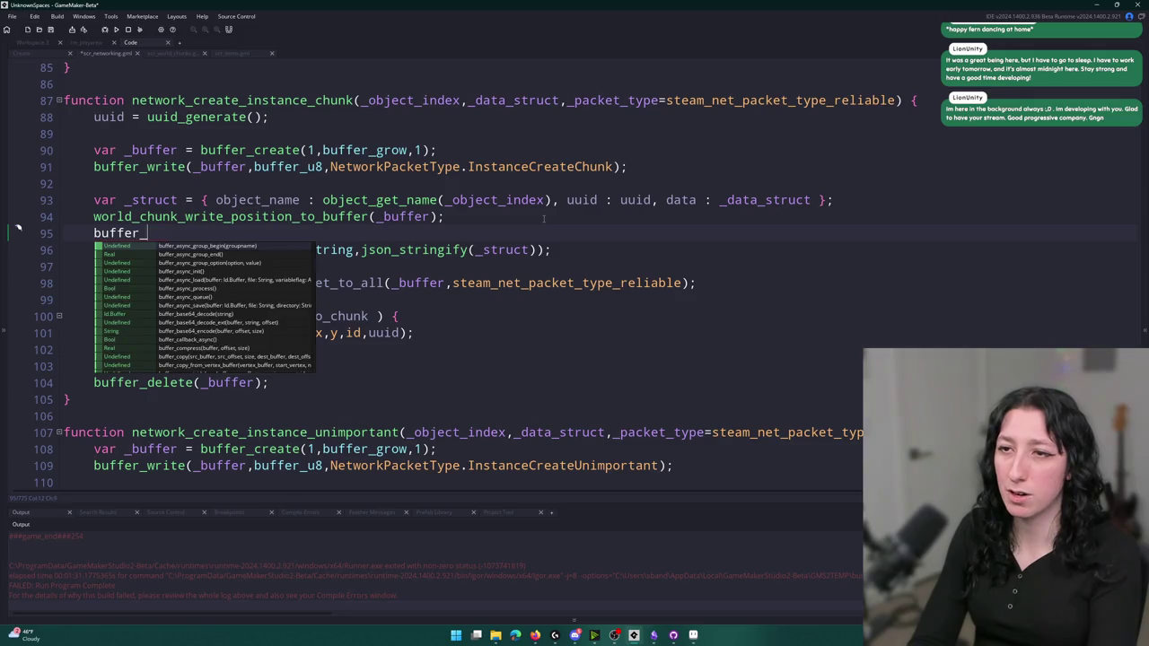
pyautogui.write('wr')
pyautogui.press('Down')
pyautogui.press('Return')
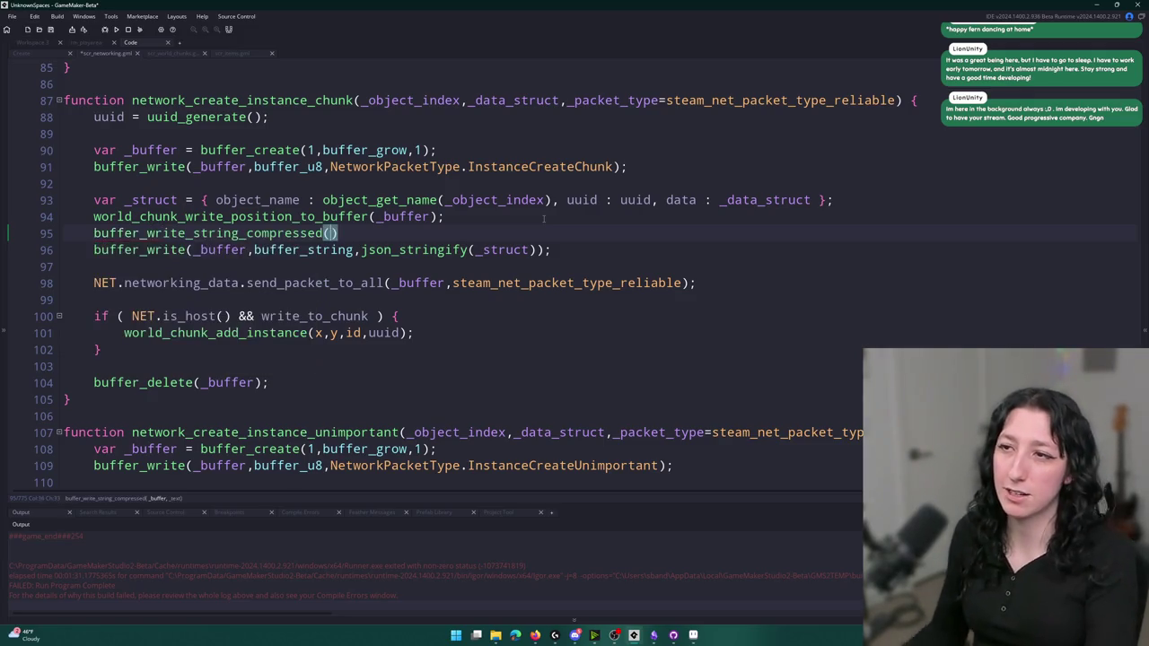
# Move the JSON string arguments into the compressed write, dropping buffer_string, and delete the old buffer_write line
pyautogui.click(538, 252)
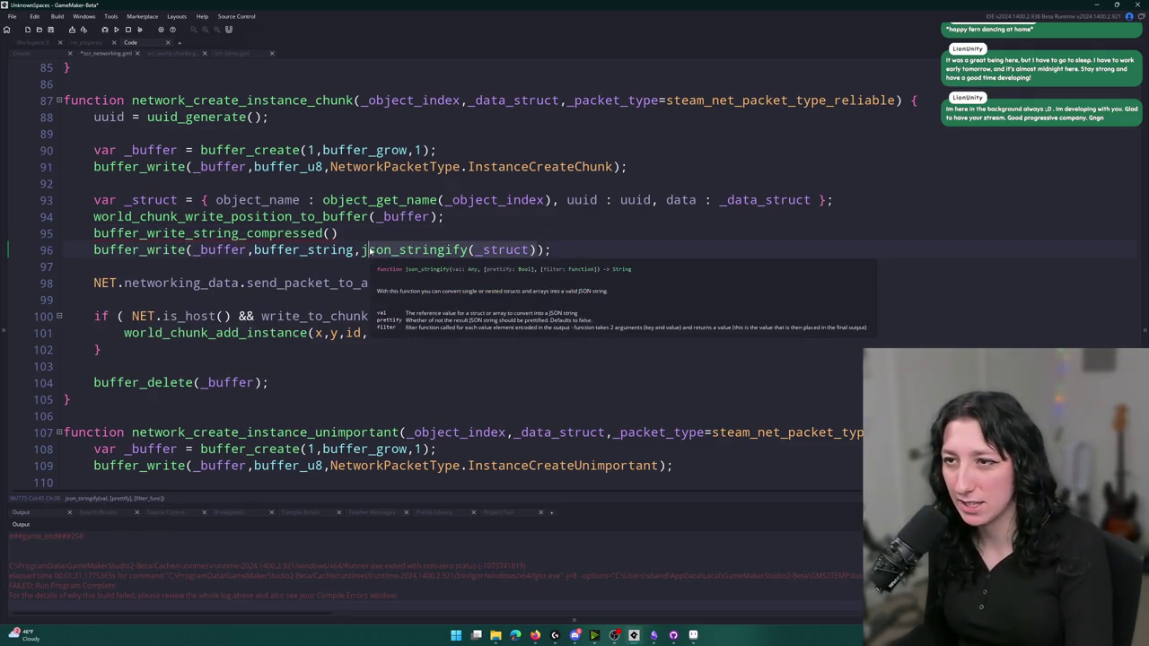
pyautogui.click(195, 250)
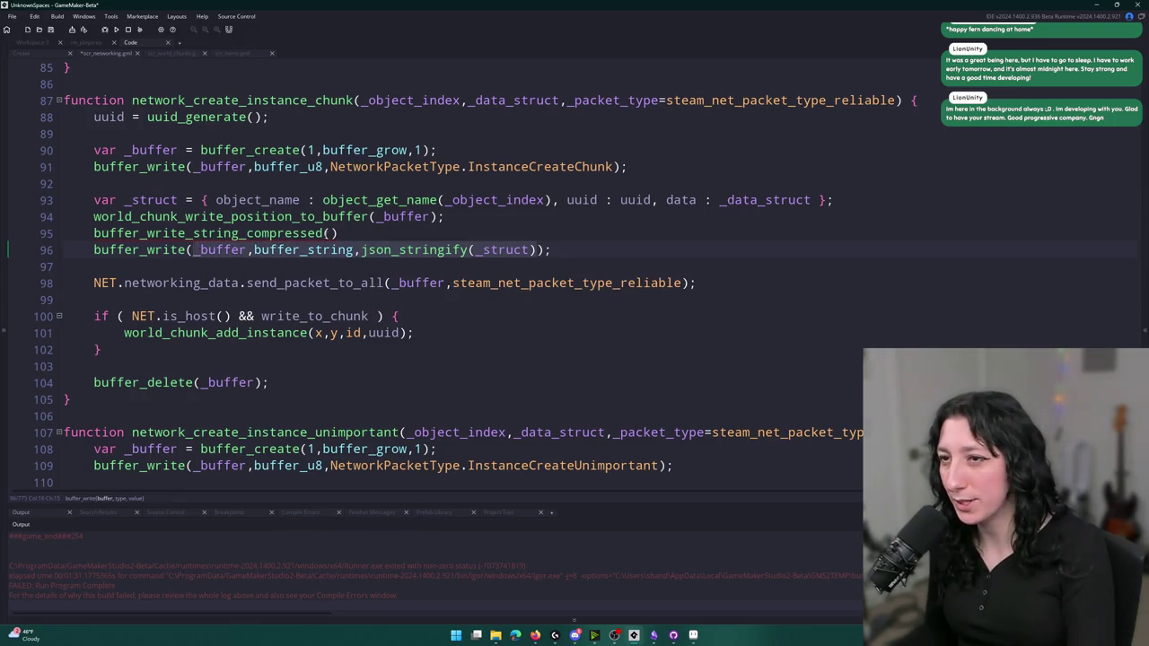
pyautogui.moveTo(192, 249); pyautogui.dragTo(535, 249)
pyautogui.hotkey('ctrl', 'c')
pyautogui.click(330, 234)
pyautogui.hotkey('ctrl', 'v')
pyautogui.doubleClick(440, 234)
pyautogui.press('Delete')
pyautogui.press('Delete')
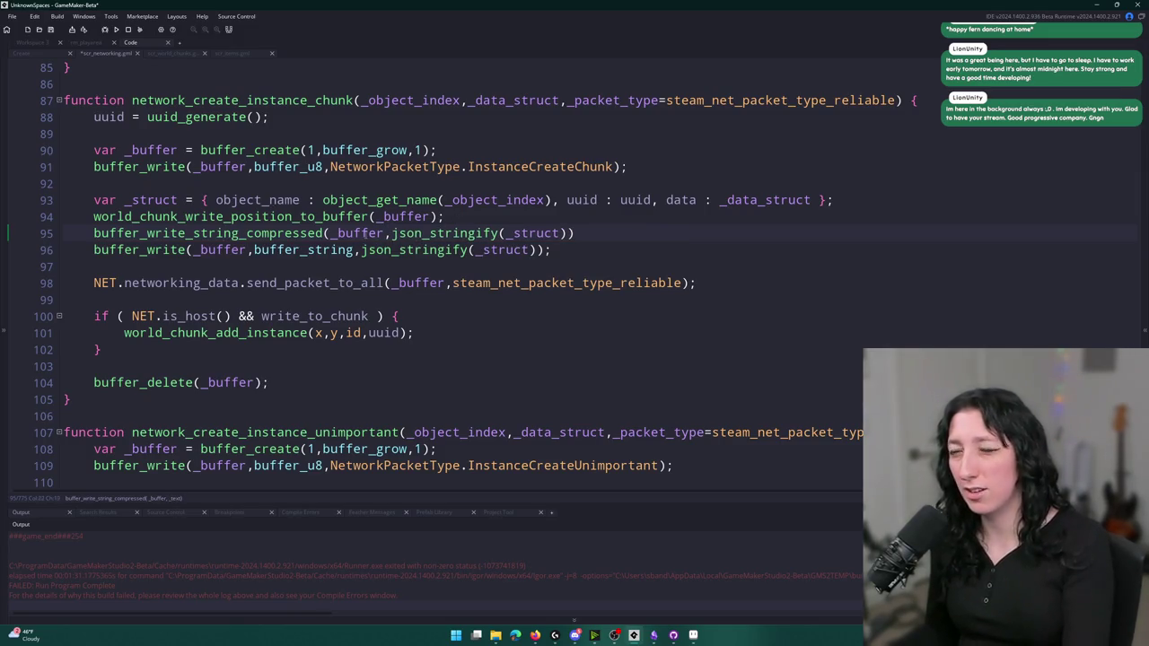
pyautogui.tripleClick(548, 249)
pyautogui.press('Delete')
pyautogui.write(';')
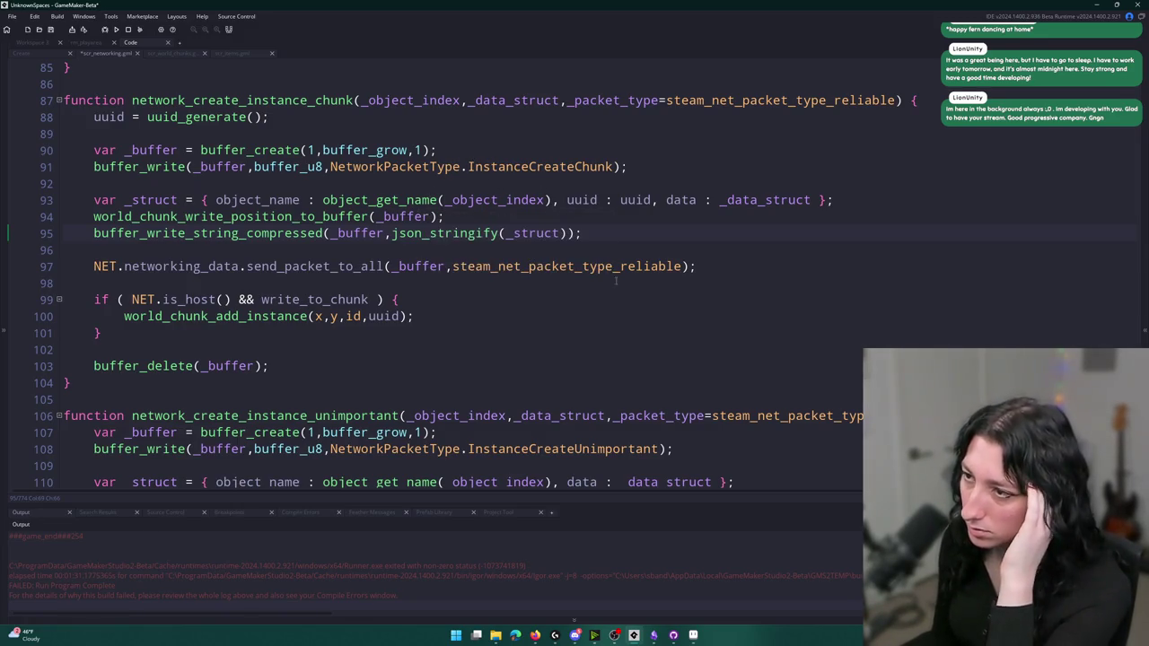
# Jump to the handler that receives InstanceCreateChunk packets
pyautogui.click(617, 167)
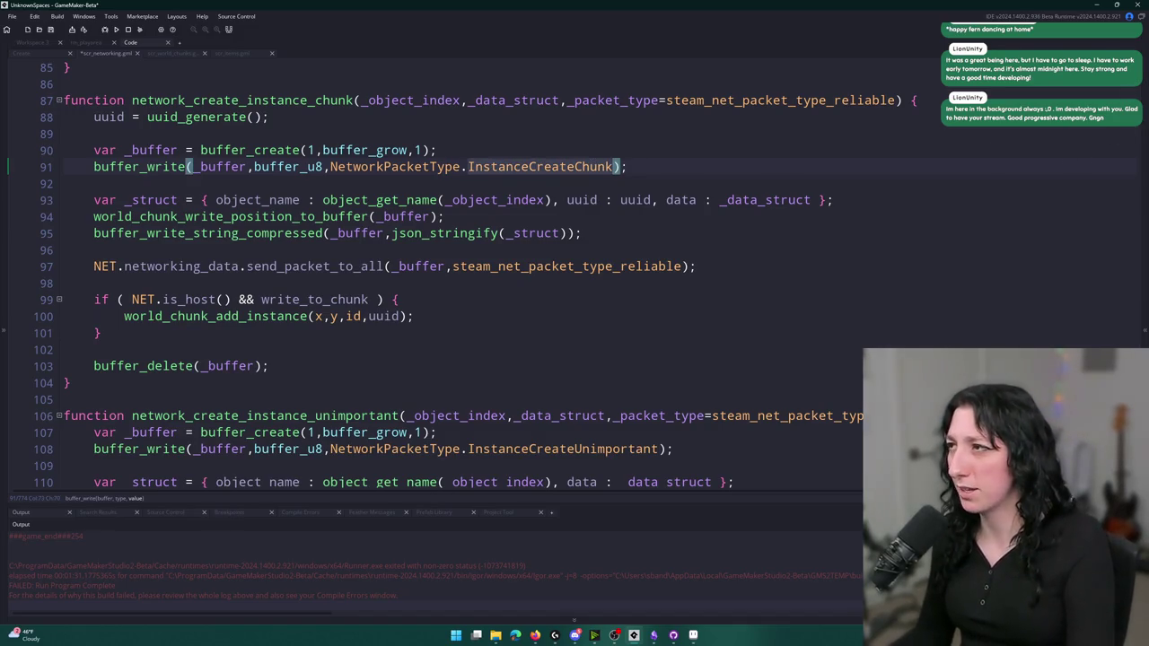
pyautogui.press('F3')
pyautogui.scroll(1, 653, 127)
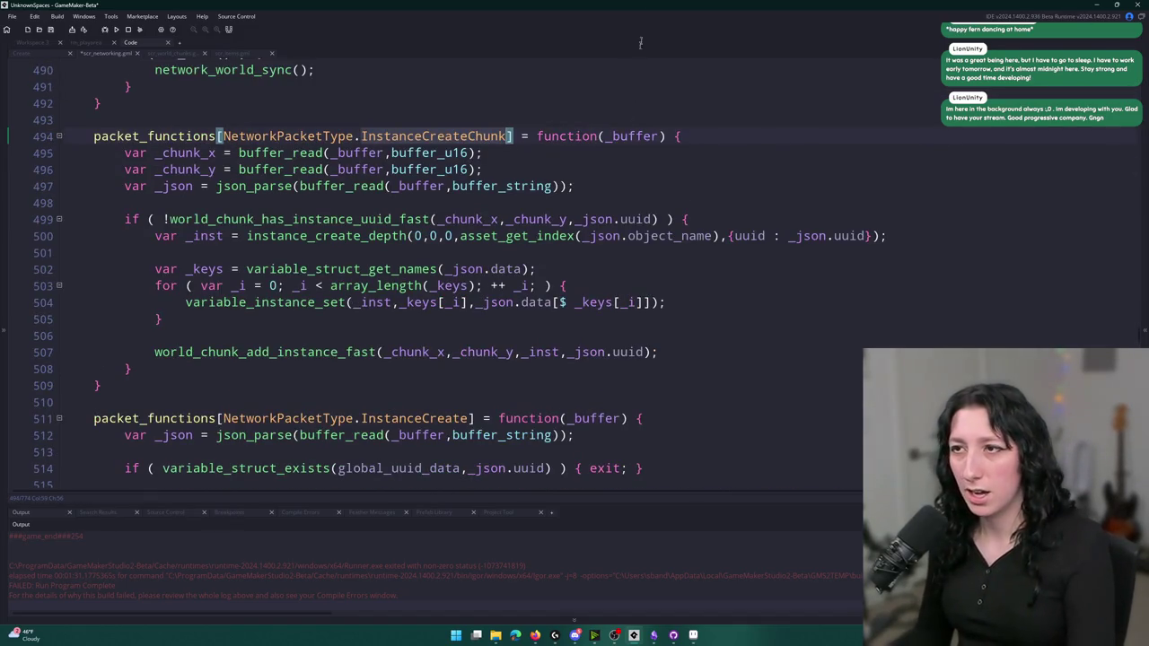
# Add a new line above the JSON parse line that starts with buffer_read_string_compressed
pyautogui.click(261, 170)
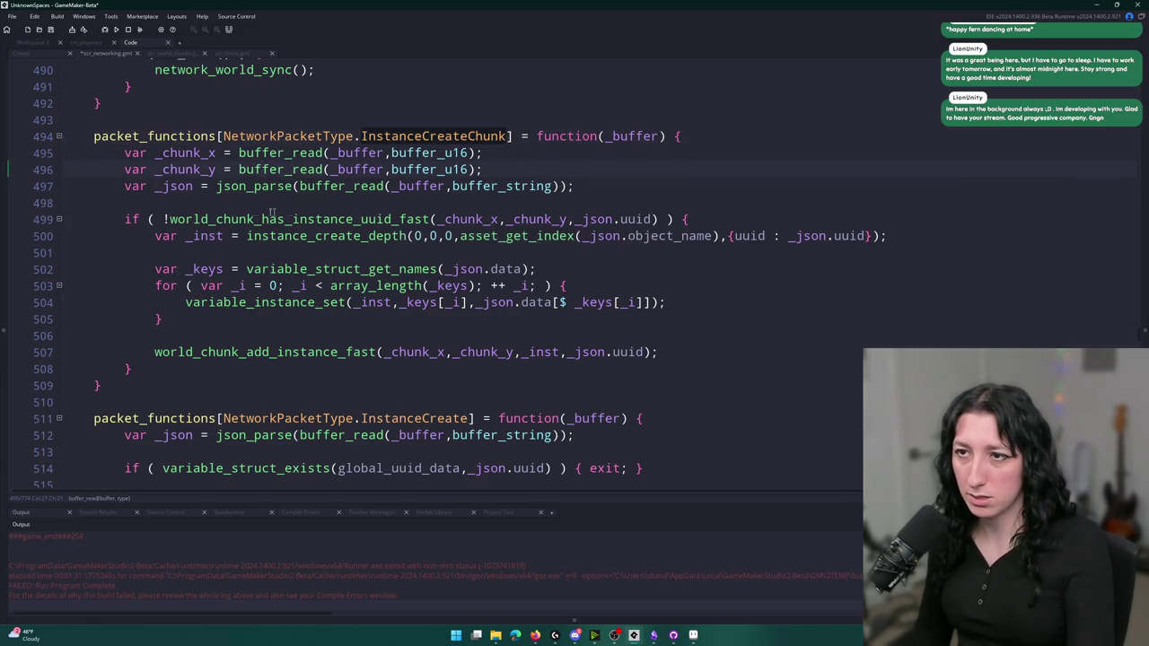
pyautogui.click(201, 186)
pyautogui.click(301, 186)
pyautogui.click(345, 186)
pyautogui.click(558, 189)
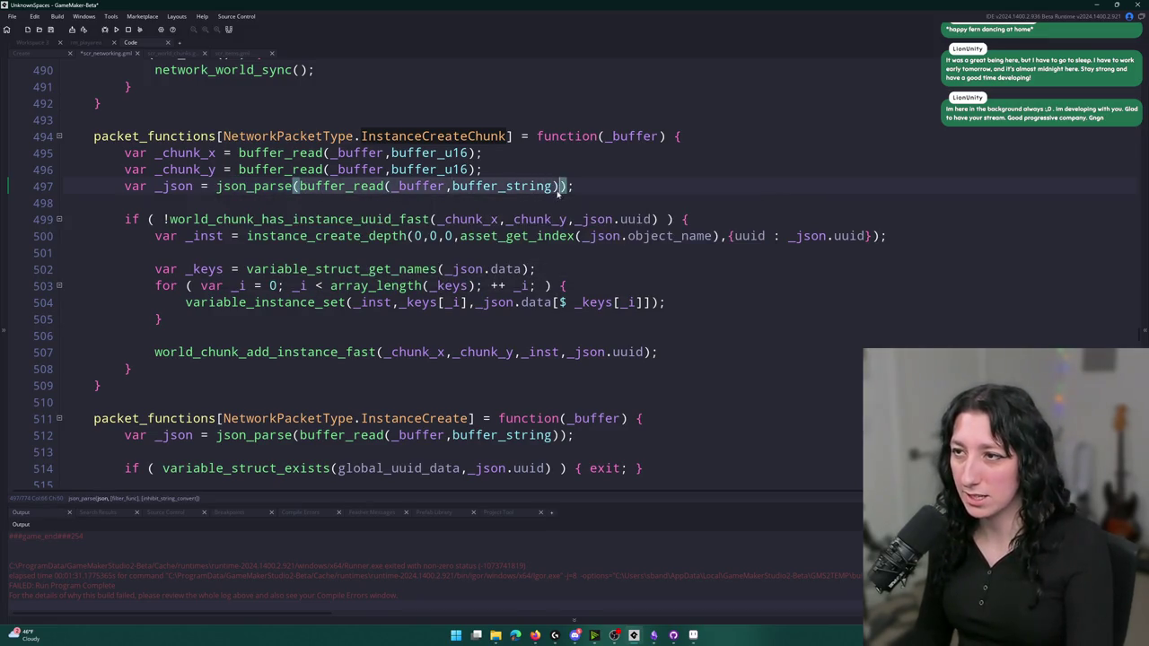
pyautogui.click(563, 168)
pyautogui.press('Return')
pyautogui.write('bufferk')
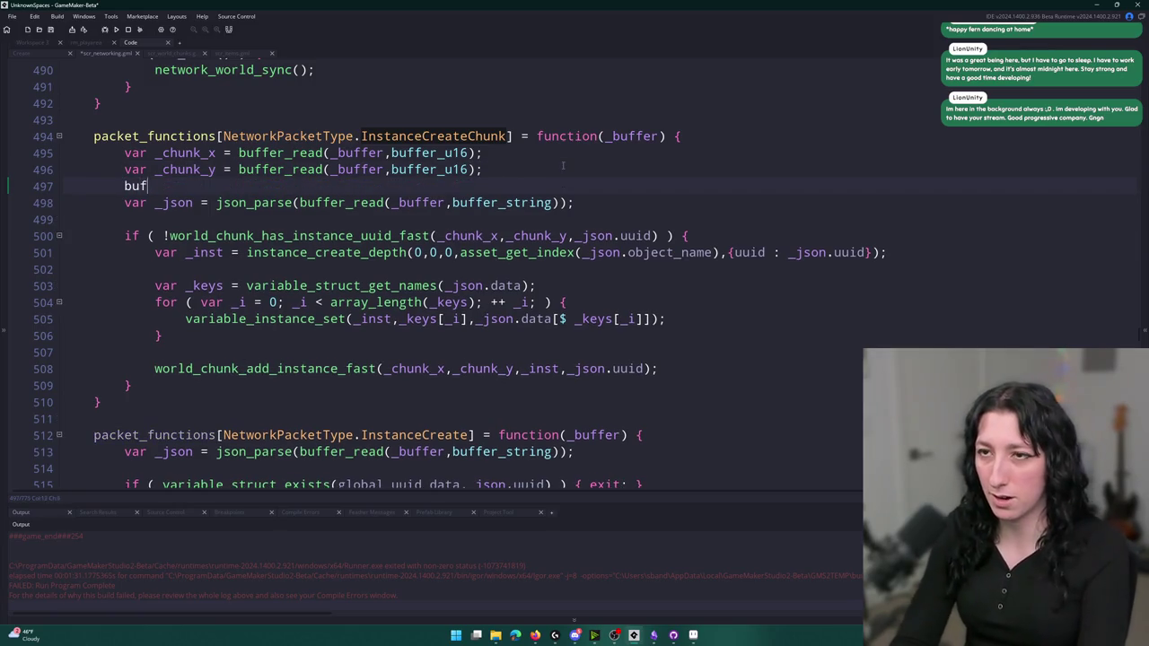
pyautogui.press('BackSpace')
pyautogui.write('_read')
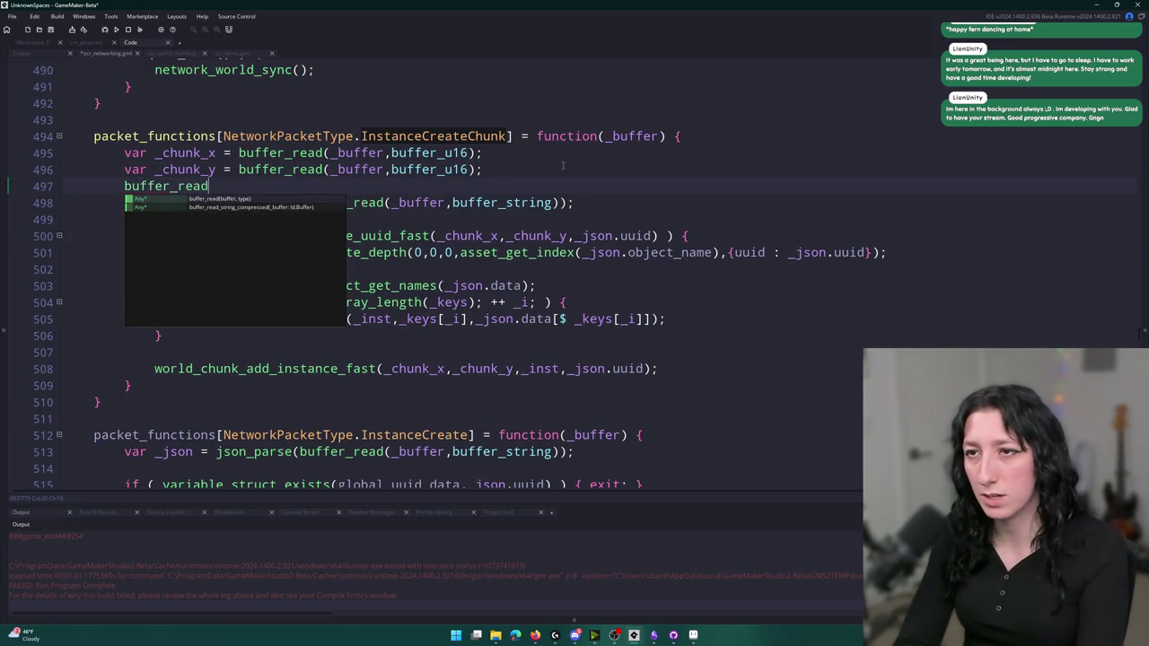
pyautogui.press('Down')
pyautogui.press('Return')
pyautogui.hotkey('ctrl', 'v')
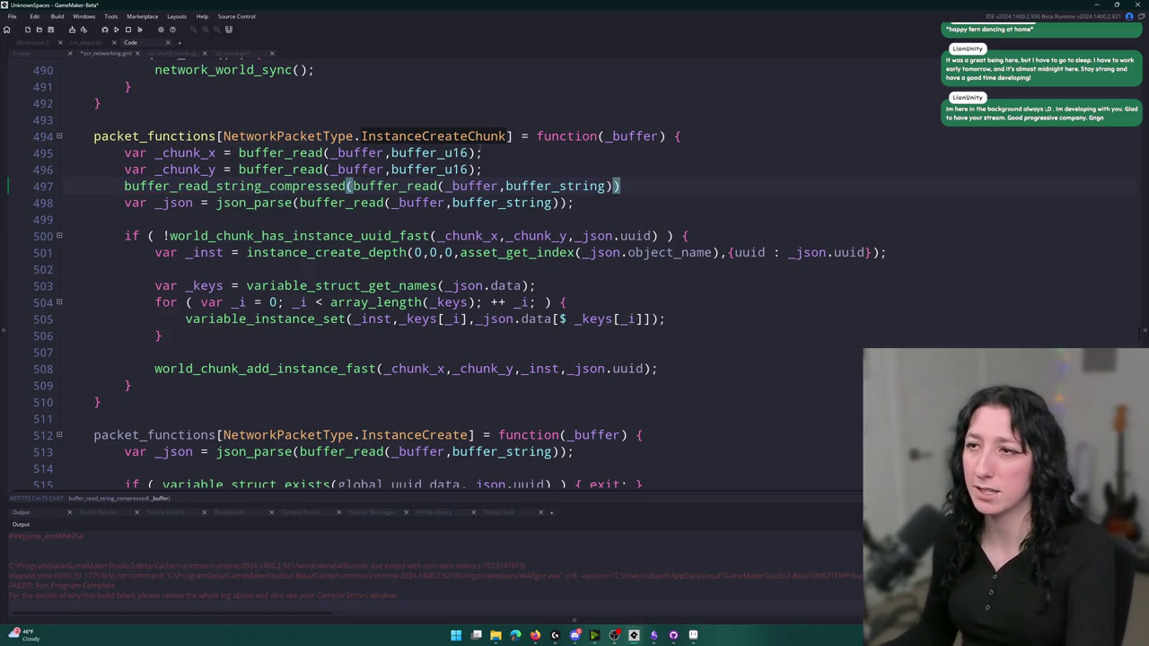
# Give the compressed read the _buffer argument and check its definition in the buffers script
pyautogui.doubleClick(480, 186)
pyautogui.moveTo(618, 186); pyautogui.dragTo(353, 187)
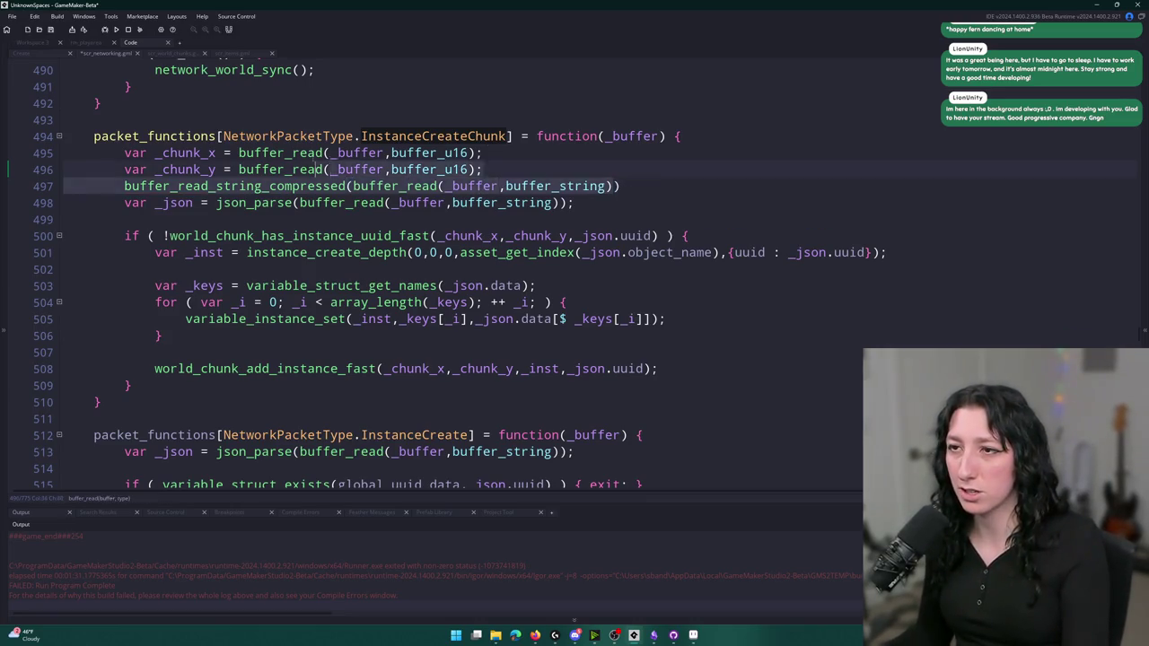
pyautogui.write('_buffer')
pyautogui.middleClick(316, 186)
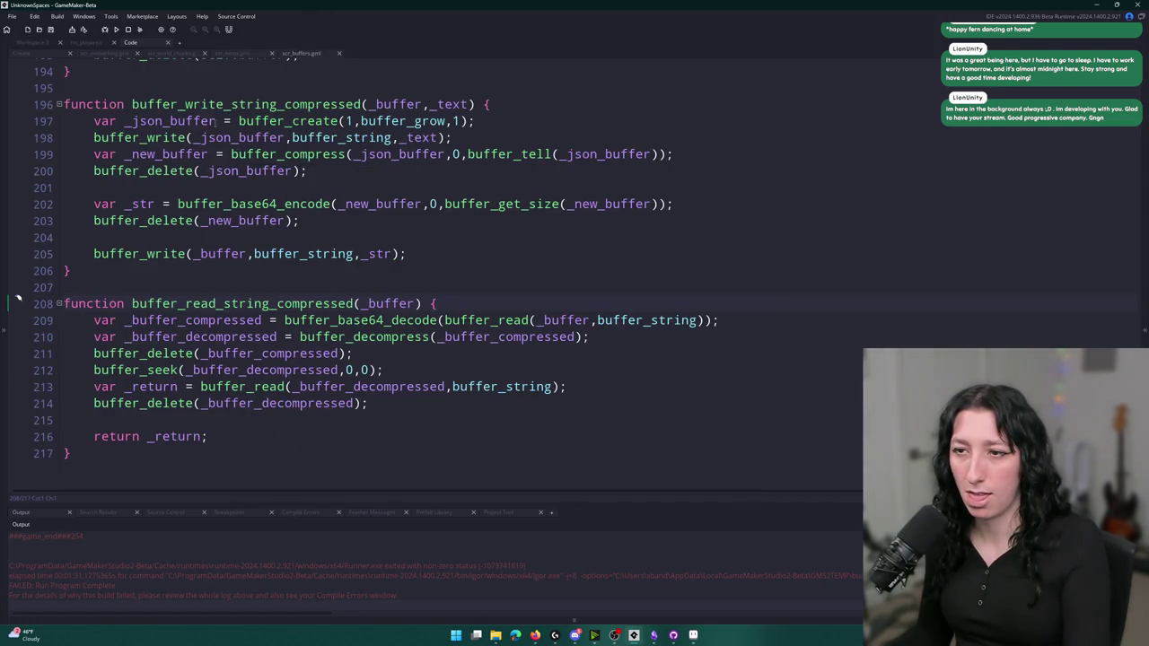
pyautogui.click(332, 55)
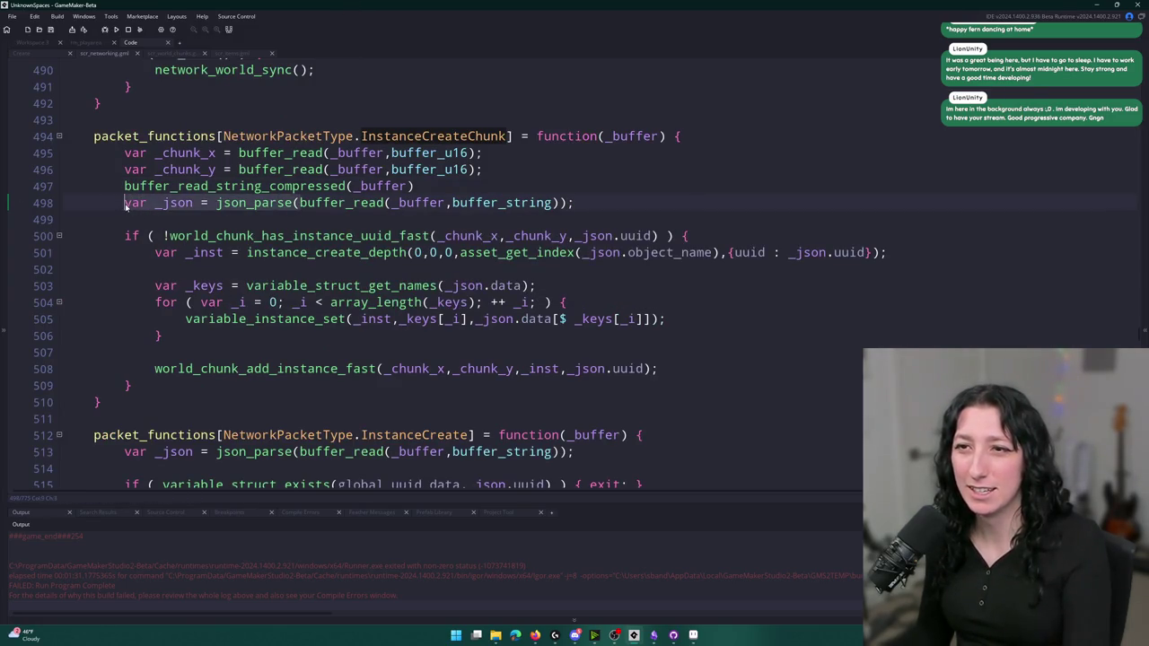
# Wrap the new read as var _json = json_parse(...); and delete the old plain read line
pyautogui.click(119, 186)
pyautogui.hotkey('ctrl', 'v')
pyautogui.press('End')
pyautogui.write(');')
pyautogui.hotkey('shift', 'Down')
pyautogui.press('Delete')
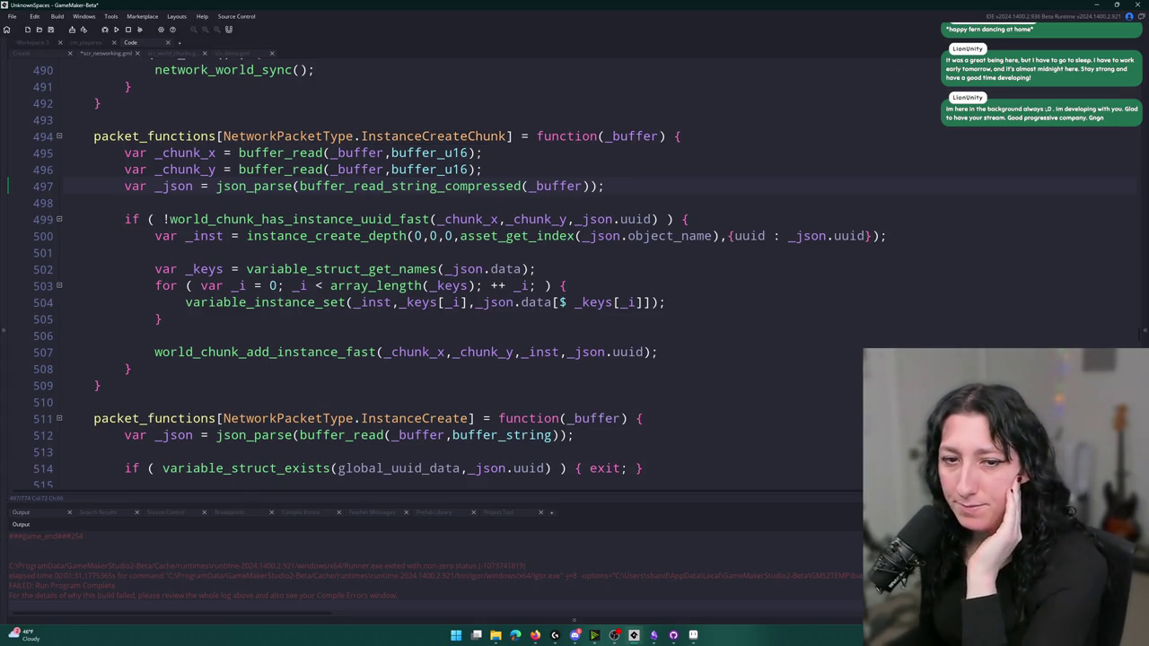
pyautogui.press('Left')
pyautogui.press('Left')
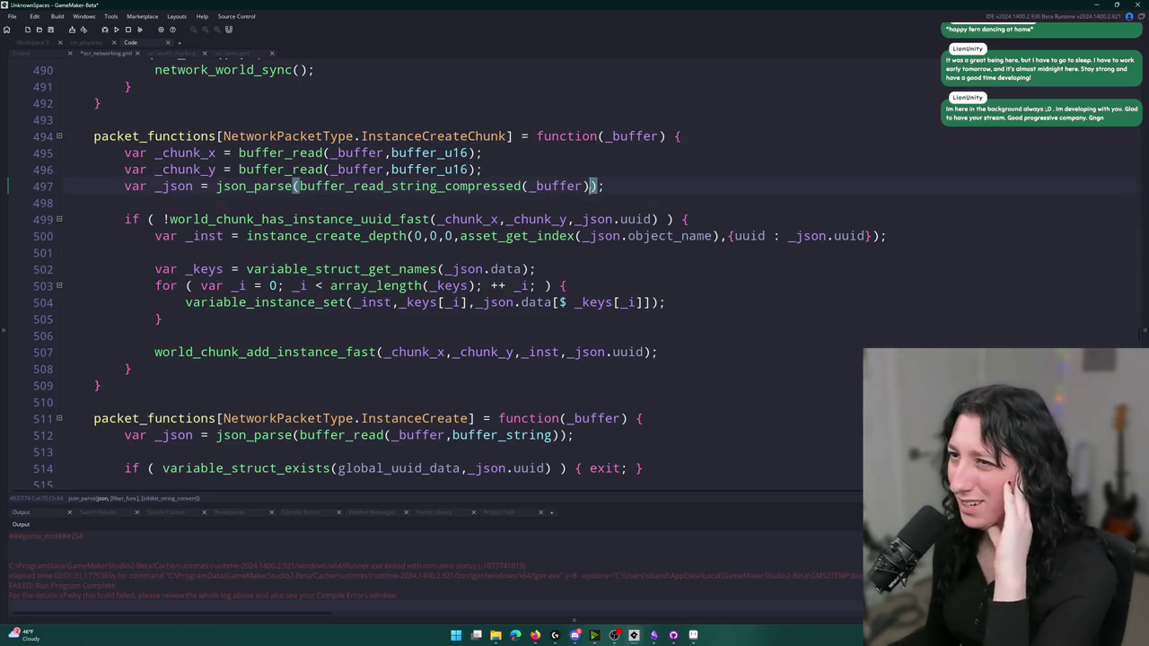
pyautogui.click(615, 186)
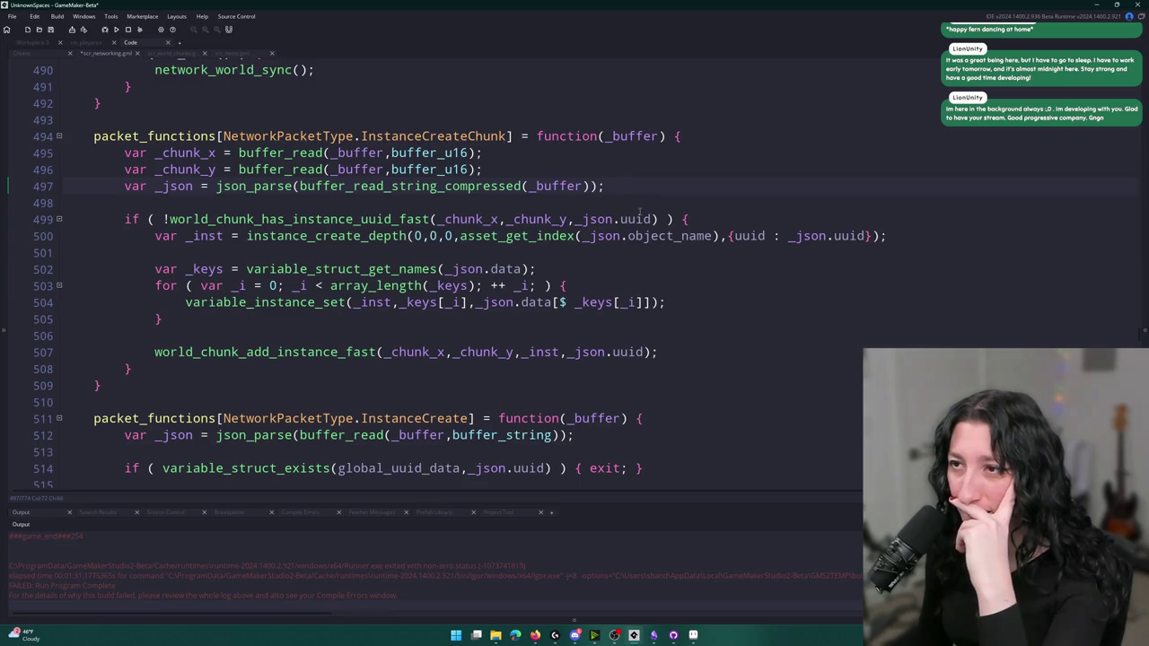
pyautogui.scroll(4, 550, 215)
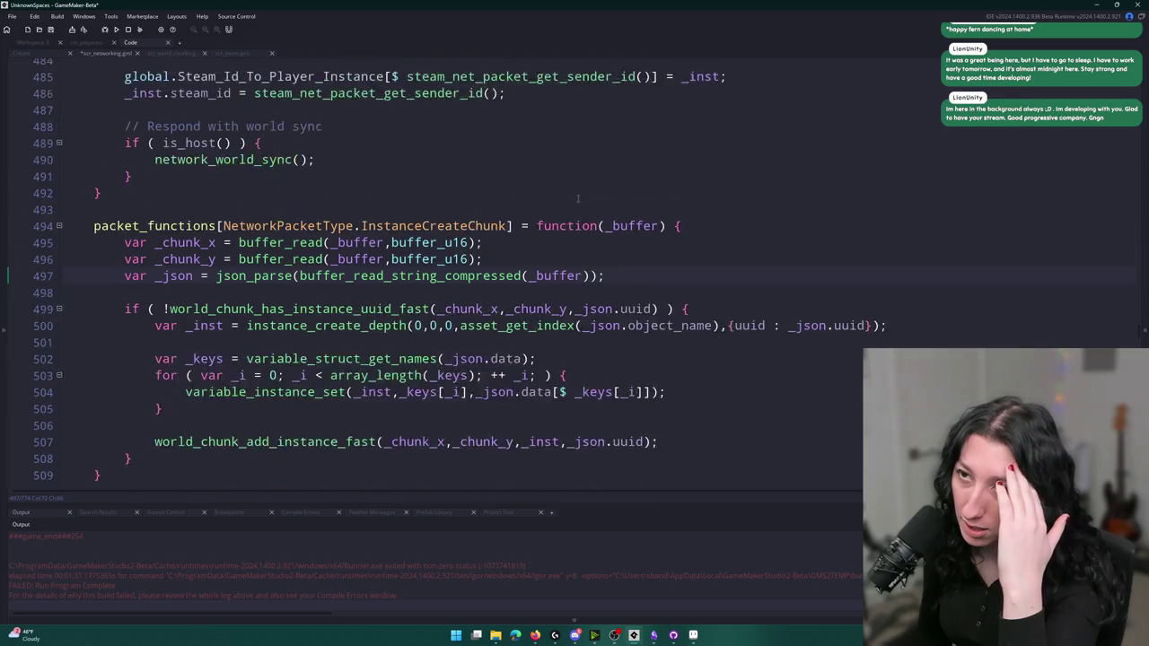
pyautogui.scroll(2, 550, 216)
pyautogui.scroll(-2, 441, 310)
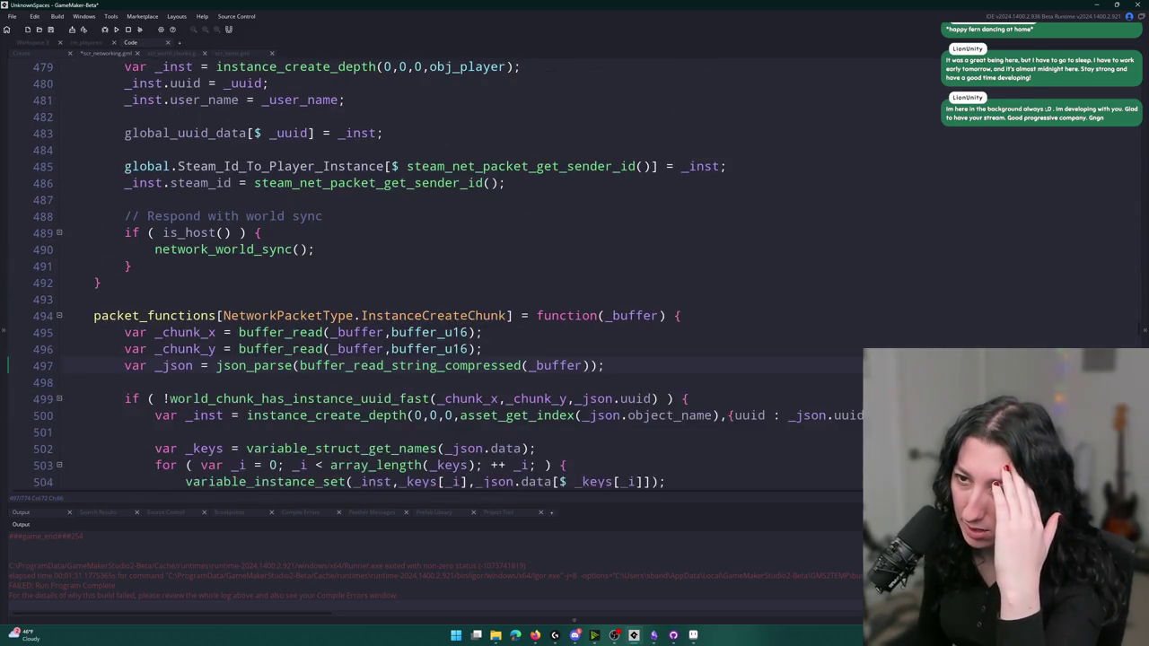
pyautogui.click(155, 365)
pyautogui.scroll(-2, 162, 361)
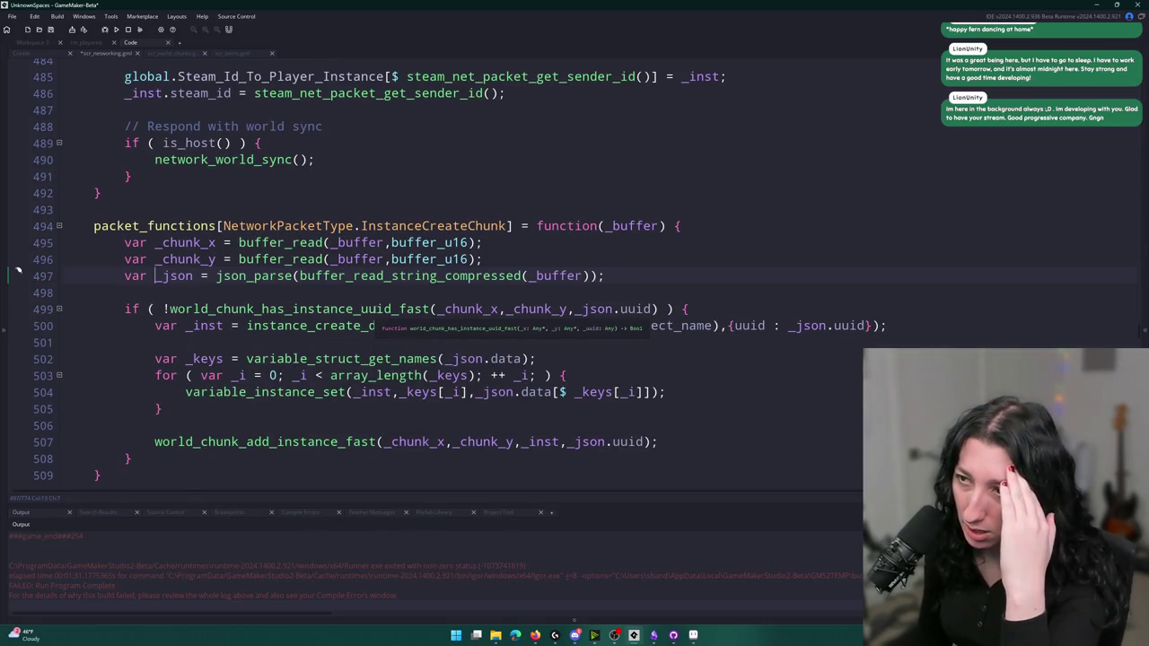
pyautogui.middleClick(375, 309)
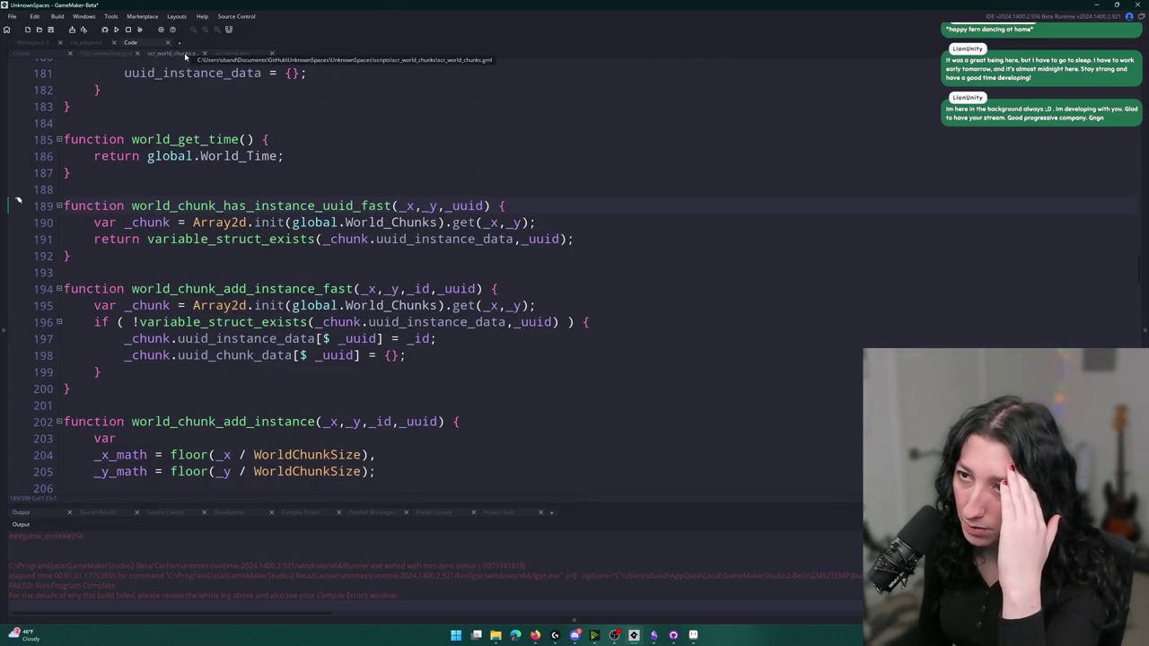
pyautogui.click(106, 53)
pyautogui.scroll(-1, 447, 266)
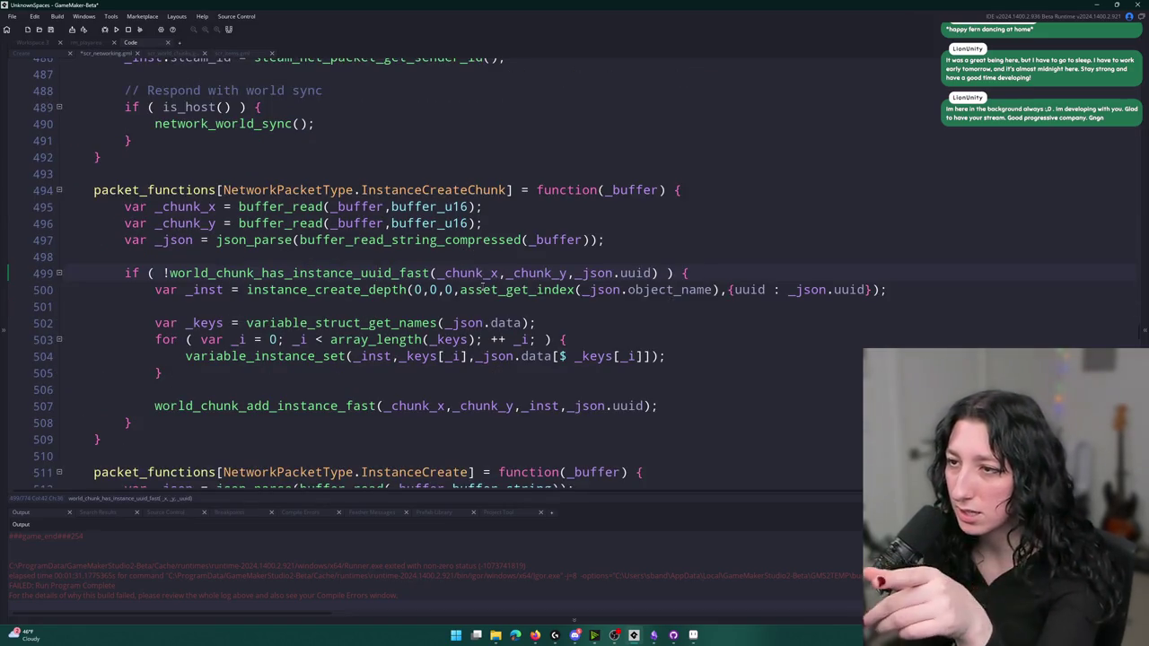
pyautogui.moveTo(537, 291)
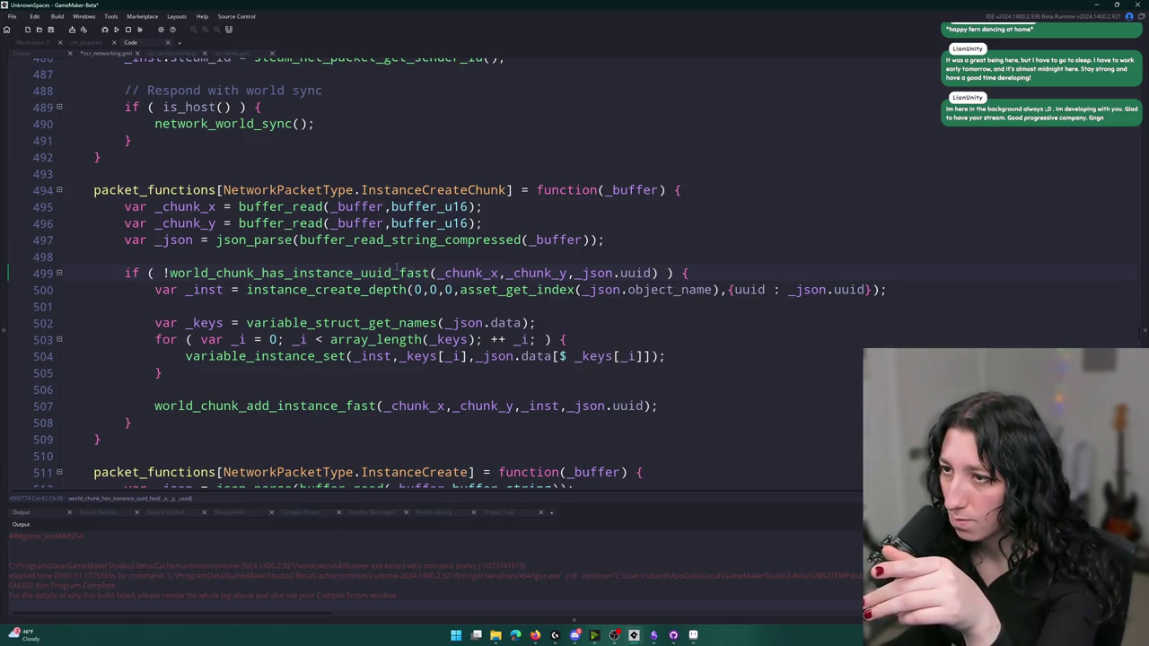
pyautogui.scroll(4, 539, 292)
pyautogui.scroll(1, 422, 221)
pyautogui.scroll(-1, 422, 222)
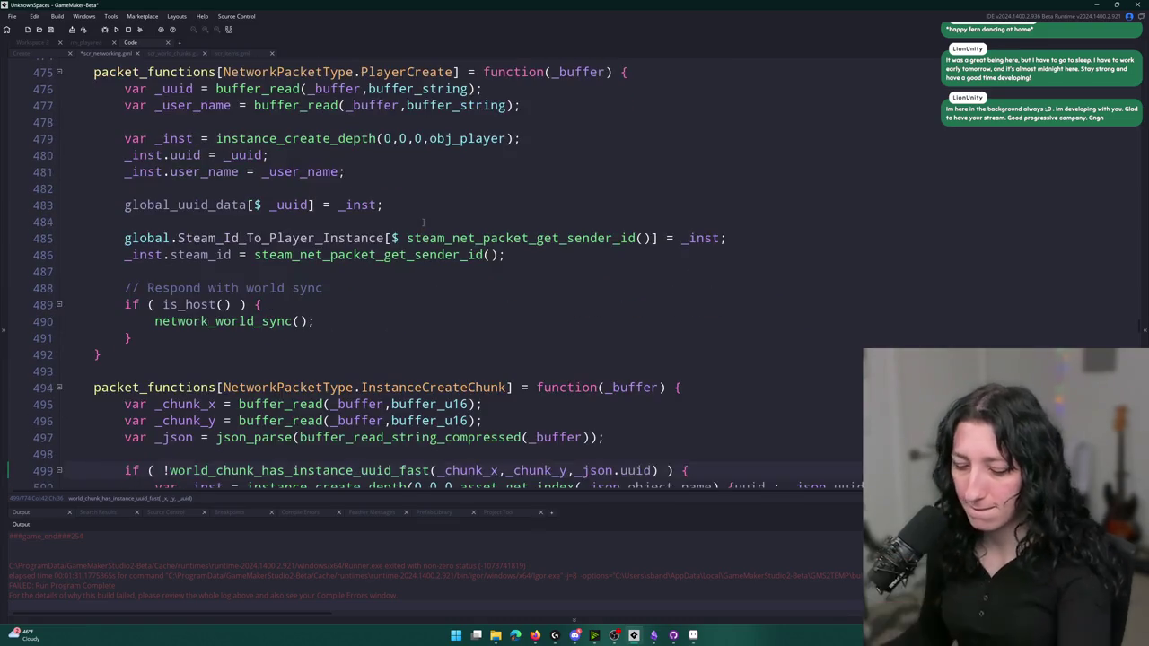
pyautogui.hotkey('ctrl', 't')
pyautogui.write('item_')
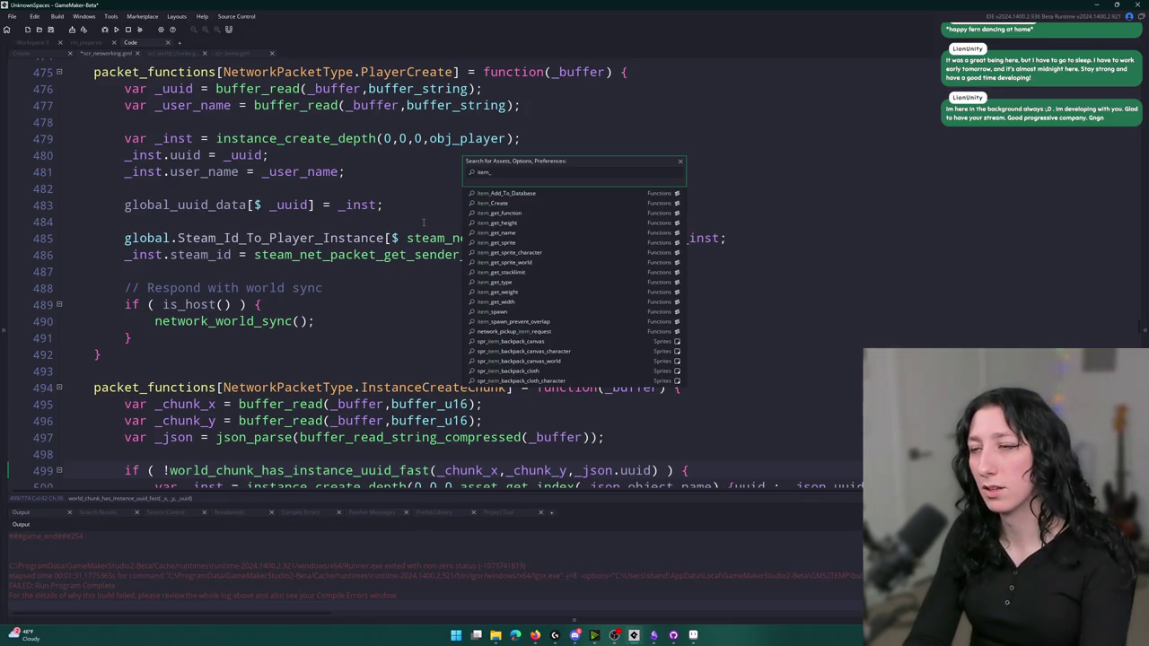
# Find the obj_item object through asset search and view its event code
pyautogui.hotkey('ctrl', 'a')
pyautogui.write('obj')
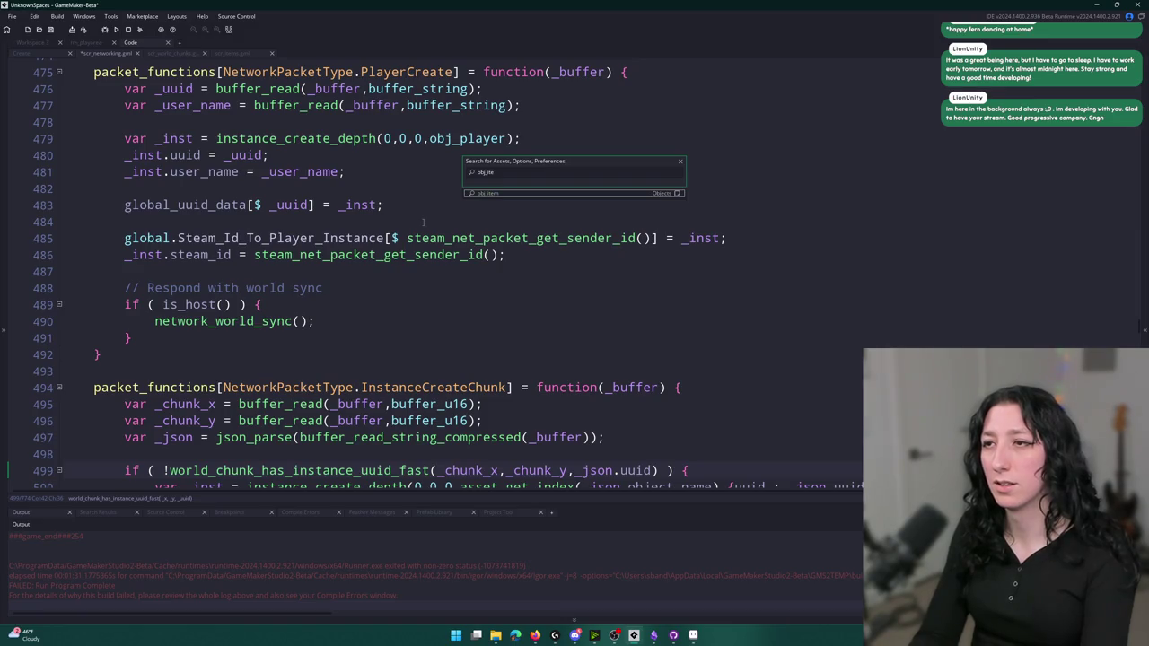
pyautogui.press('Return')
pyautogui.doubleClick(353, 201)
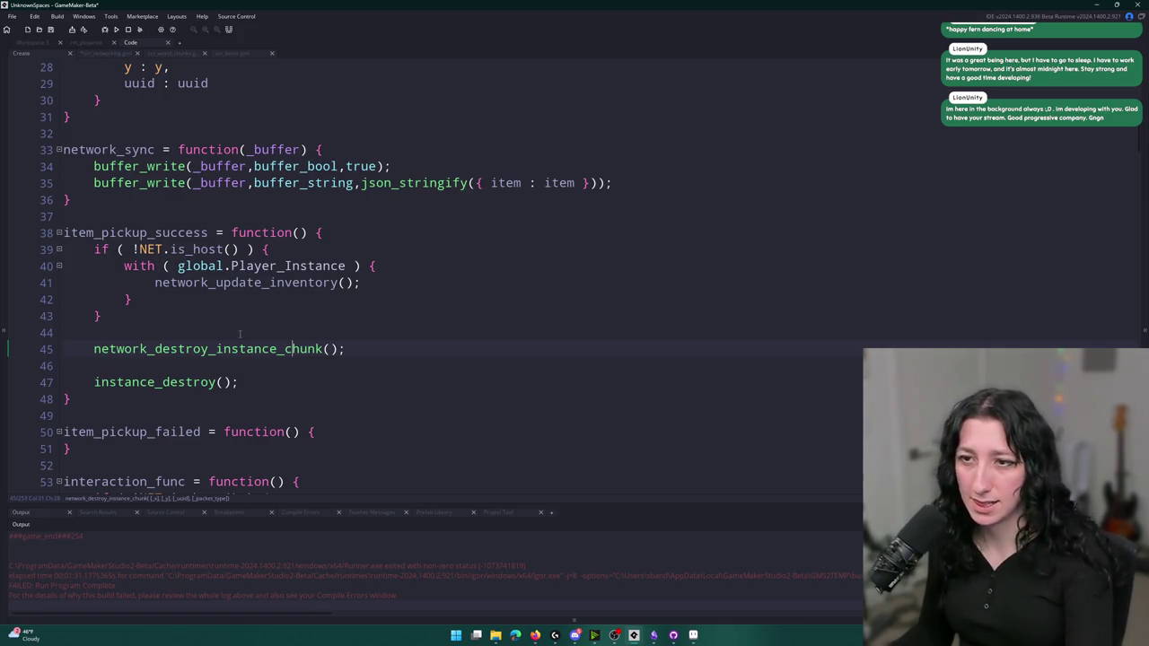
pyautogui.scroll(2, 245, 272)
pyautogui.scroll(7, 245, 271)
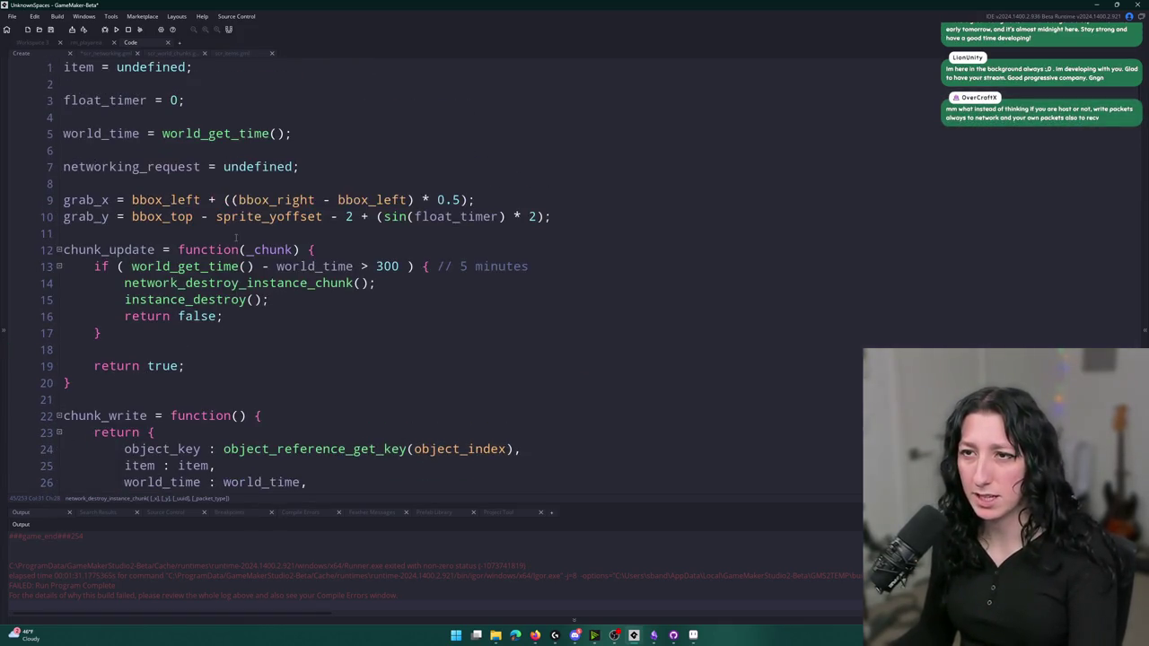
# Jump to item_spawn and follow its network_create_instance_chunk call to that function's definition
pyautogui.hotkey('ctrl', 't')
pyautogui.write('item_spaw')
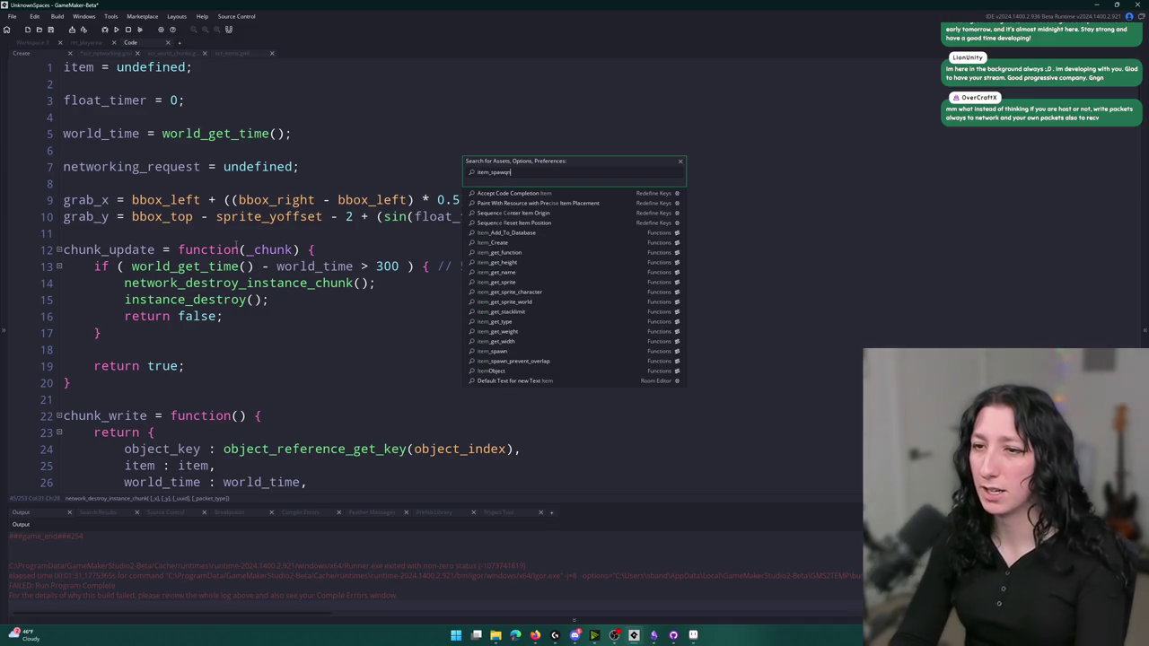
pyautogui.write('n')
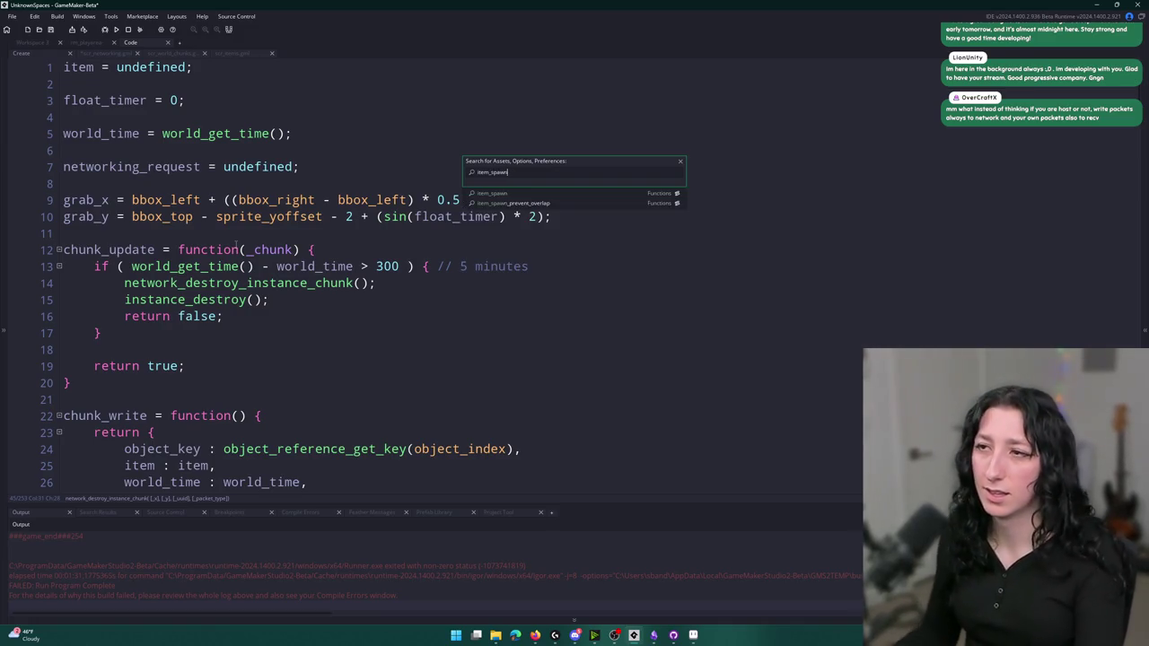
pyautogui.press('Return')
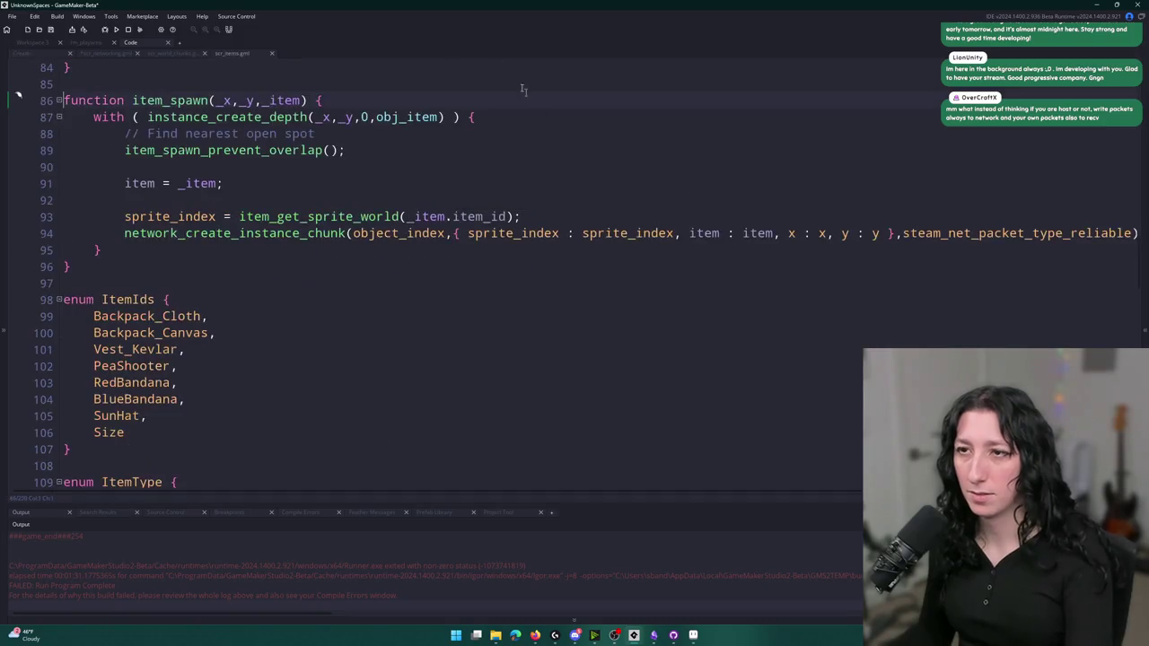
pyautogui.click(300, 233)
pyautogui.click(536, 234)
pyautogui.click(375, 235)
pyautogui.doubleClick(365, 234)
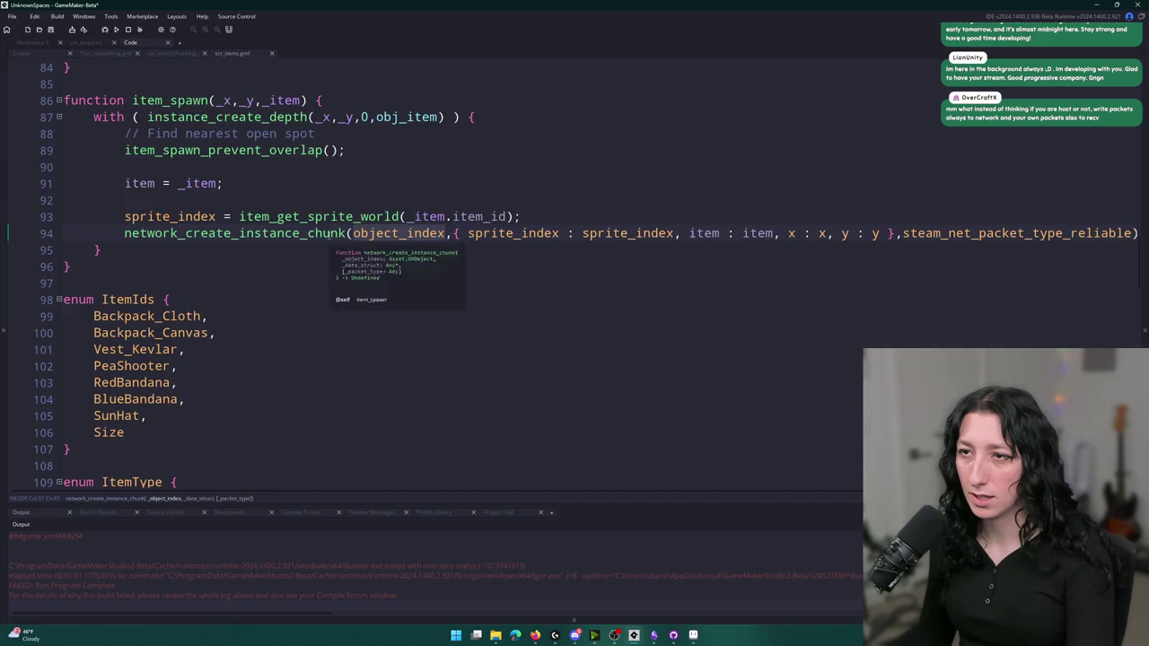
pyautogui.middleClick(332, 235)
pyautogui.click(446, 199)
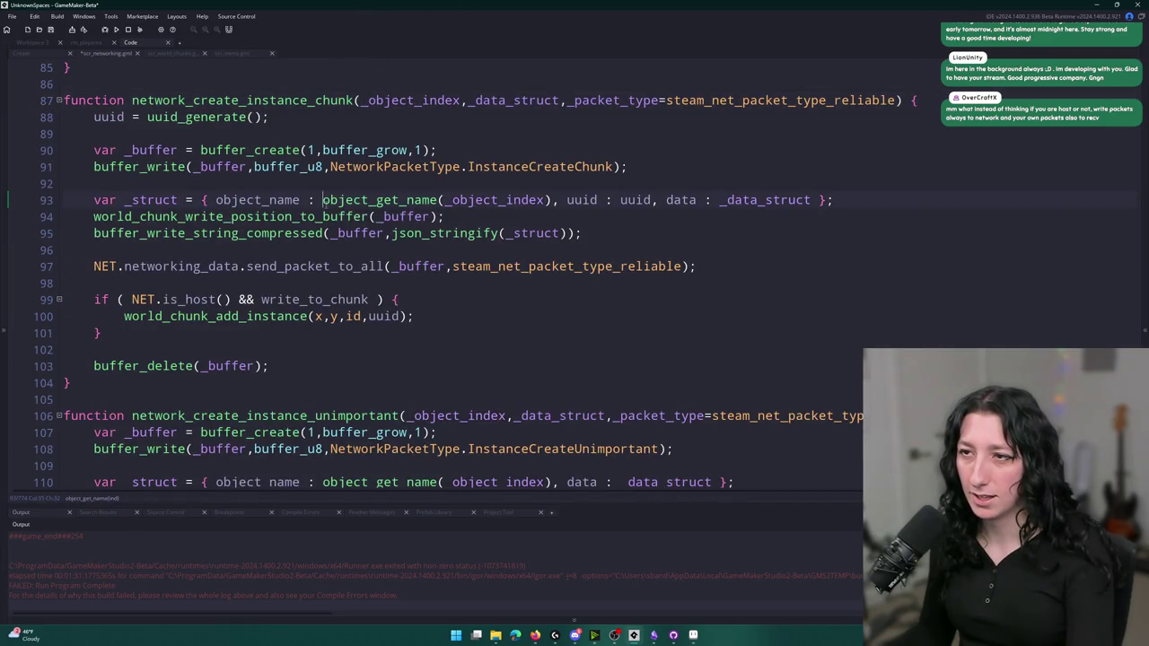
# Replace object_get_name with object_reference_get_key on line 93
pyautogui.click(413, 204)
pyautogui.press('BackSpace')
pyautogui.press('BackSpace')
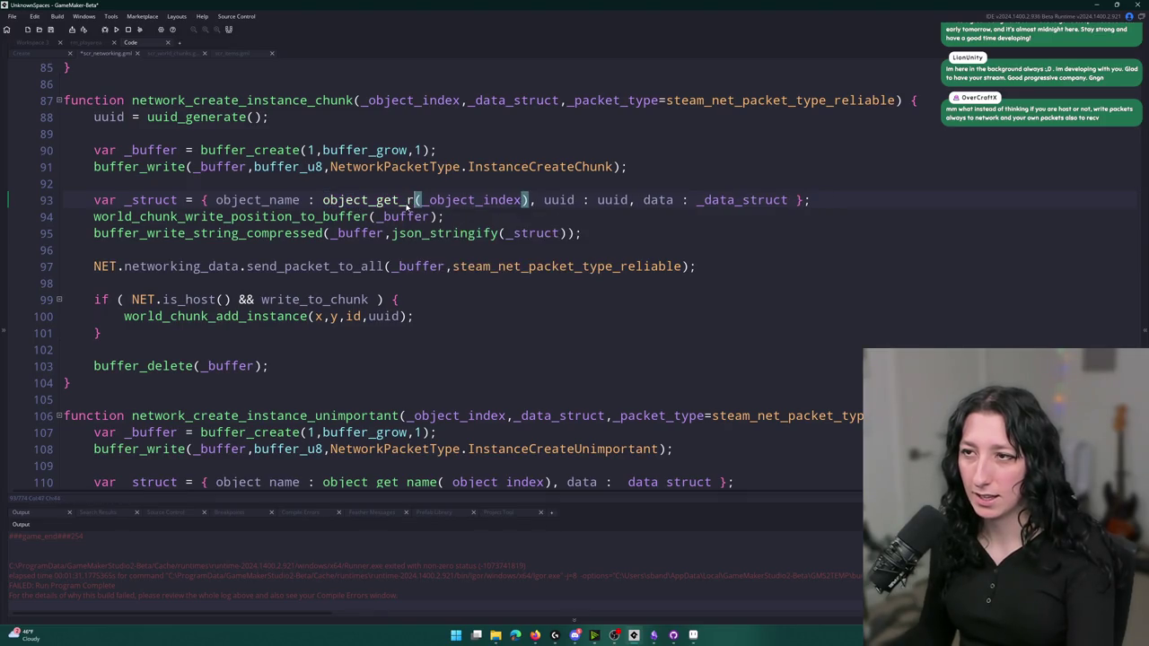
pyautogui.press('BackSpace')
pyautogui.press('BackSpace')
pyautogui.press('BackSpace')
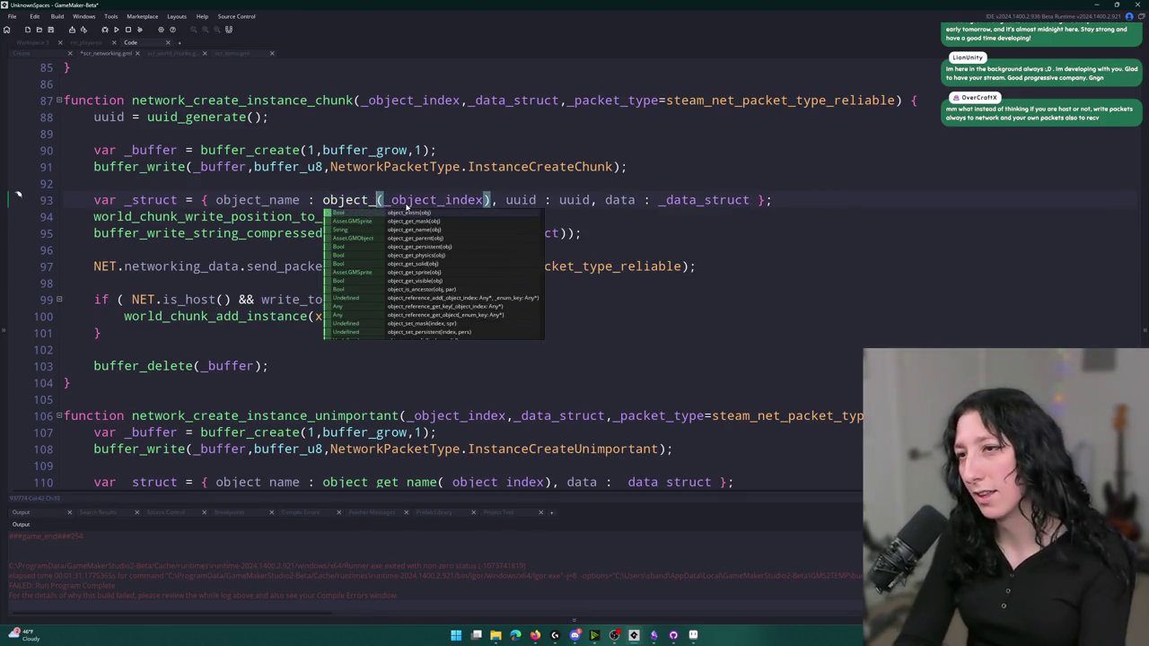
pyautogui.press('BackSpace')
pyautogui.press('BackSpace')
pyautogui.press('BackSpace')
pyautogui.write('get_key')
pyautogui.press('Down')
pyautogui.press('Down')
pyautogui.press('Down')
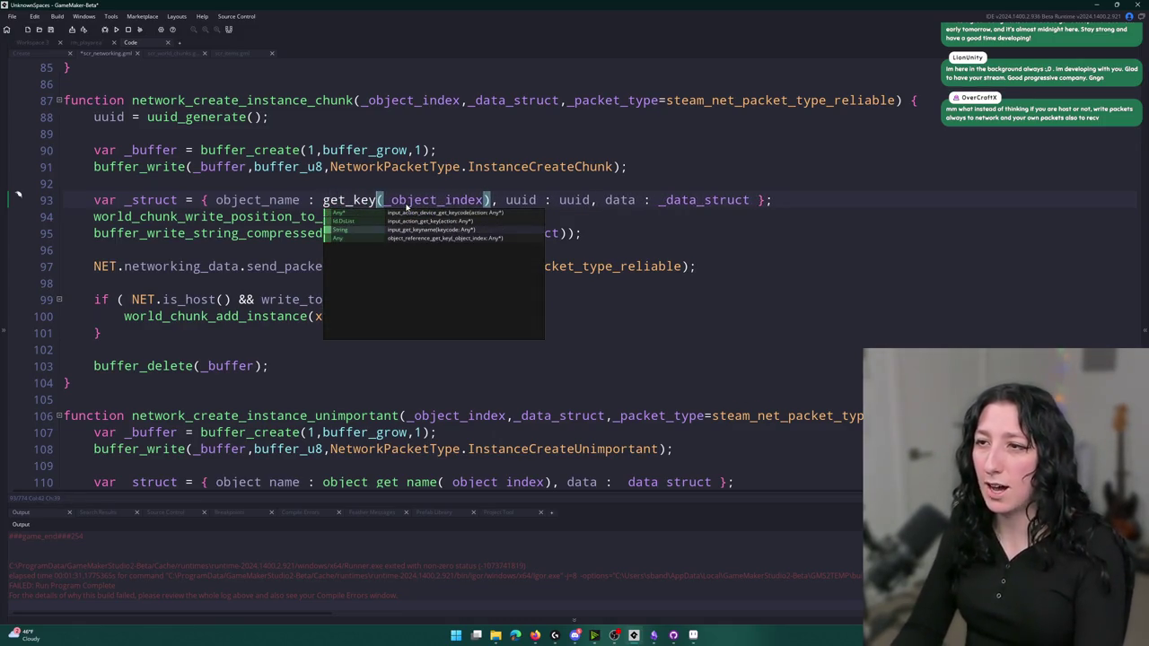
pyautogui.press('Return')
pyautogui.press('BackSpace')
pyautogui.press('Delete')
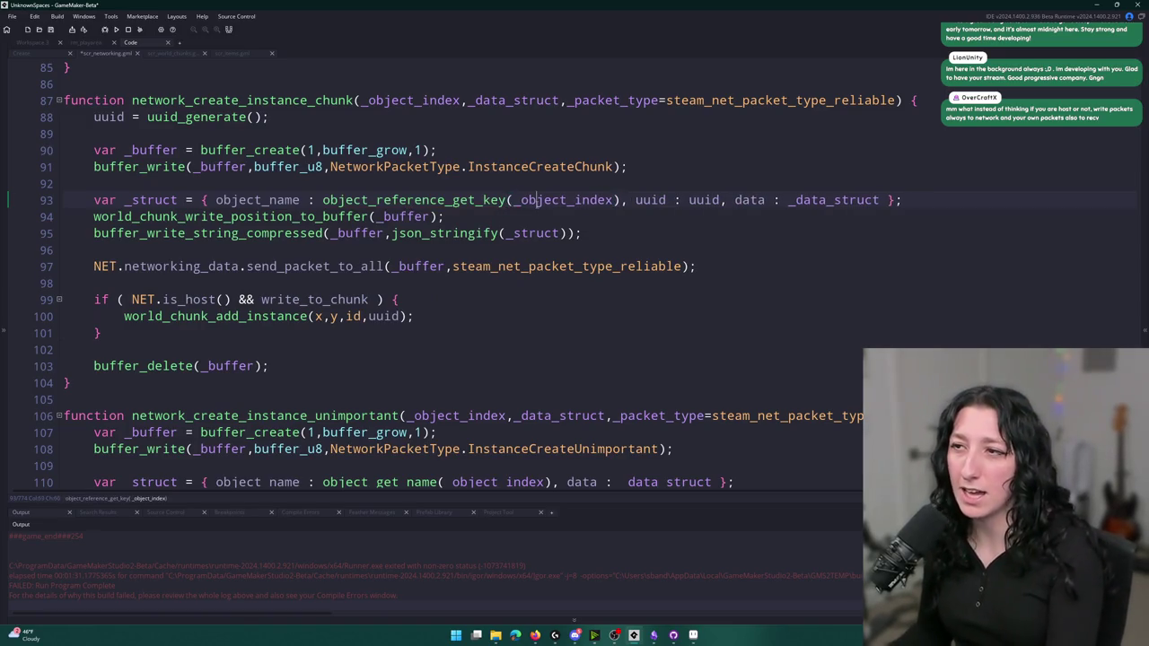
# Rename the packet's object_name field to object_key
pyautogui.click(310, 202)
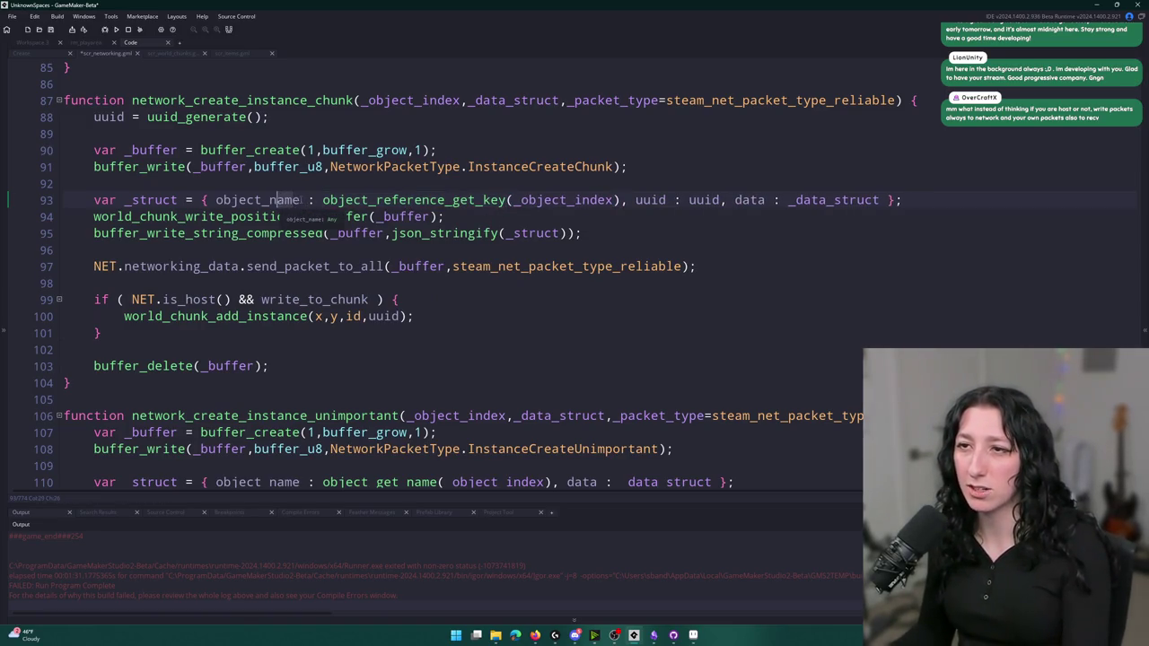
pyautogui.press('BackSpace')
pyautogui.press('BackSpace')
pyautogui.press('BackSpace')
pyautogui.write('key')
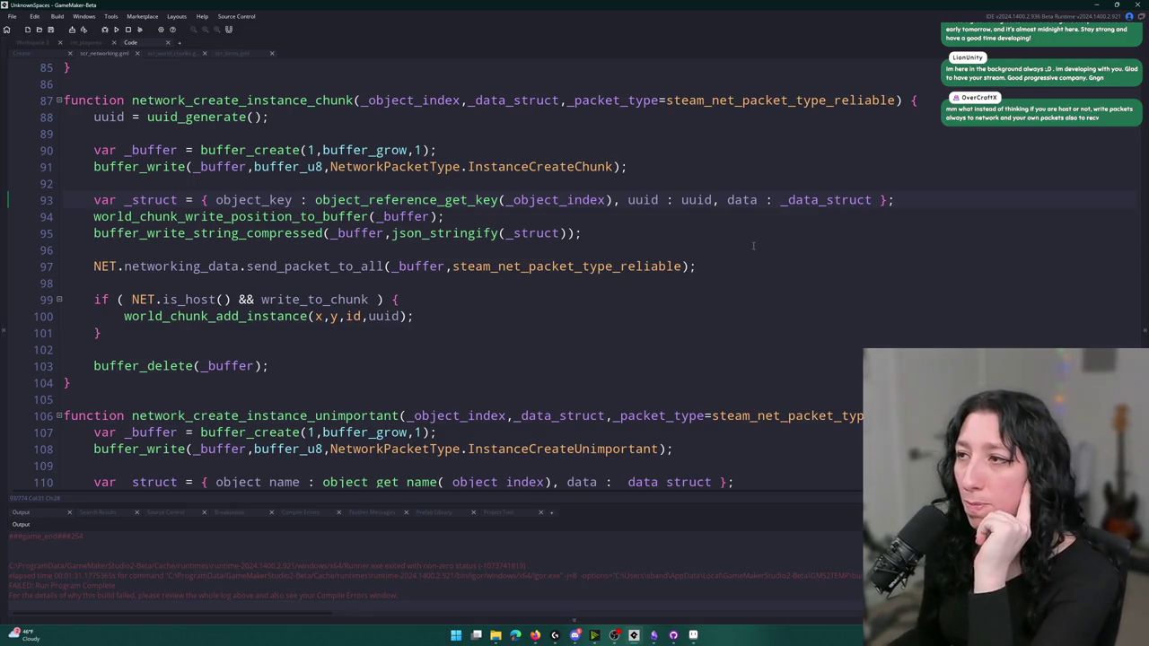
pyautogui.click(928, 200)
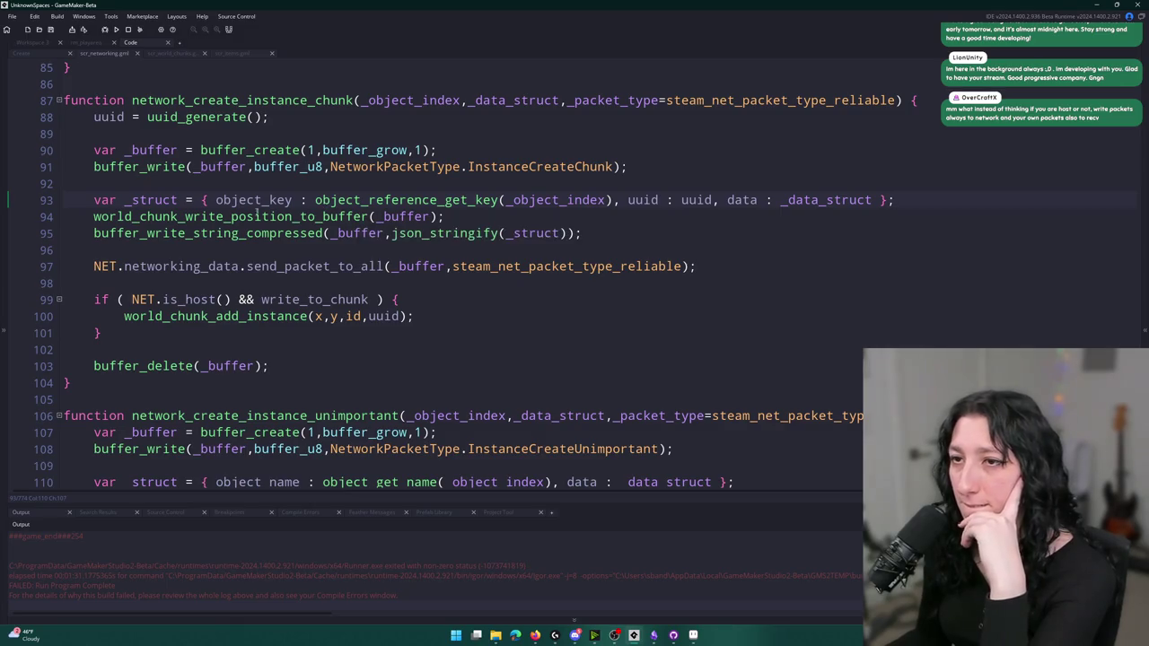
# Go from the InstanceCreateChunk packet name on line 91 to its handler code
pyautogui.click(293, 200)
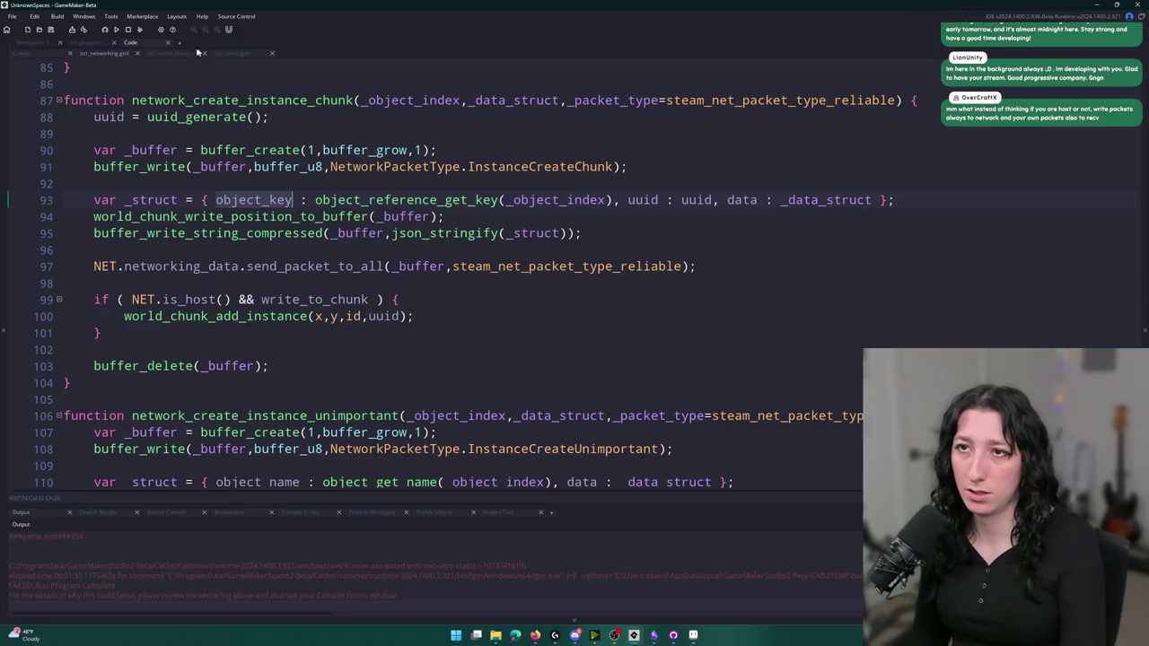
pyautogui.click(355, 101)
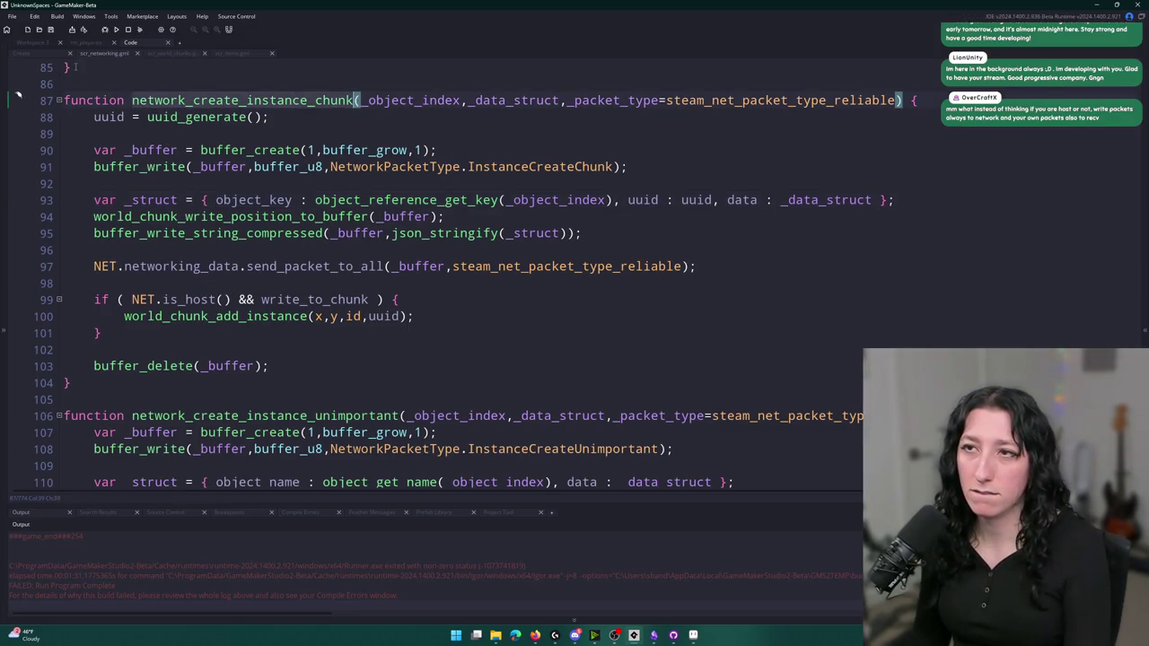
pyautogui.click(615, 167)
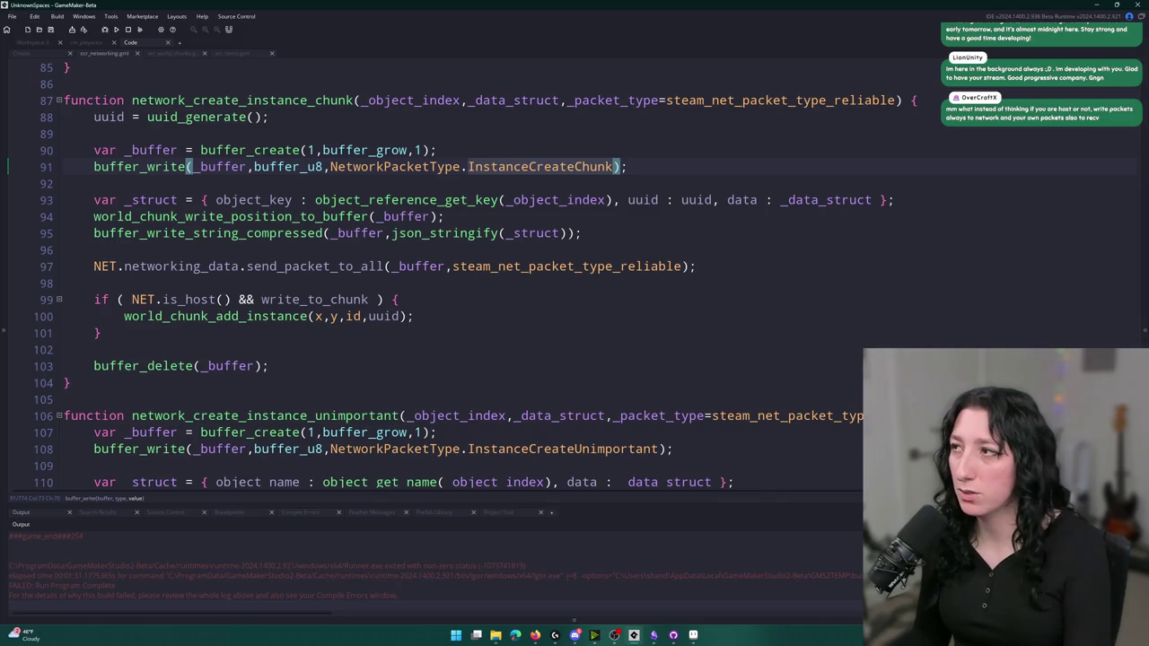
pyautogui.press('F12')
pyautogui.click(558, 125)
pyautogui.press('Down')
pyautogui.press('Down')
pyautogui.press('Down')
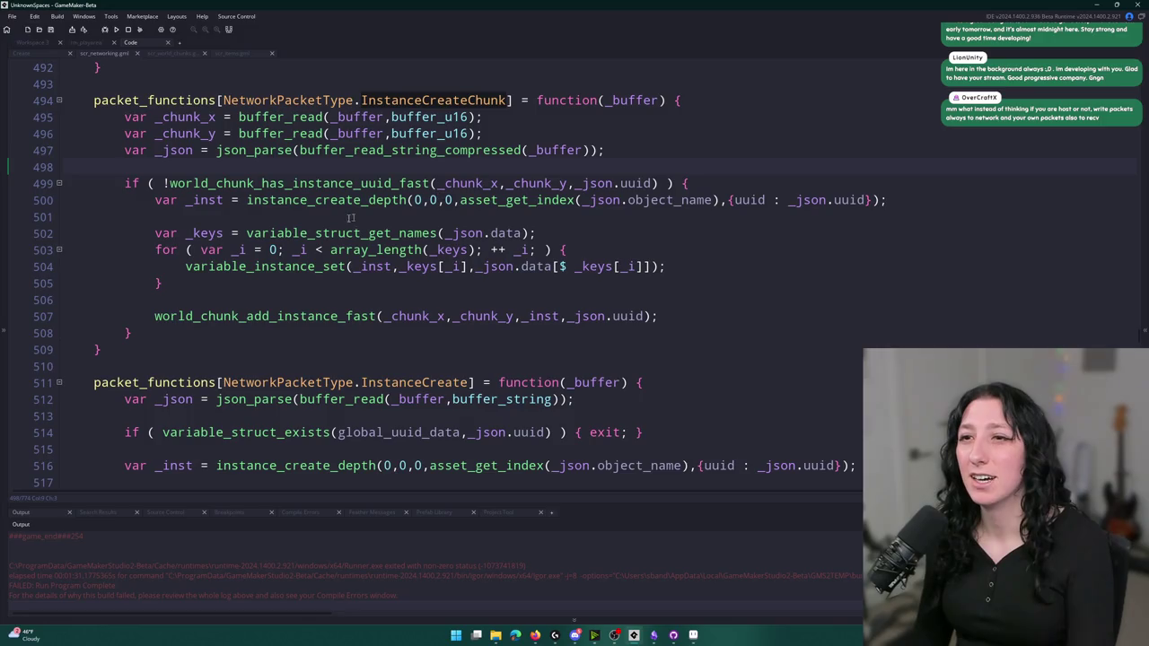
# Change line 500 from asset_get_index(_json.object_name) to object_reference_get_object(_json.object_key)
pyautogui.click(567, 199)
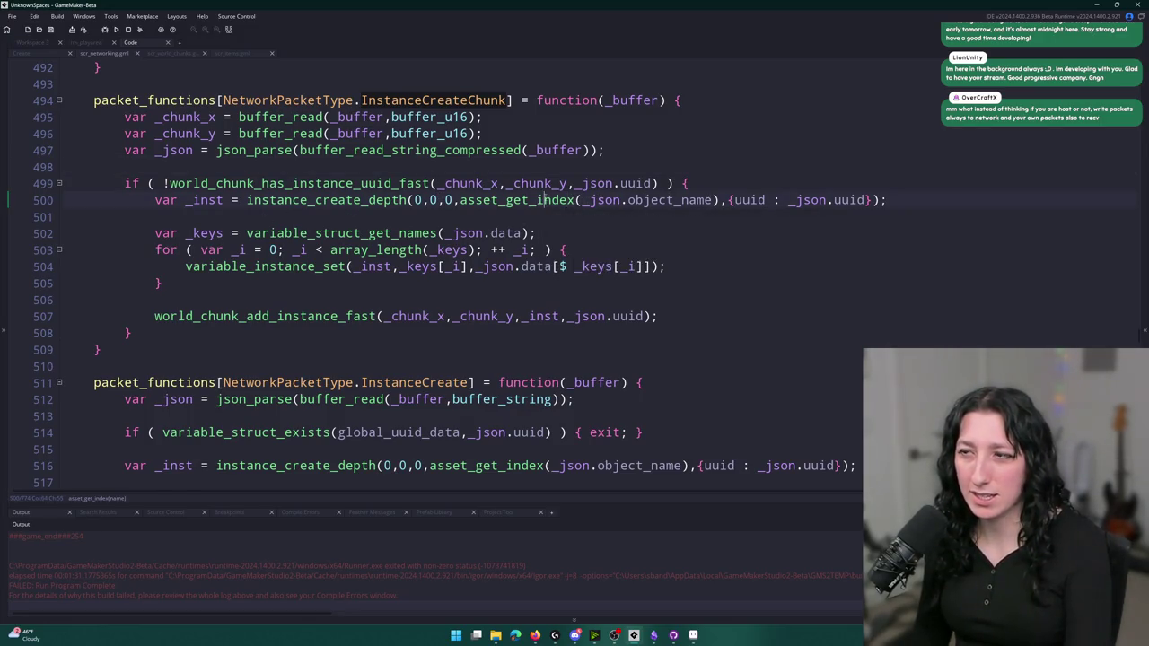
pyautogui.click(716, 199)
pyautogui.doubleClick(545, 199)
pyautogui.press('BackSpace')
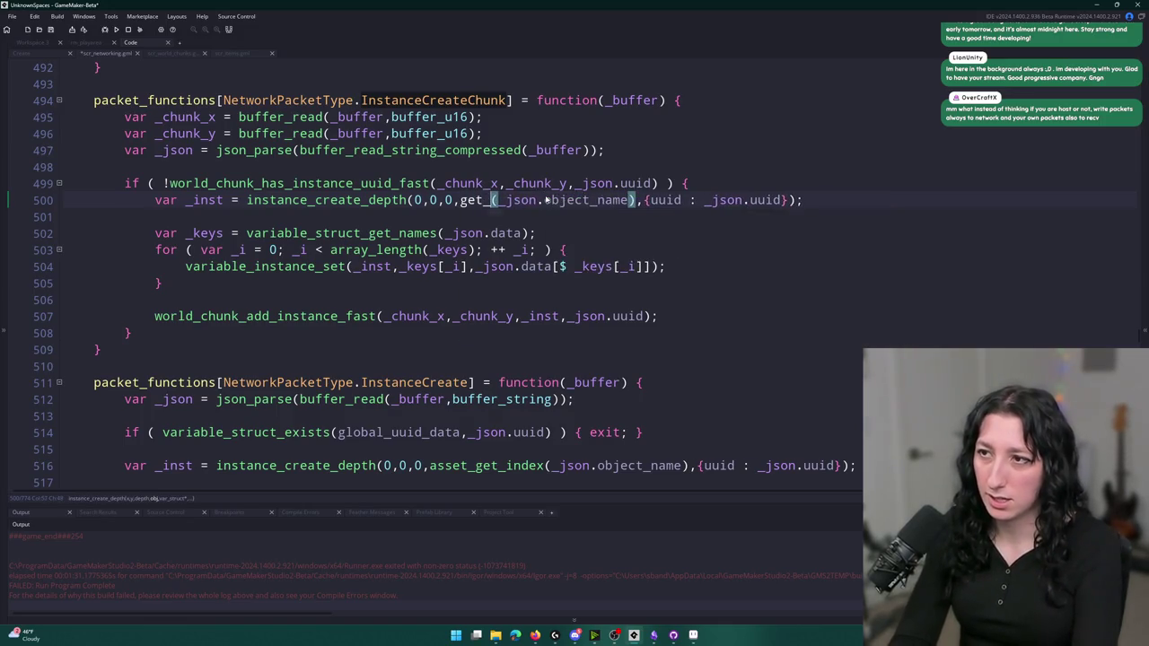
pyautogui.write('get_obj')
pyautogui.press('Return')
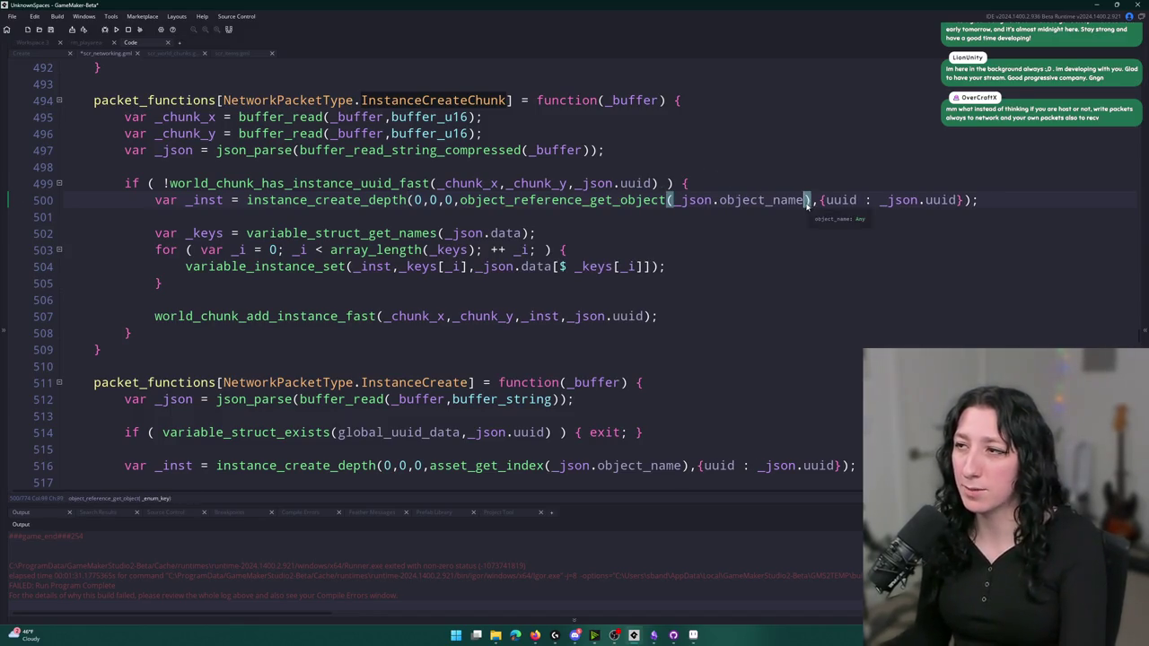
pyautogui.moveTo(805, 200); pyautogui.dragTo(775, 201)
pyautogui.write('key')
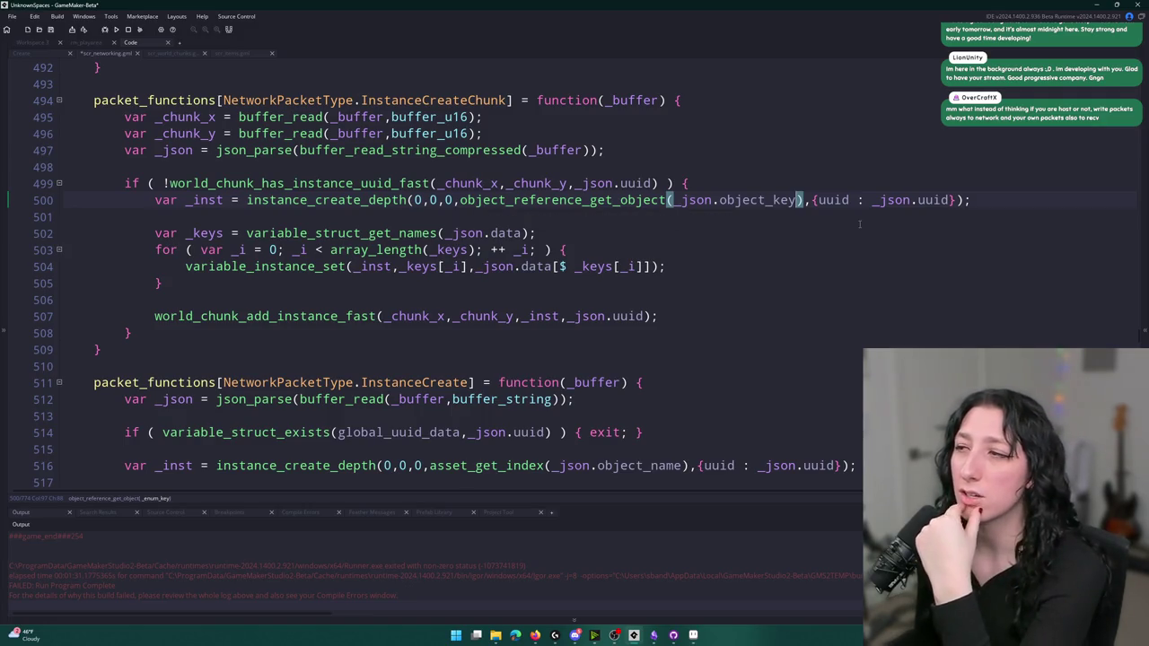
# Review the world_chunk_add_instance_fast definition called on line 507 and its use of _id
pyautogui.click(235, 218)
pyautogui.rightClick(234, 217)
pyautogui.press('Escape')
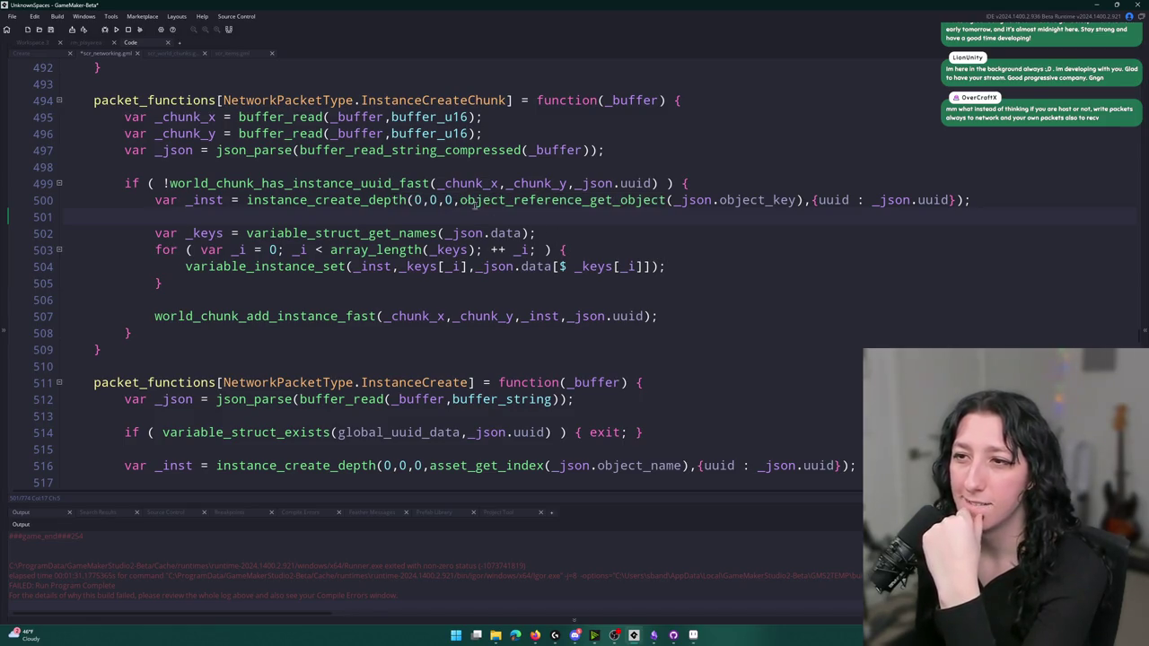
pyautogui.click(316, 316)
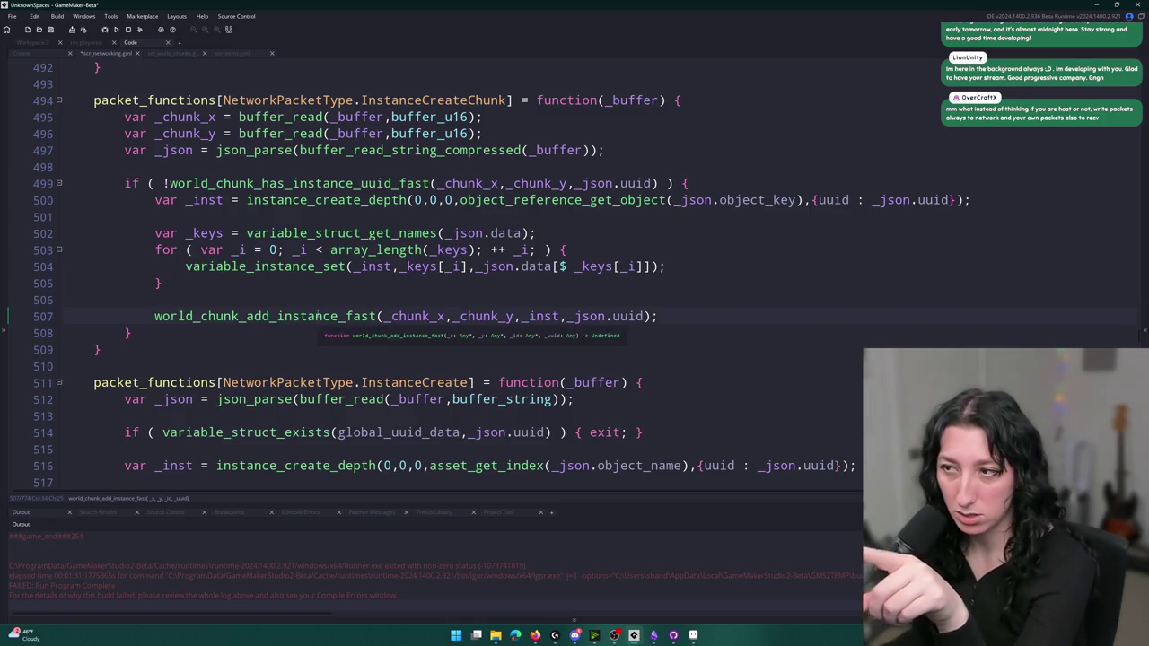
pyautogui.click(543, 316)
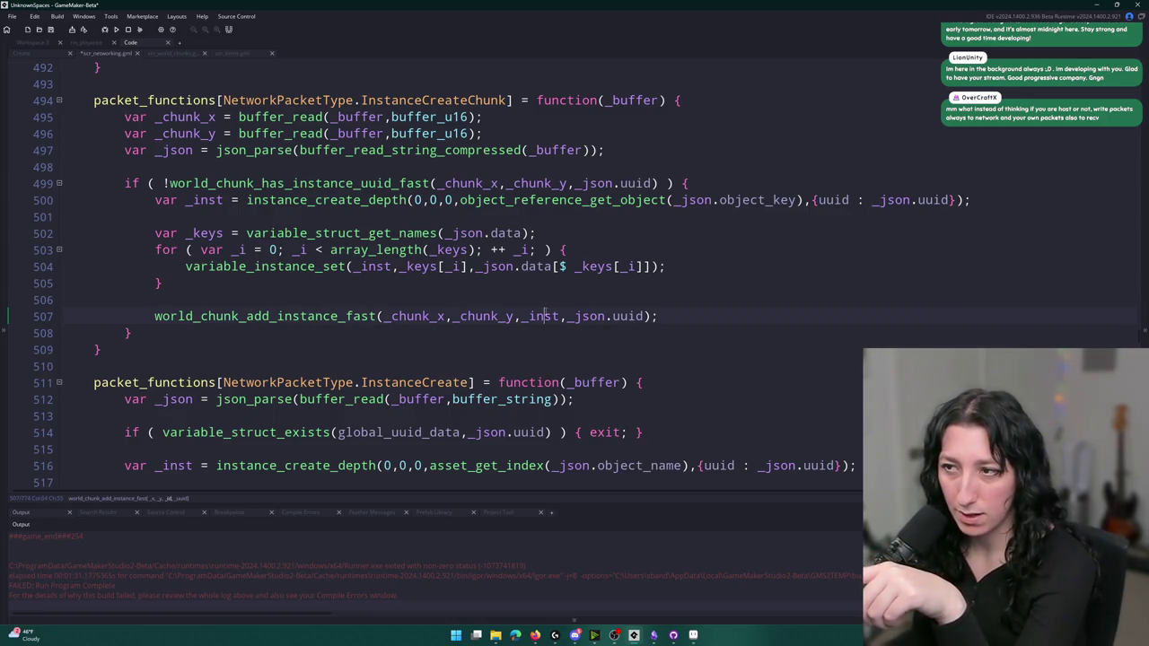
pyautogui.middleClick(272, 311)
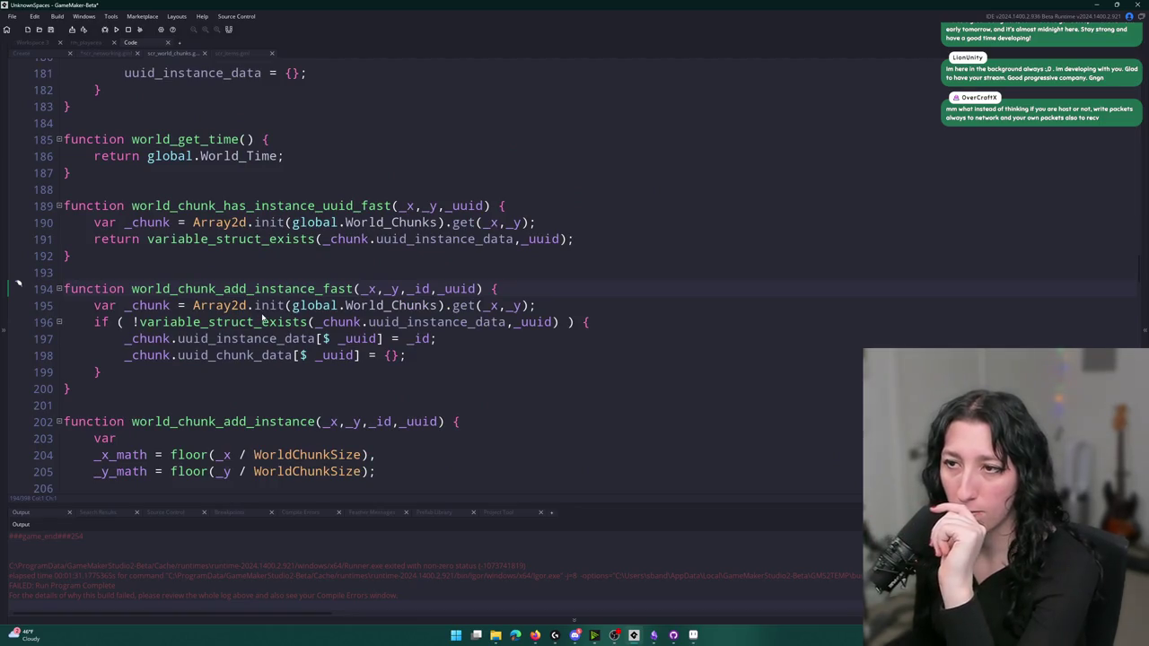
pyautogui.click(430, 288)
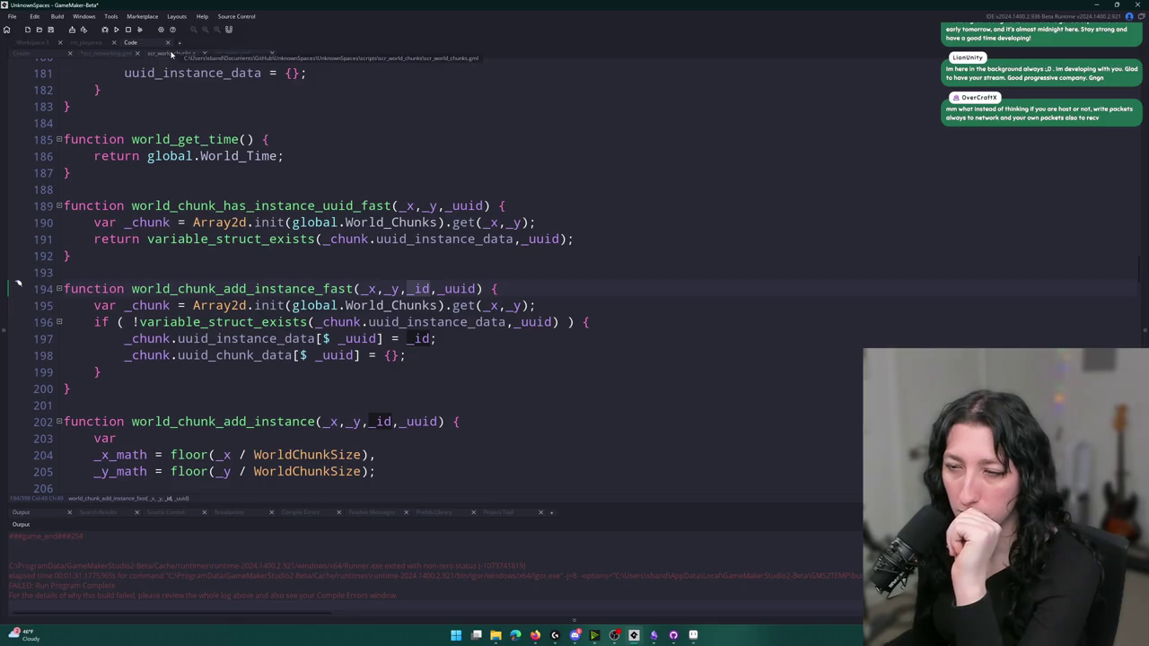
pyautogui.click(128, 55)
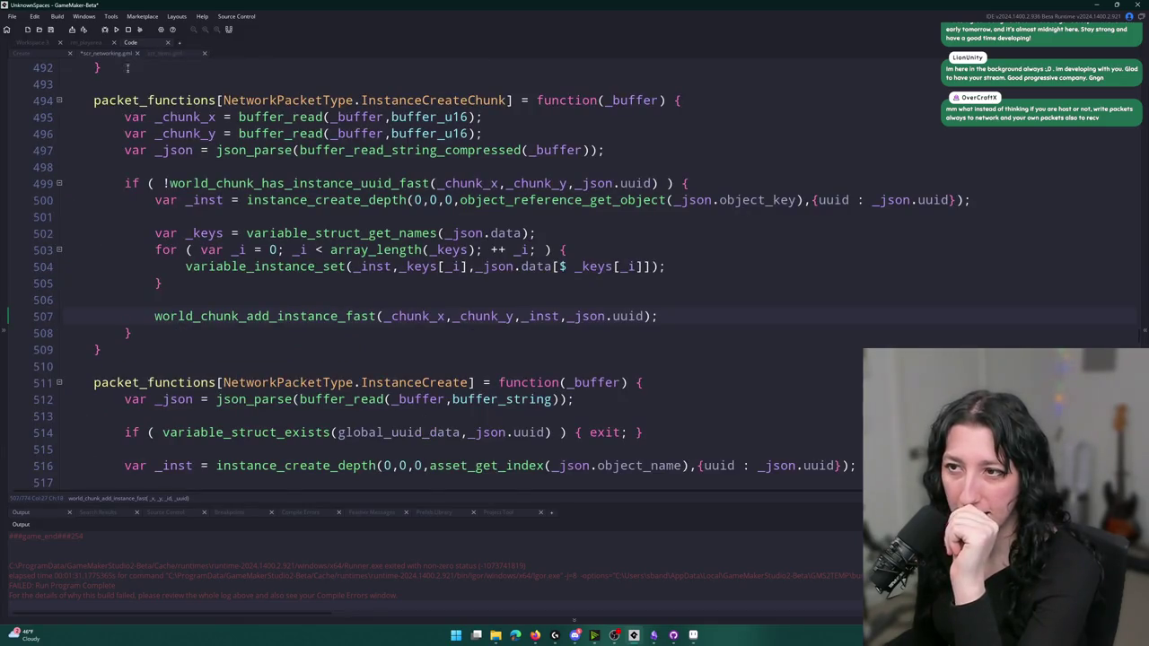
pyautogui.click(678, 235)
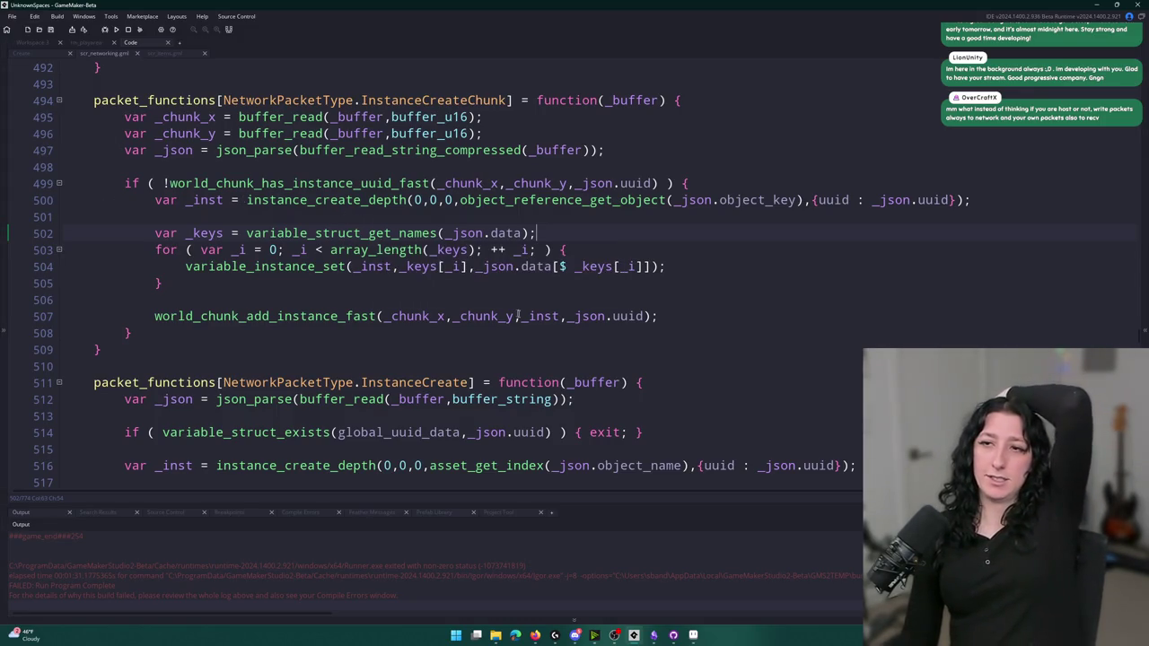
pyautogui.scroll(-10, 357, 320)
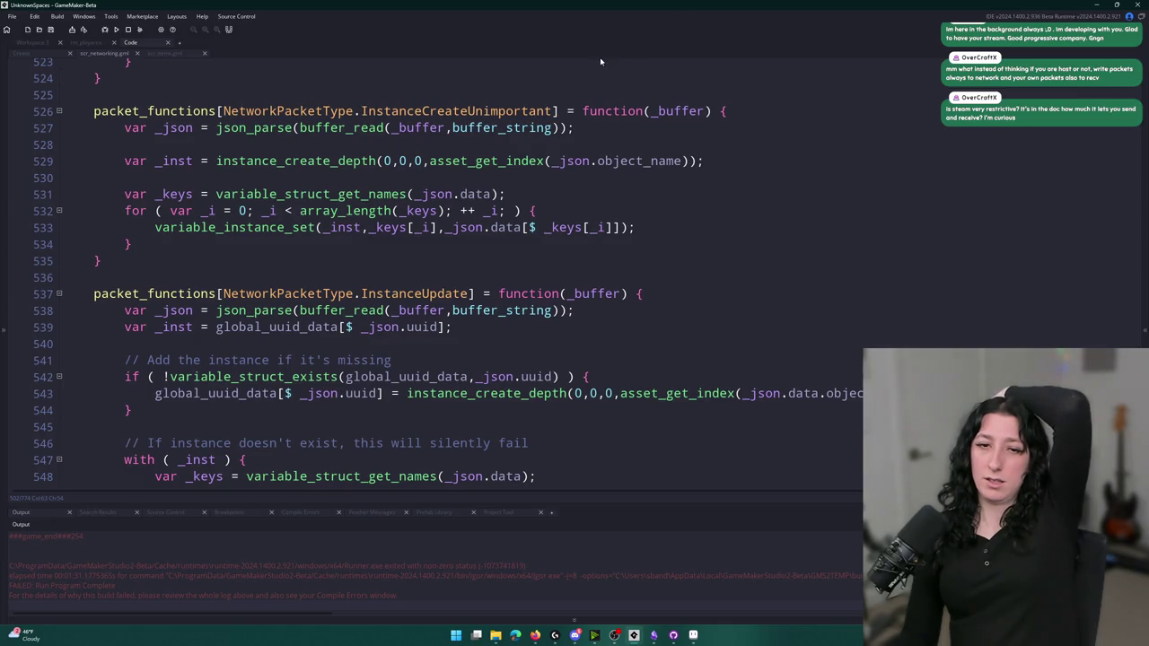
# Try changing the send_packet_to_all target on line 97, then revert to keep send-to-all
pyautogui.moveTo(273, 131)
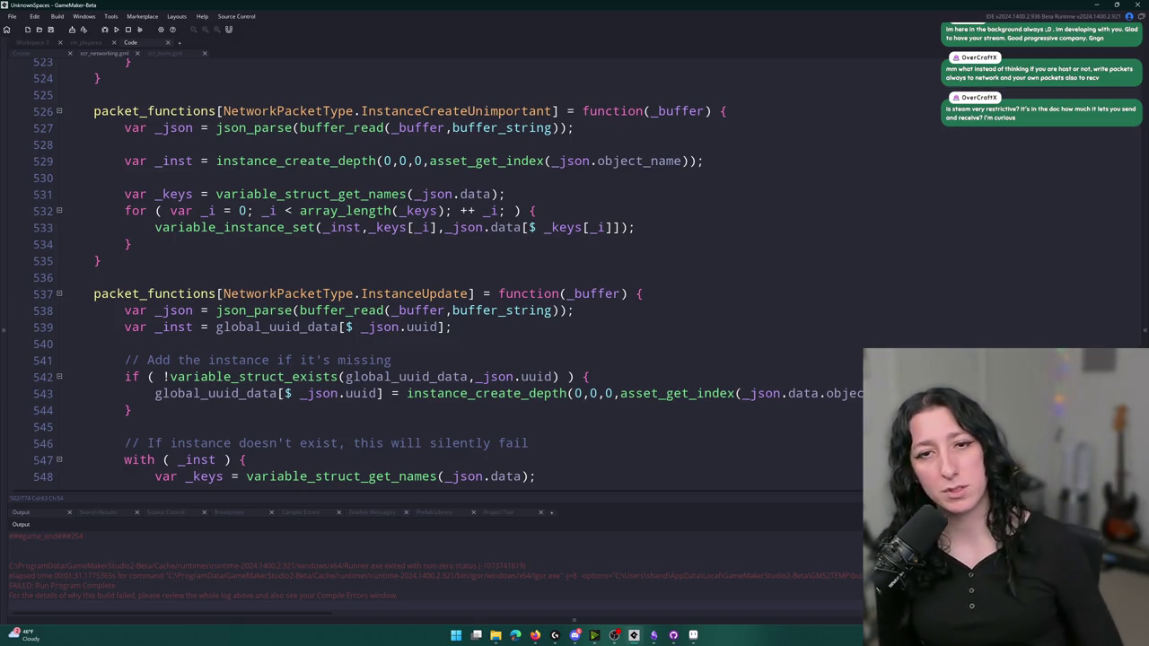
pyautogui.hotkey('ctrl', 'z')
pyautogui.write('//')
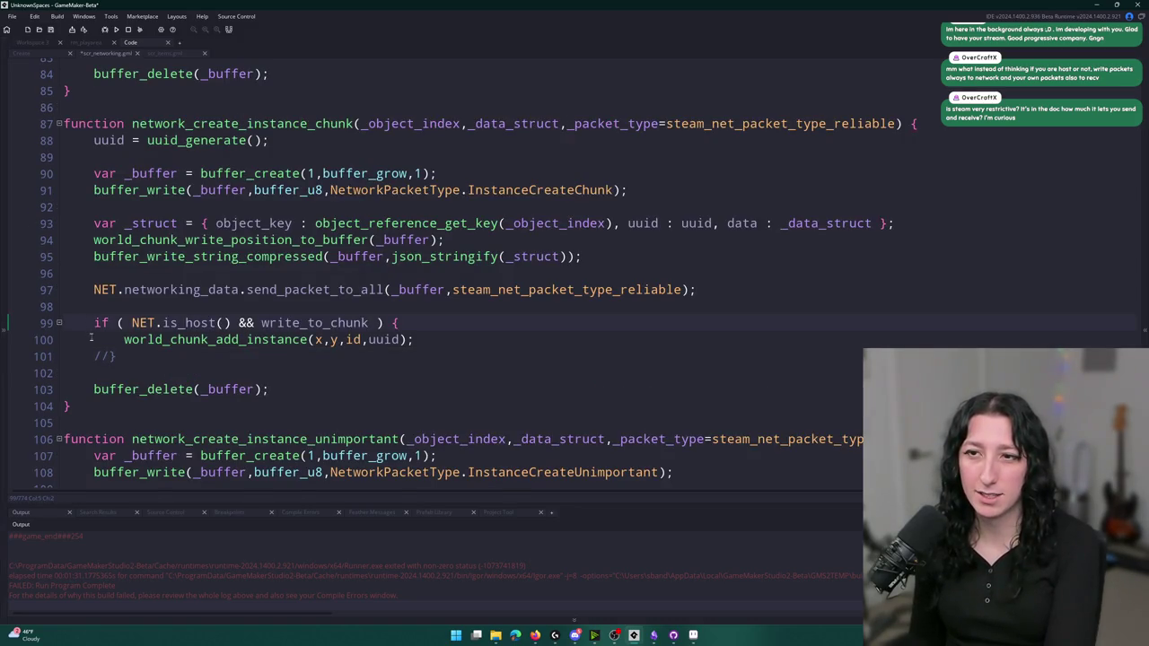
pyautogui.write('//')
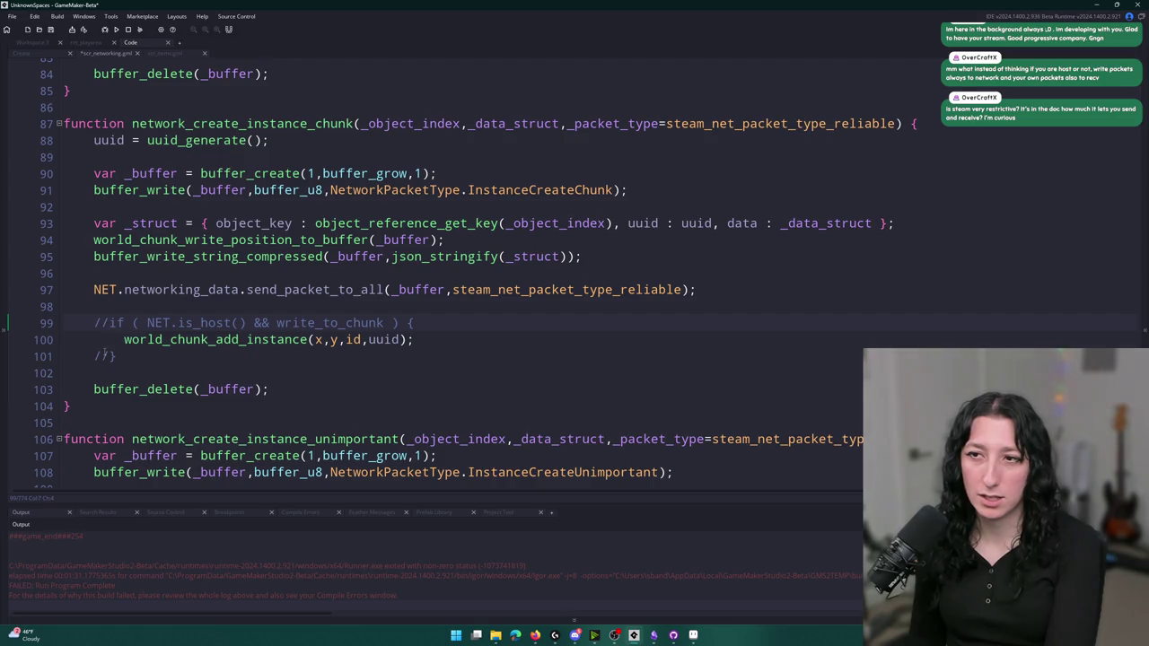
pyautogui.click(382, 290)
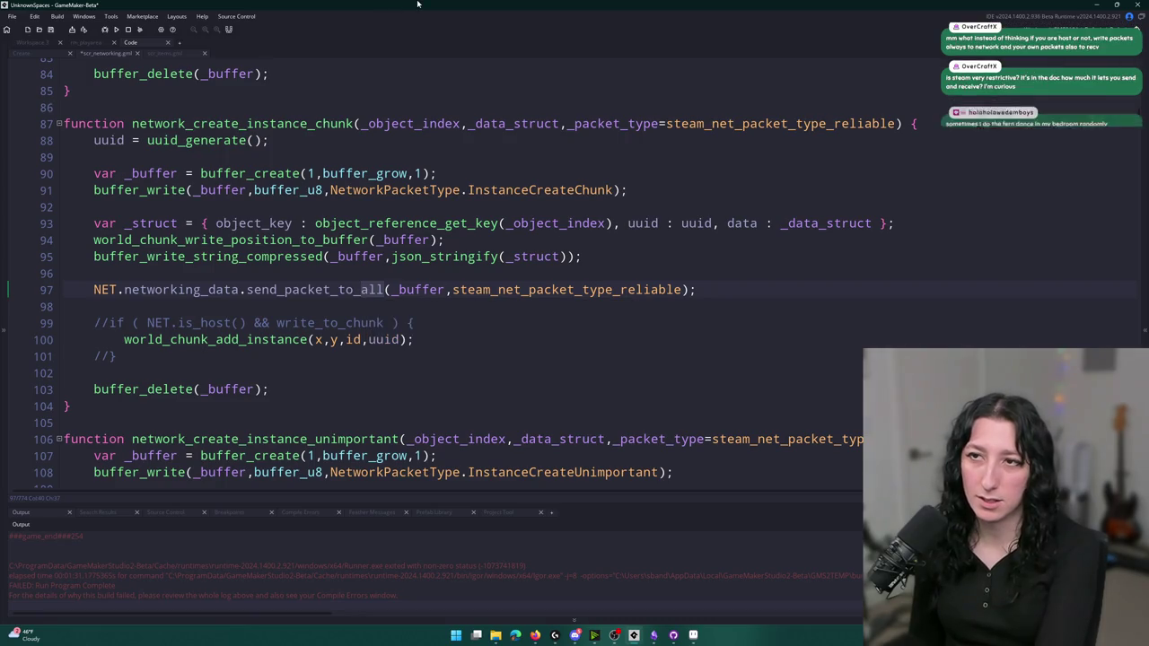
pyautogui.press('Delete')
pyautogui.press('Delete')
pyautogui.press('Delete')
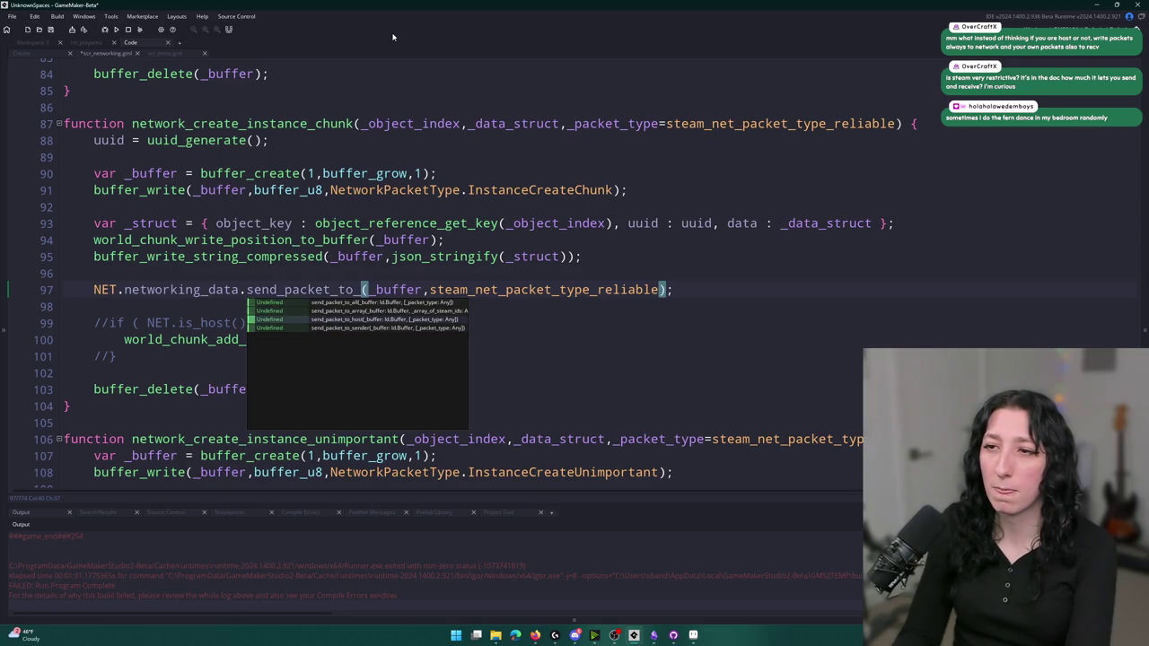
pyautogui.press('Escape')
pyautogui.hotkey('ctrl', 'z')
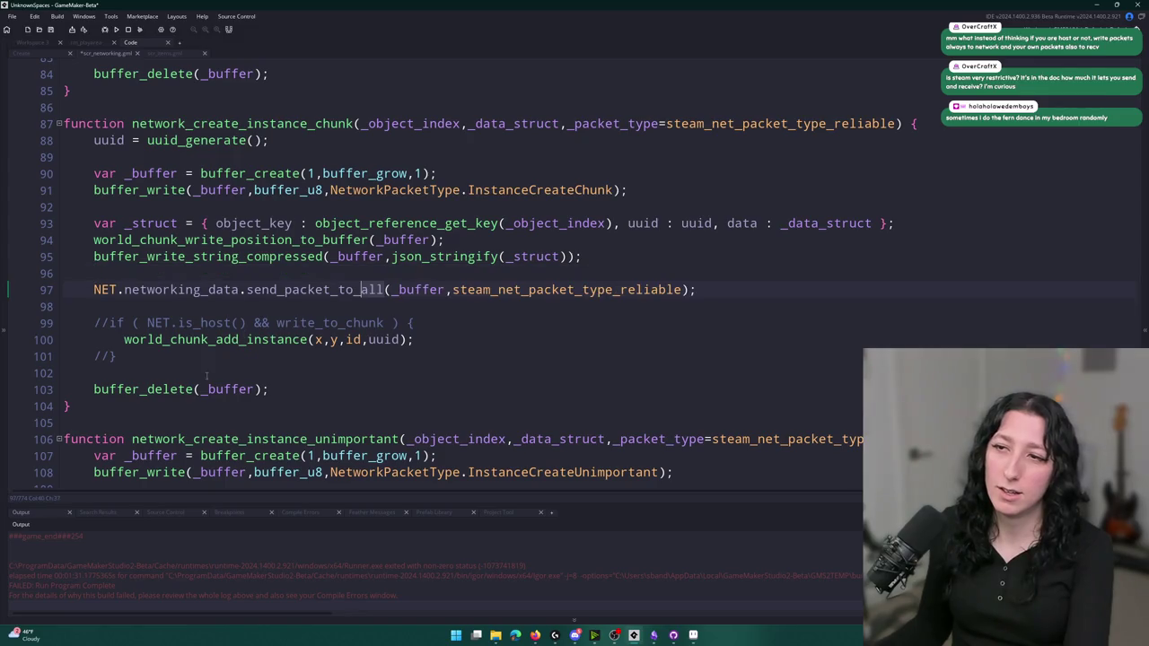
# Uncomment the if ( NET.is_host() && write_to_chunk ) block on lines 99–101
pyautogui.click(137, 355)
pyautogui.hotkey('ctrl', 'shift', 'k')
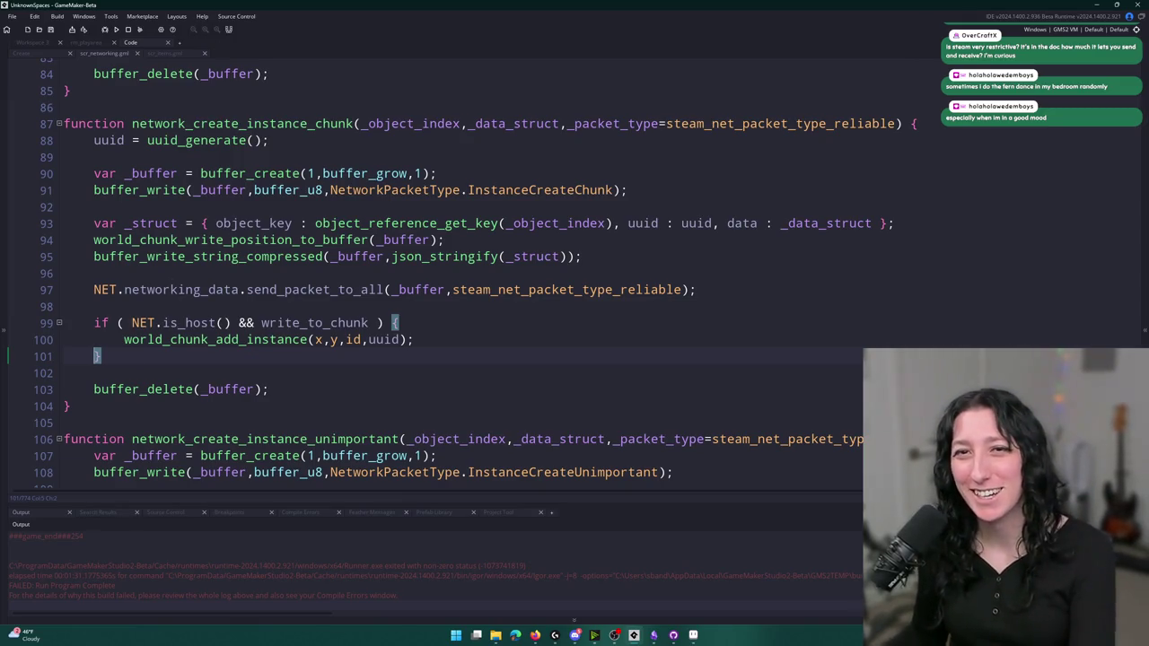
pyautogui.scroll(2, 415, 56)
pyautogui.hotkey('ctrl', 'a')
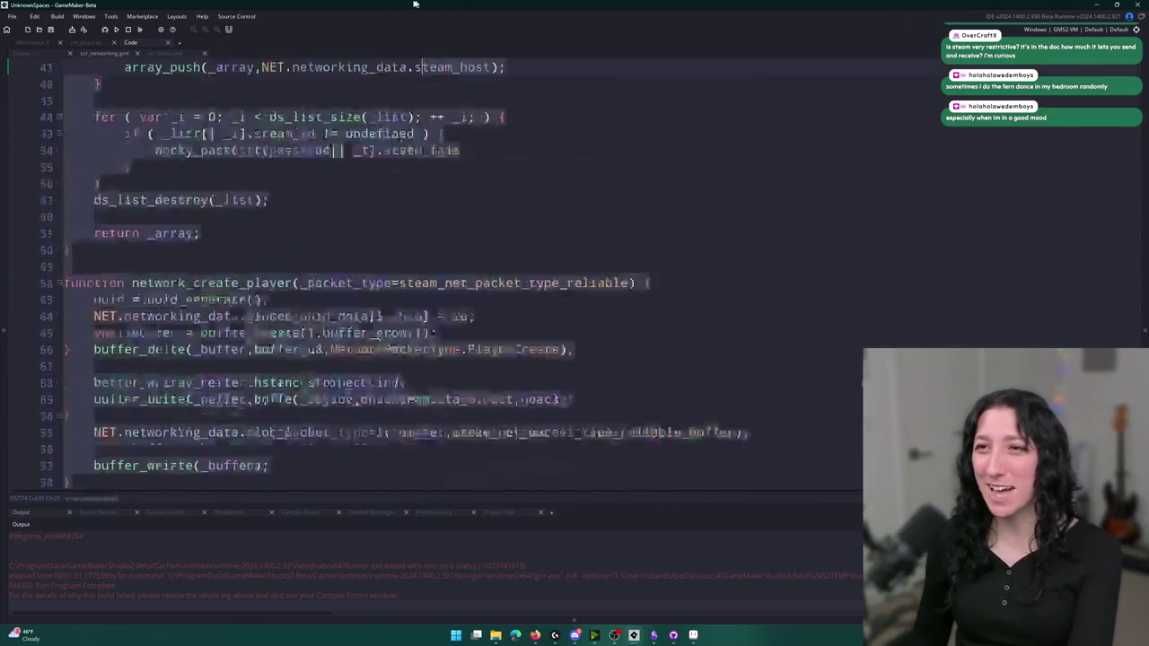
# Insert network_find_nearby_players_steam_ids on a new line 97 above send_packet_to_all
pyautogui.click(235, 266)
pyautogui.scroll(-10, 294, 242)
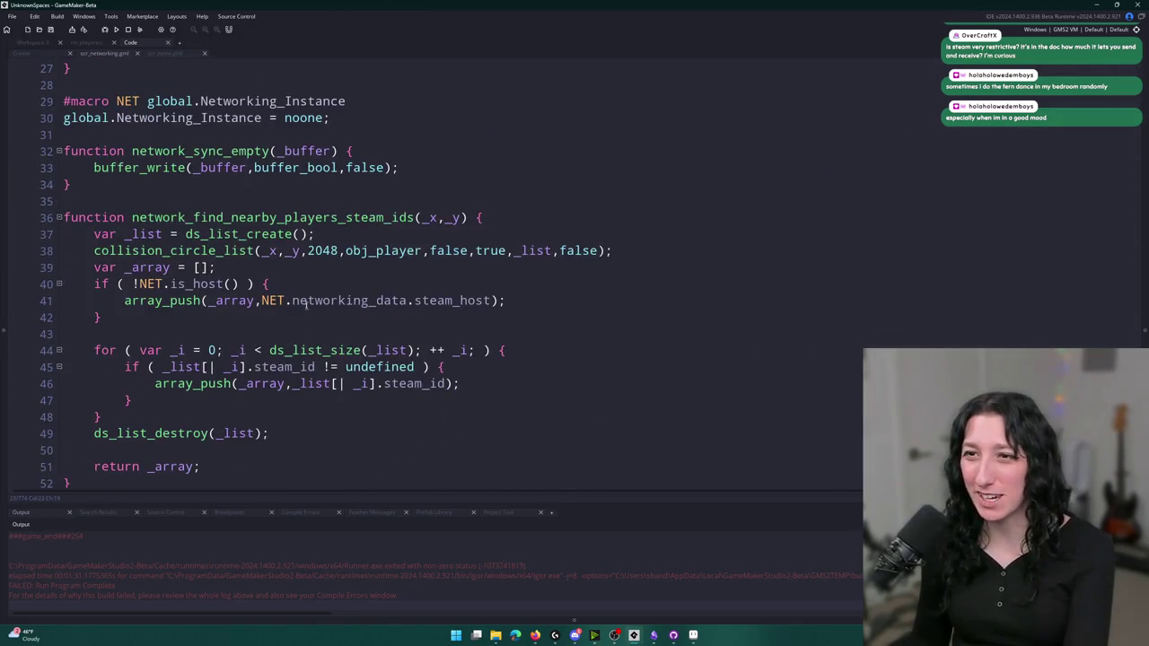
pyautogui.scroll(-15, 390, 179)
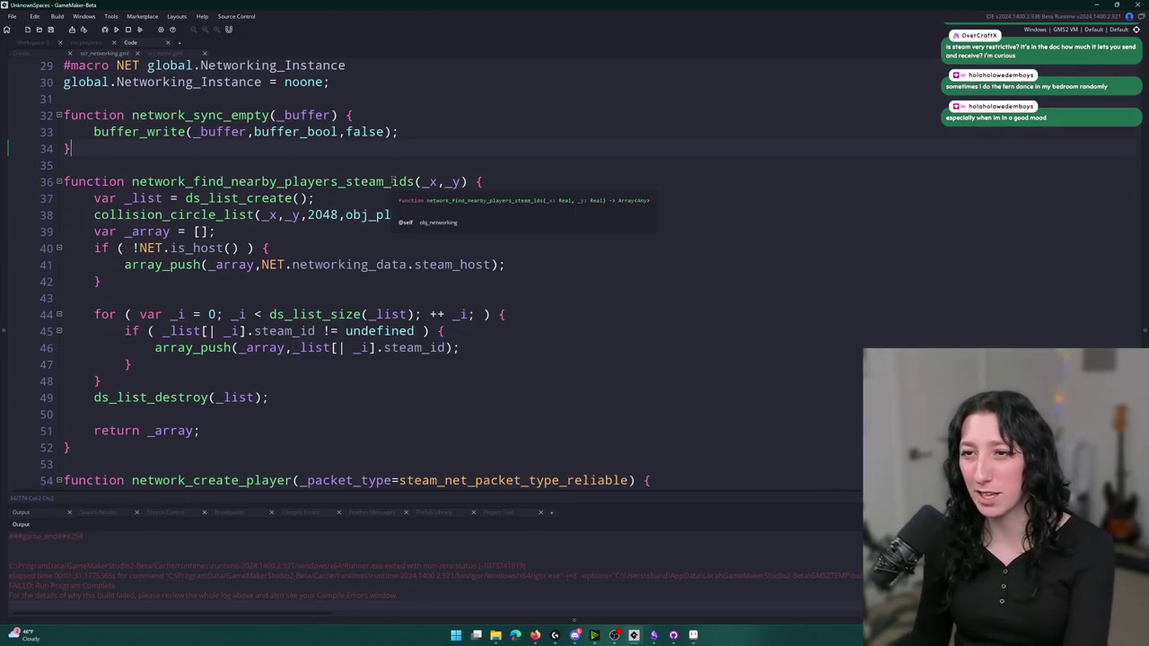
pyautogui.scroll(-1, 390, 180)
pyautogui.click(337, 326)
pyautogui.click(99, 343)
pyautogui.press('Return')
pyautogui.write('network_find_nearby_players_steam_ids')
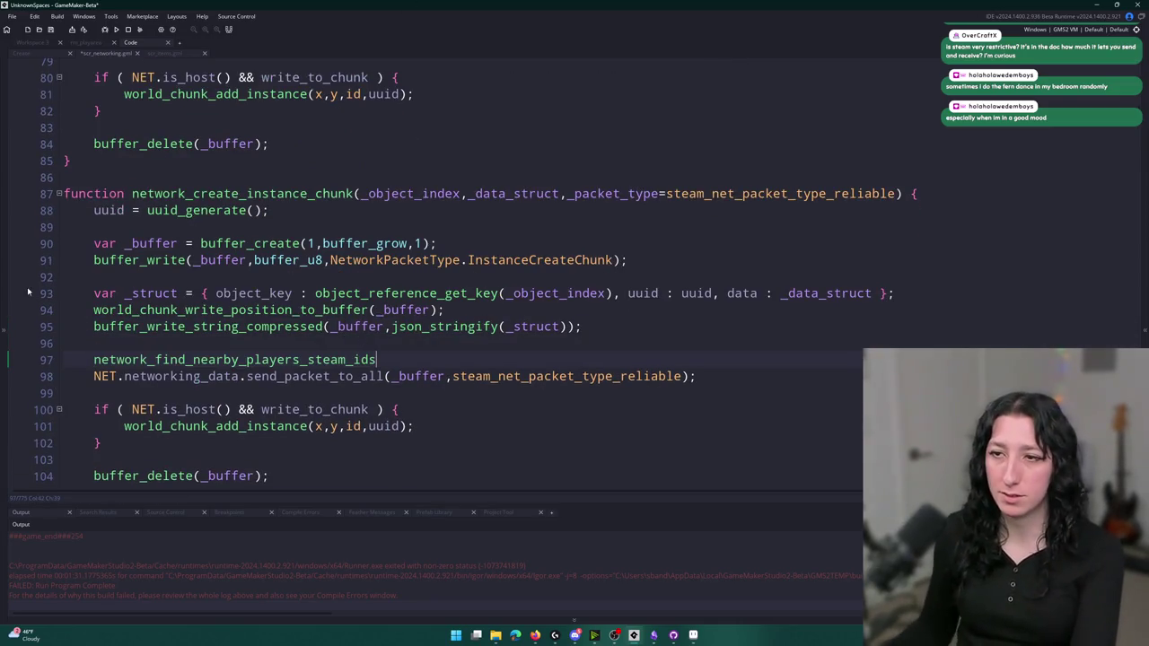
# Glance at the function's definition, then search the project for network_find_nearby_players_steam_ids
pyautogui.moveTo(146, 359)
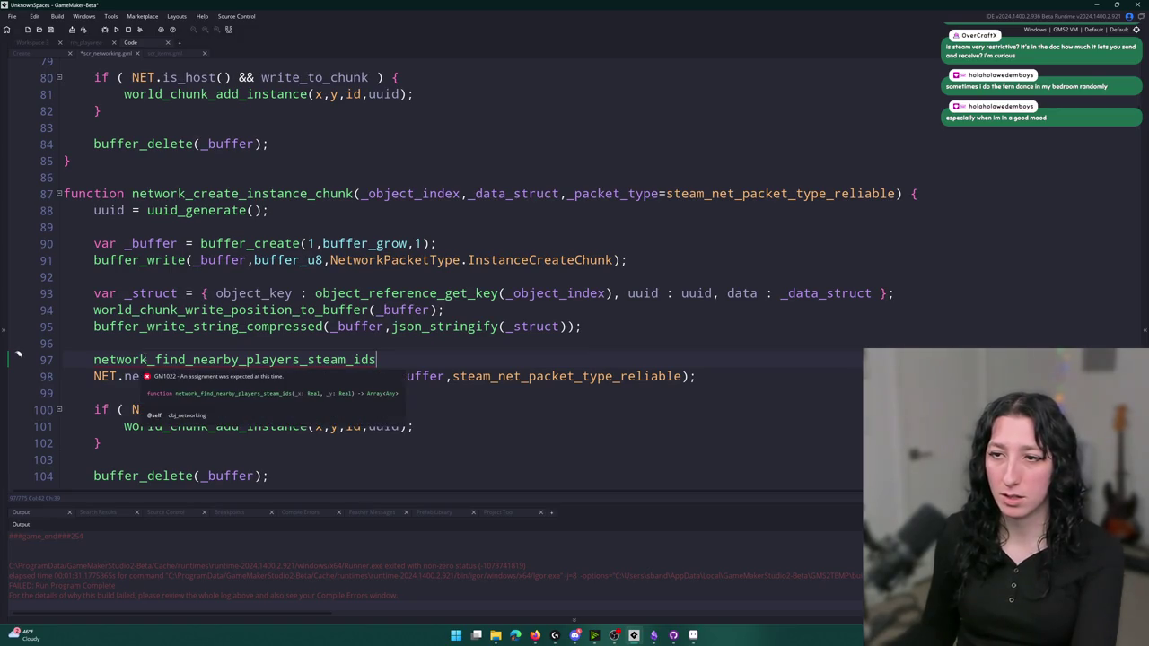
pyautogui.press('F12')
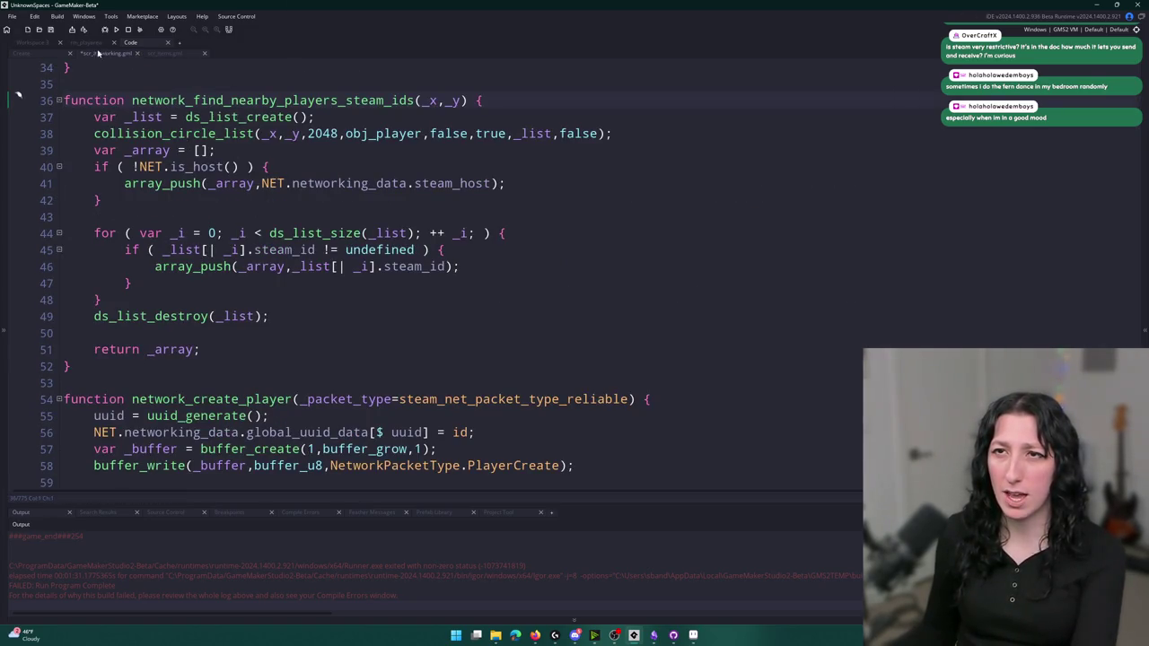
pyautogui.hotkey('alt', 'Left')
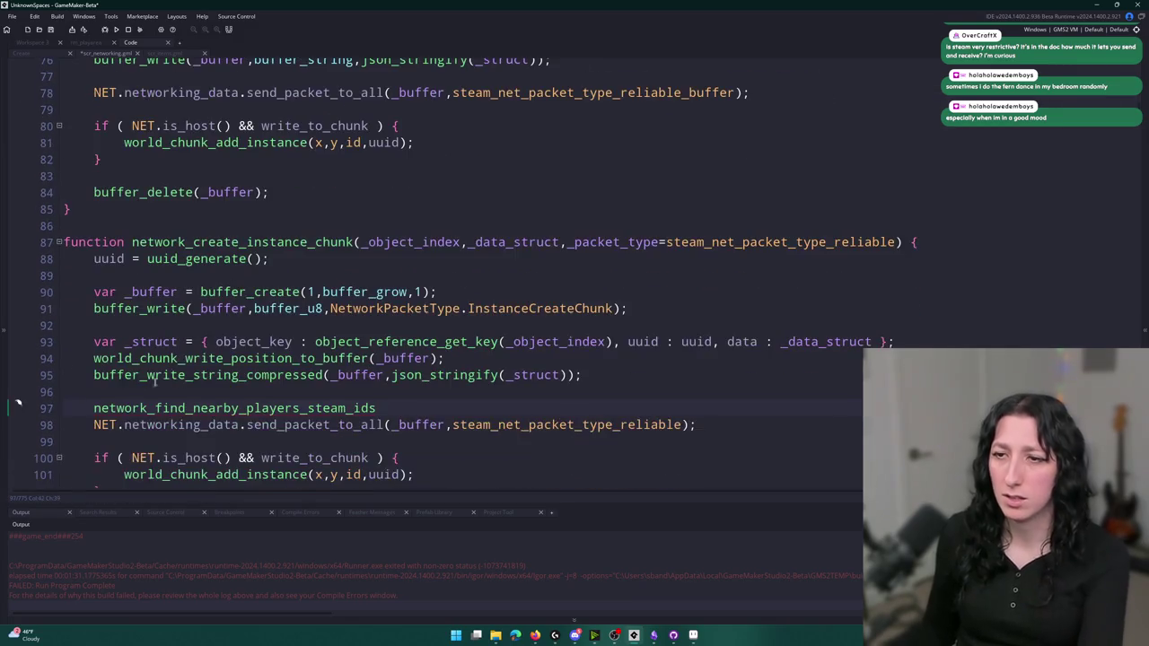
pyautogui.press('Home')
pyautogui.write('var _nearb')
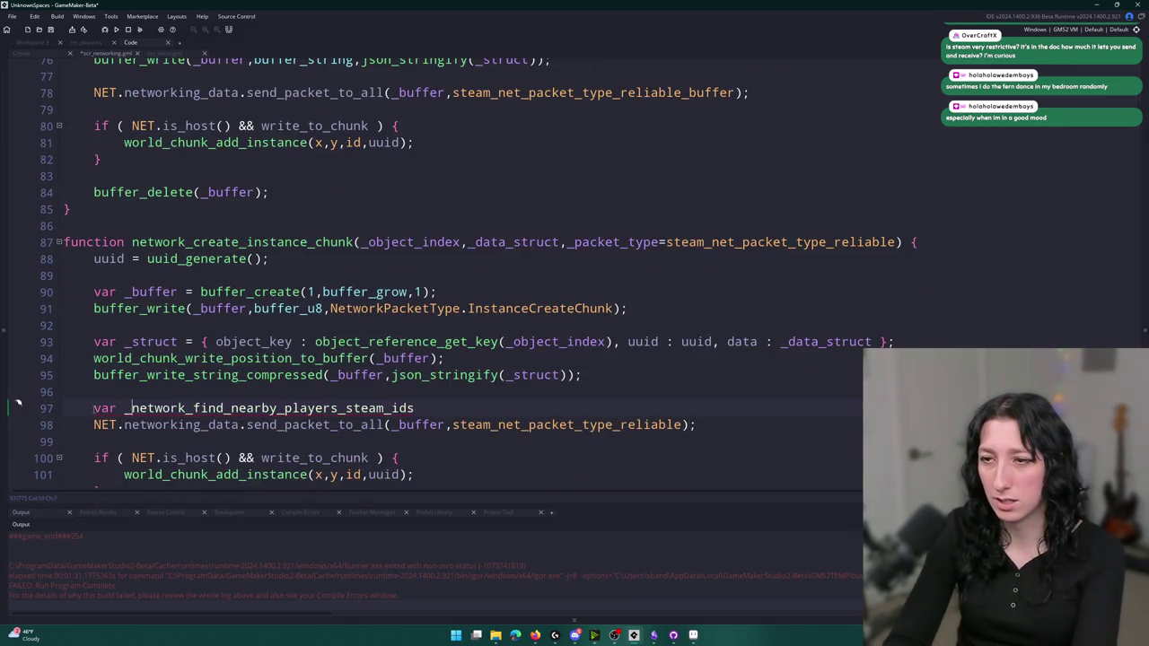
pyautogui.press('BackSpace')
pyautogui.press('BackSpace')
pyautogui.press('BackSpace')
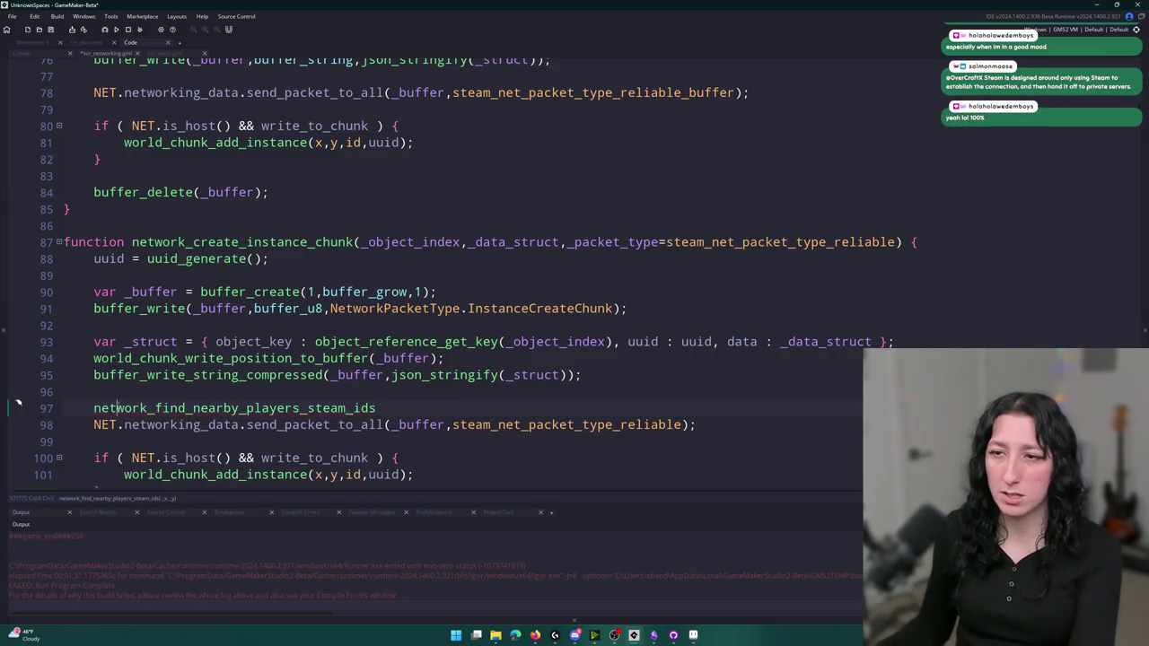
pyautogui.hotkey('ctrl', 'shift', 'f')
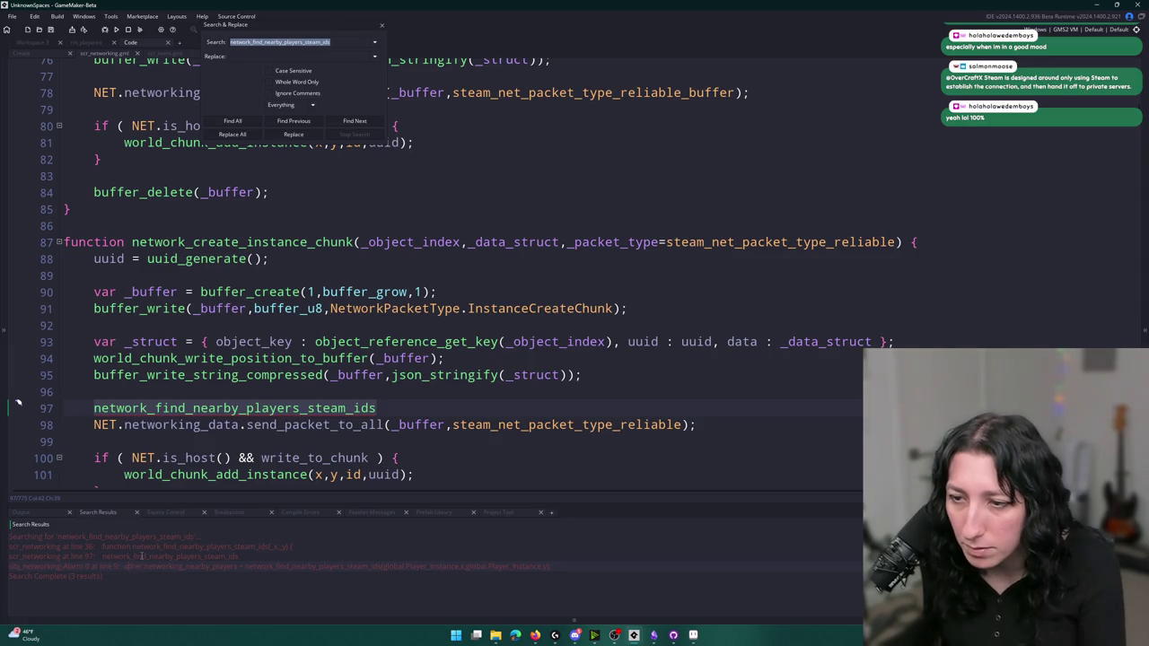
# Inspect the nearby-players call in obj_networking's Alarm 0, then return to the line 97 result
pyautogui.doubleClick(198, 563)
pyautogui.click(654, 237)
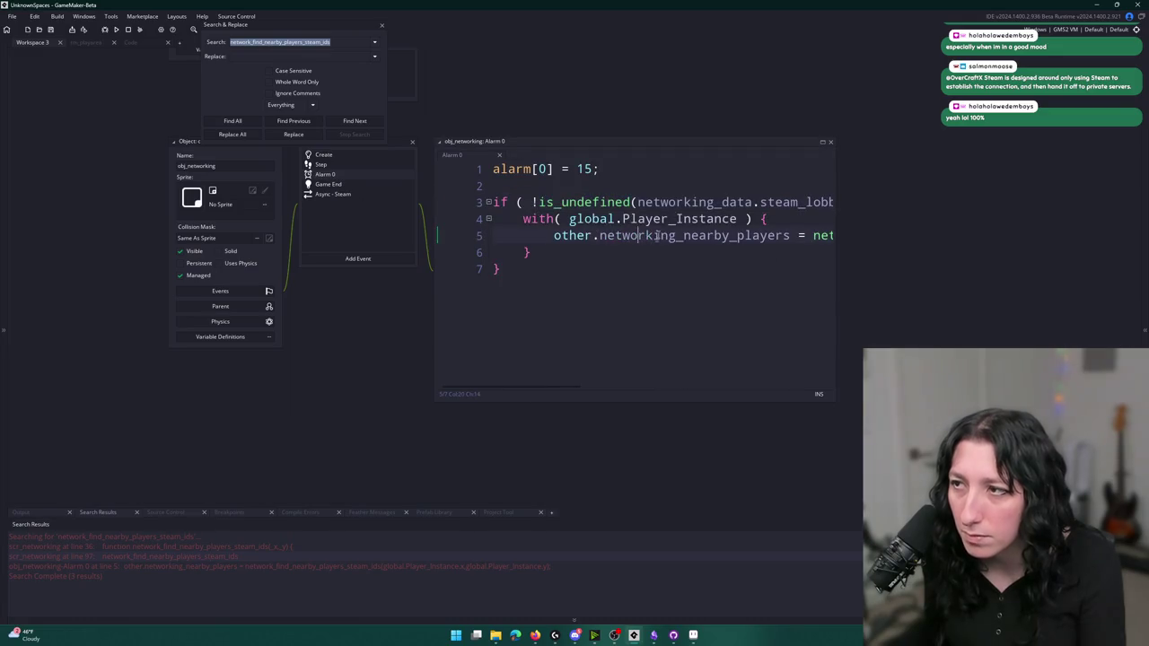
pyautogui.doubleClick(165, 556)
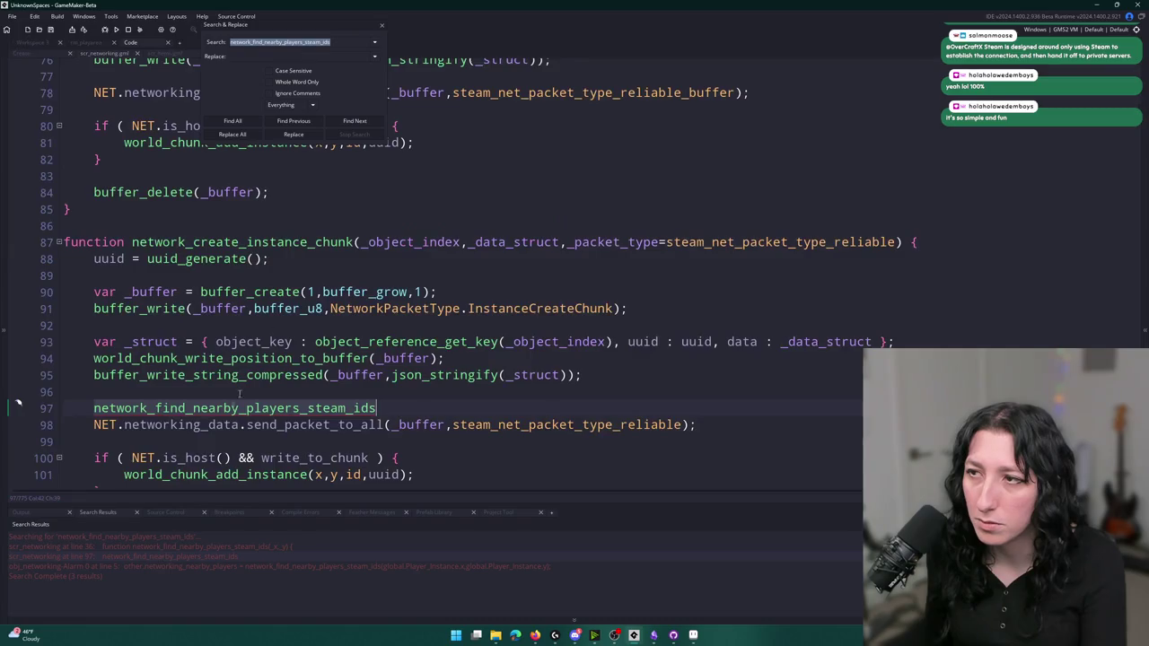
pyautogui.click(382, 27)
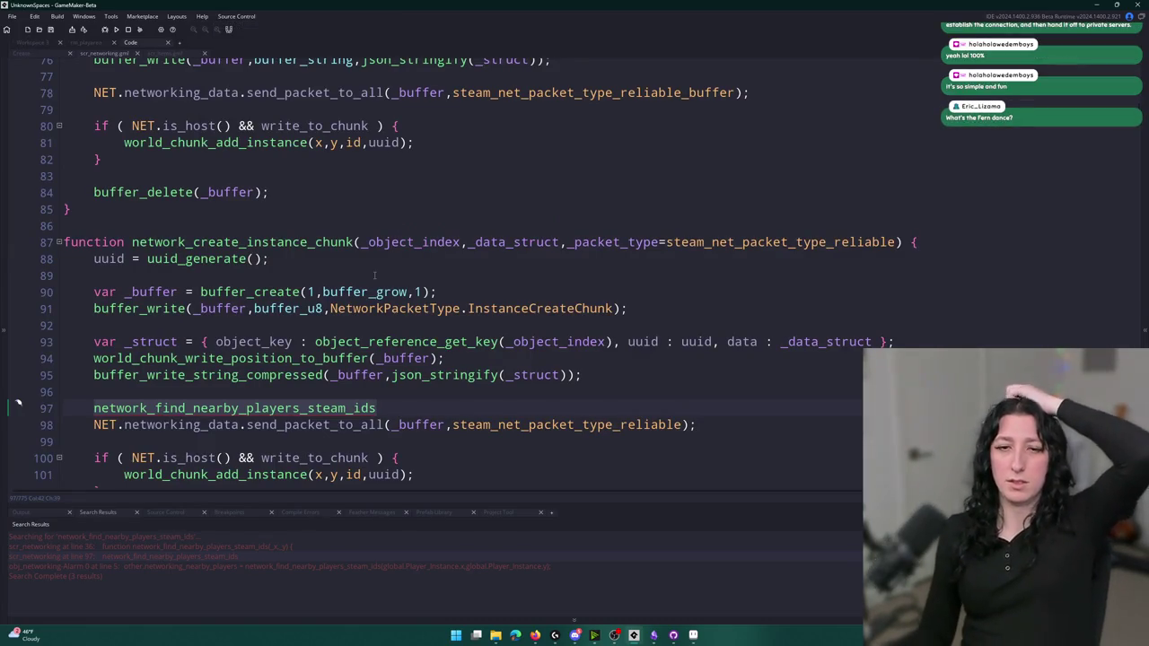
# Open the network_find_nearby_players_steam_ids definition from the call on line 97
pyautogui.moveTo(363, 289)
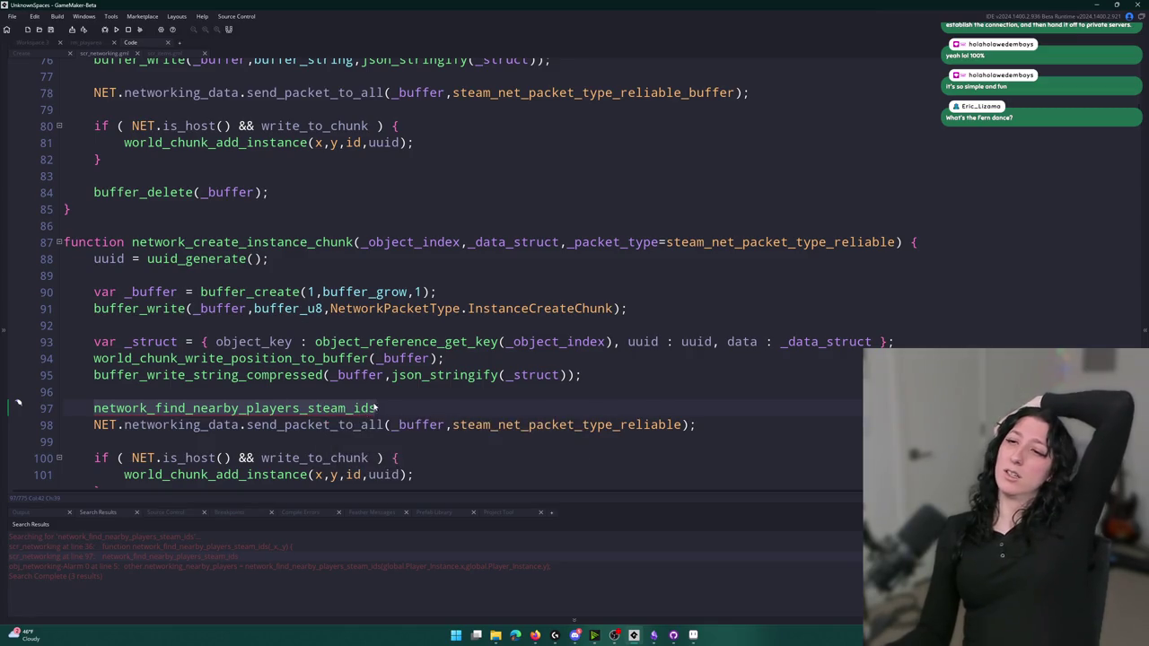
pyautogui.click(389, 406)
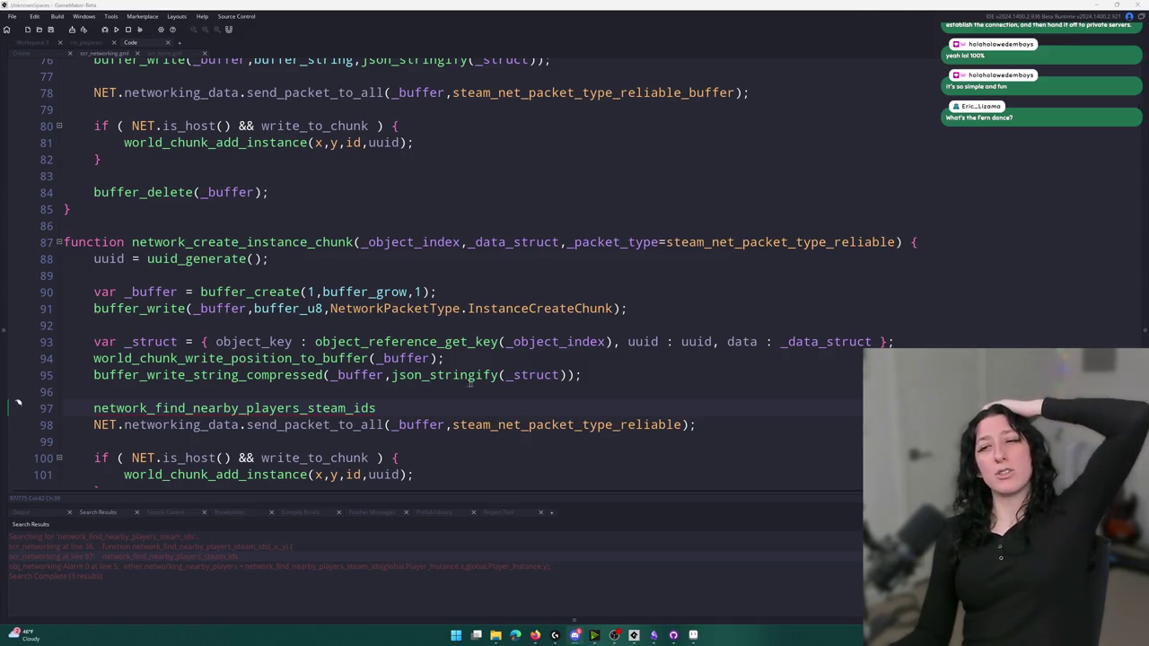
pyautogui.click(408, 407)
pyautogui.hotkey('ctrl', 'Left')
pyautogui.hotkey('ctrl', 'Left')
pyautogui.hotkey('ctrl', 'Left')
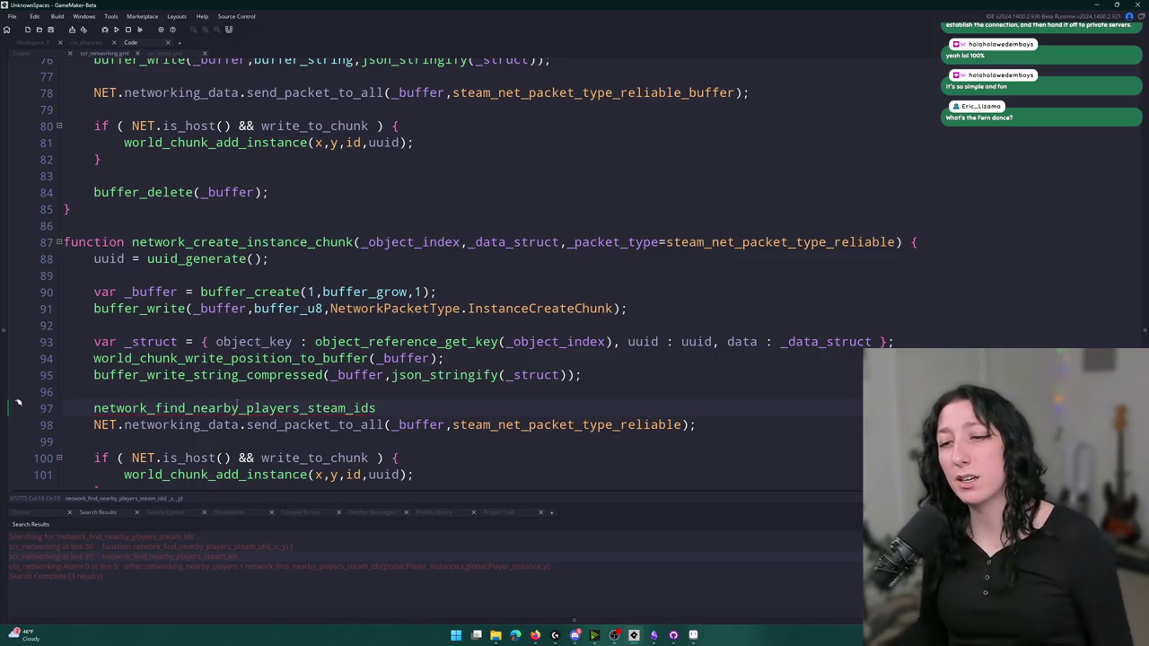
pyautogui.press('F12')
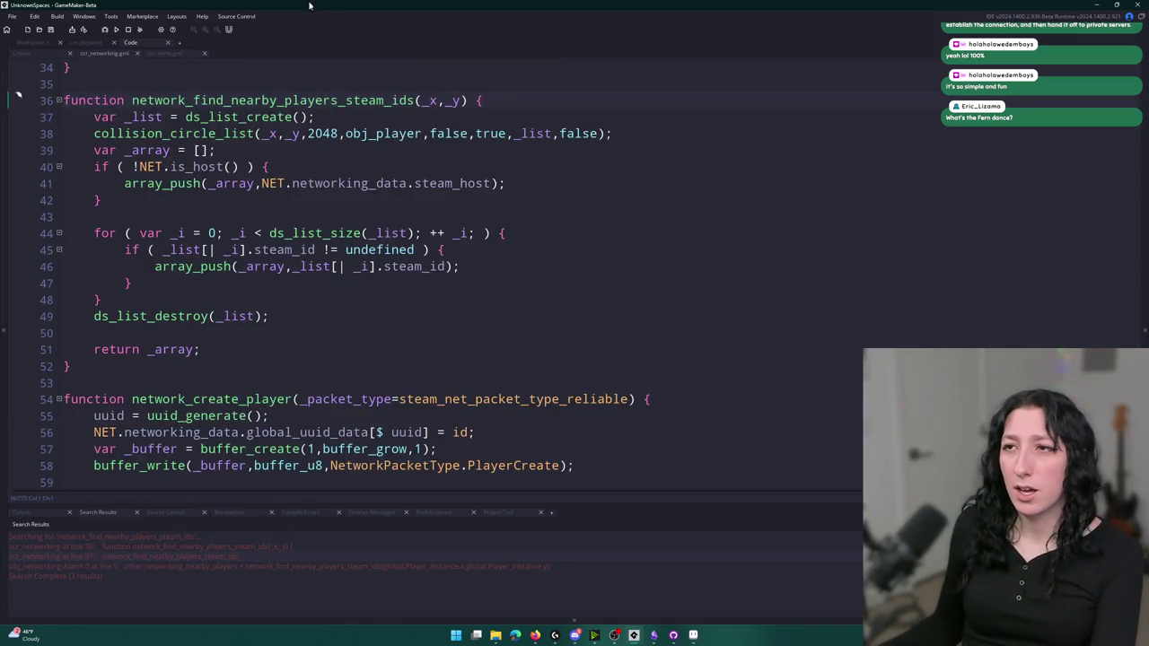
# Replace the 2048 radius on line 38 with WorldChunkSize * global.World_Chunk_View_Distance
pyautogui.click(315, 133)
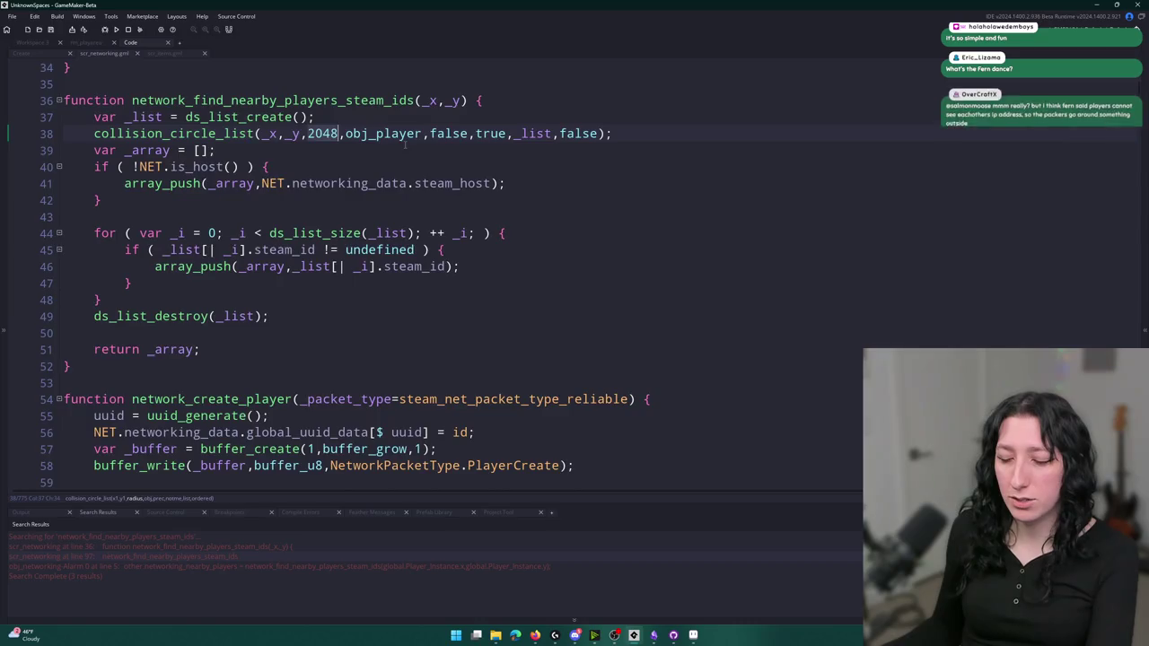
pyautogui.scroll(4, 403, 138)
pyautogui.scroll(3, 403, 138)
pyautogui.scroll(-4, 305, 187)
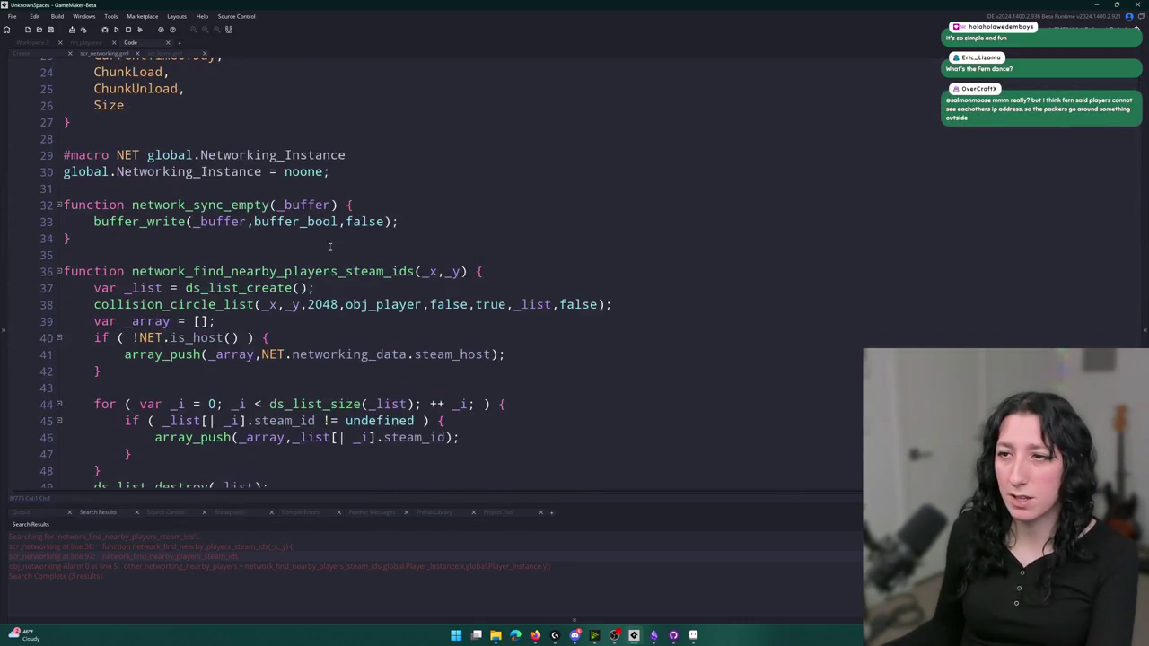
pyautogui.doubleClick(324, 305)
pyautogui.write('Chunk')
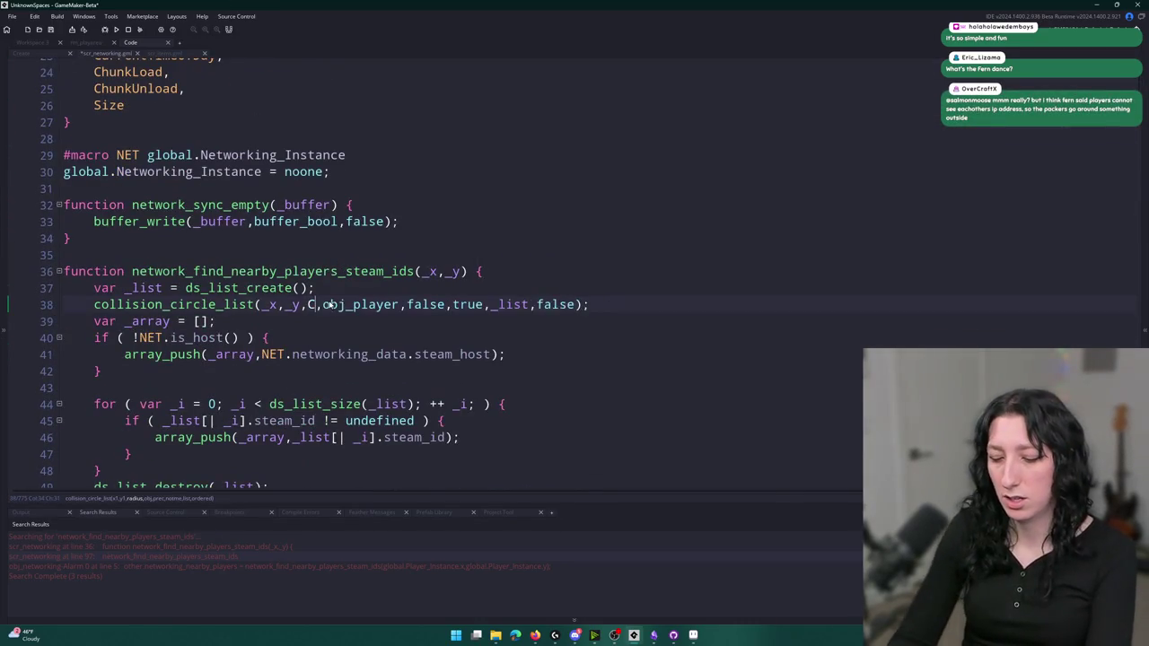
pyautogui.press('Down')
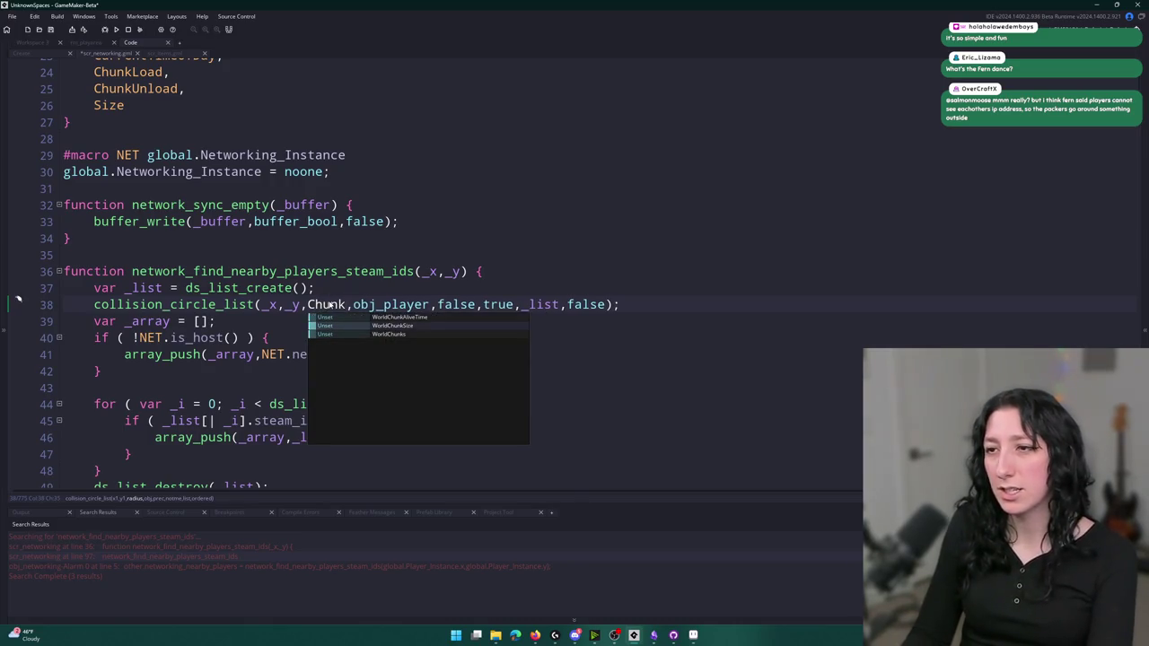
pyautogui.press('Return')
pyautogui.write('* gl')
pyautogui.press('BackSpace')
pyautogui.press('BackSpace')
pyautogui.press('BackSpace')
pyautogui.write('* global.C')
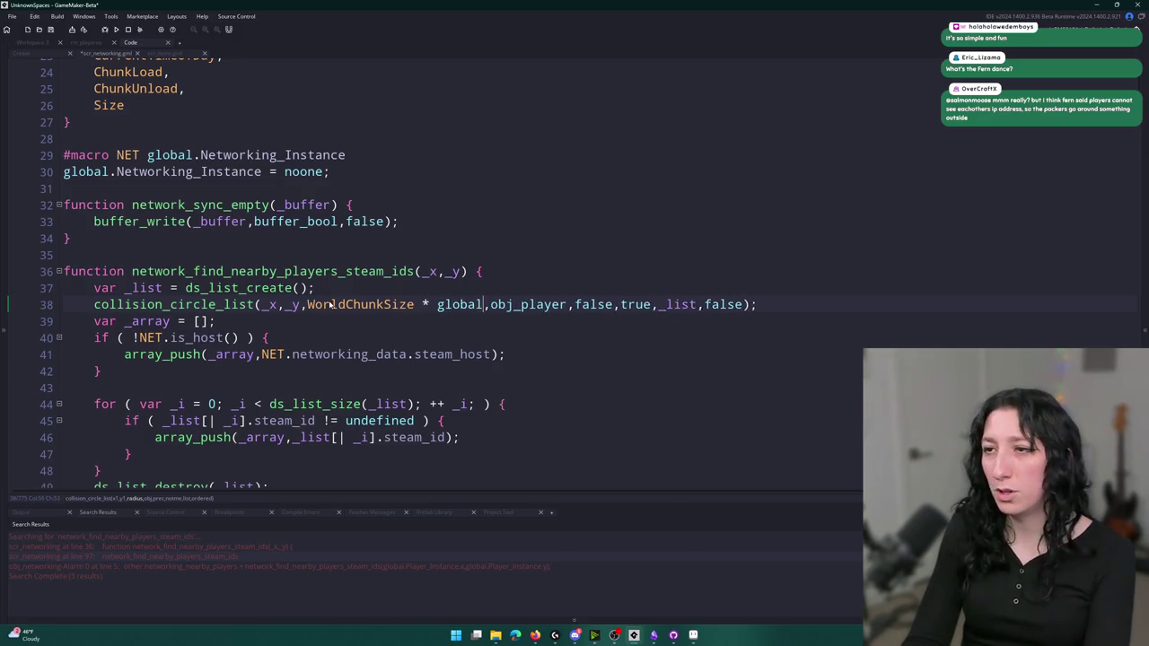
pyautogui.write('hu')
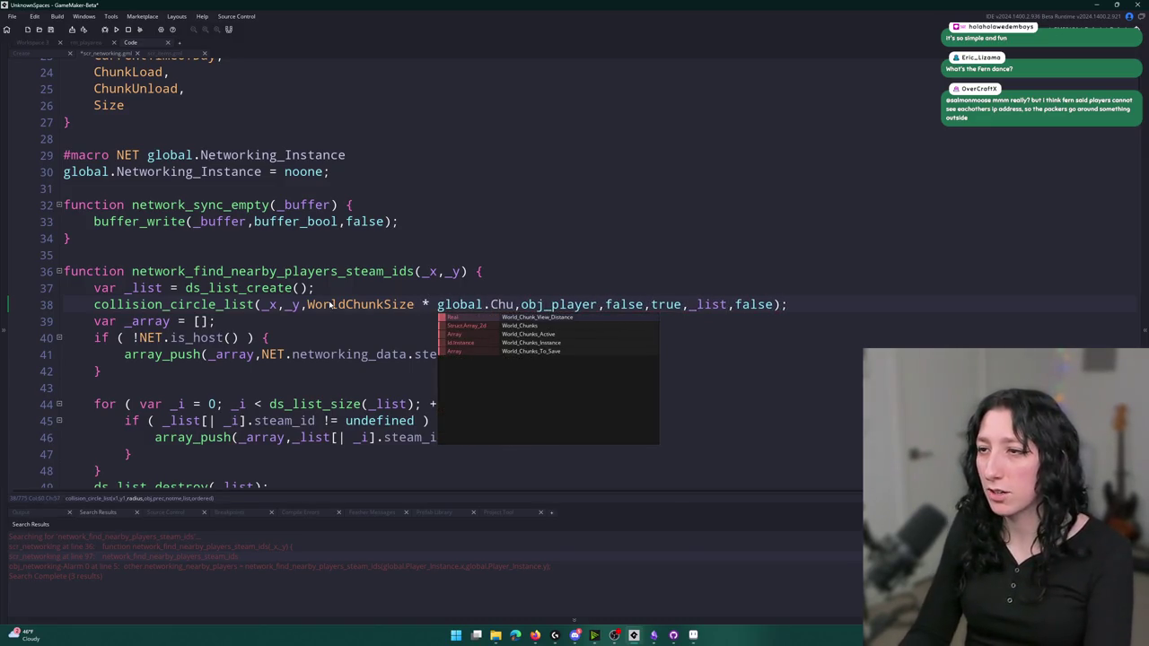
pyautogui.press('Return')
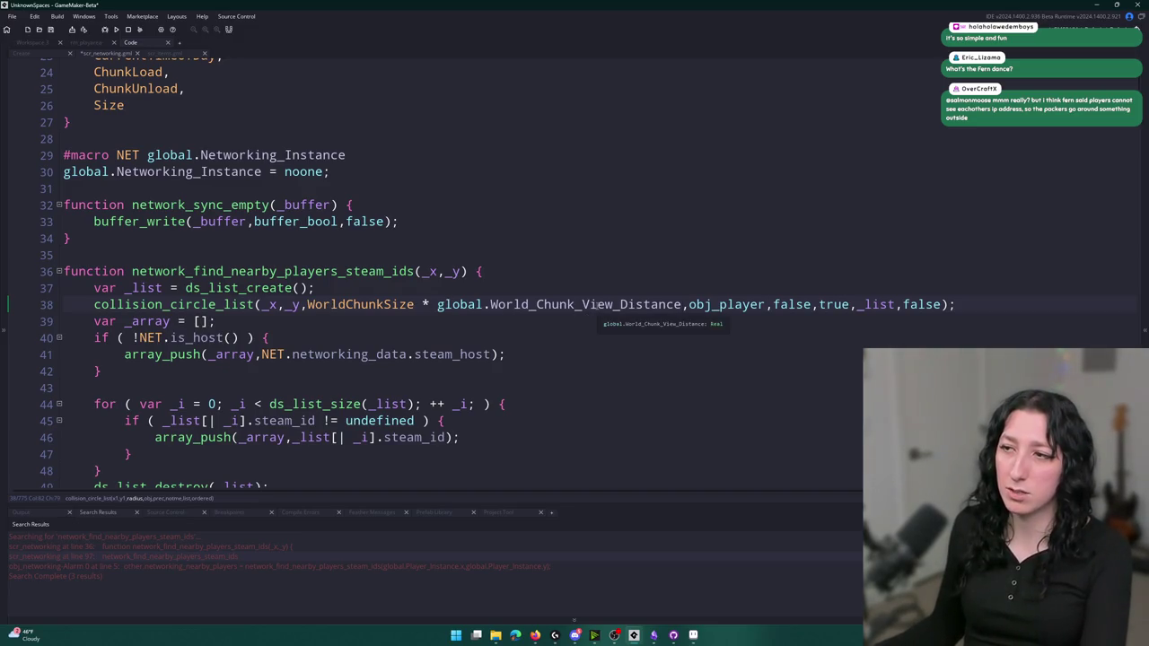
# Look up where World_Chunk_View_Distance is defined, then close Search & Replace
pyautogui.hotkey('ctrl', 'f')
pyautogui.press('Return')
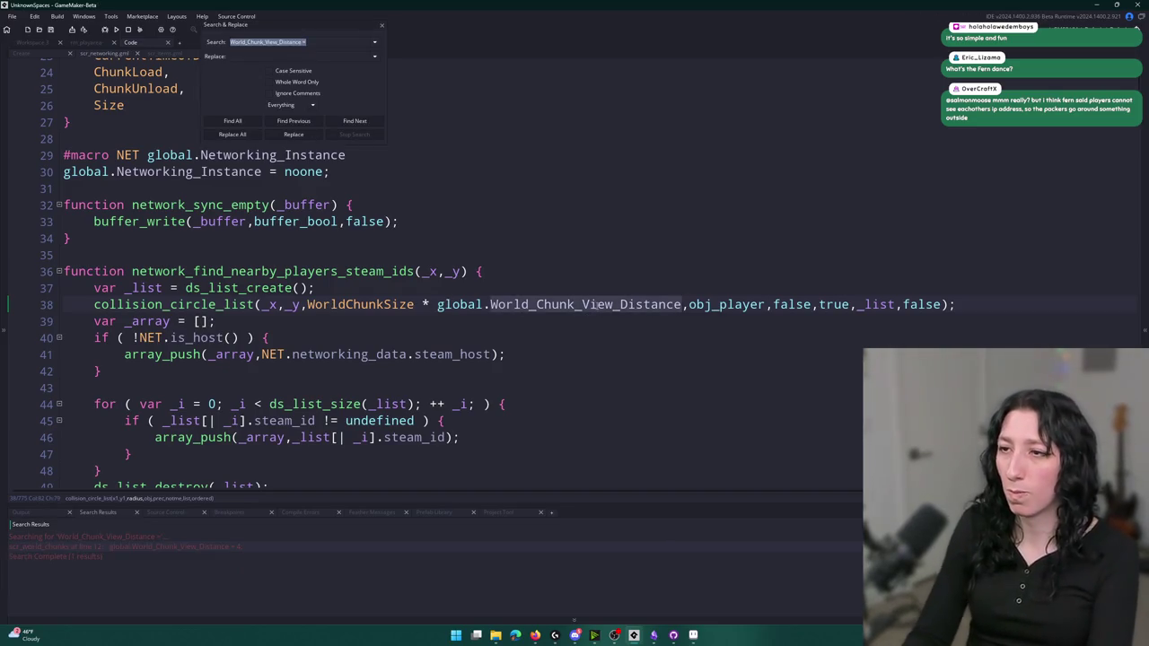
pyautogui.click(383, 27)
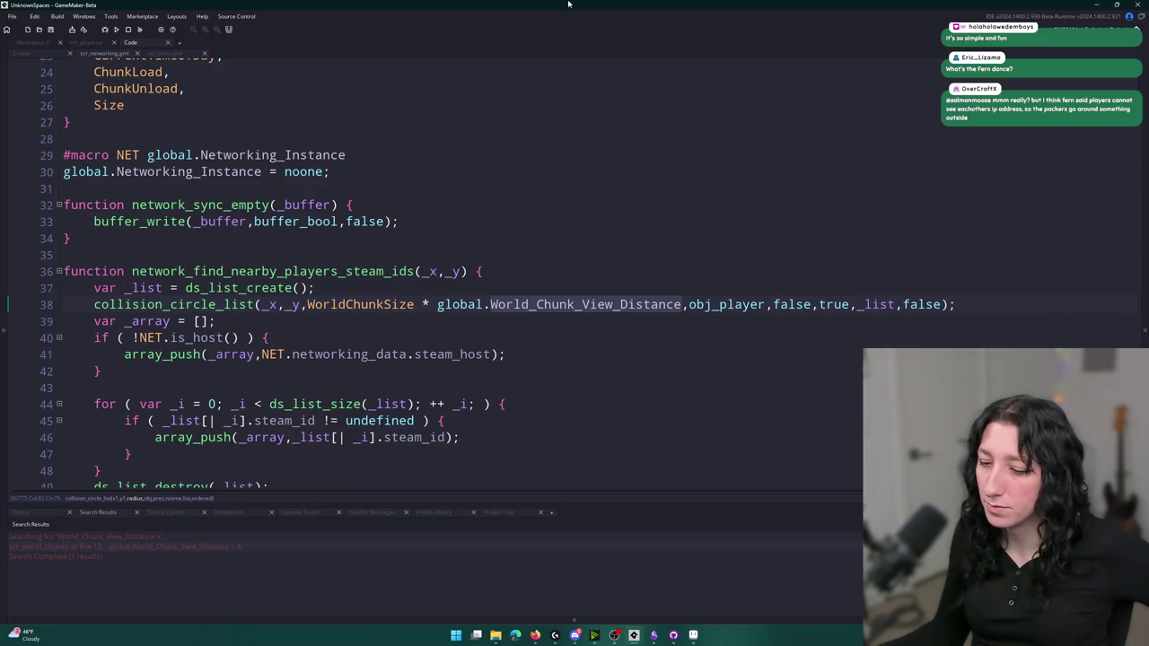
pyautogui.moveTo(256, 309)
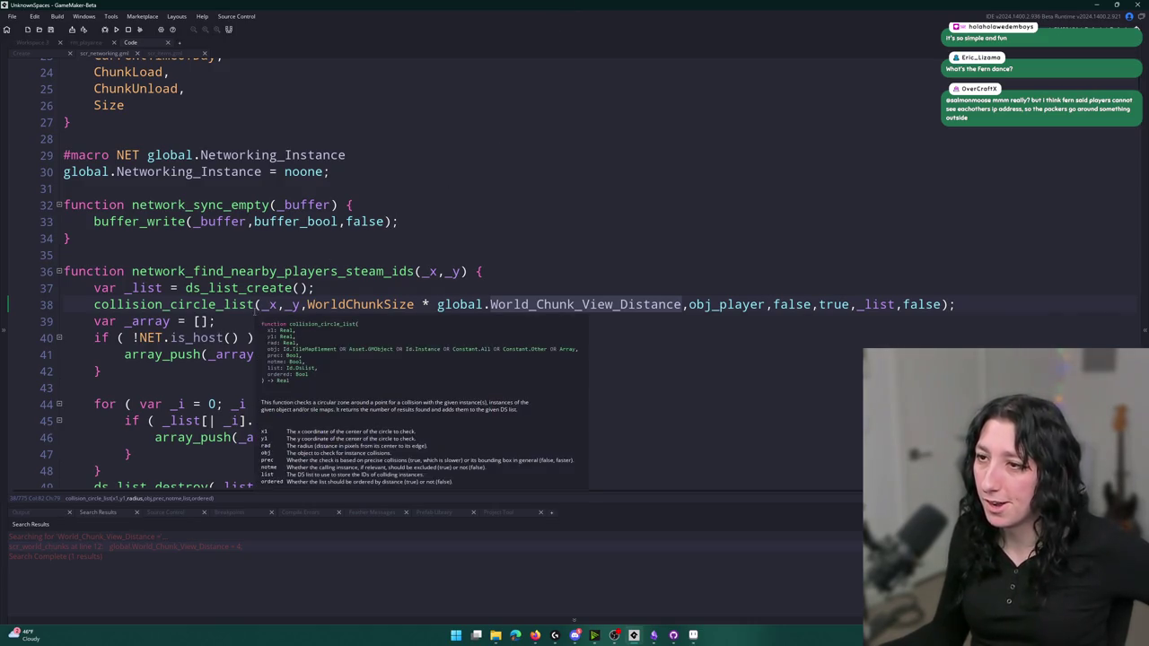
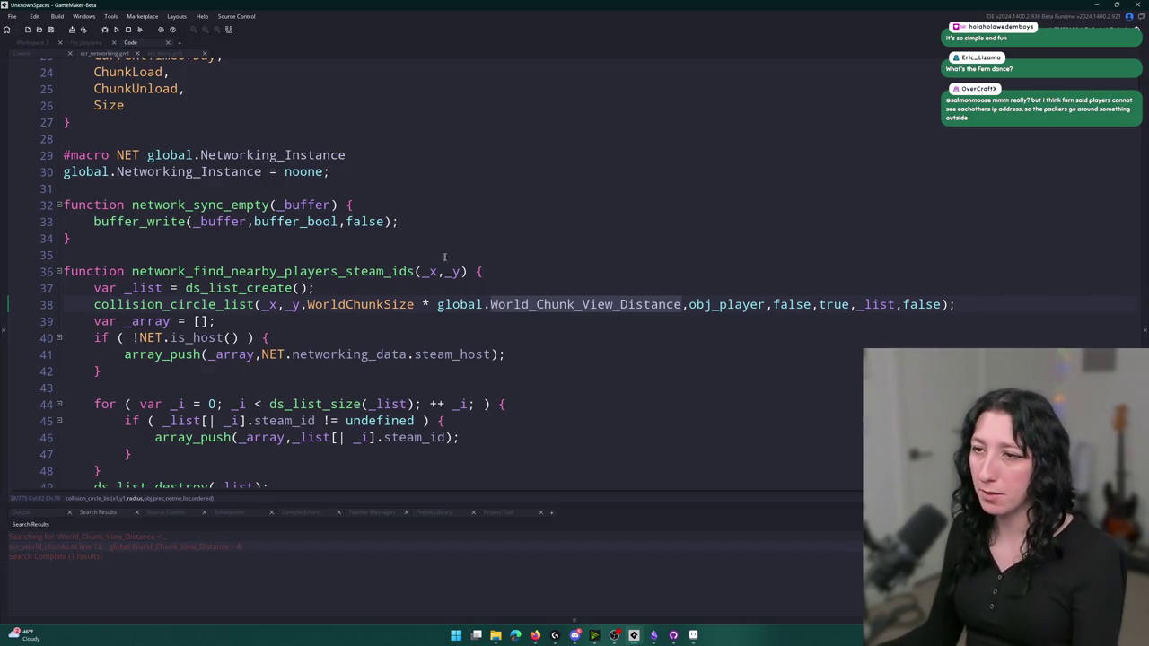
# On line 38, change collision_circle_list to collision_rectangle_list and cut the old radius expression
pyautogui.click(490, 271)
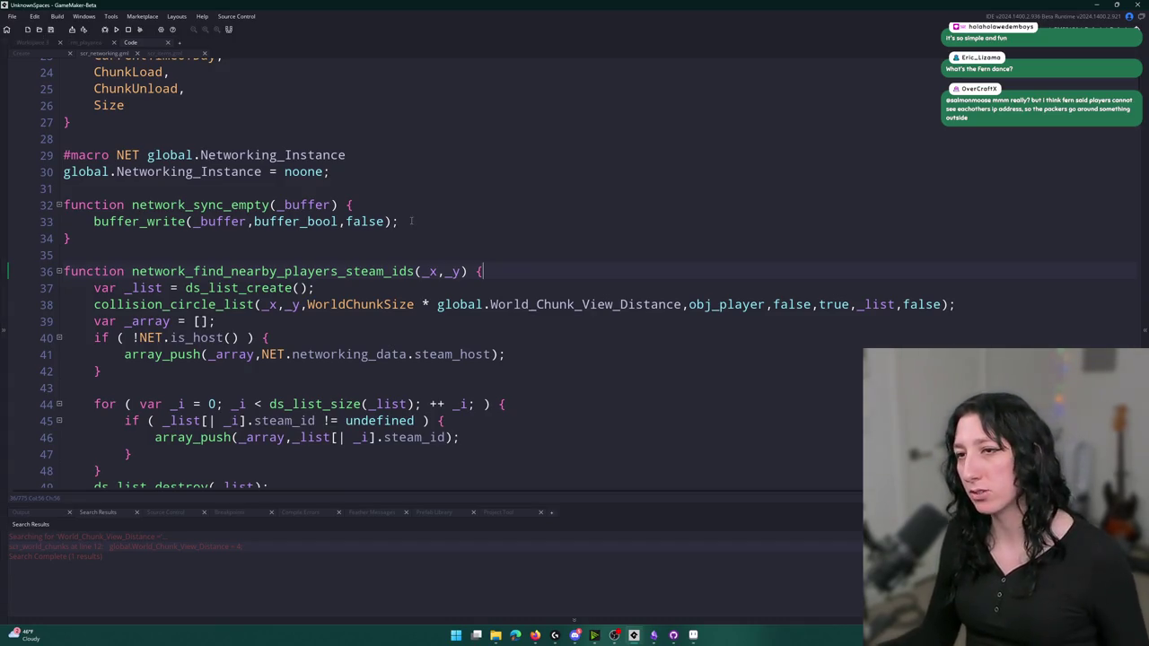
pyautogui.click(177, 306)
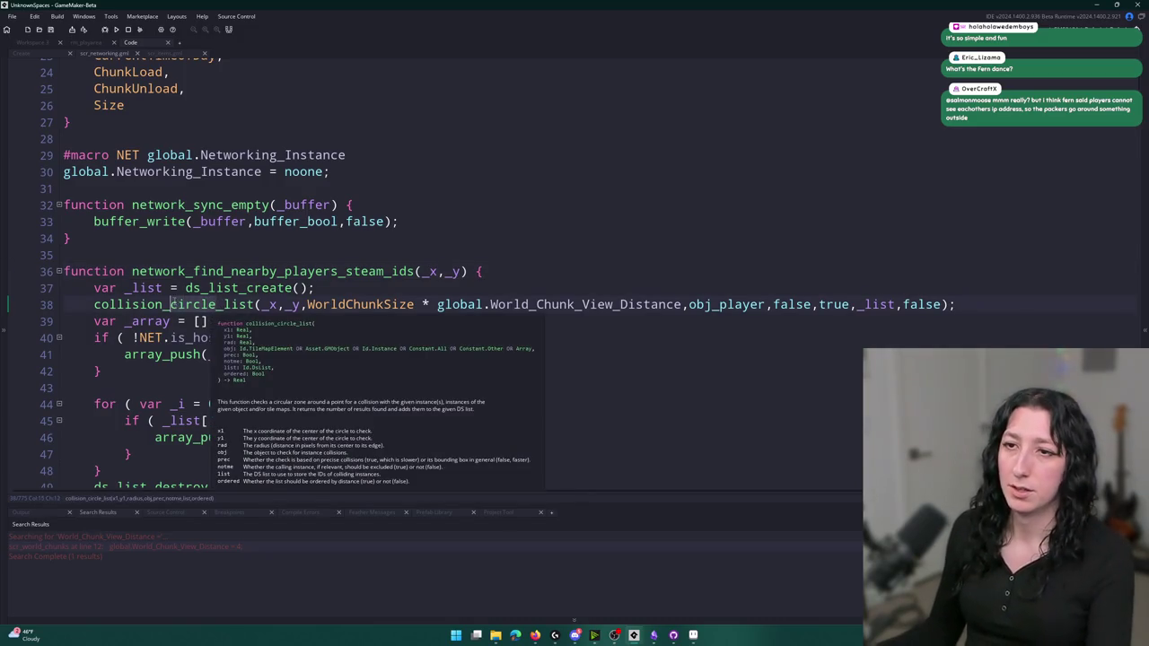
pyautogui.press('Delete')
pyautogui.press('Delete')
pyautogui.press('Delete')
pyautogui.write('rectangle')
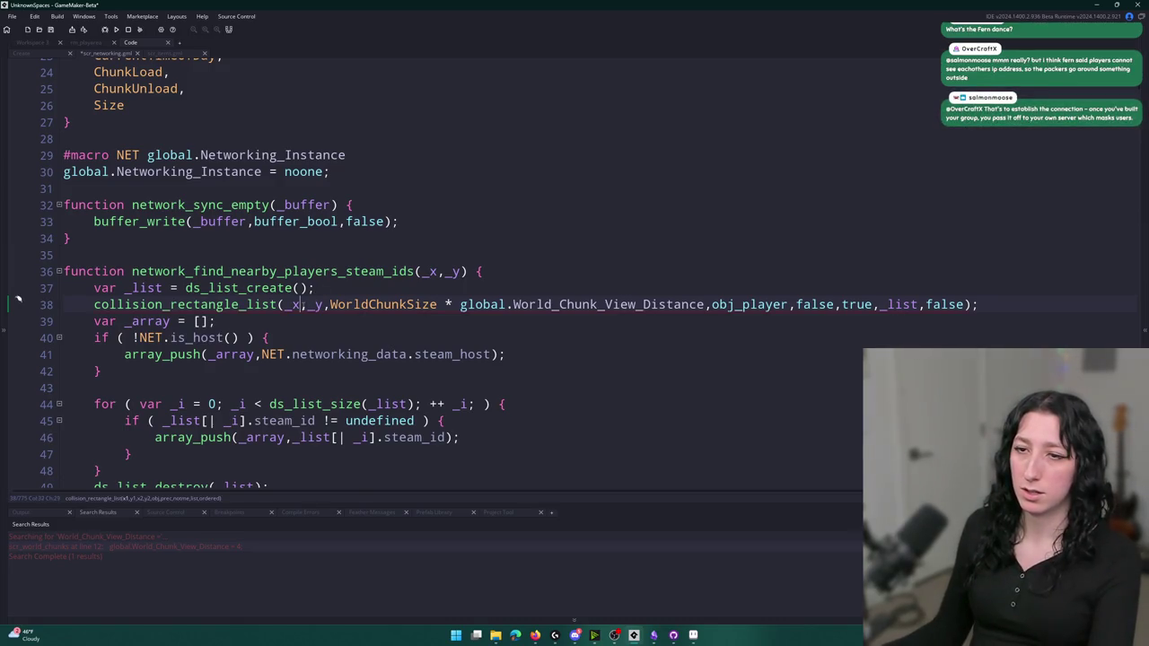
pyautogui.write('- ')
pyautogui.write('-')
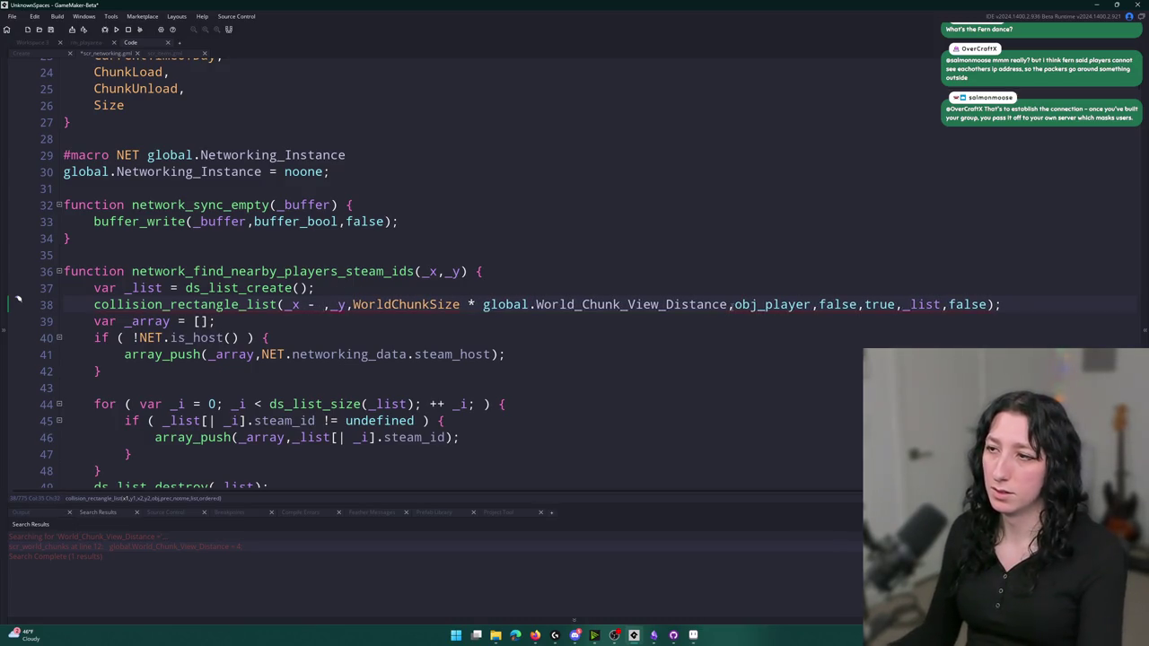
pyautogui.click(354, 305)
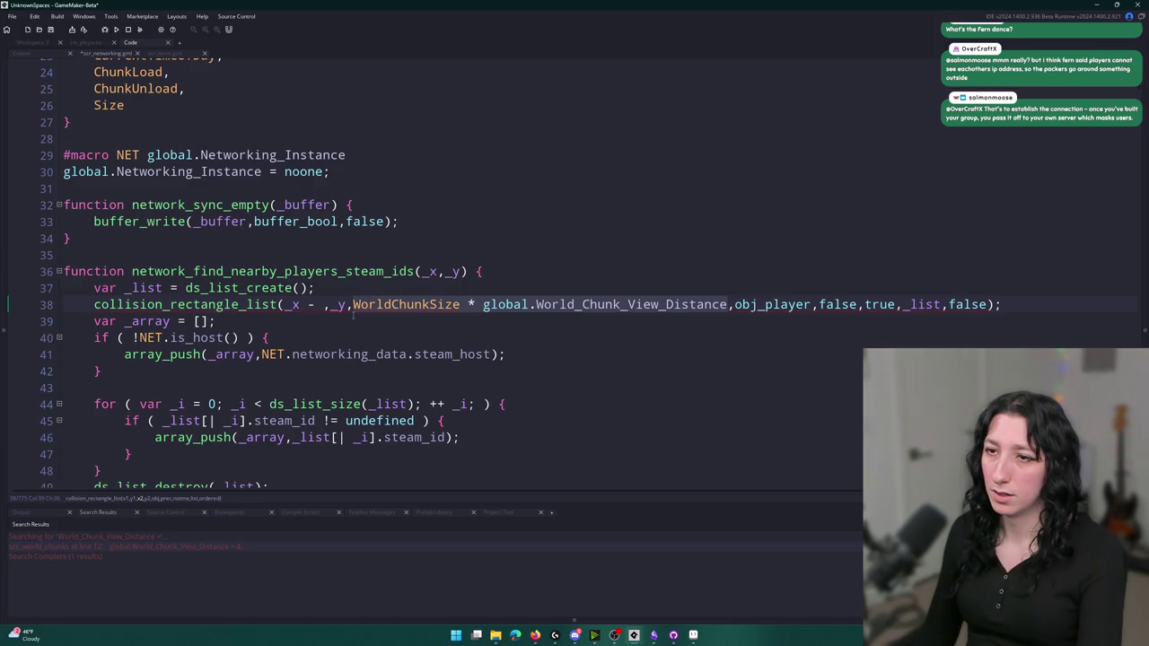
pyautogui.hotkey('ctrl', 'shift', 'Right')
pyautogui.hotkey('ctrl', 'shift', 'Right')
pyautogui.hotkey('ctrl', 'shift', 'Right')
pyautogui.hotkey('ctrl', 'x')
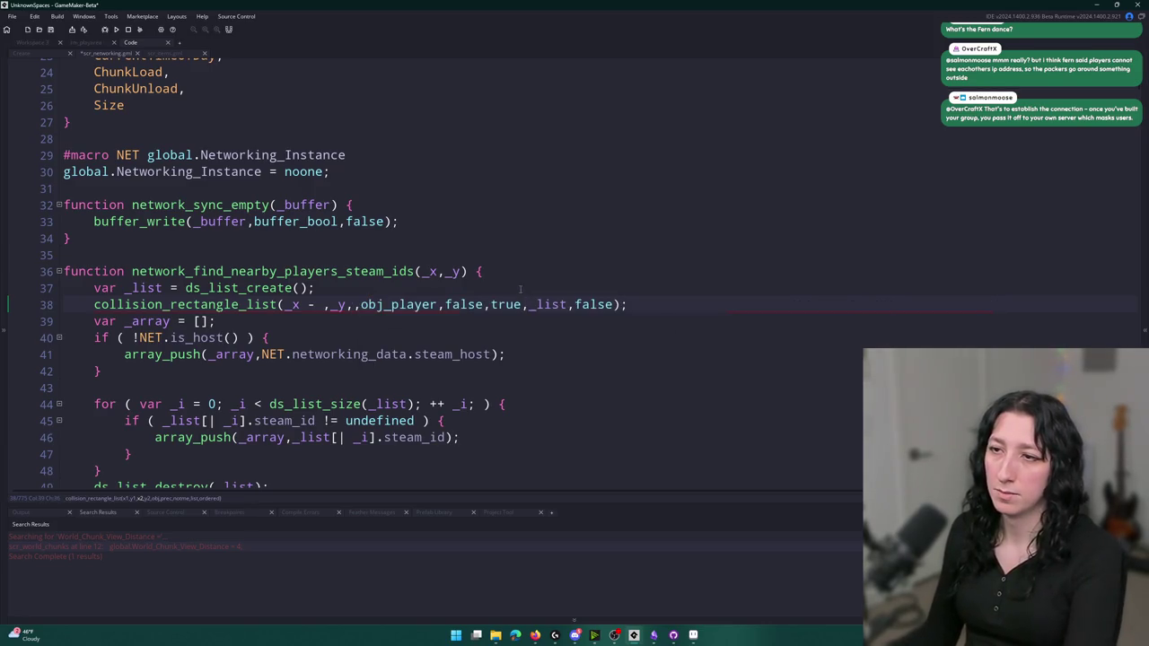
# Insert a line above the call: var _view_distance = WorldChunkSize * global.World_Chunk_View_Distance;
pyautogui.press('Home')
pyautogui.press('Return')
pyautogui.press('Up')
pyautogui.write('var _ch')
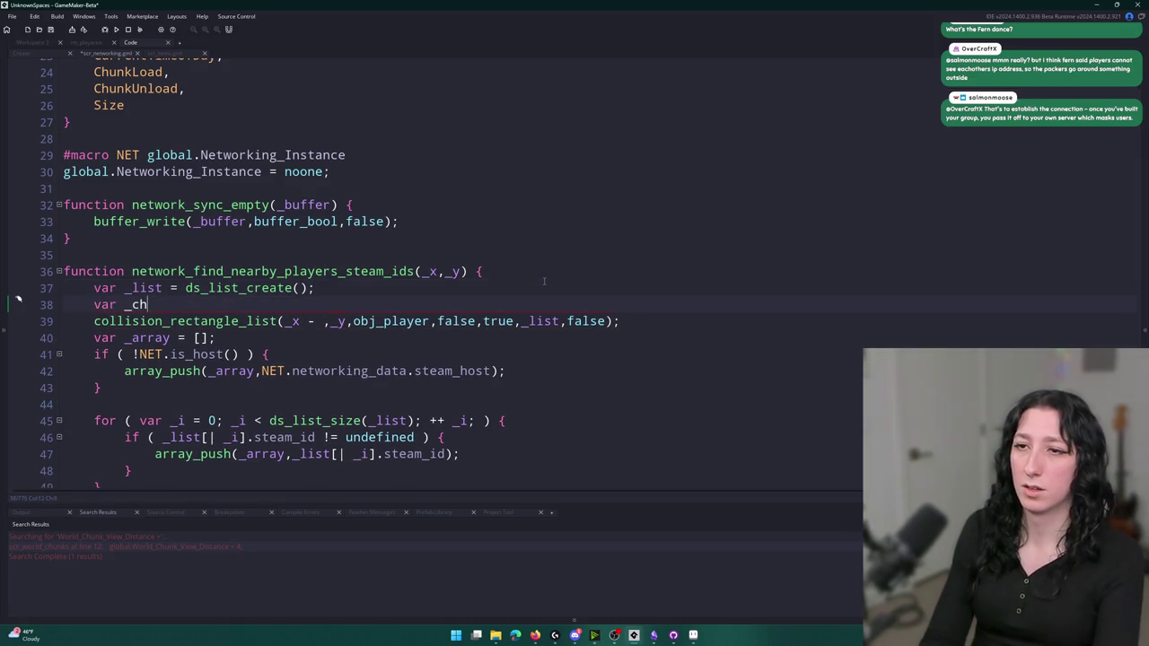
pyautogui.write('unk_size')
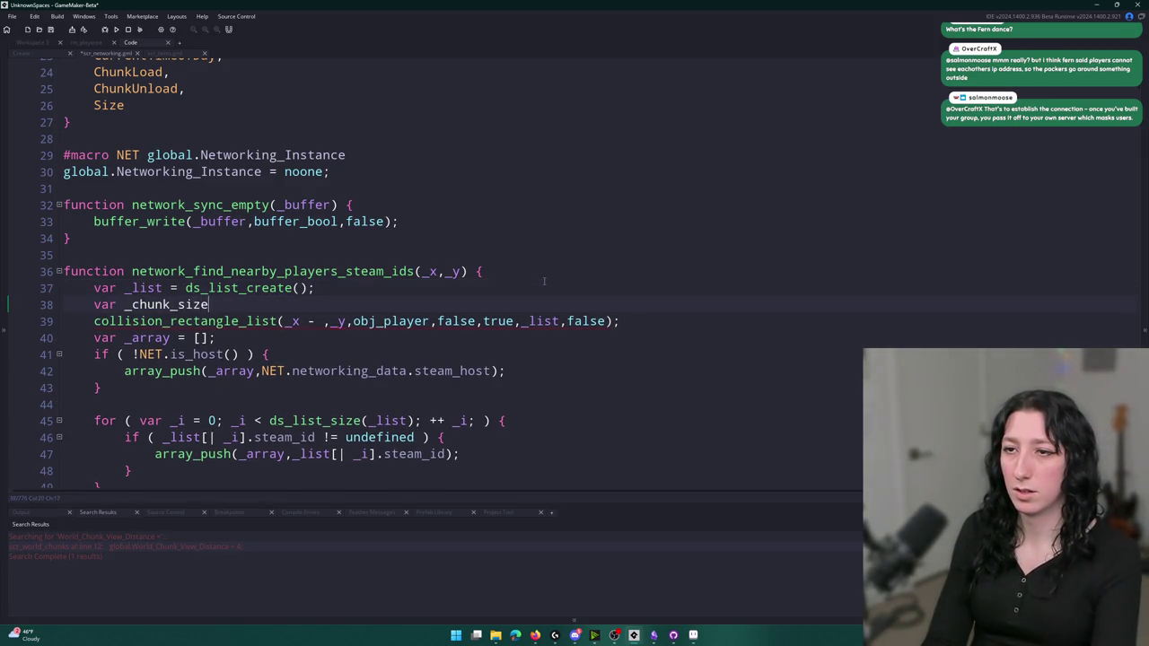
pyautogui.press('BackSpace')
pyautogui.press('BackSpace')
pyautogui.press('BackSpace')
pyautogui.write('view_s')
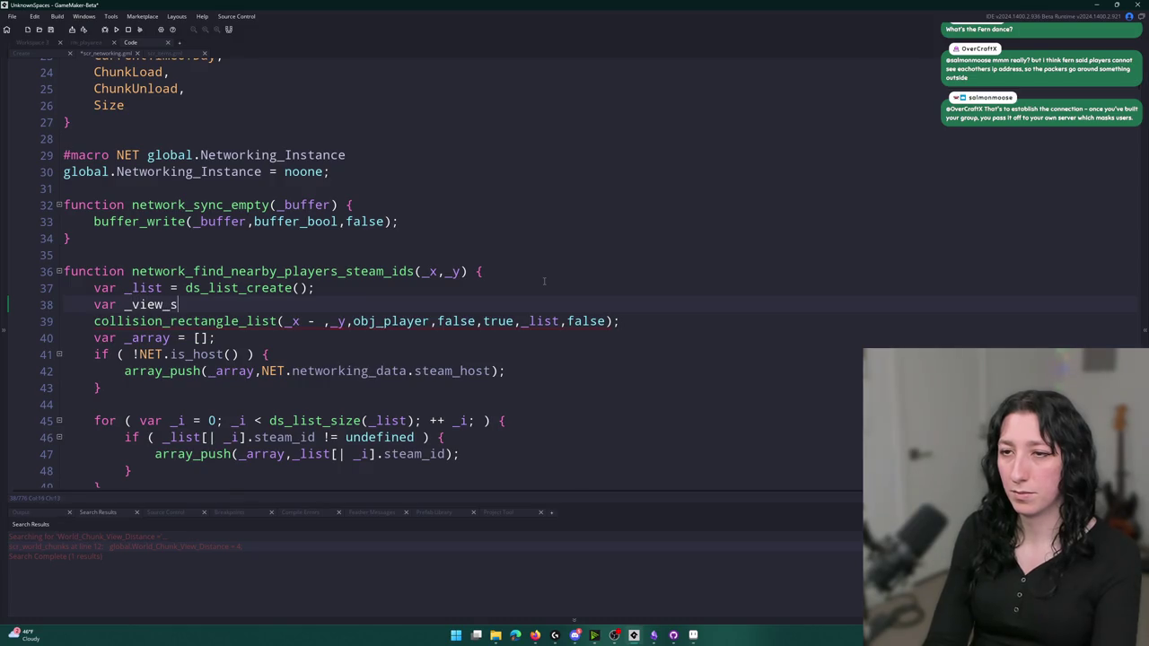
pyautogui.write('distance = WorldChunkSize * global.World_Chunk_View_Distance;')
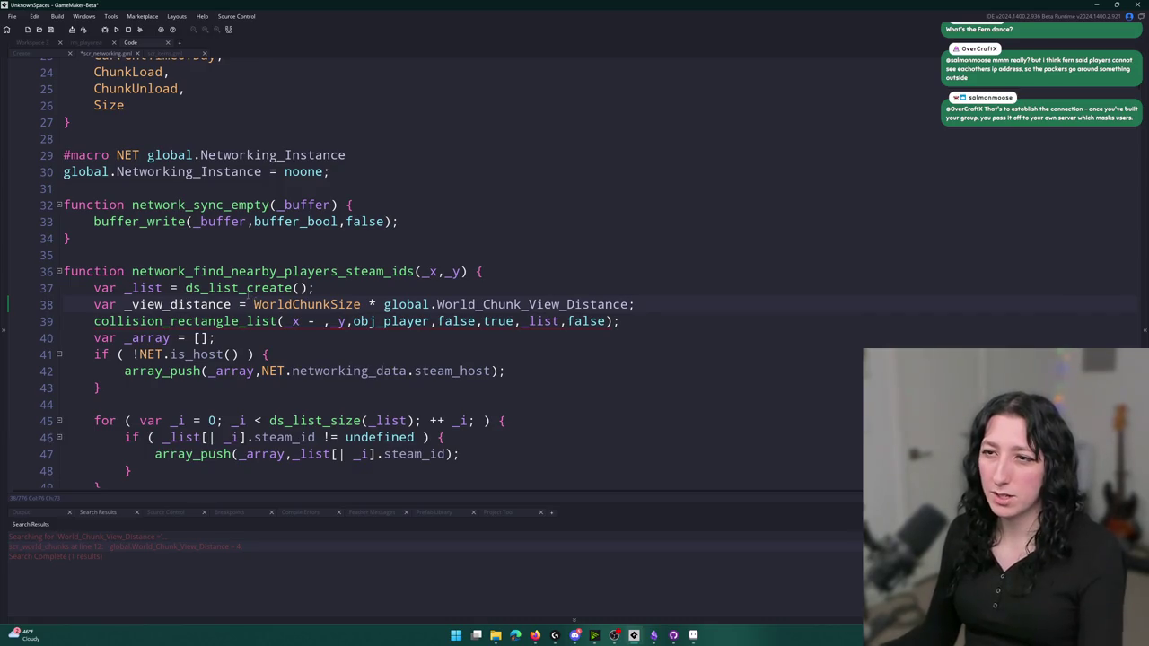
# Add parentheses, halve the view distance with * 0.5, and add WorldChunkSize to _view_distance
pyautogui.click(254, 305)
pyautogui.write('(')
pyautogui.click(638, 305)
pyautogui.write('* 0).5')
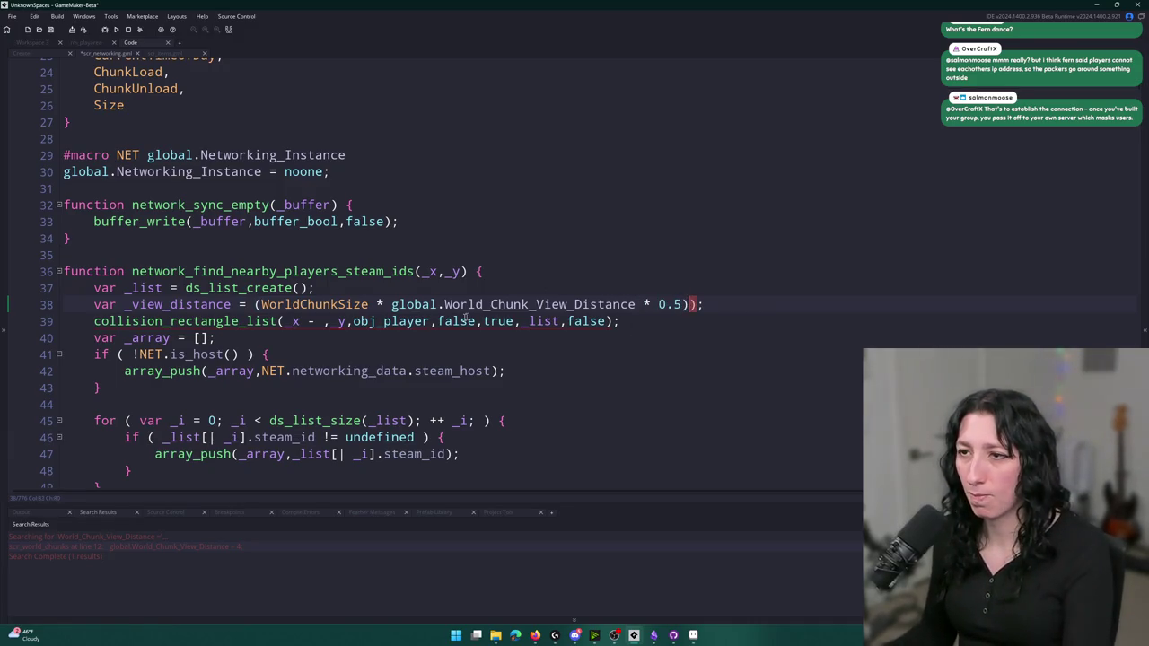
pyautogui.click(394, 304)
pyautogui.write('(')
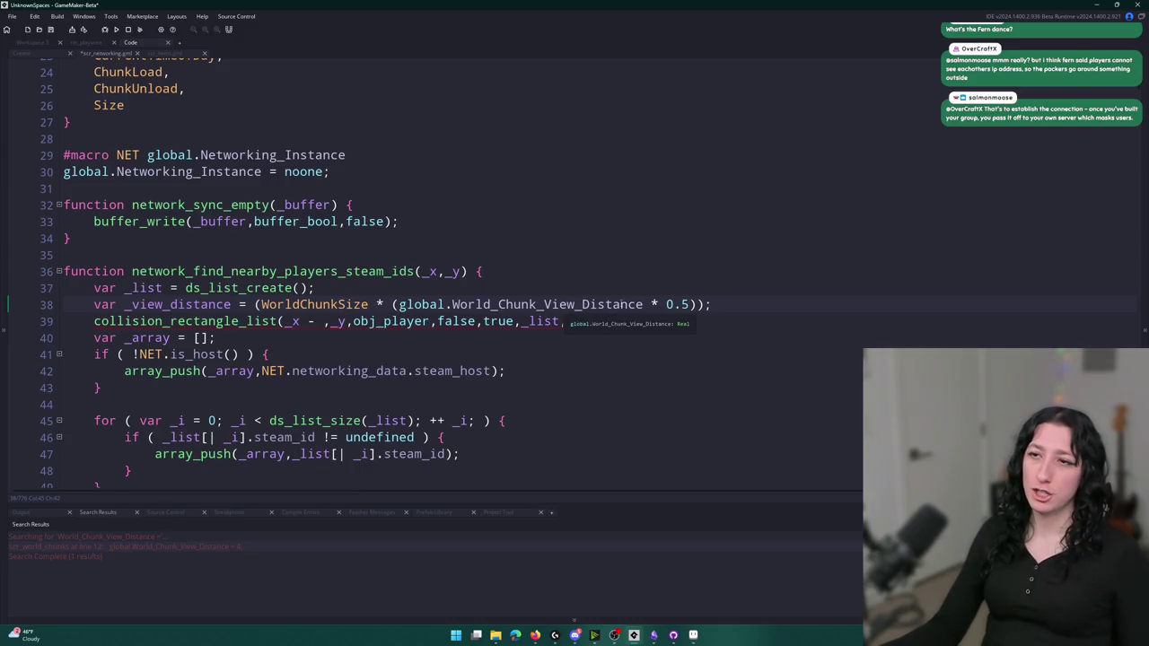
pyautogui.write('false);')
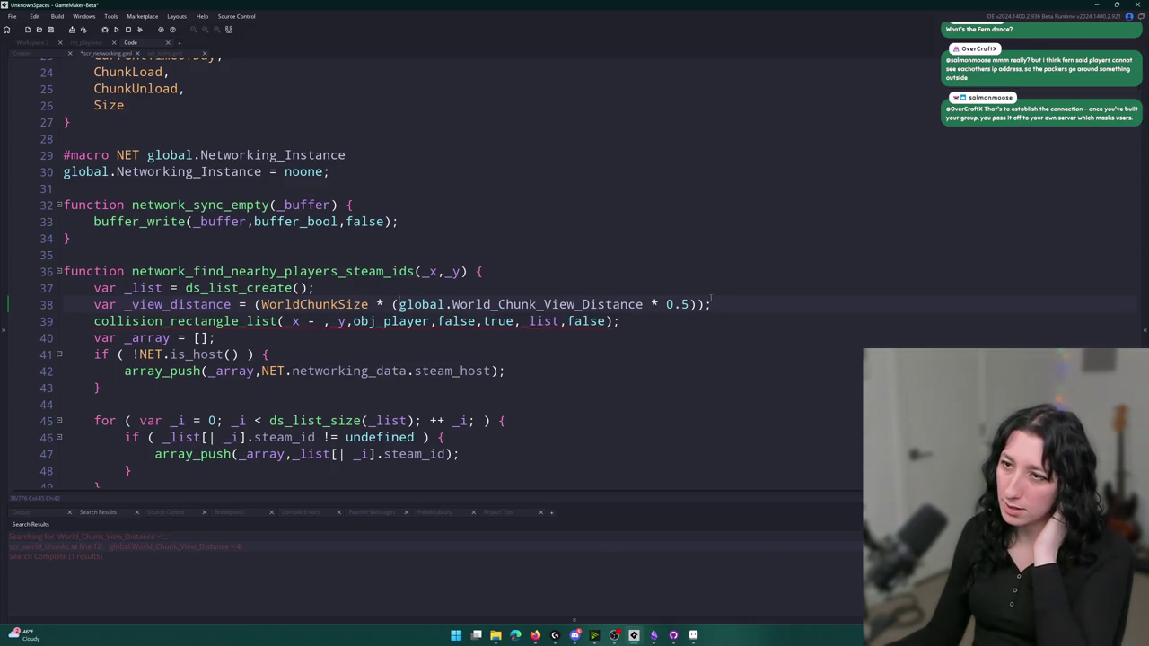
pyautogui.click(367, 304)
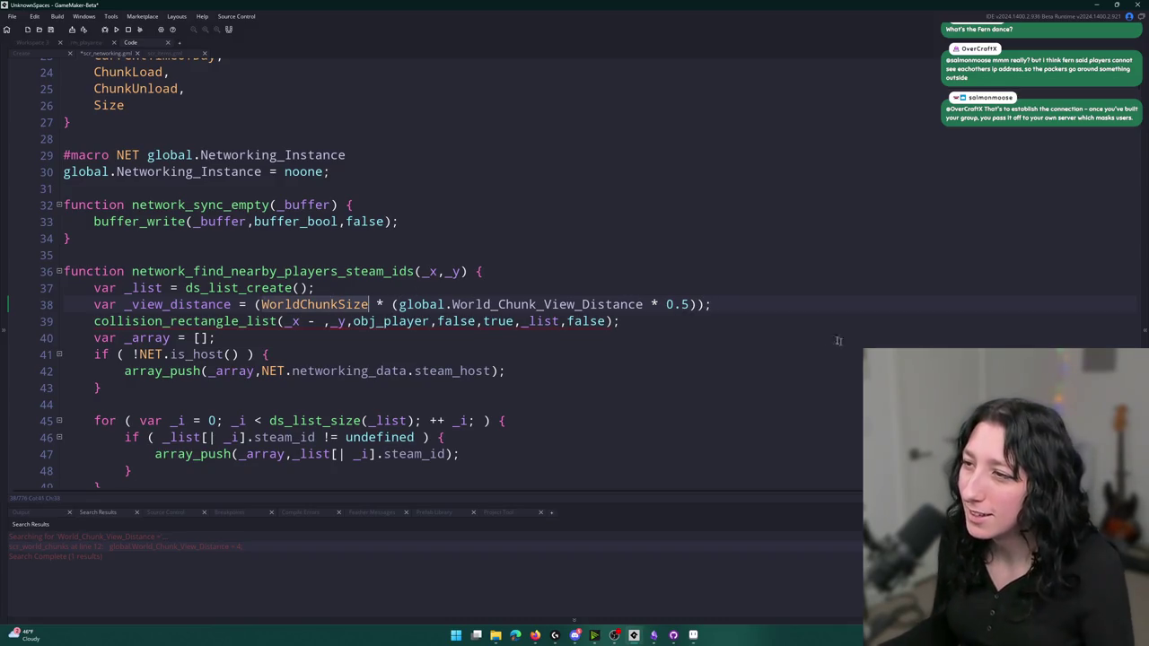
pyautogui.click(699, 305)
pyautogui.click(691, 304)
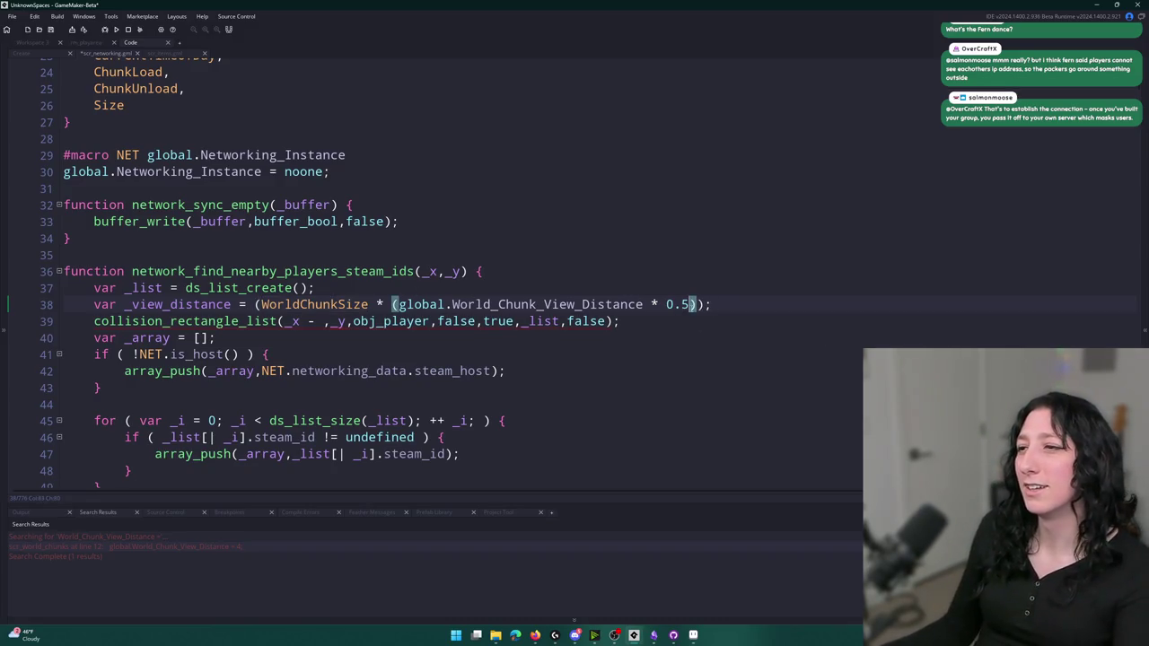
pyautogui.write(') + WorldChunkSize ')
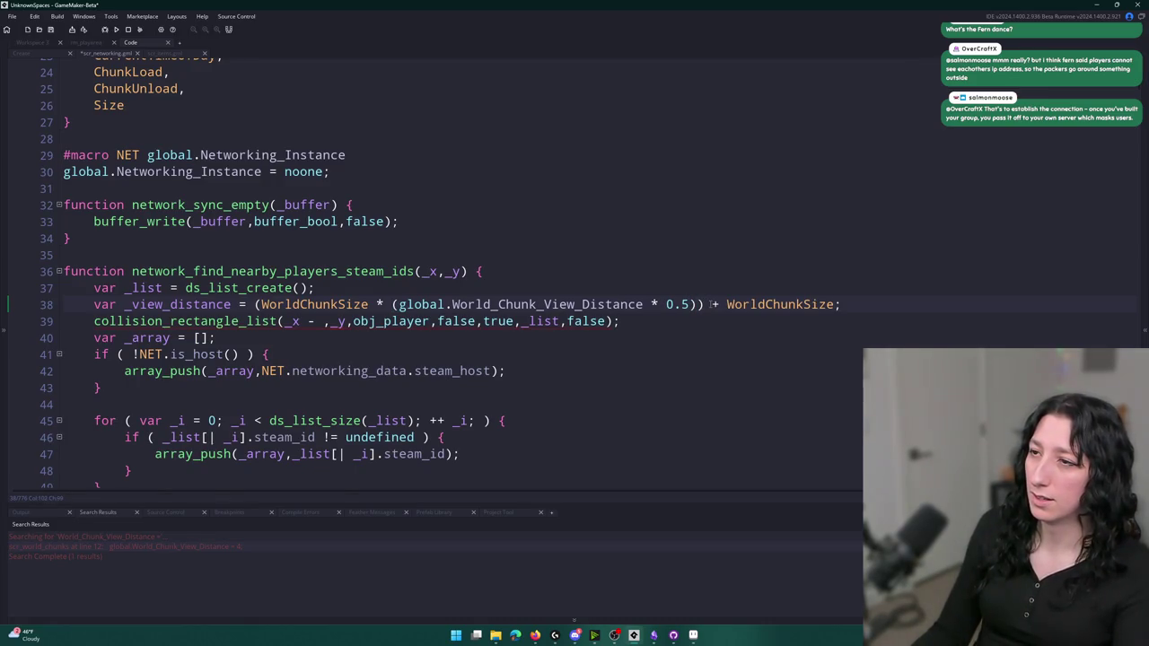
pyautogui.write('* 0.5)')
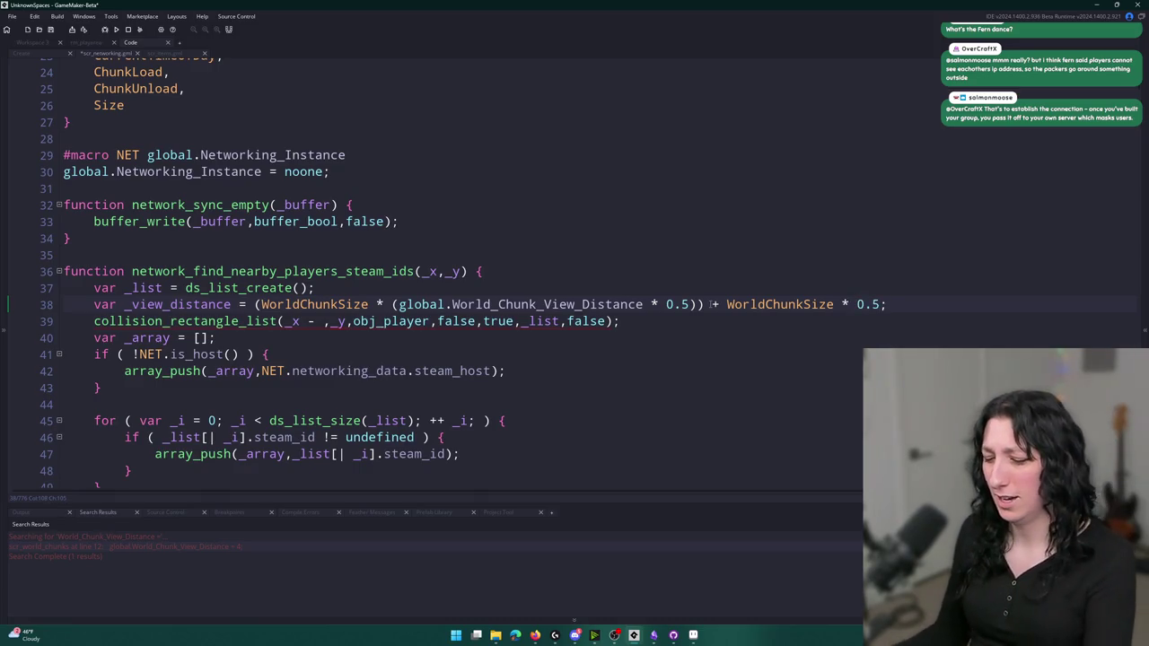
pyautogui.click(727, 305)
pyautogui.write('(')
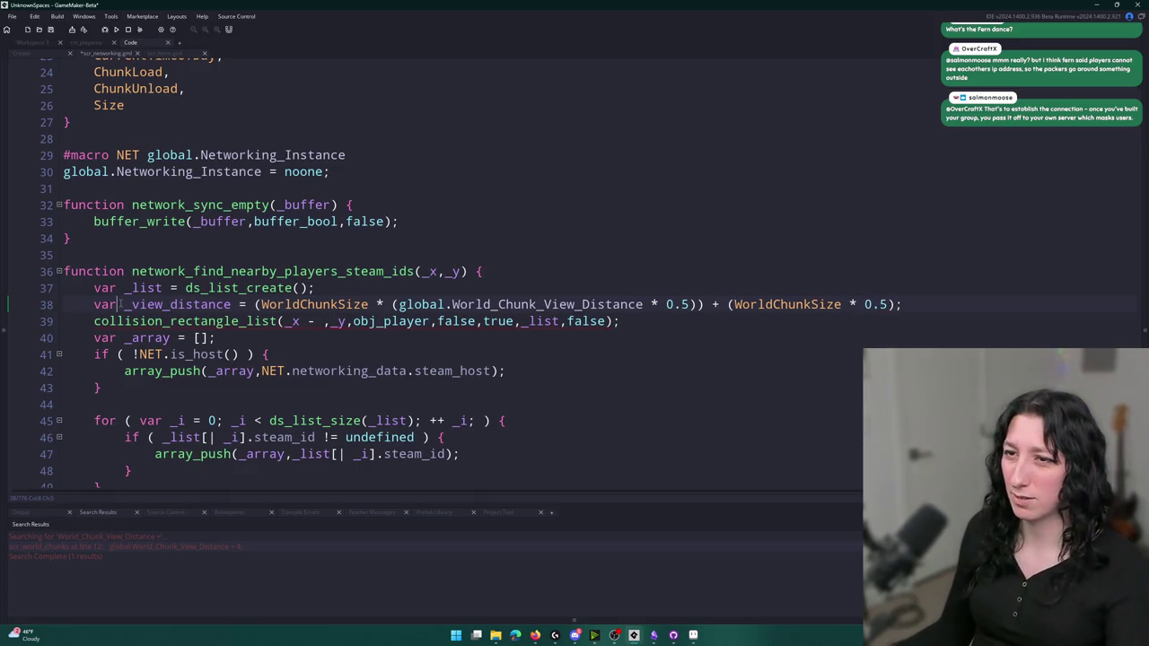
# Save the script, then remove the stray * 0.5 and extra parentheses from the _view_distance expression
pyautogui.doubleClick(137, 305)
pyautogui.hotkey('ctrl', 'c')
pyautogui.hotkey('ctrl', 's')
pyautogui.moveTo(896, 304); pyautogui.dragTo(841, 305)
pyautogui.press('BackSpace')
pyautogui.click(735, 304)
pyautogui.press('BackSpace')
pyautogui.press('BackSpace')
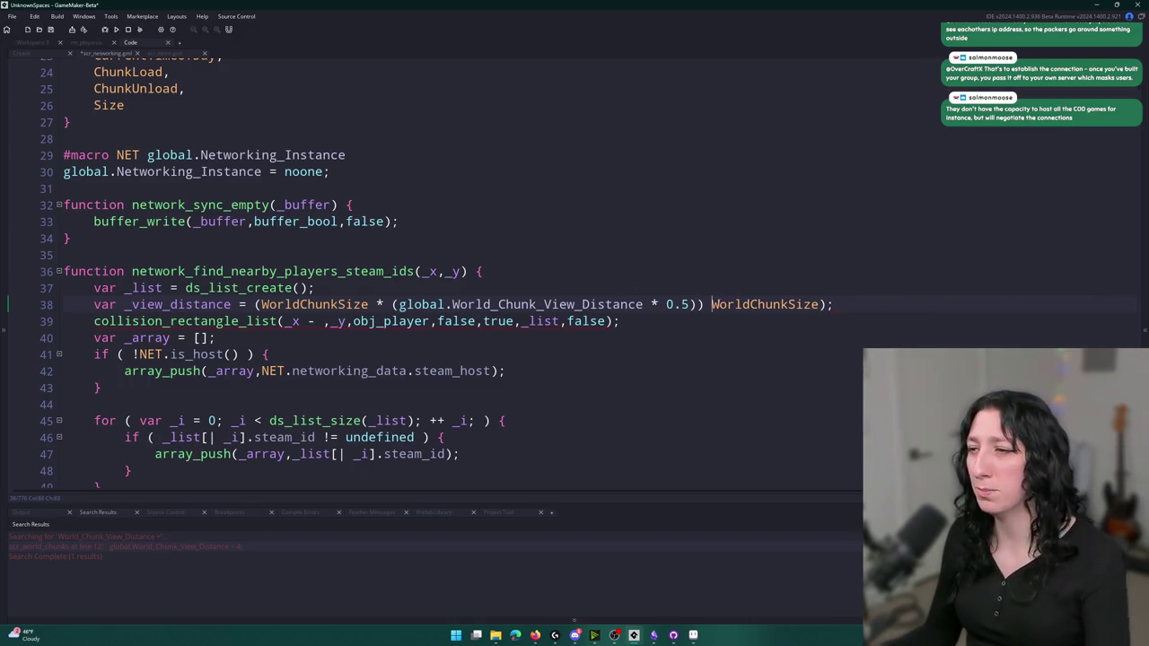
pyautogui.click(834, 304)
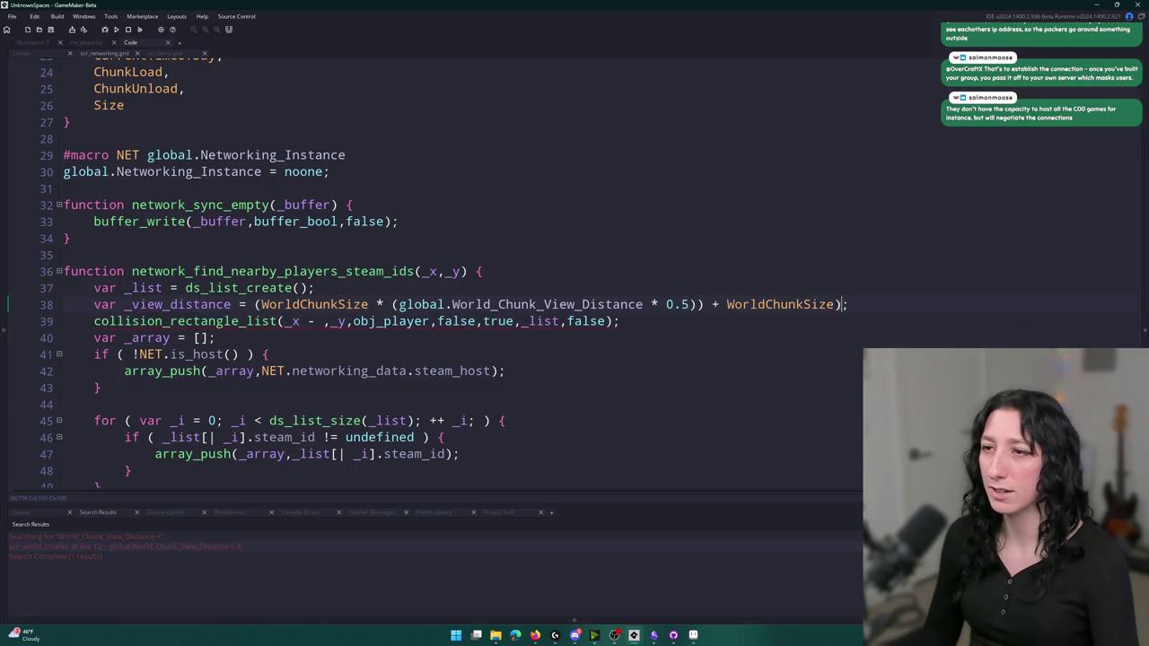
pyautogui.press('Delete')
pyautogui.click(704, 304)
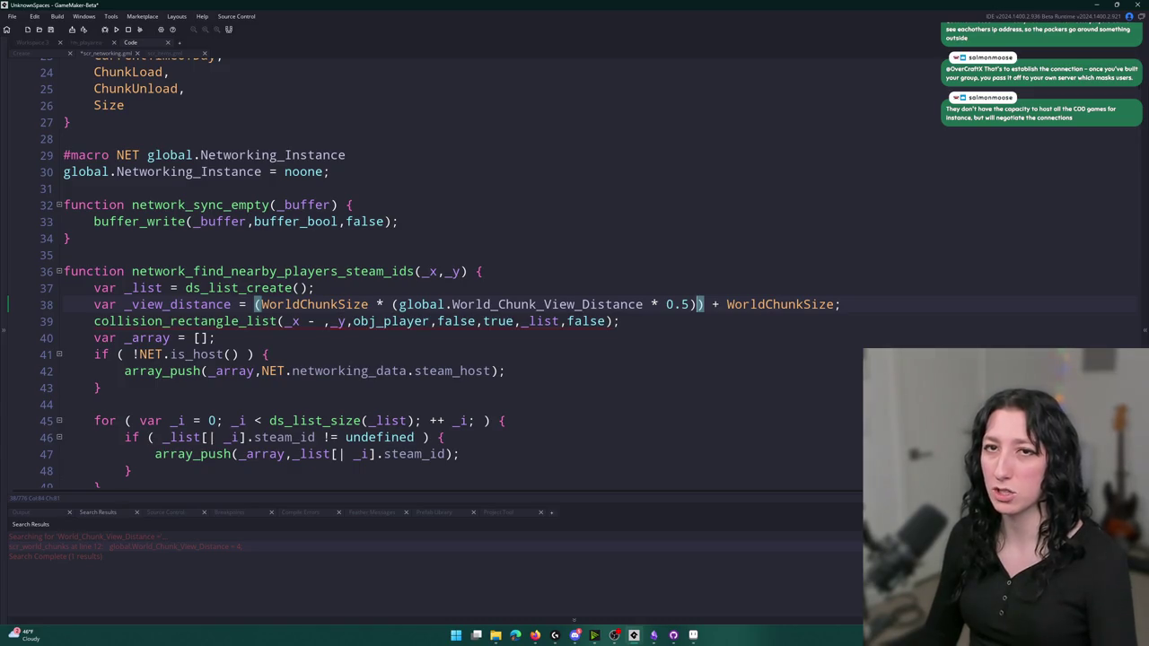
pyautogui.click(225, 304)
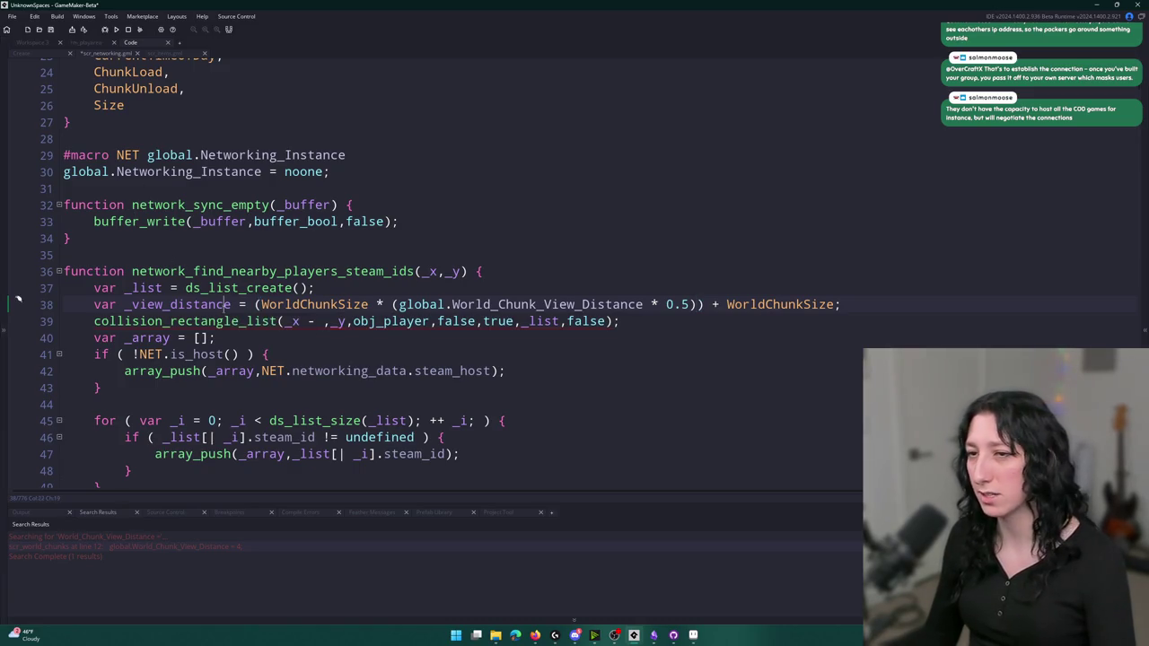
# Fill the rectangle coordinates with _view_distance offsets, subtracting for the top-left and adding for the right edge
pyautogui.click(323, 322)
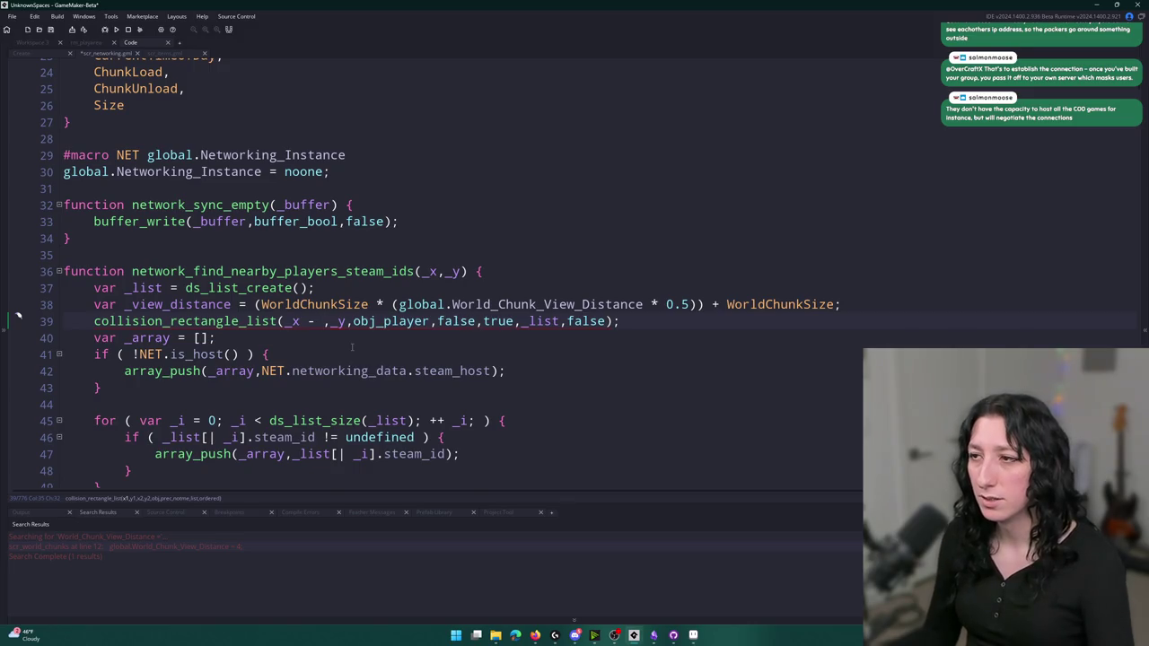
pyautogui.hotkey('ctrl', 'v')
pyautogui.click(453, 321)
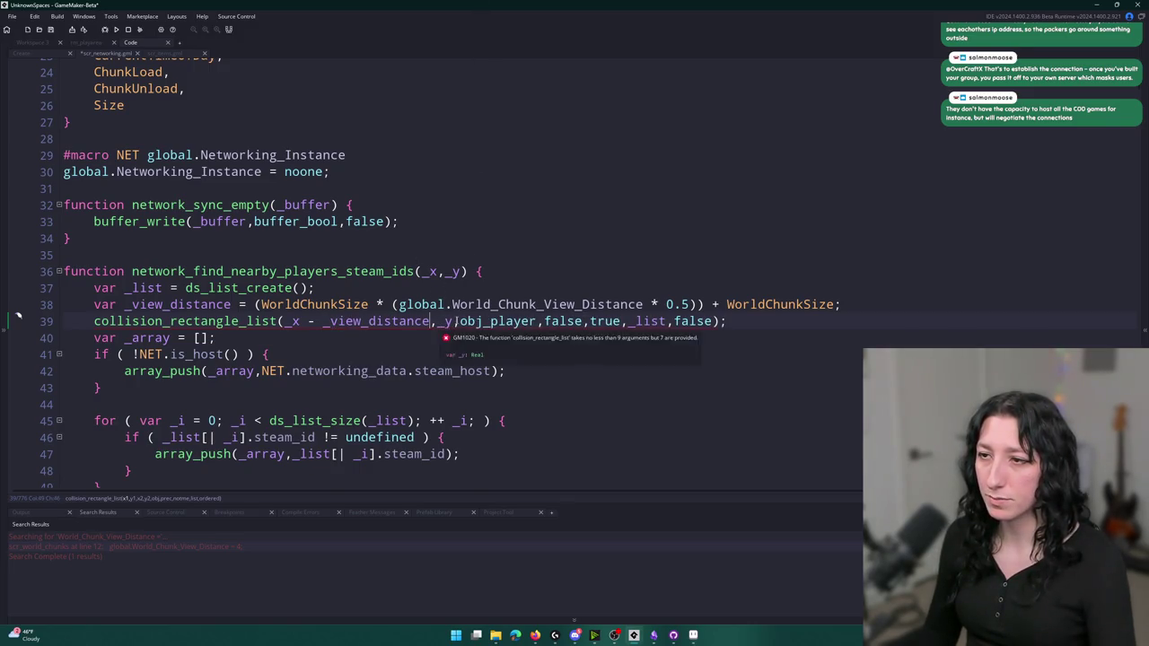
pyautogui.write('-')
pyautogui.hotkey('ctrl', 'v')
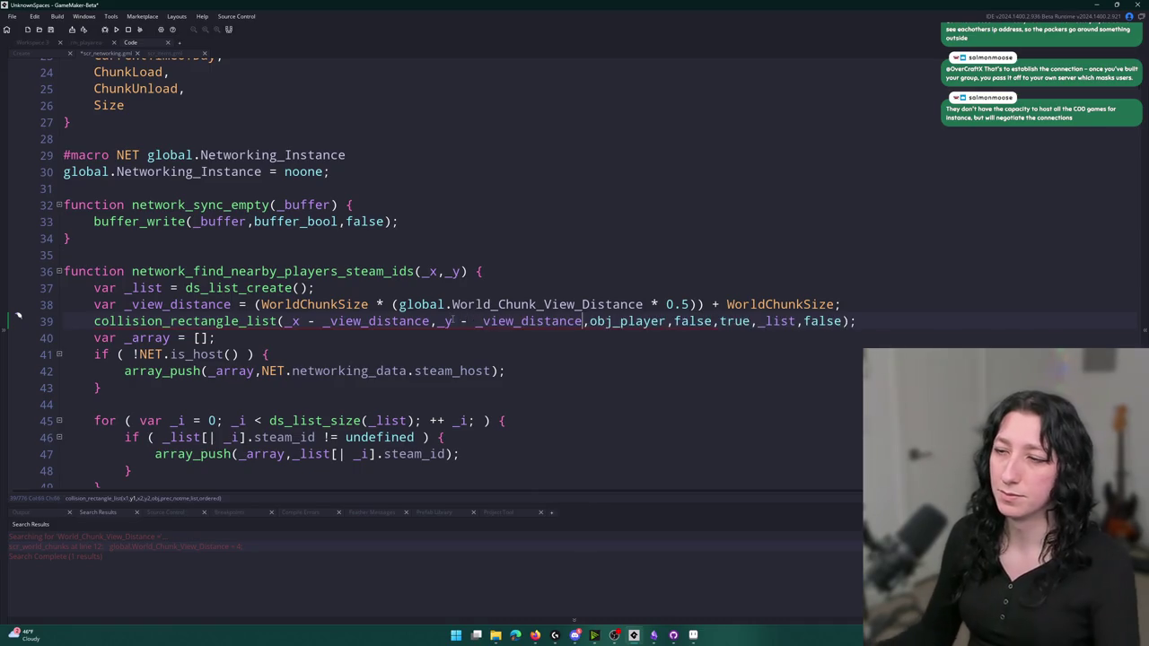
pyautogui.hotkey('ctrl', 'shift', 'Left')
pyautogui.hotkey('ctrl', 'shift', 'Left')
pyautogui.hotkey('ctrl', 'shift', 'Left')
pyautogui.hotkey('ctrl', 'c')
pyautogui.press('Right')
pyautogui.write(',')
pyautogui.hotkey('ctrl', 'v')
pyautogui.click(616, 321)
pyautogui.press('Delete')
pyautogui.write('+')
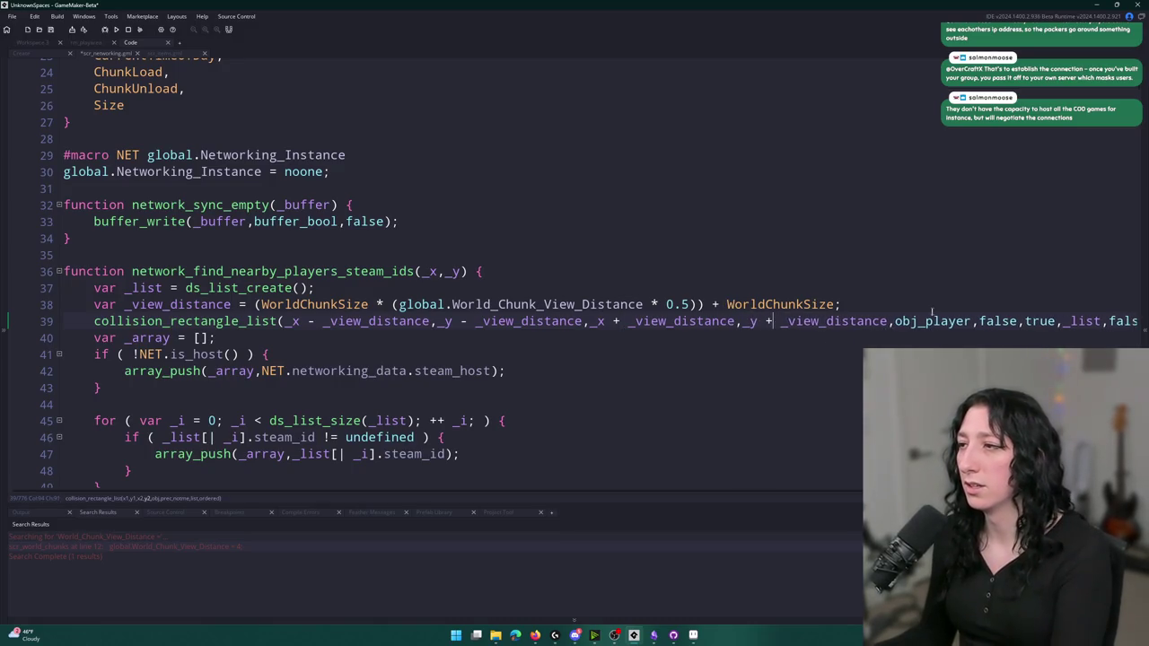
pyautogui.press('End')
# Review the steam_host push on line 42, then return to the network_find_nearby_players_steam_ids call site
pyautogui.click(57, 287)
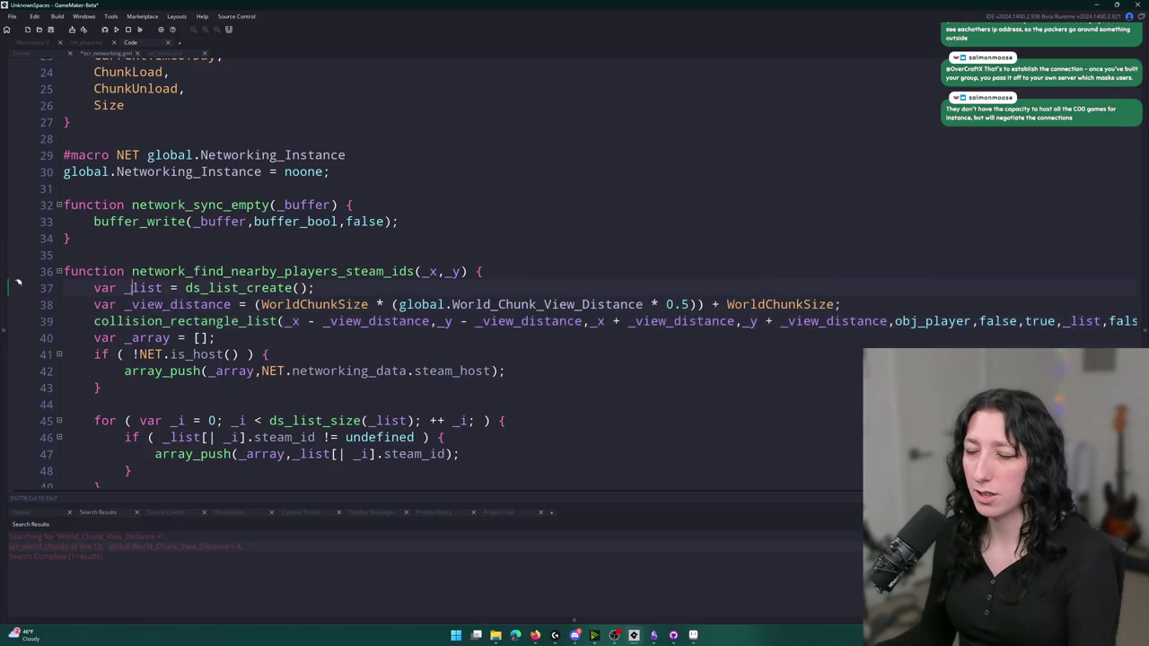
pyautogui.scroll(-1, 18, 230)
pyautogui.scroll(-1, 292, 266)
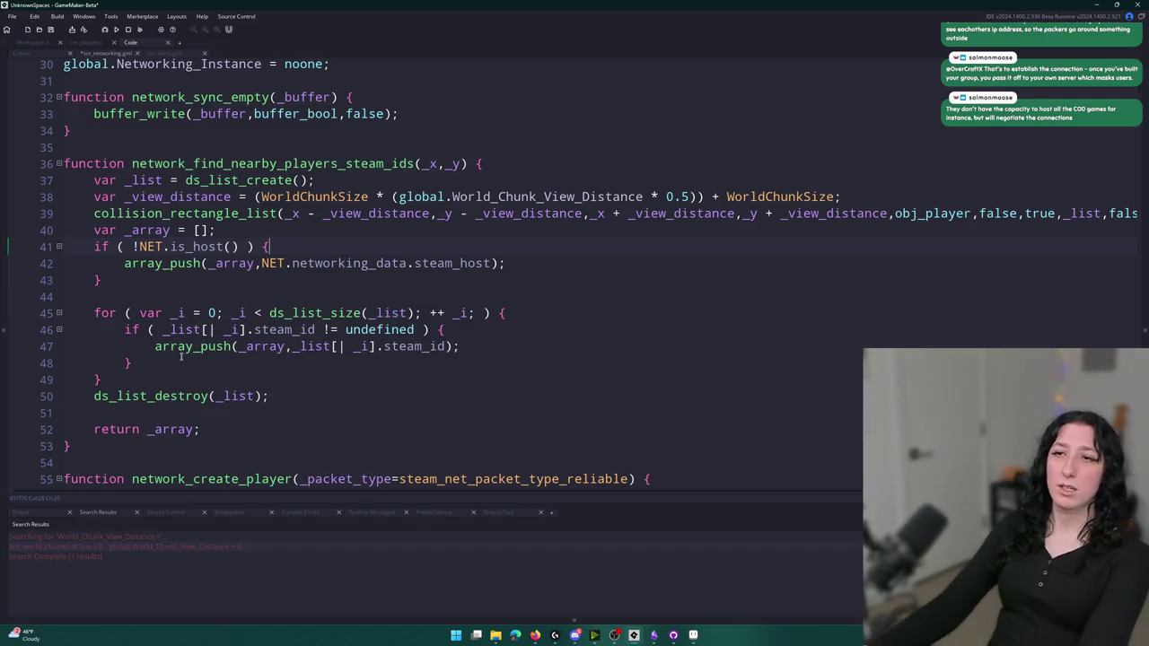
pyautogui.click(447, 263)
pyautogui.doubleClick(448, 263)
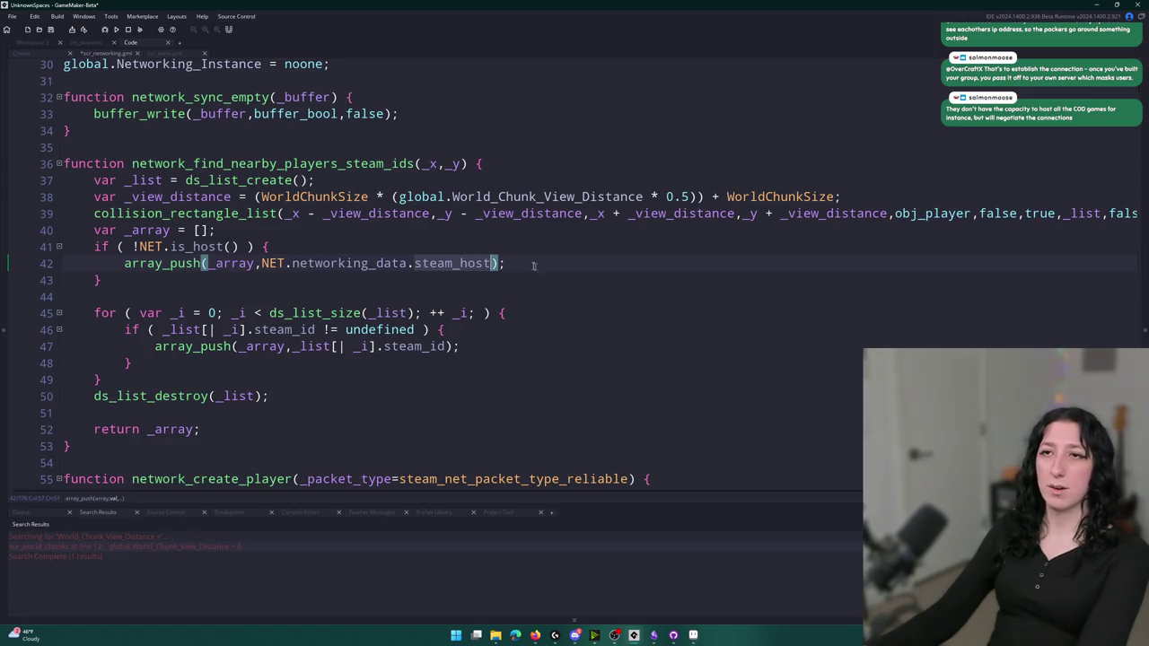
pyautogui.click(415, 164)
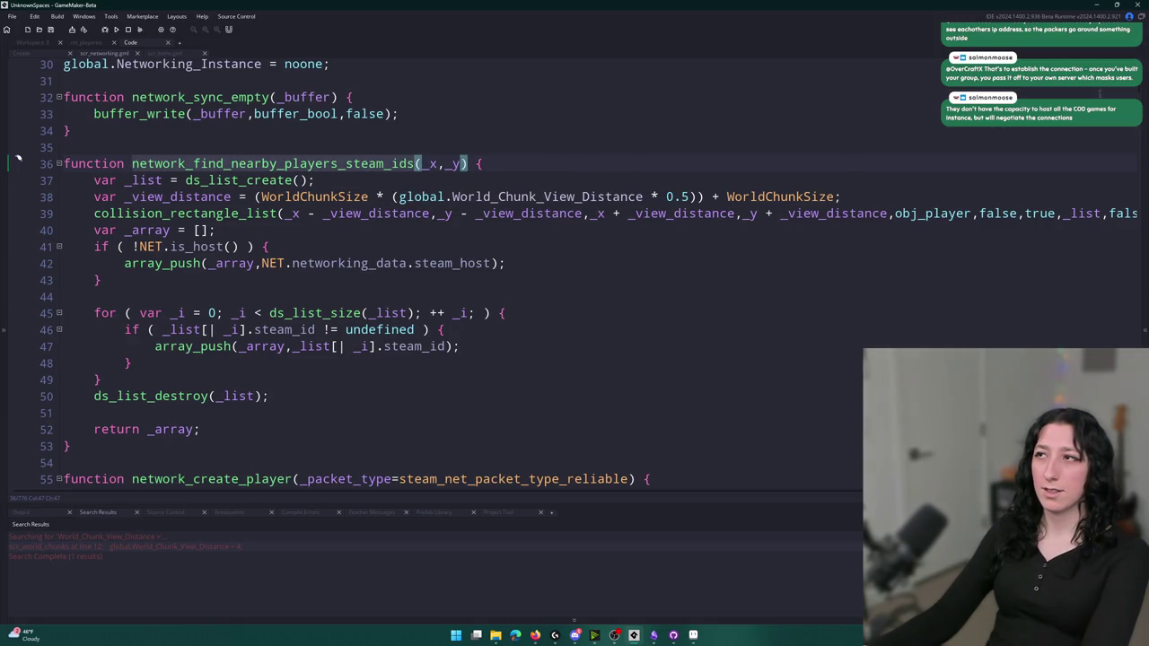
pyautogui.hotkey('alt', 'Left')
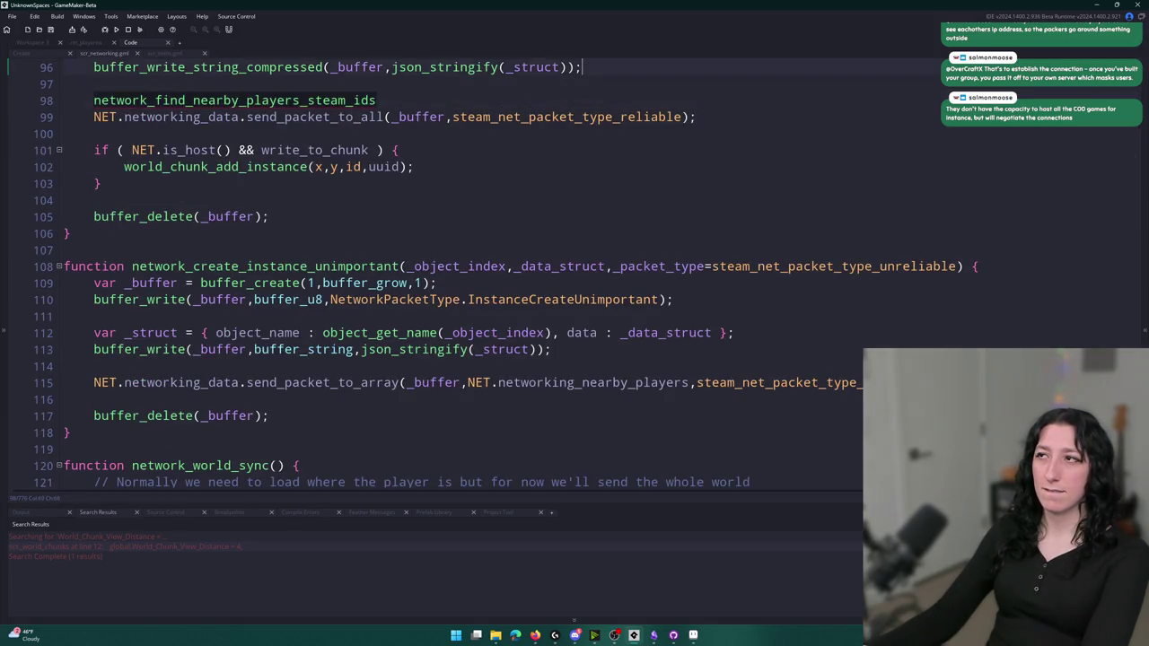
# Find all uses of network_find_nearby_players_steam_ids and go to the call on line 98
pyautogui.scroll(3, 263, 278)
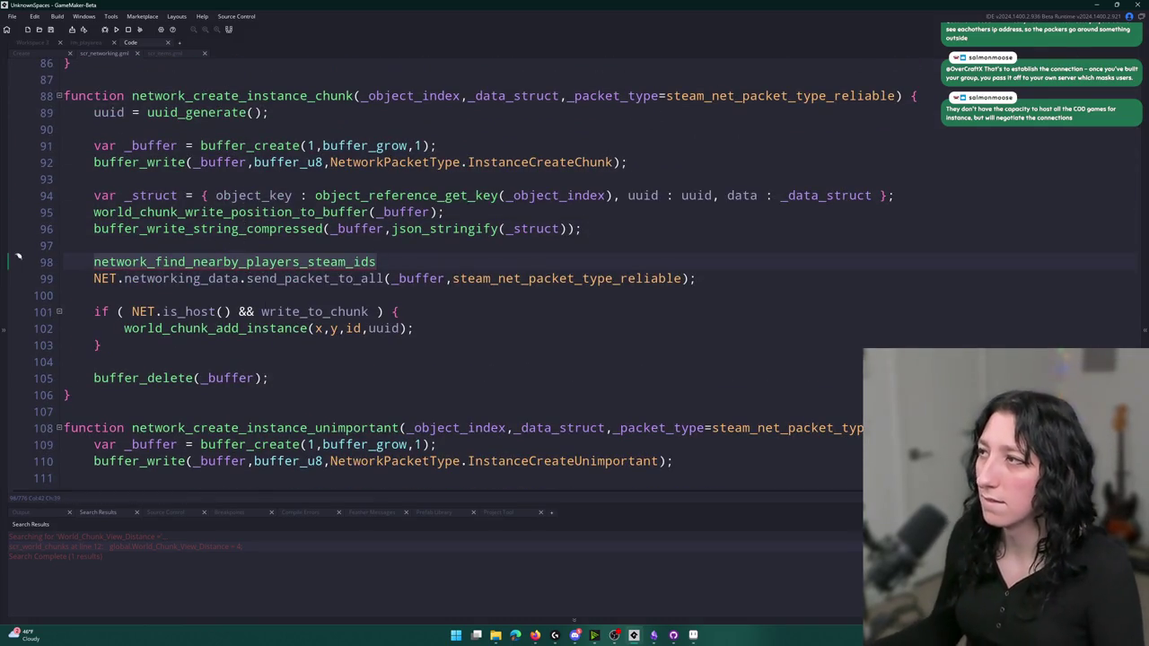
pyautogui.press('Left')
pyautogui.press('Left')
pyautogui.press('Left')
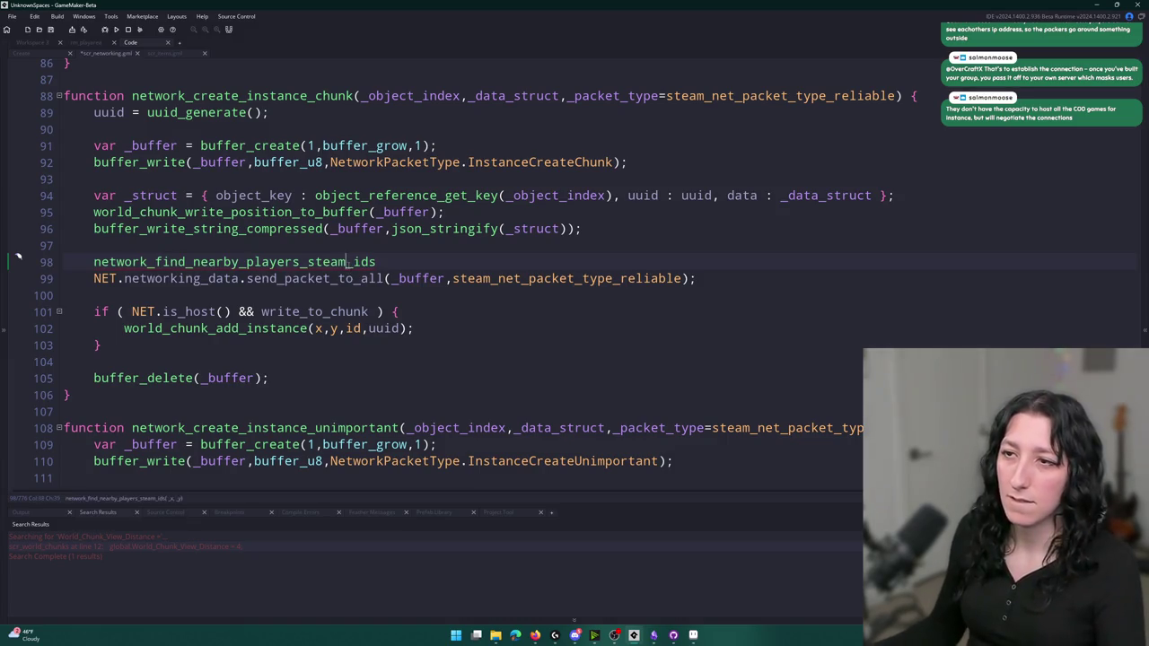
pyautogui.press('F12')
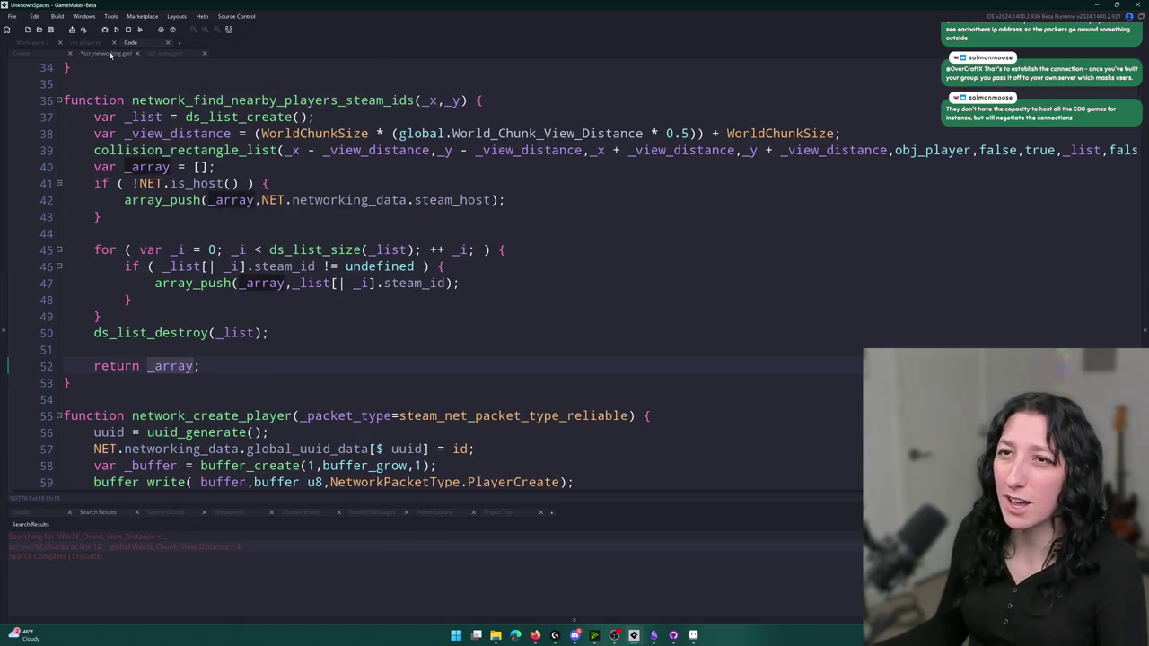
pyautogui.hotkey('ctrl', 'shift', 'f')
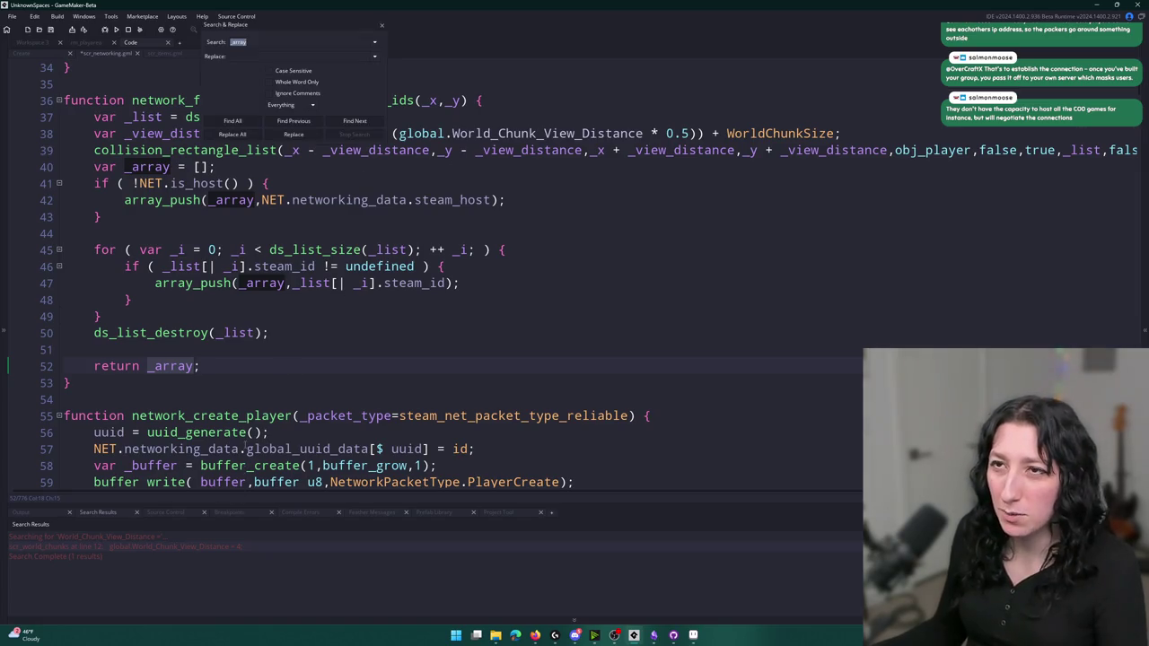
pyautogui.scroll(1, 221, 193)
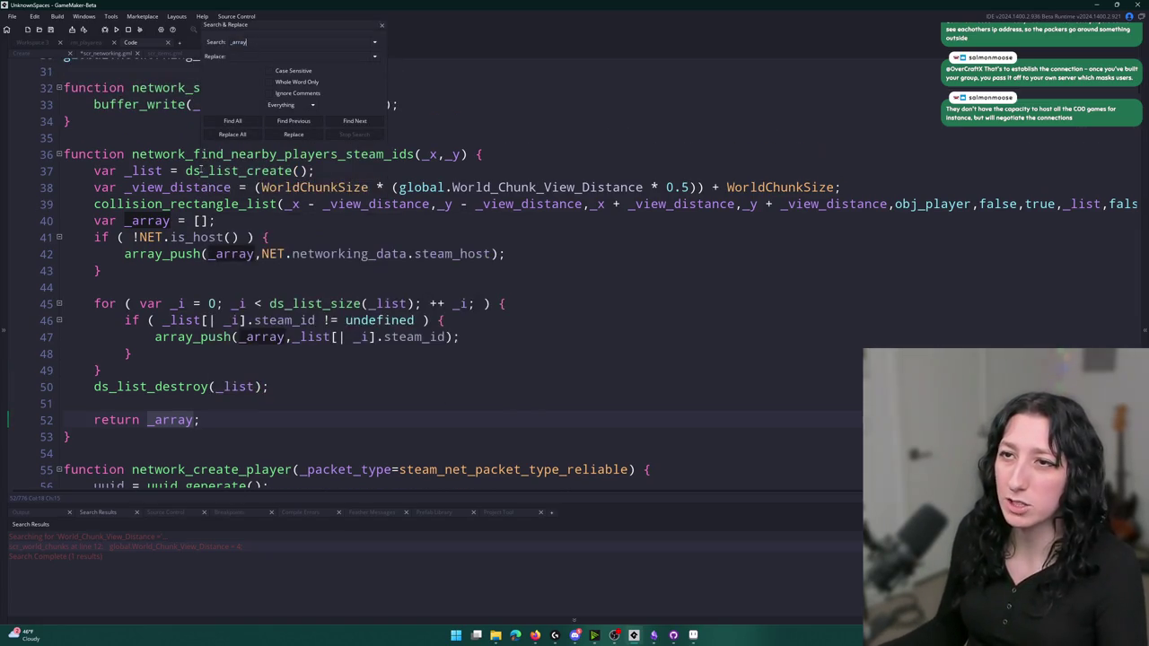
pyautogui.hotkey('ctrl', 'a')
pyautogui.hotkey('ctrl', 'v')
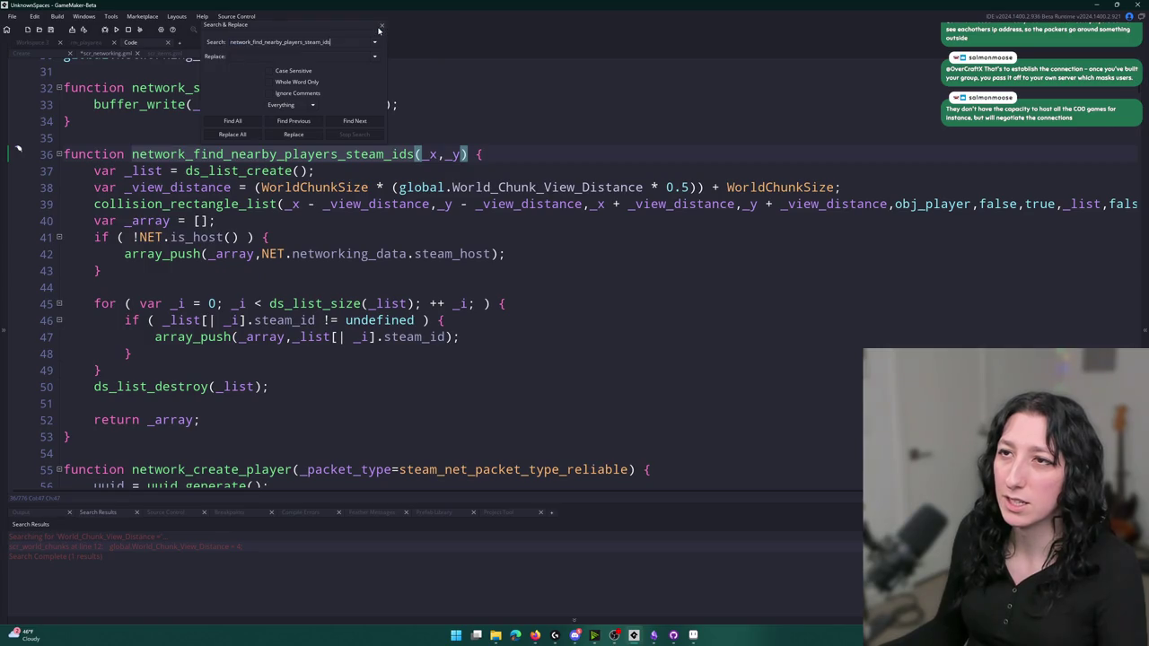
pyautogui.click(253, 124)
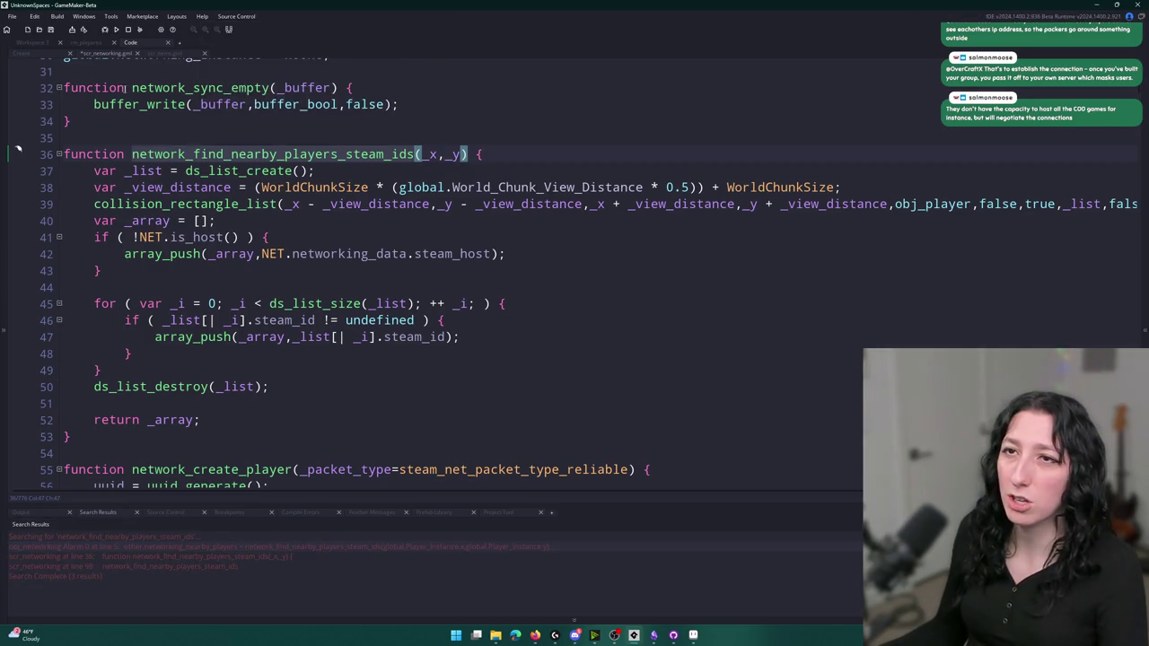
pyautogui.click(40, 55)
pyautogui.scroll(-9, 321, 213)
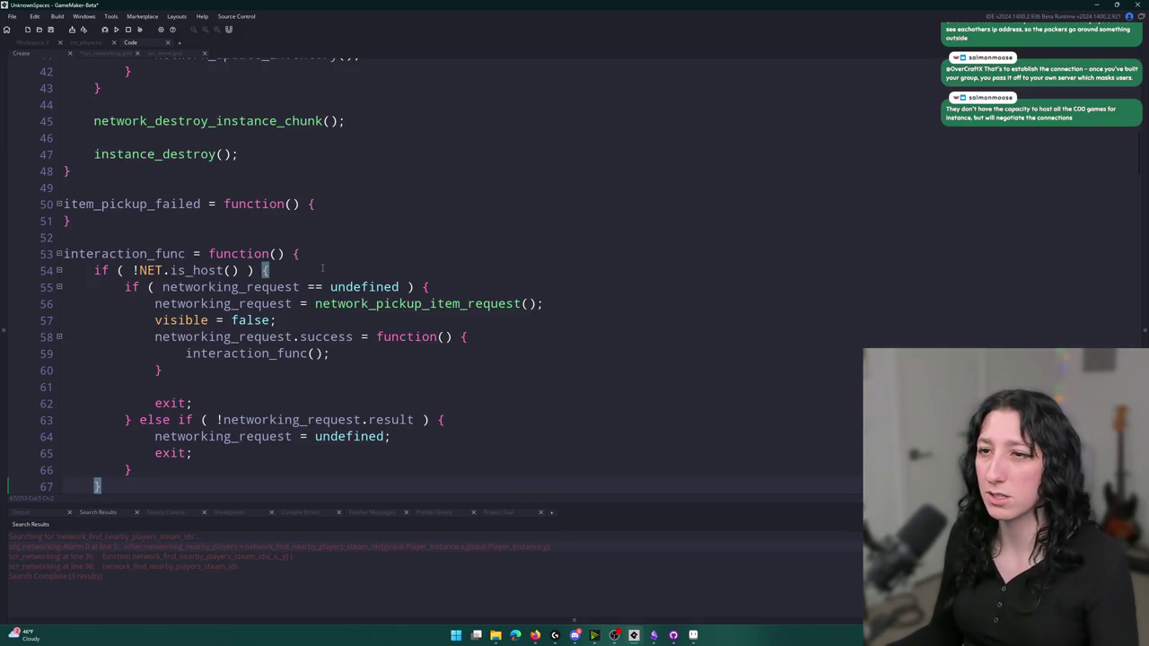
pyautogui.click(99, 54)
pyautogui.scroll(-14, 269, 270)
pyautogui.click(94, 477)
# Declare var _nearby_players on line 98, assigned from network_find_nearby_players_steam_ids(...)
pyautogui.hotkey('ctrl', 'v')
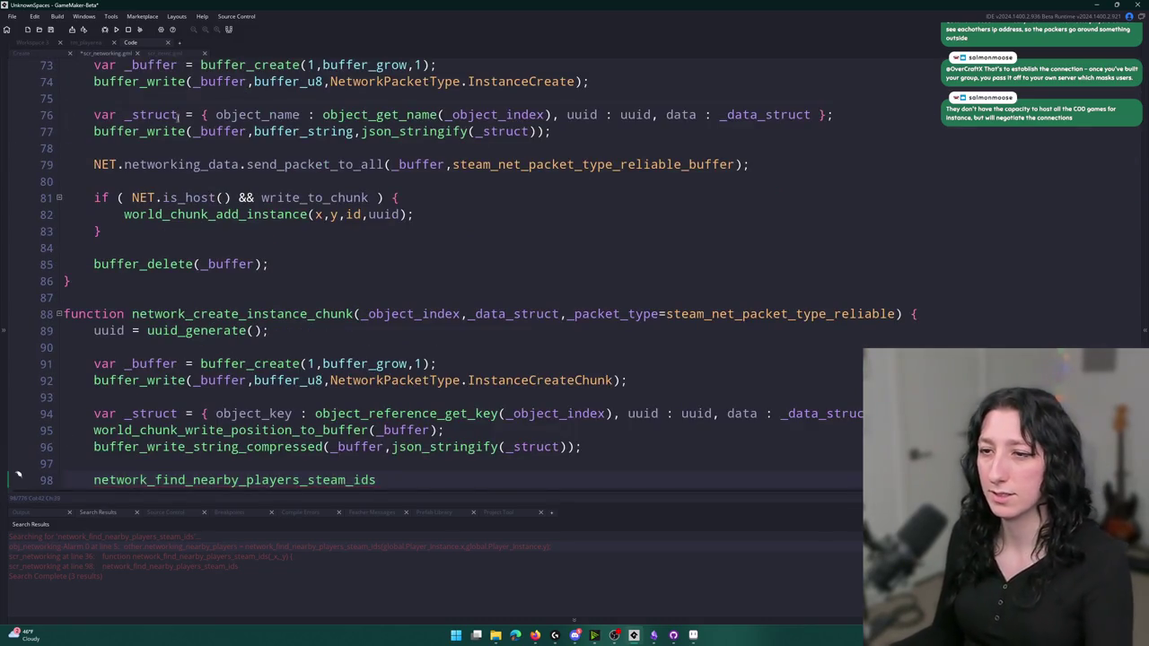
pyautogui.scroll(-2, 183, 393)
pyautogui.hotkey('ctrl', 'z')
pyautogui.write('var _nm')
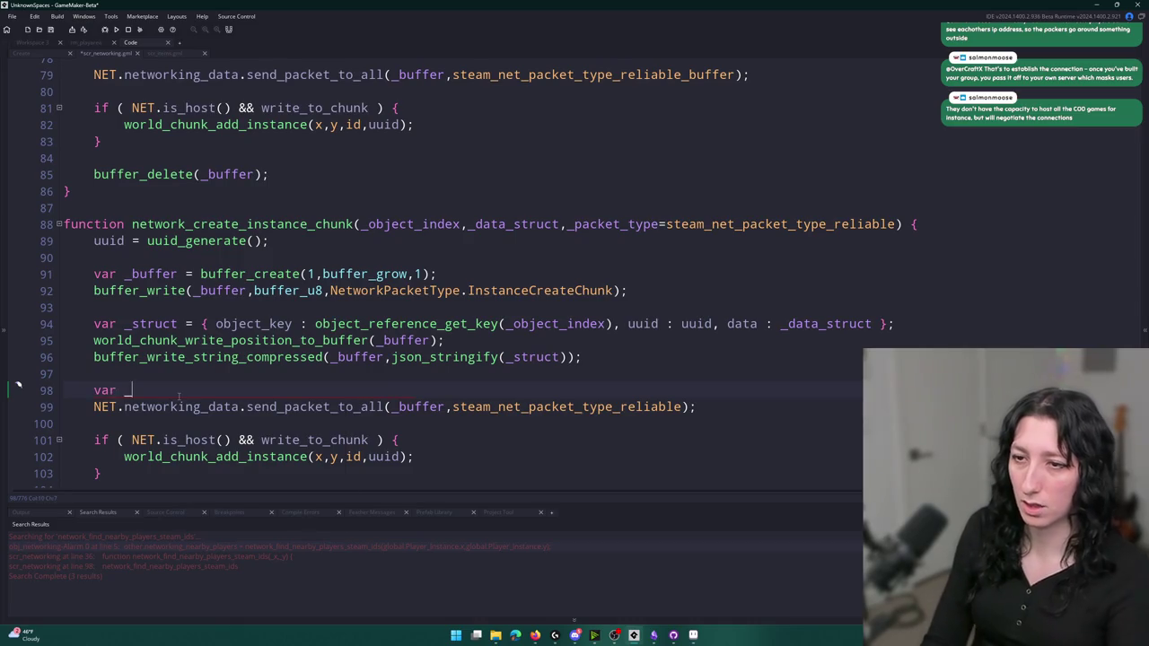
pyautogui.press('BackSpace')
pyautogui.write('earby_players')
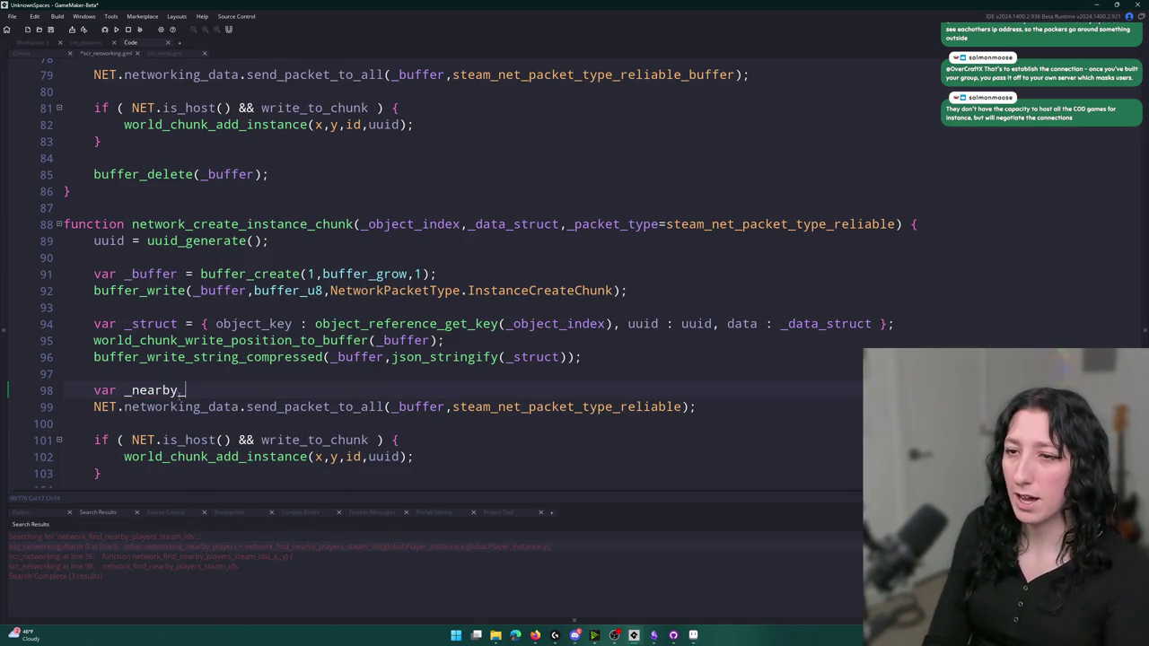
pyautogui.click(62, 407)
pyautogui.press('Left')
pyautogui.write('=')
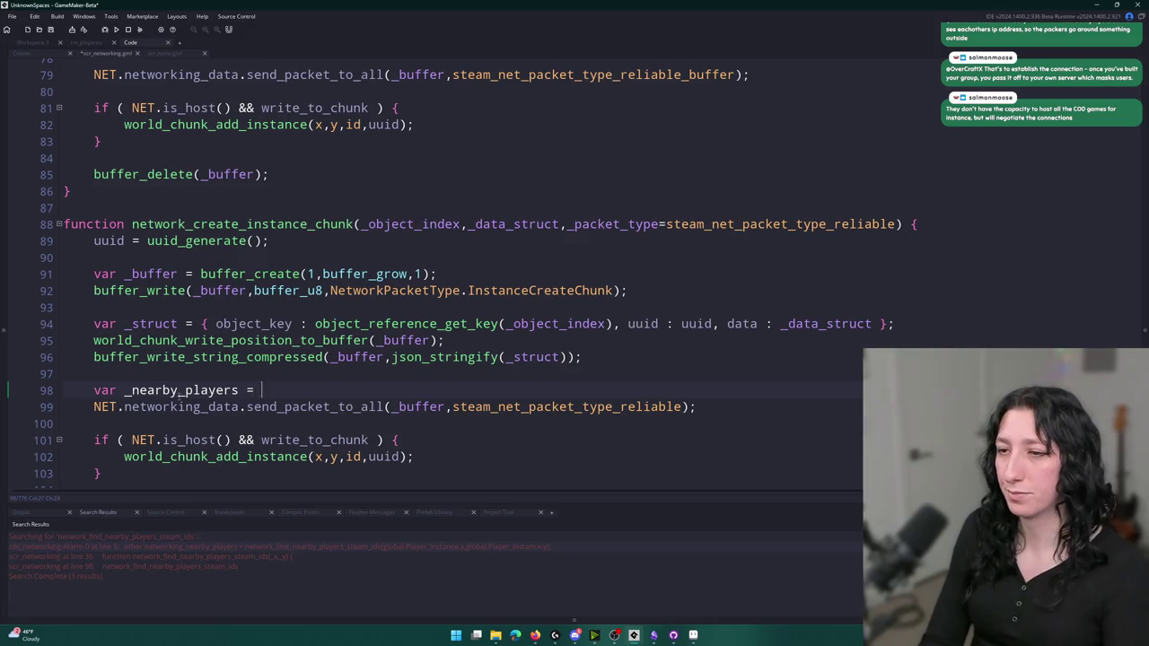
pyautogui.write('network_find_nearby_players_steam_ids')
pyautogui.write(')')
pyautogui.press('BackSpace')
pyautogui.write('(')
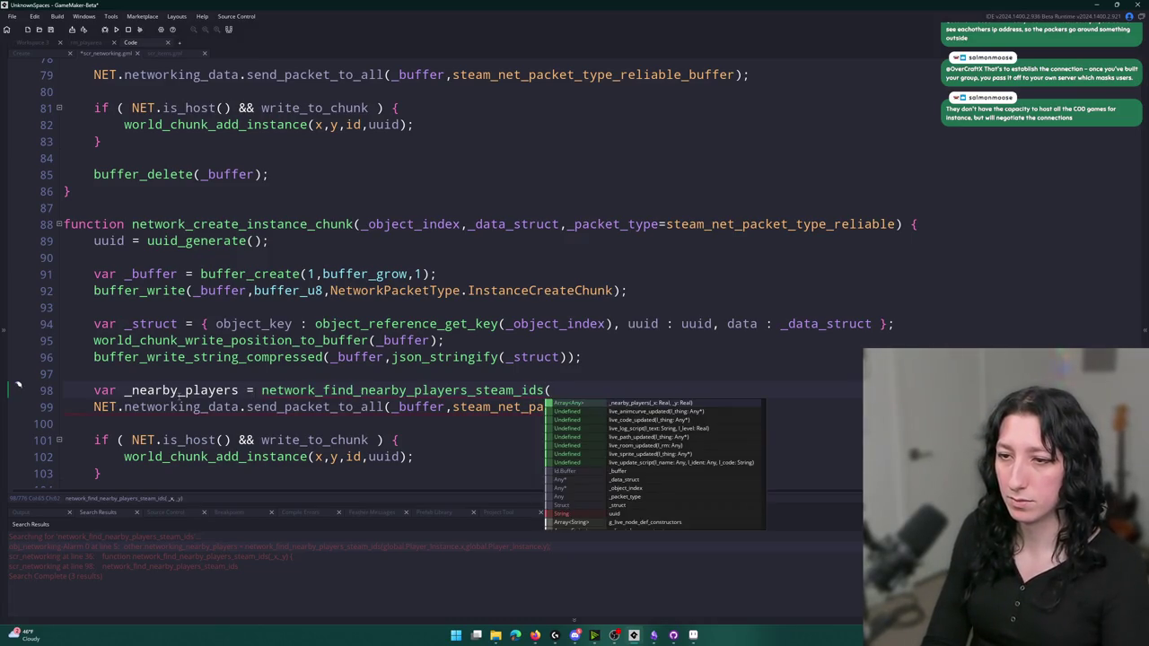
pyautogui.write('-')
pyautogui.write('x,_')
pyautogui.write('y);')
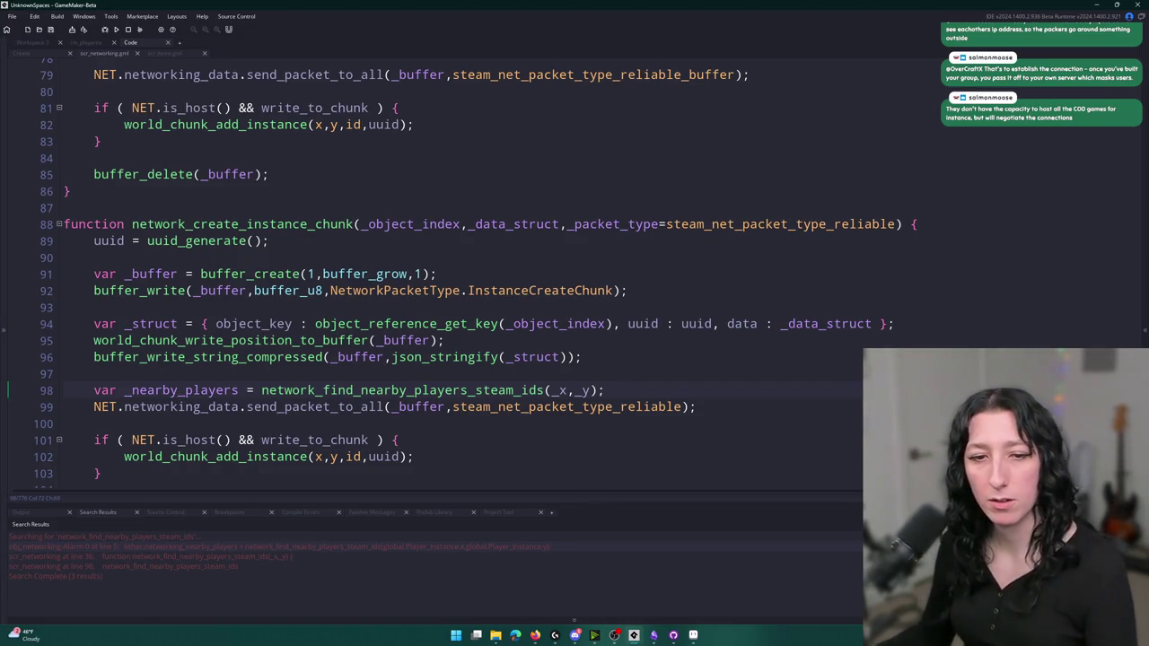
# Pass global.Player_Instance.x and the player's y position as the lookup arguments
pyautogui.click(558, 391)
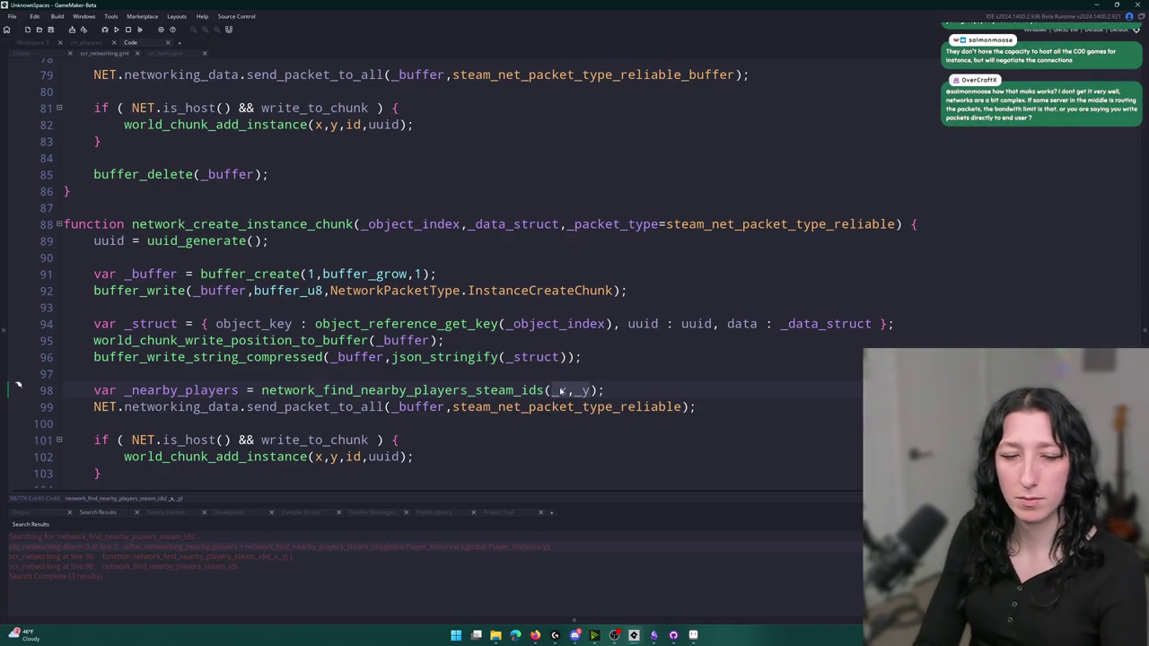
pyautogui.write('global.')
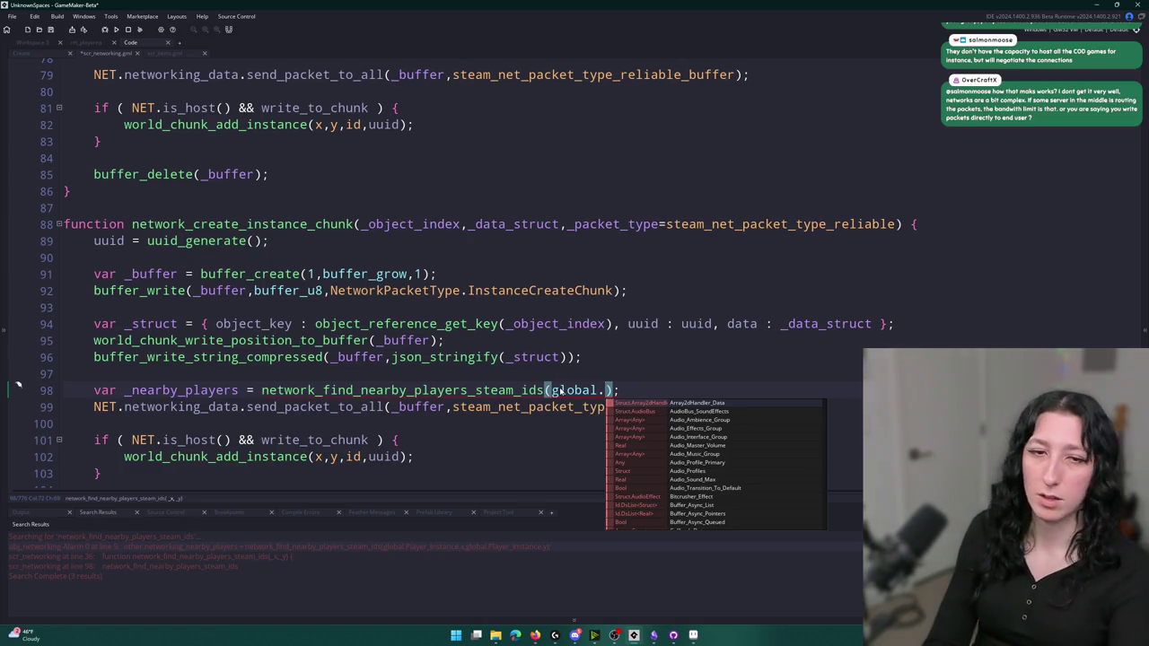
pyautogui.press('Escape')
pyautogui.hotkey('ctrl', 'space')
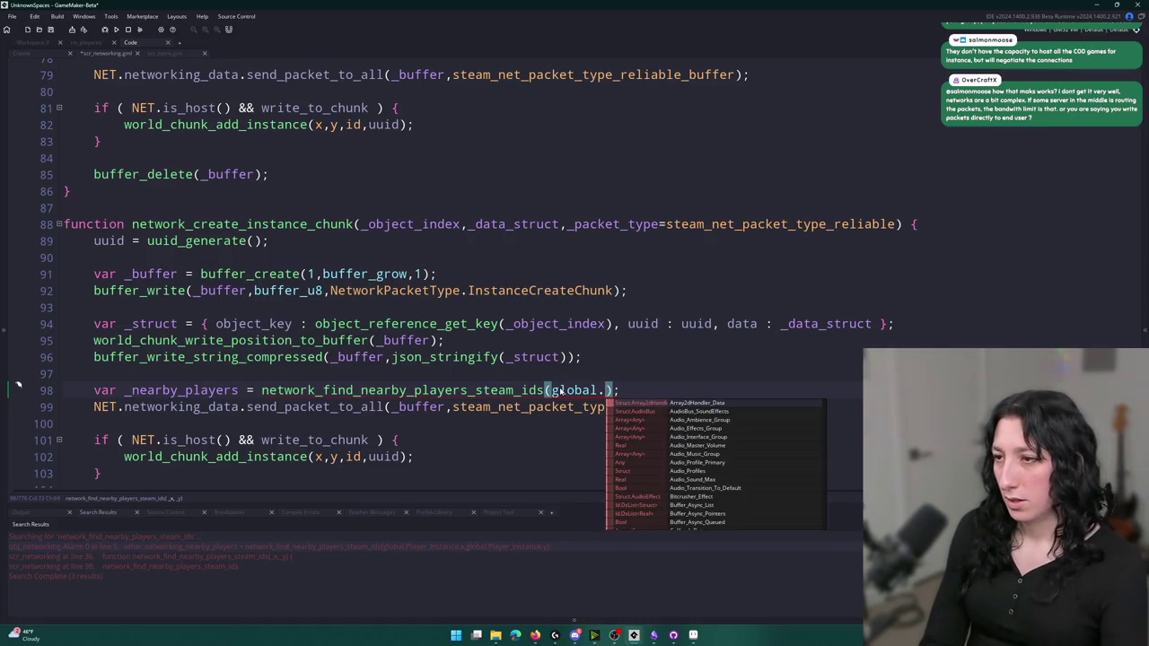
pyautogui.write('Player_Instance.x,global')
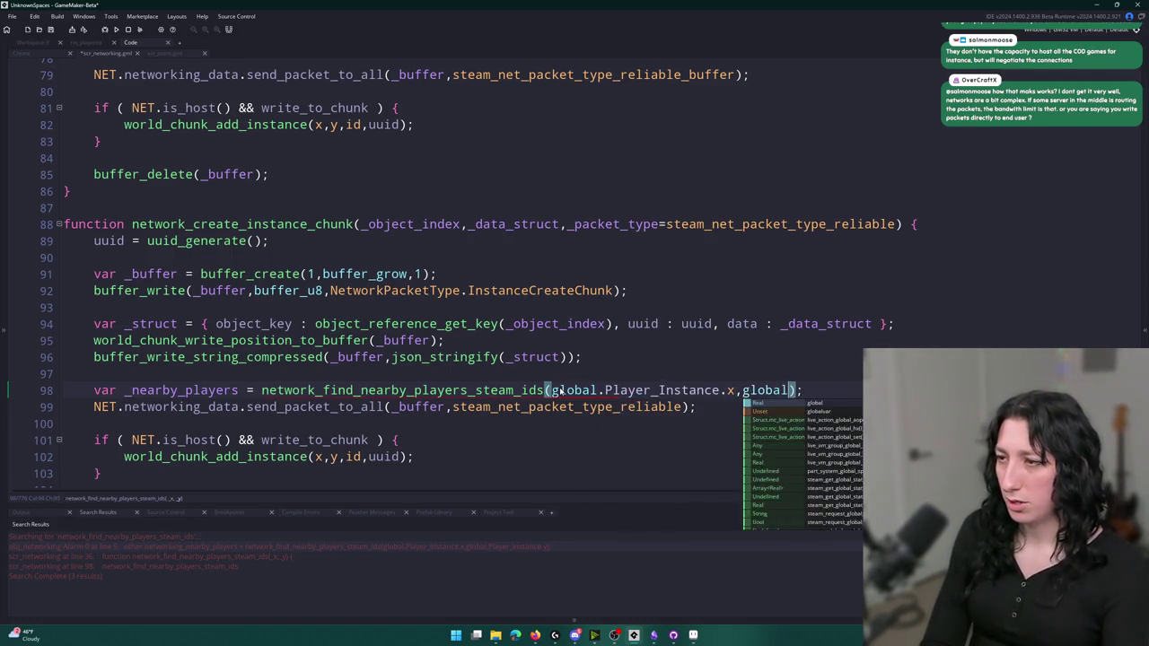
pyautogui.write('.Player_In')
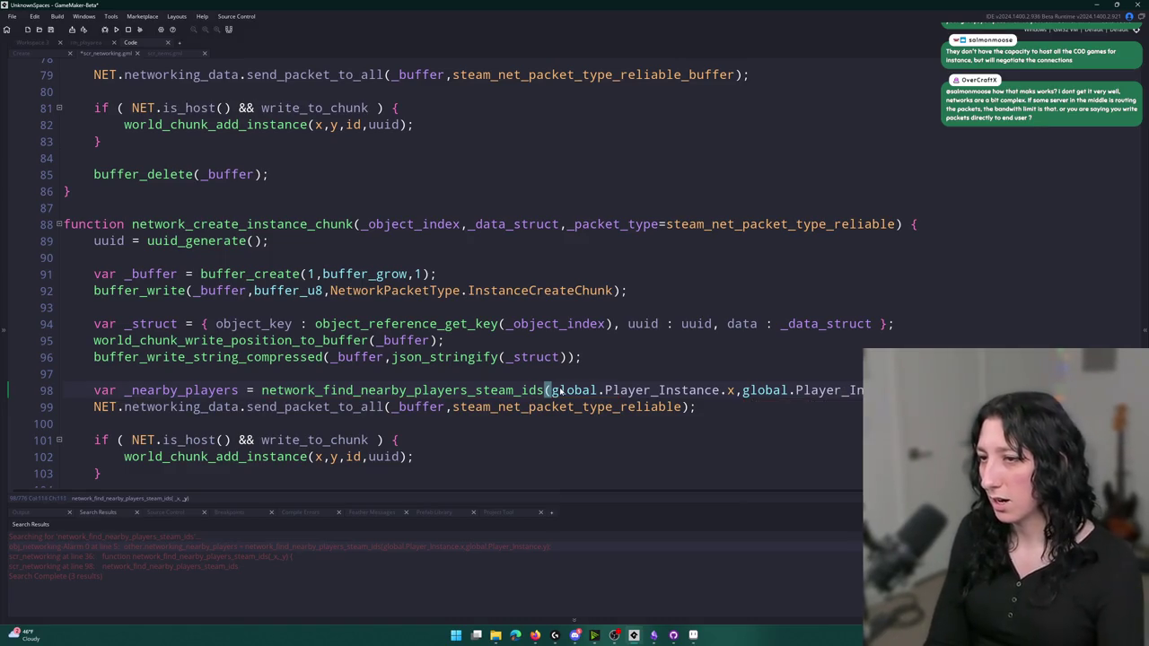
pyautogui.scroll(3, 619, 155)
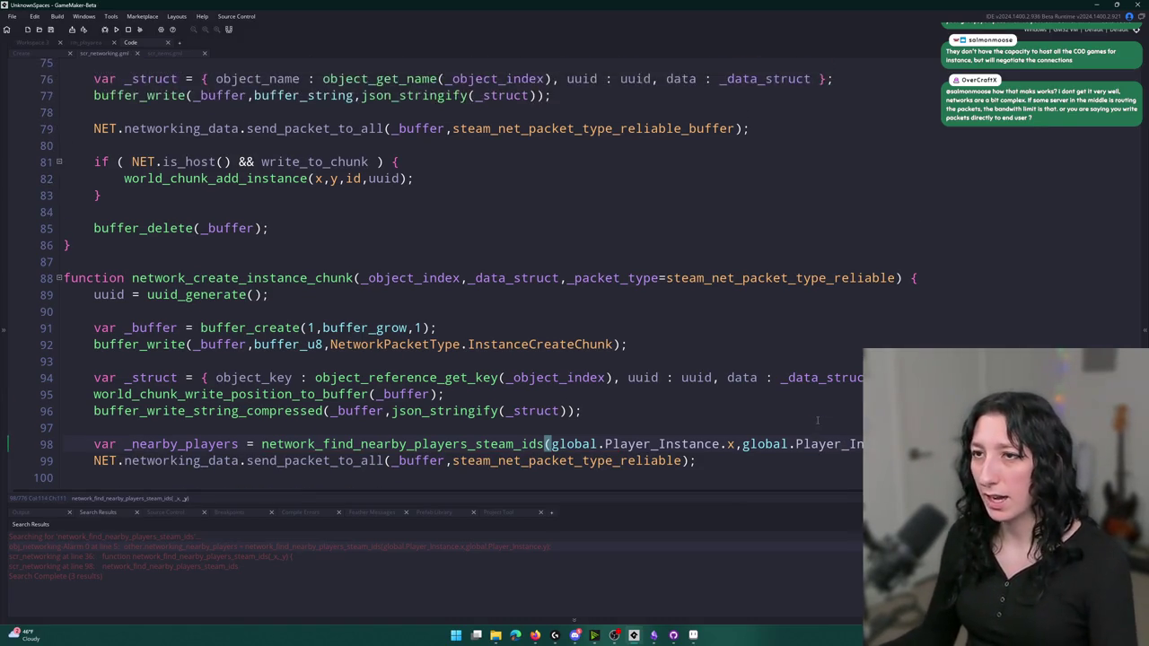
pyautogui.scroll(-1, 619, 155)
pyautogui.press('Right')
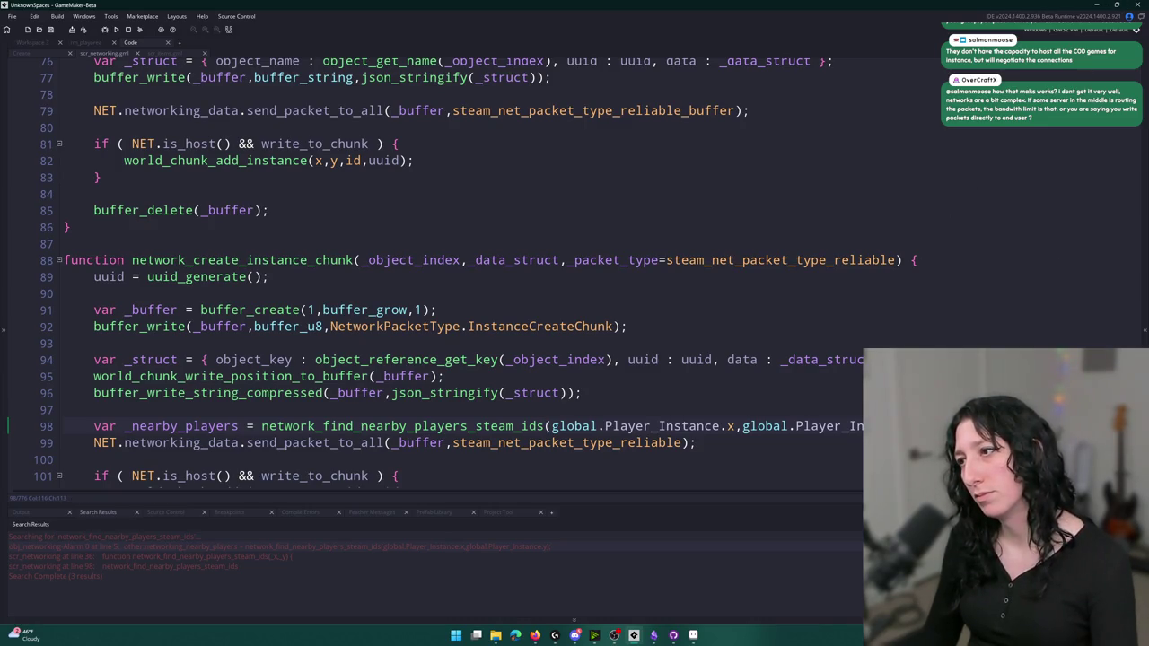
pyautogui.moveTo(897, 426); pyautogui.dragTo(554, 429)
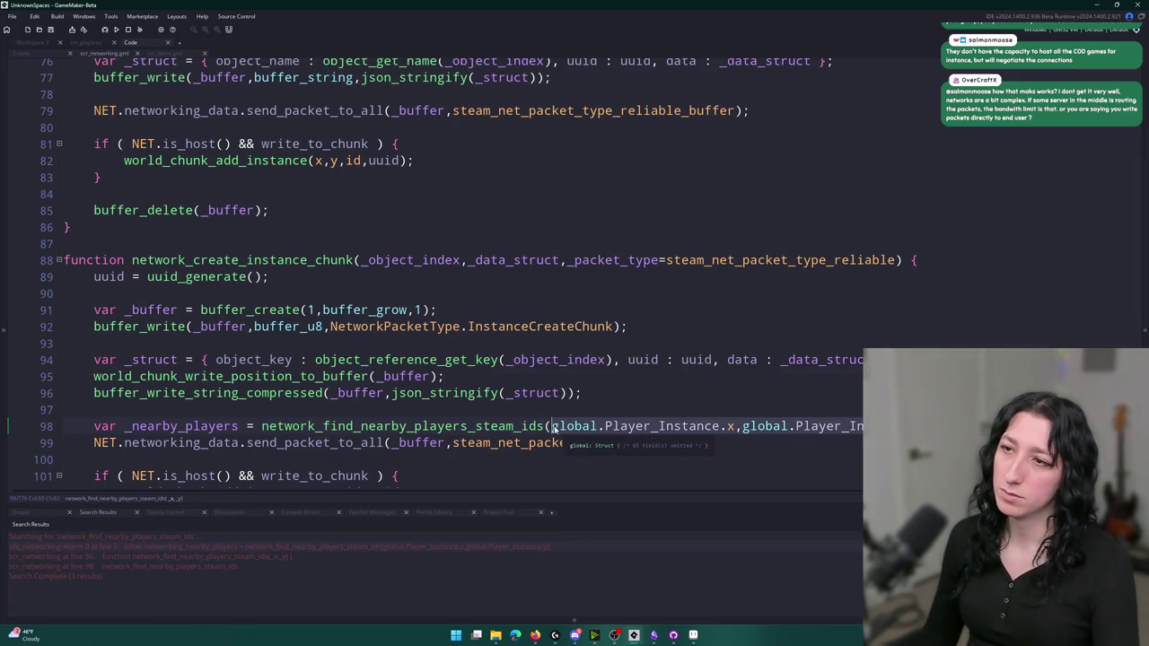
pyautogui.scroll(-1, 584, 269)
pyautogui.press('Right')
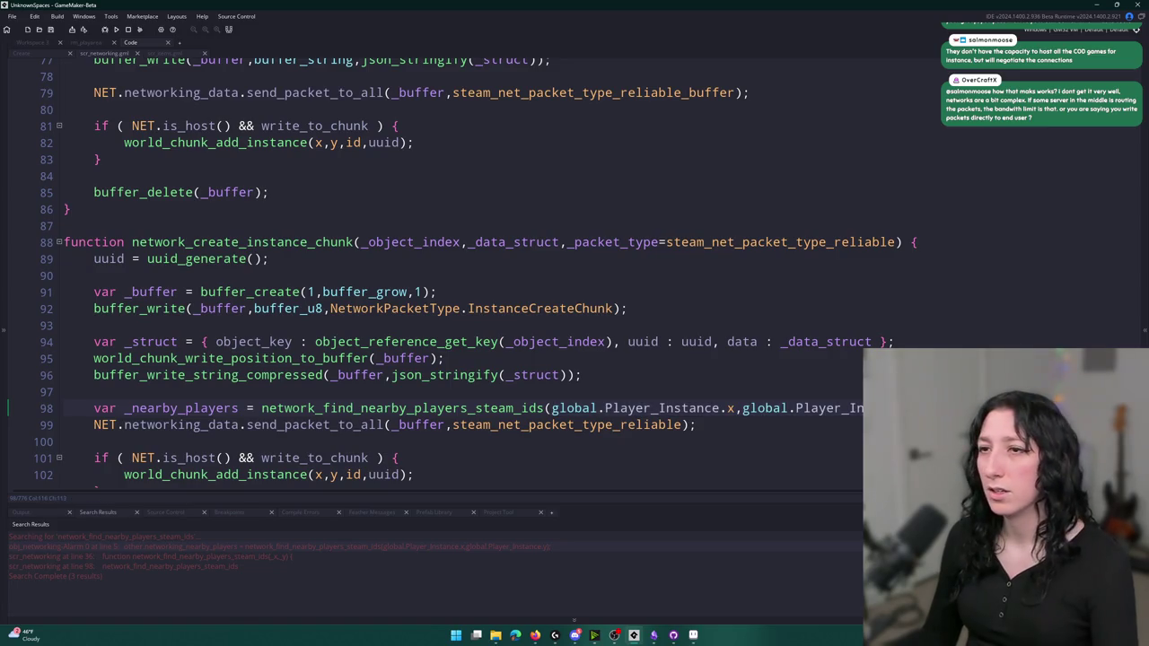
# Search the project for all uses of network_create_instance_chunk
pyautogui.click(439, 247)
pyautogui.press('Down')
pyautogui.press('Down')
pyautogui.press('Down')
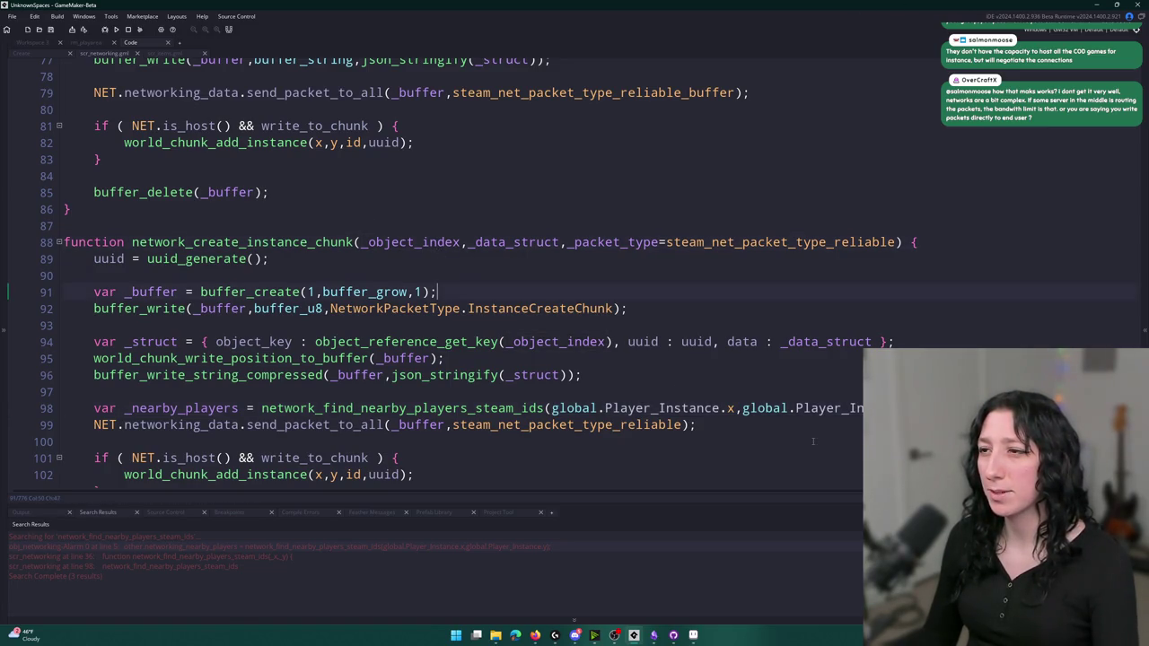
pyautogui.doubleClick(269, 242)
pyautogui.hotkey('ctrl', 'shift', 'f')
pyautogui.press('Return')
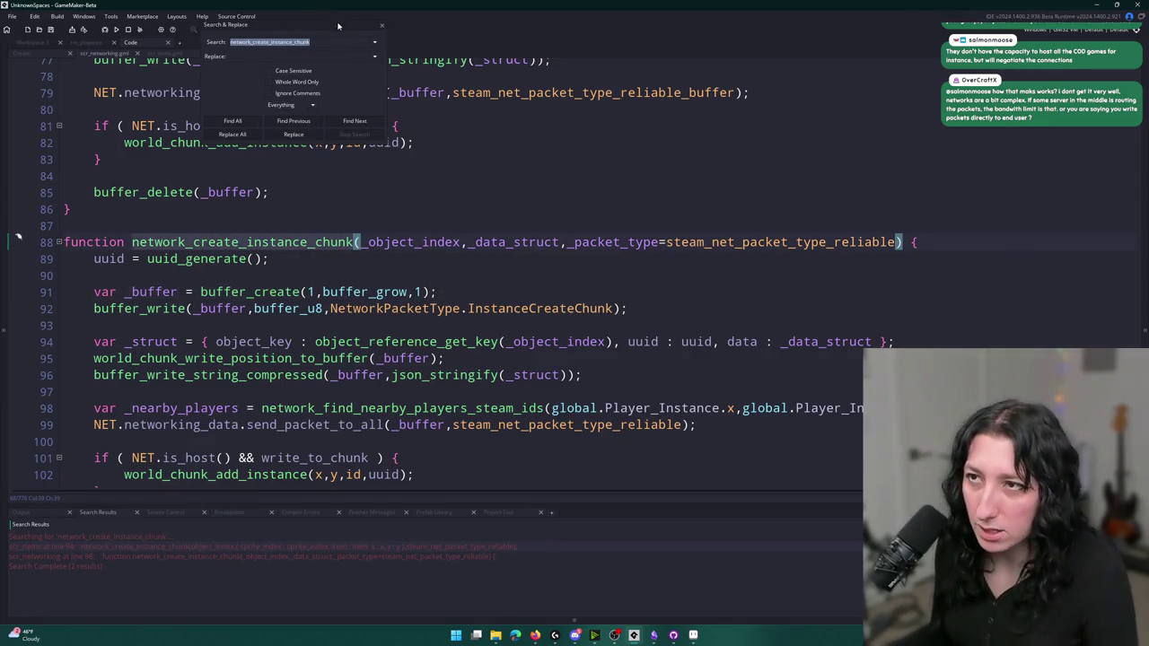
# Replace the lookup's global player-position arguments with x,y
pyautogui.click(382, 24)
pyautogui.moveTo(897, 408); pyautogui.dragTo(547, 409)
pyautogui.write('x,y')
pyautogui.press('Escape')
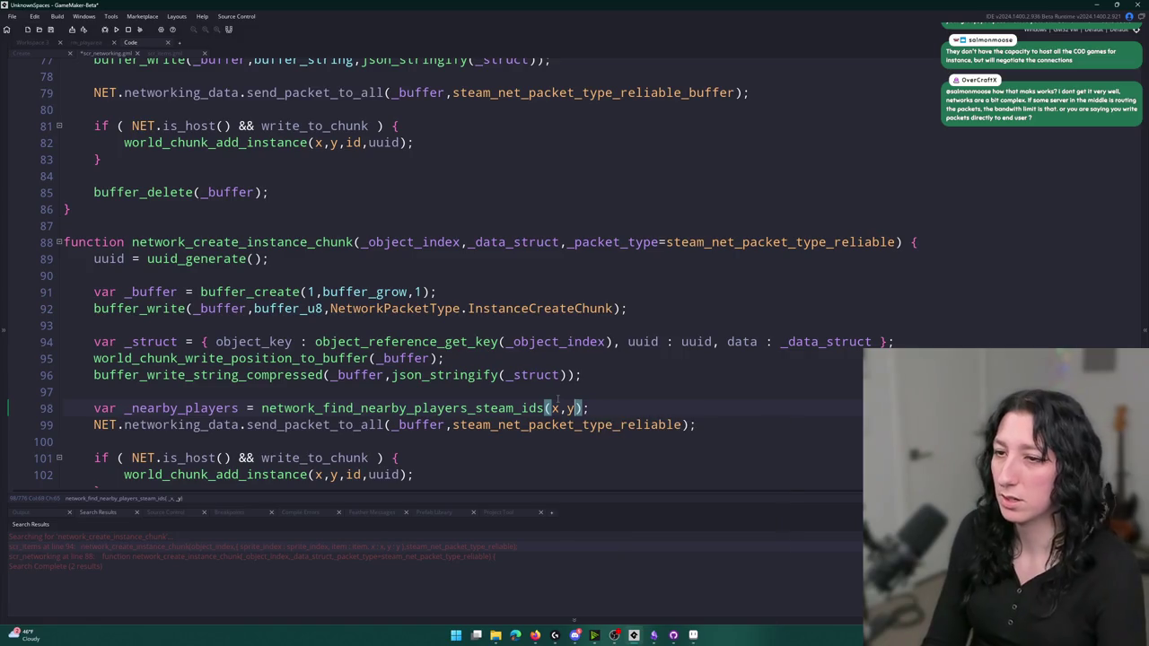
# Change send_packet_to_all to send_packet_to_array with _nearby_players, then open world_chunk_add_instance's definition
pyautogui.scroll(-1, 557, 401)
pyautogui.click(364, 389)
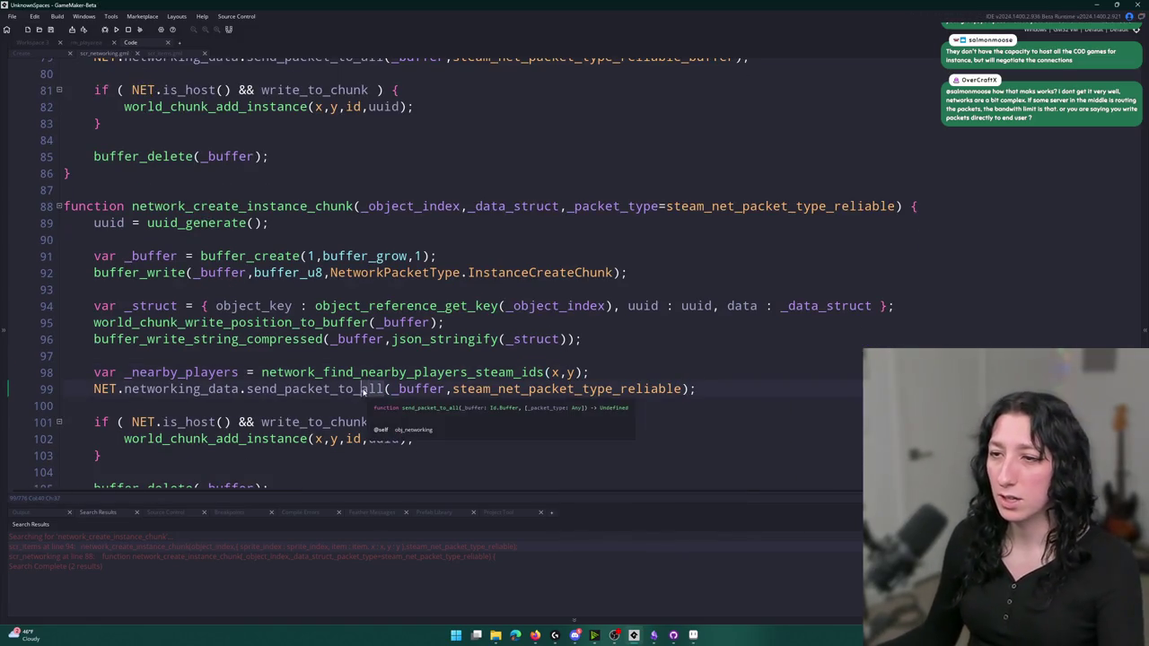
pyautogui.press('BackSpace')
pyautogui.press('BackSpace')
pyautogui.press('BackSpace')
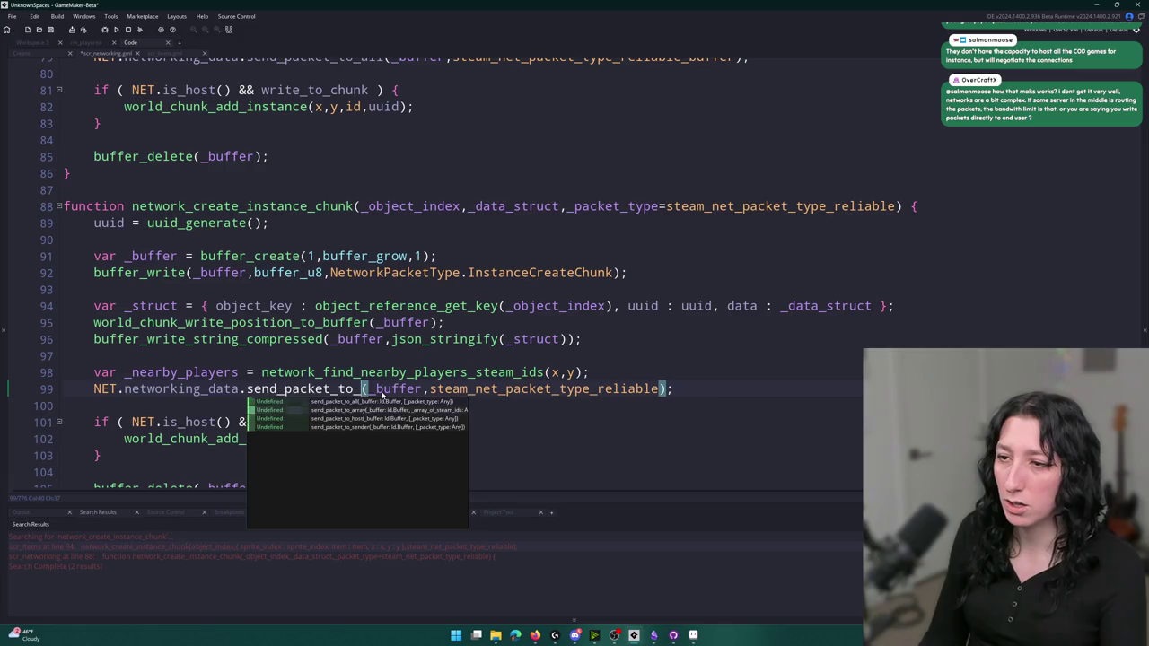
pyautogui.press('Return')
pyautogui.press('Delete')
pyautogui.press('Delete')
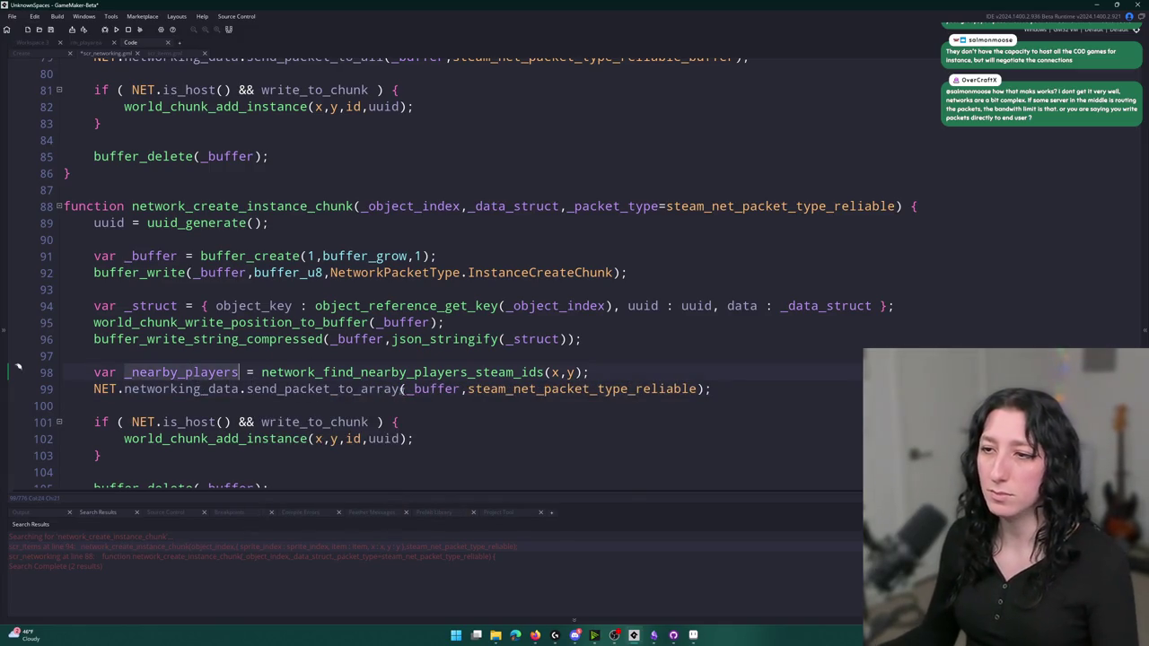
pyautogui.click(465, 388)
pyautogui.write('_nearby_players,')
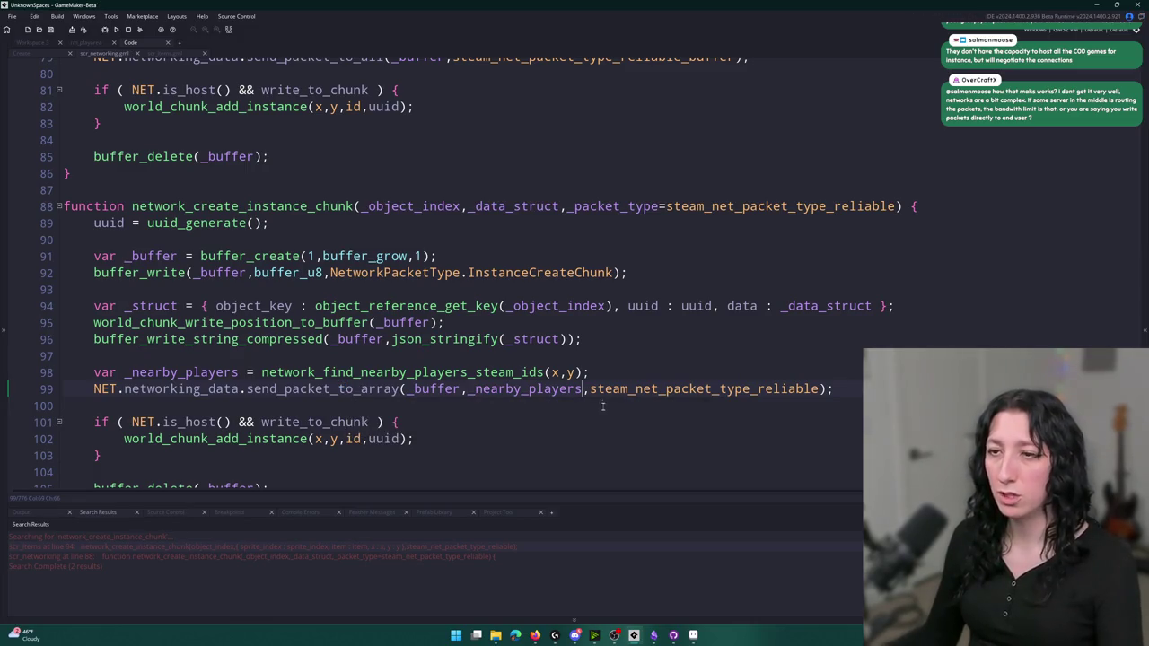
pyautogui.scroll(-2, 745, 346)
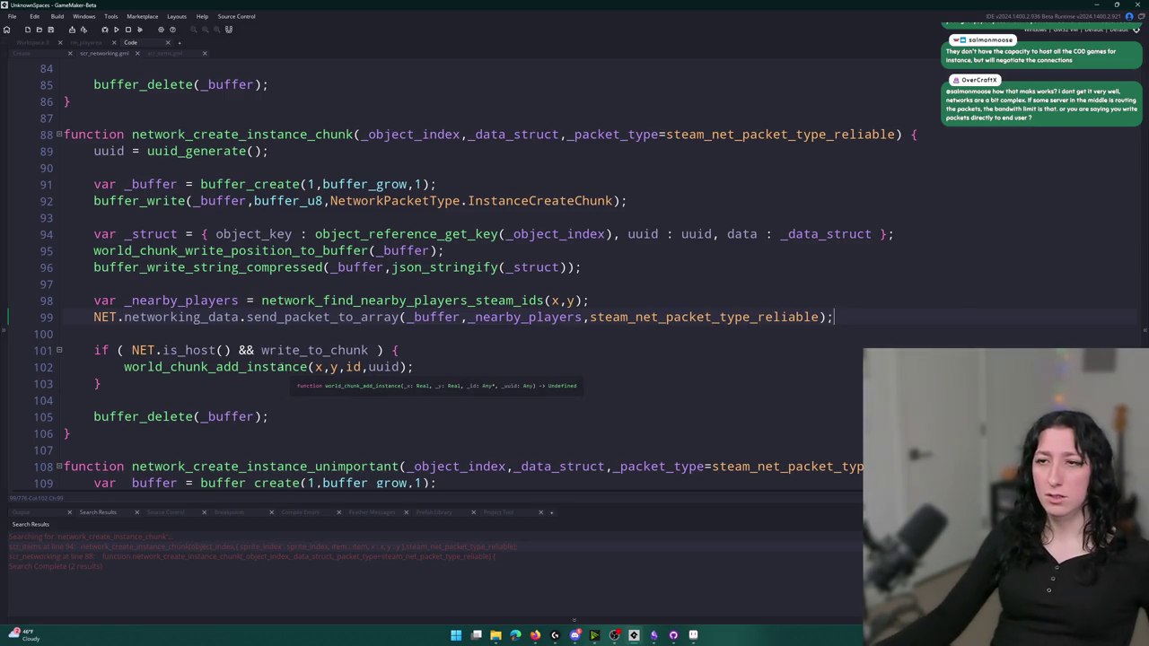
pyautogui.middleClick(285, 367)
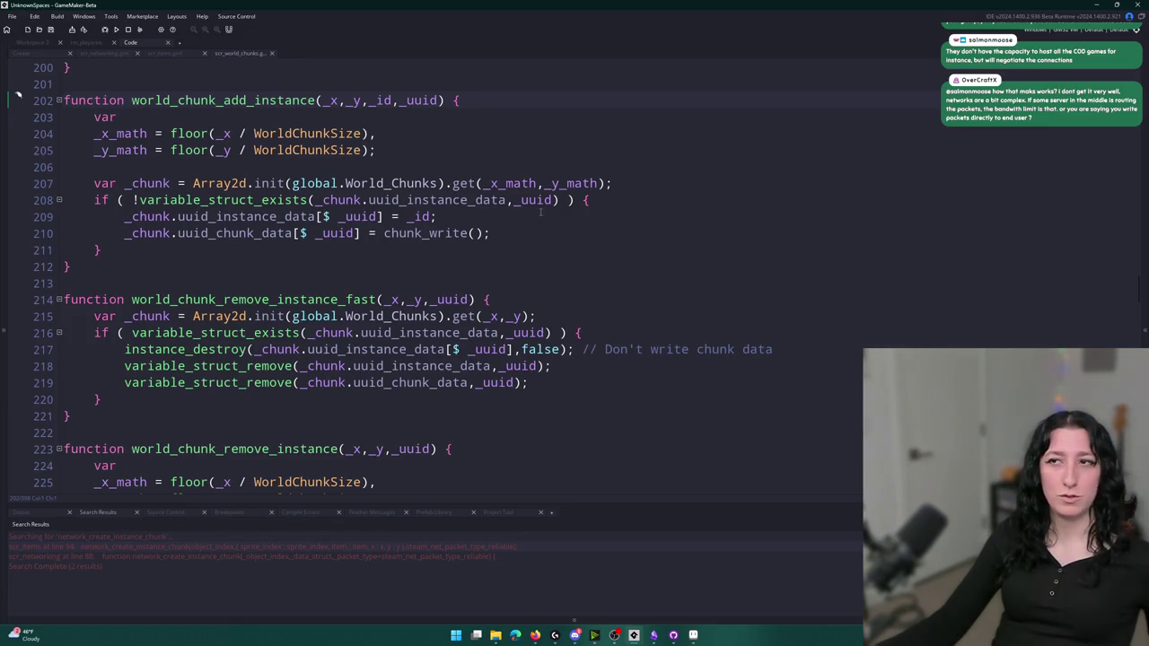
# Look through the Create event, scr_world_chunks and scr_items, then return to scr_networking
pyautogui.click(42, 54)
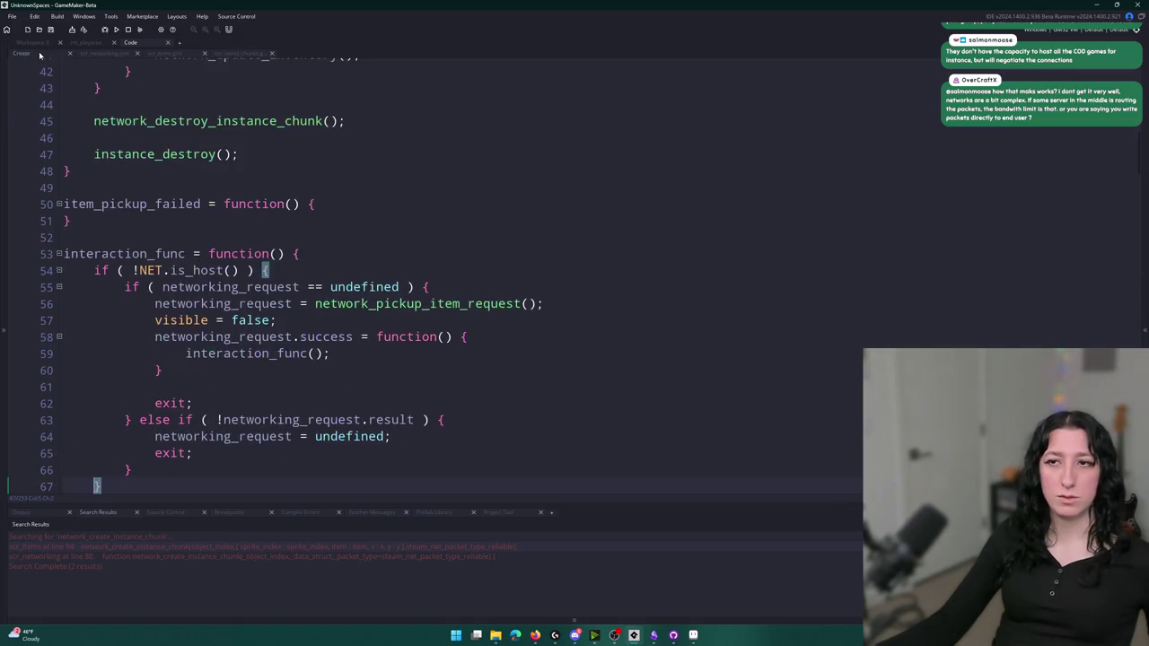
pyautogui.click(231, 54)
pyautogui.click(184, 55)
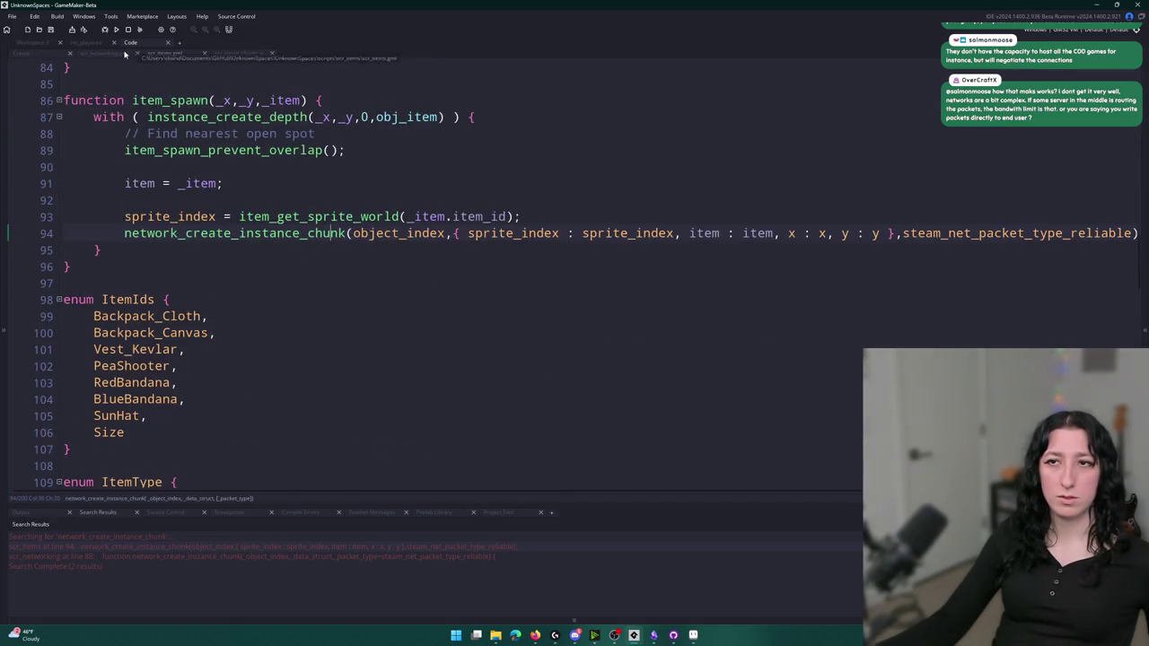
pyautogui.click(238, 54)
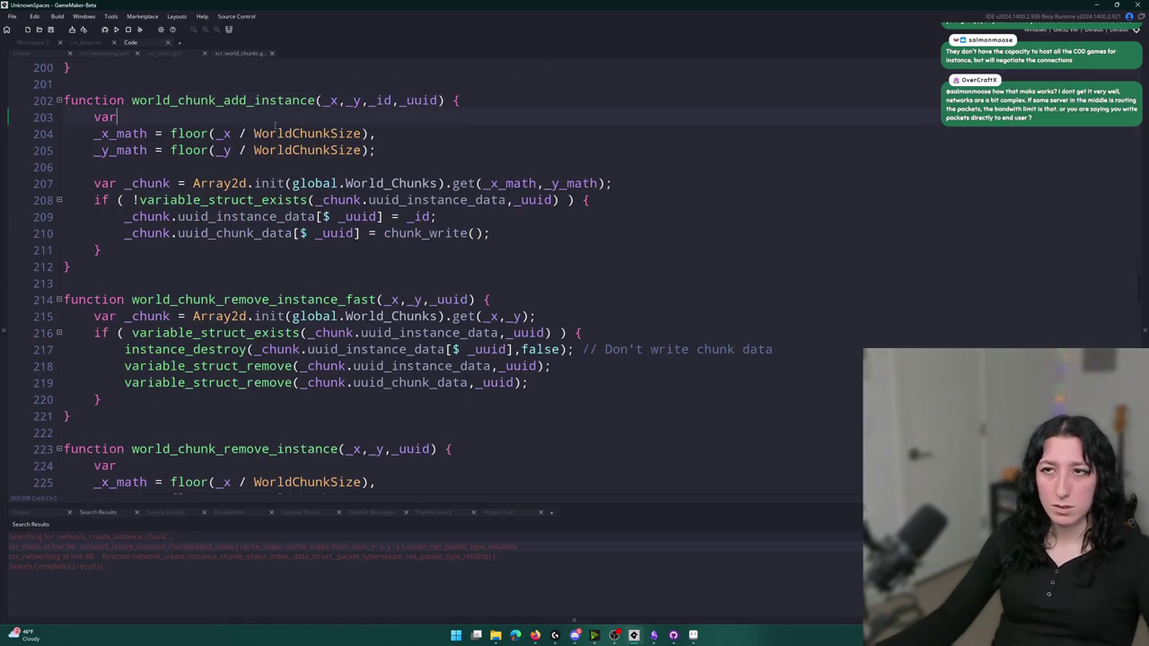
pyautogui.click(104, 54)
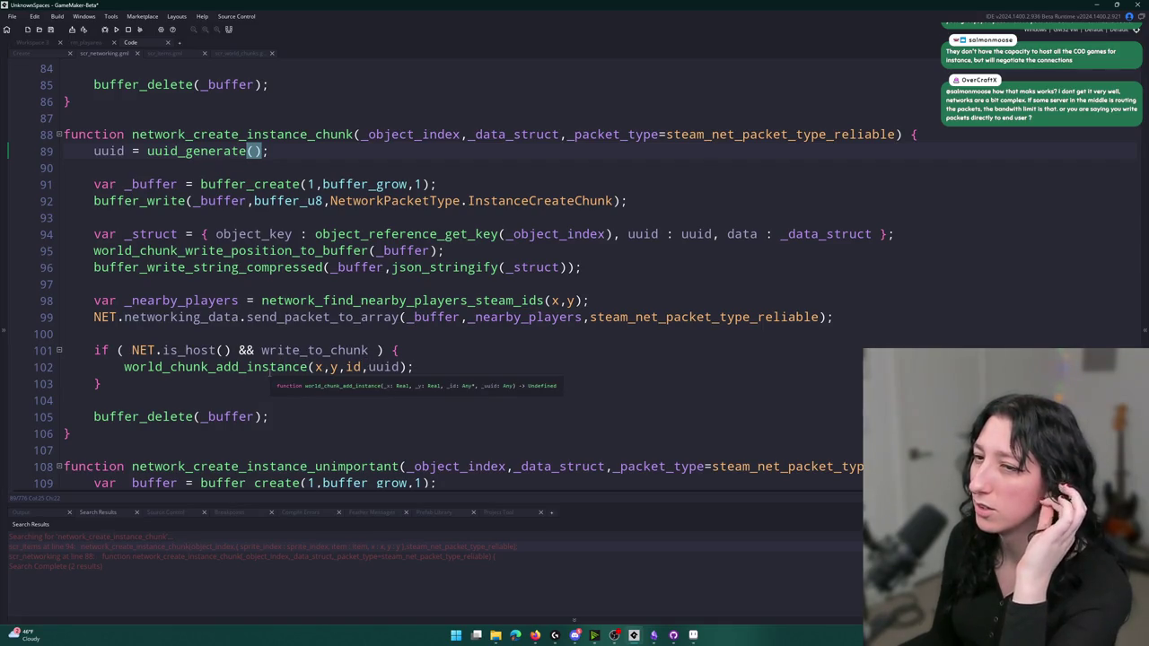
# Delete the NET.is_host() && write_to_chunk if line around world_chunk_add_instance and open its definition
pyautogui.moveTo(231, 350); pyautogui.dragTo(131, 350)
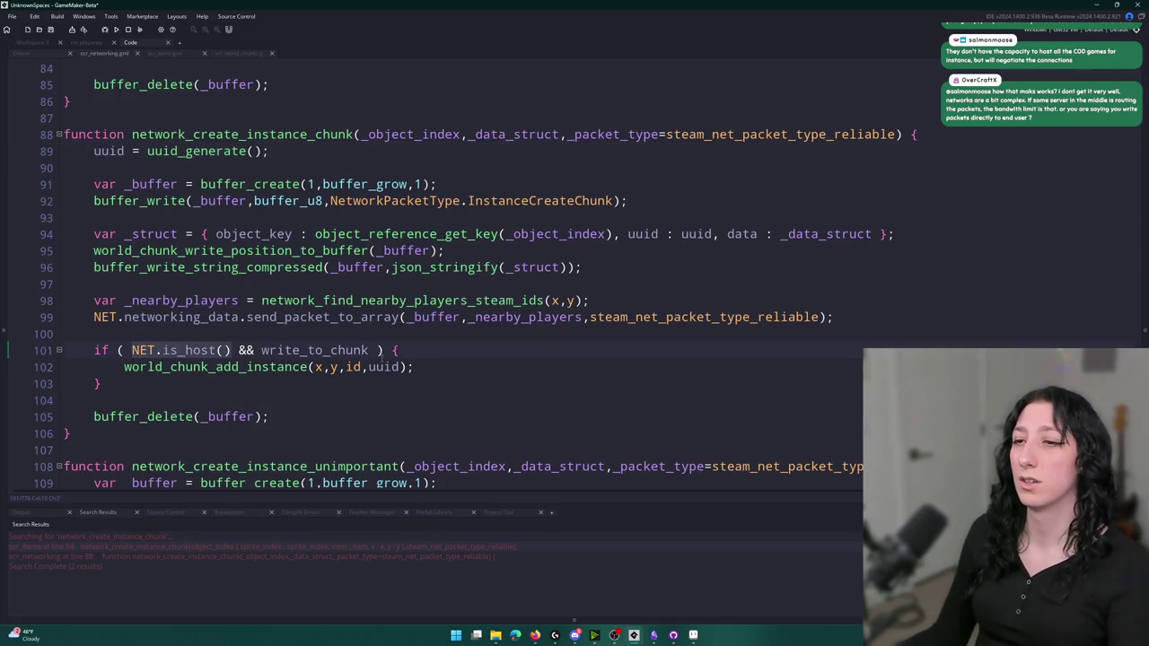
pyautogui.click(395, 350)
pyautogui.click(113, 366)
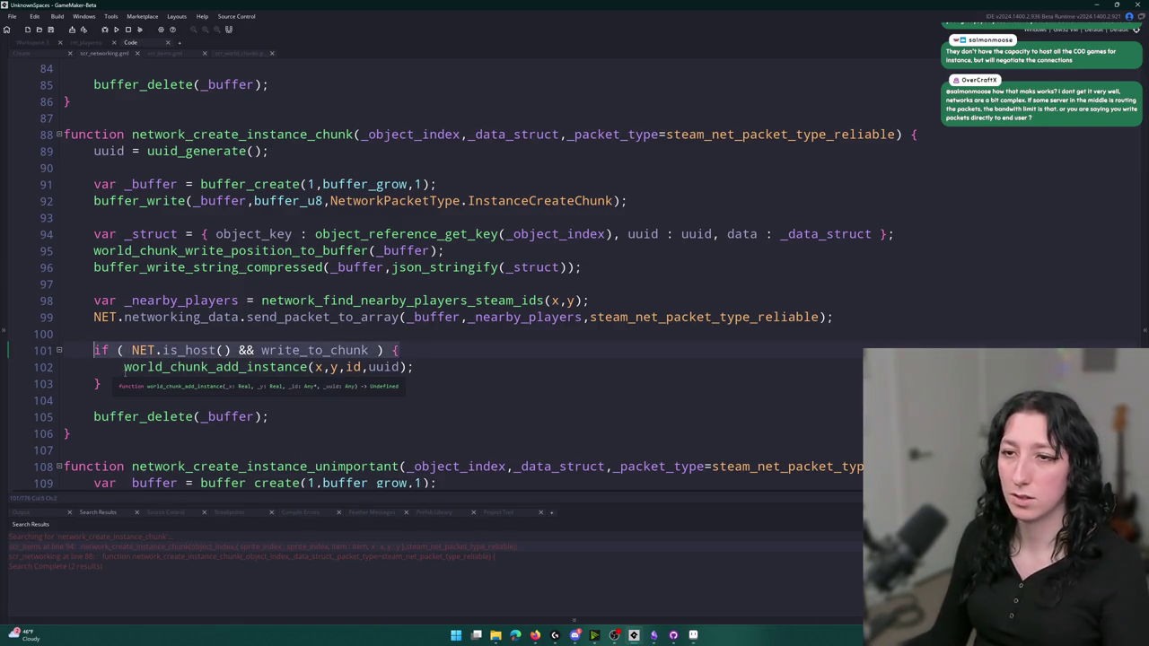
pyautogui.click(124, 367)
pyautogui.moveTo(231, 350)
pyautogui.mouseDown()
pyautogui.moveTo(132, 350)
pyautogui.moveTo(261, 350)
pyautogui.mouseUp()
pyautogui.click(223, 351)
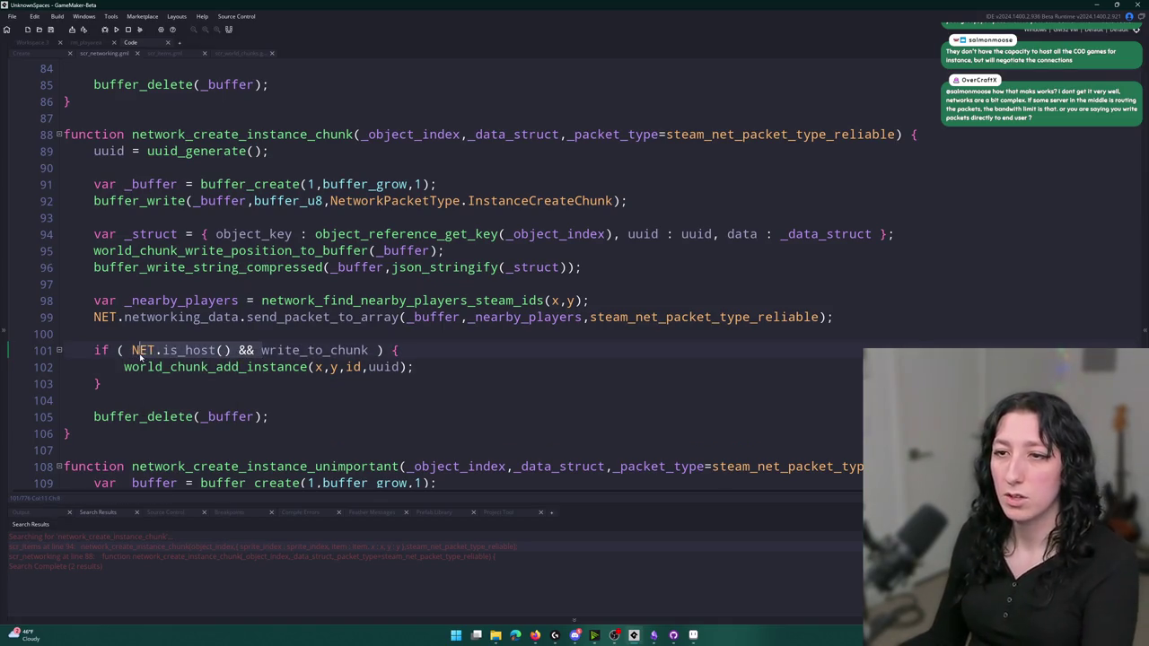
pyautogui.press('BackSpace')
pyautogui.hotkey('ctrl', 'z')
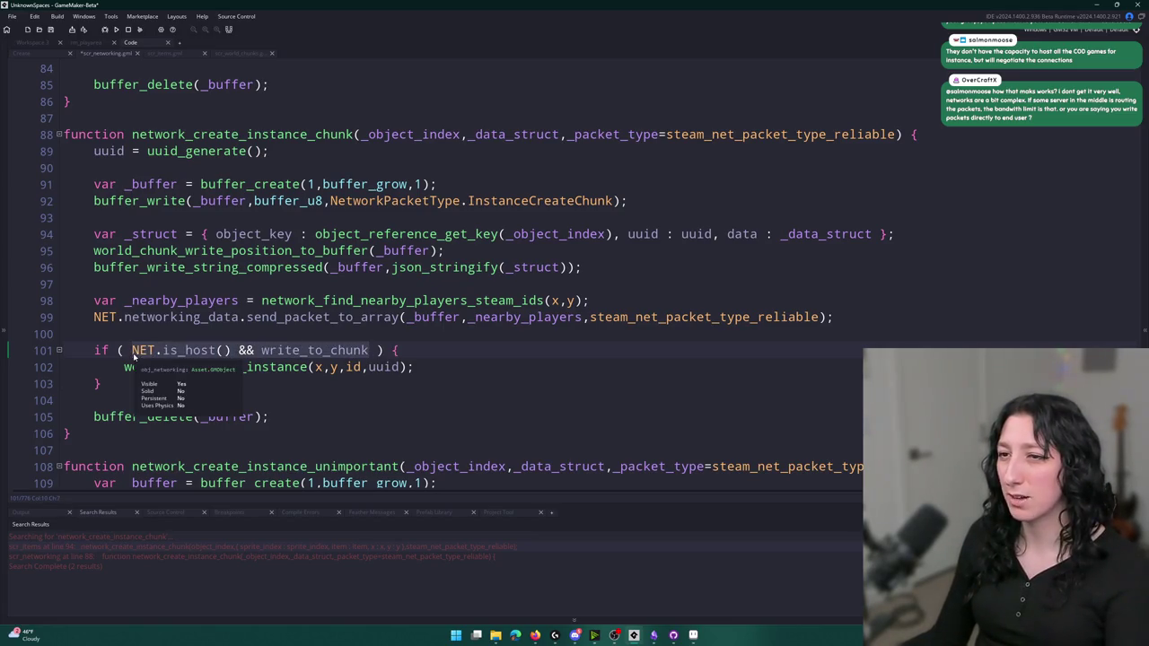
pyautogui.moveTo(94, 350); pyautogui.dragTo(125, 364)
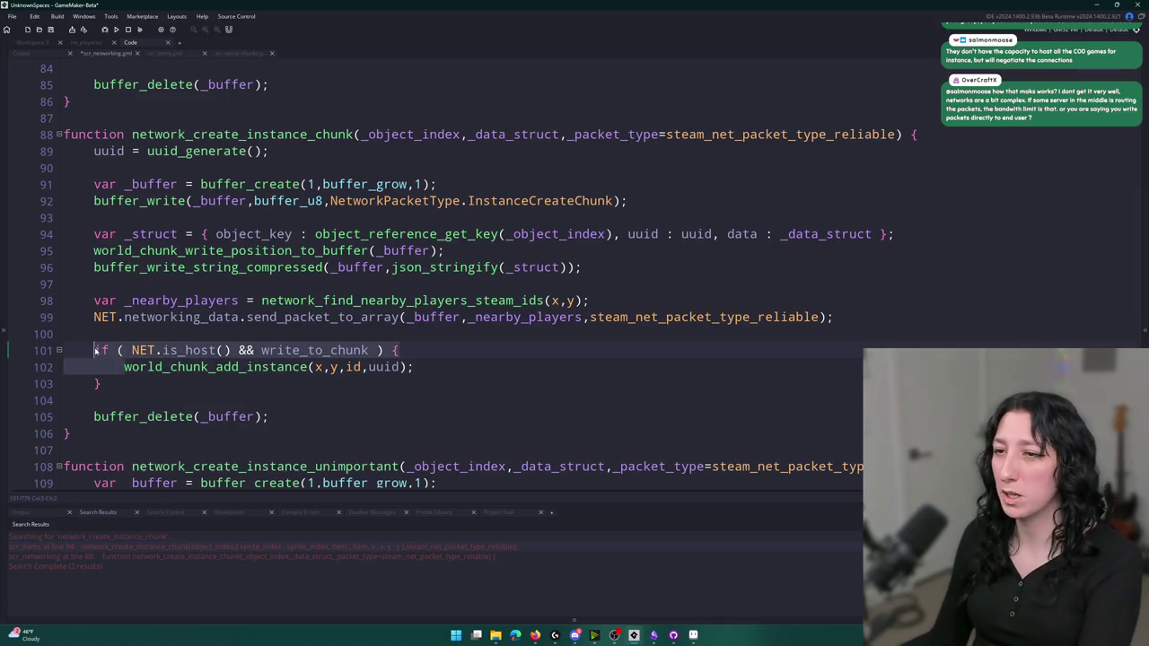
pyautogui.press('BackSpace')
pyautogui.press('BackSpace')
pyautogui.middleClick(129, 352)
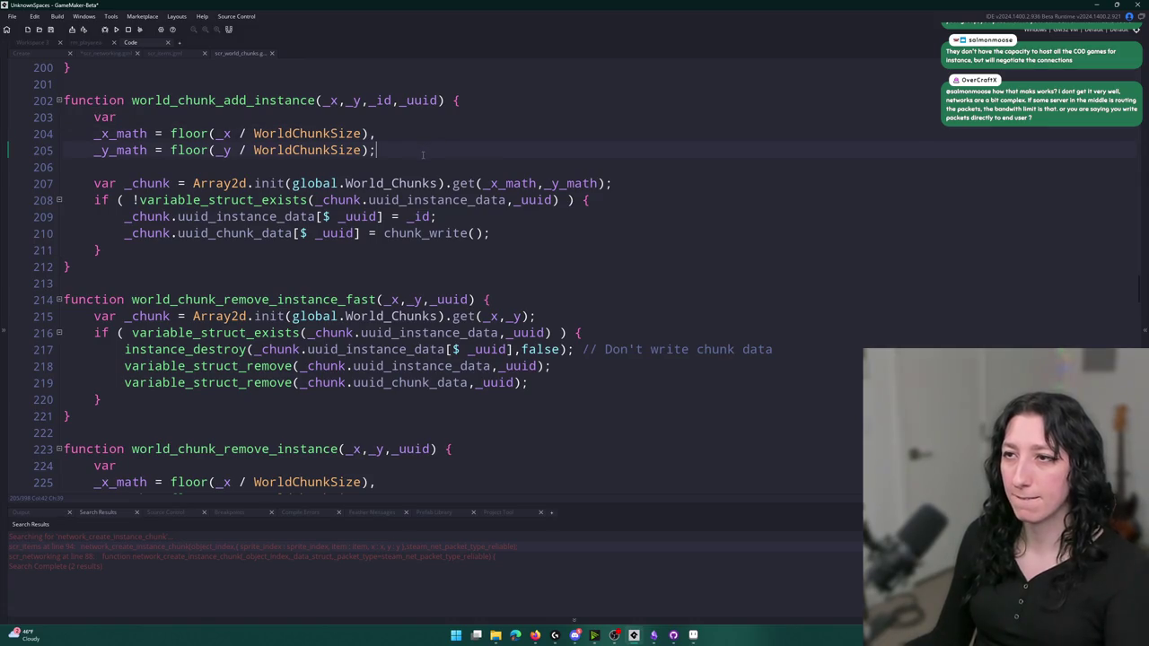
# Write the 'if ( _id.write_to_chunk )' condition at the top of world_chunk_add_instance
pyautogui.press('Return')
pyautogui.write('NET.is_host() && write_to_chunk')
pyautogui.hotkey('ctrl', 'z')
pyautogui.press('Return')
pyautogui.write('_id.')
pyautogui.write('NET.is_host() && write_to_chunk')
pyautogui.hotkey('ctrl', 'z')
pyautogui.write('write_to_chunk')
pyautogui.click(92, 118)
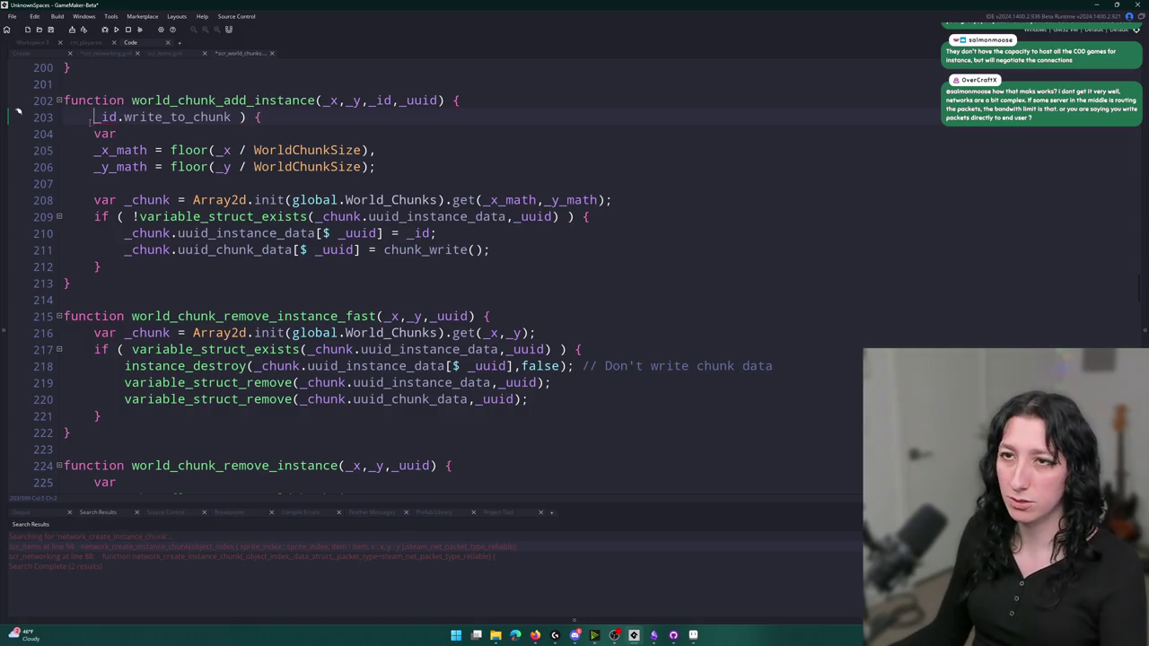
pyautogui.write('if (')
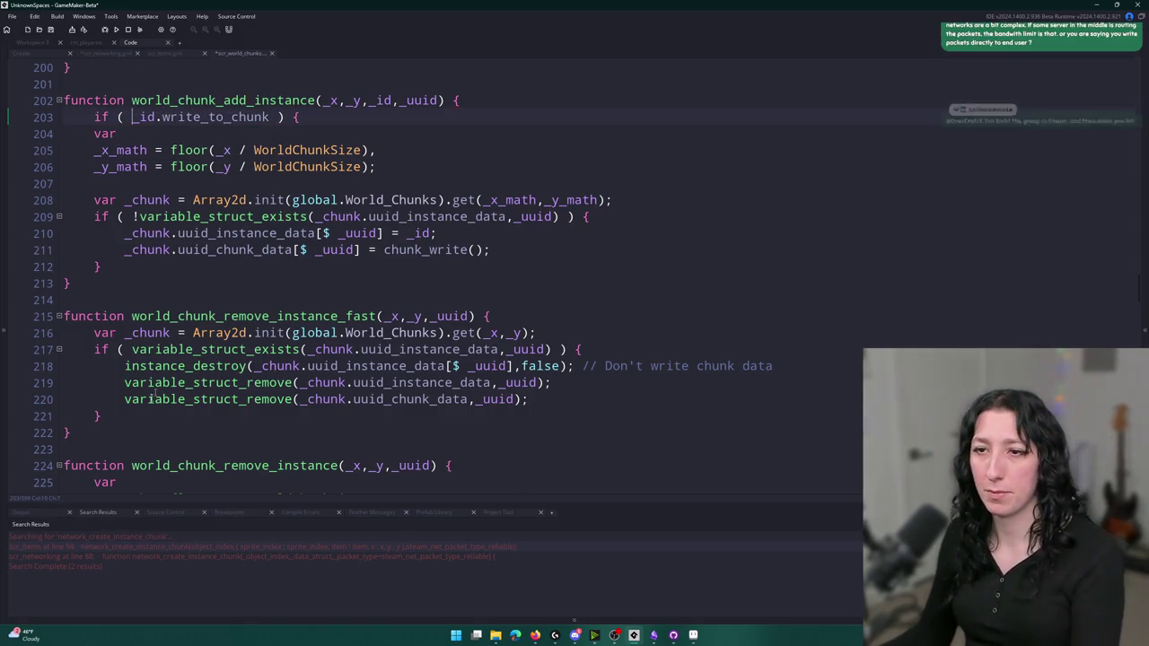
# Close the write_to_chunk block after the function body and indent the body inside it
pyautogui.click(148, 265)
pyautogui.press('Return')
pyautogui.moveTo(148, 266)
pyautogui.mouseDown()
pyautogui.moveTo(116, 217)
pyautogui.moveTo(93, 134)
pyautogui.mouseUp()
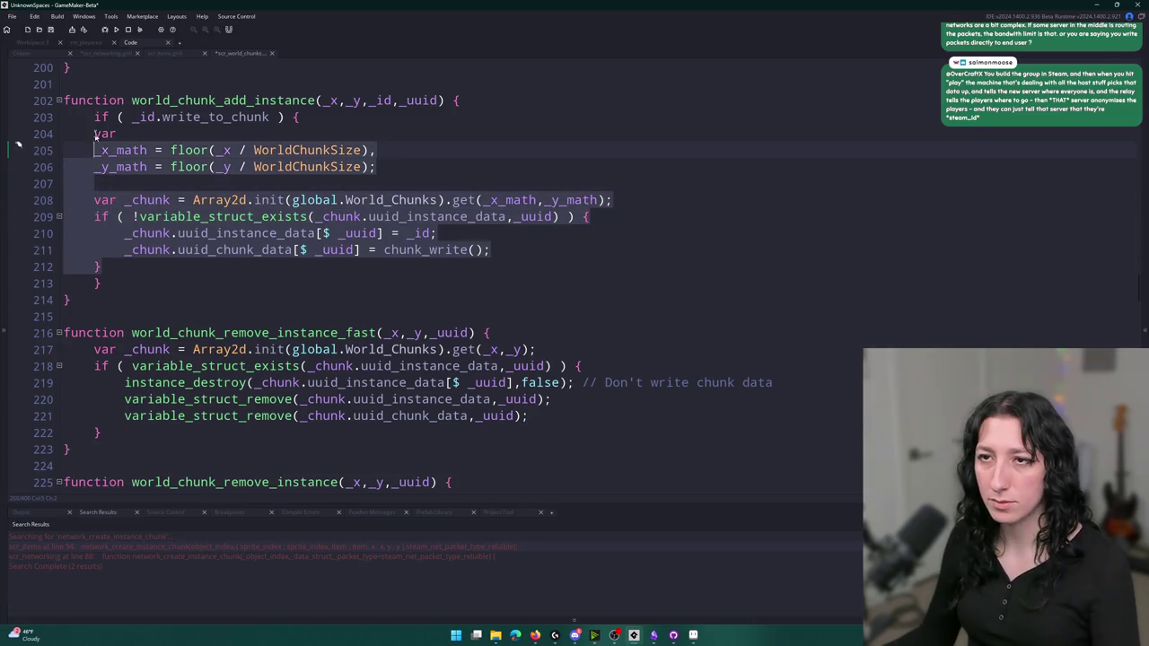
pyautogui.press('Tab')
pyautogui.scroll(4, 148, 316)
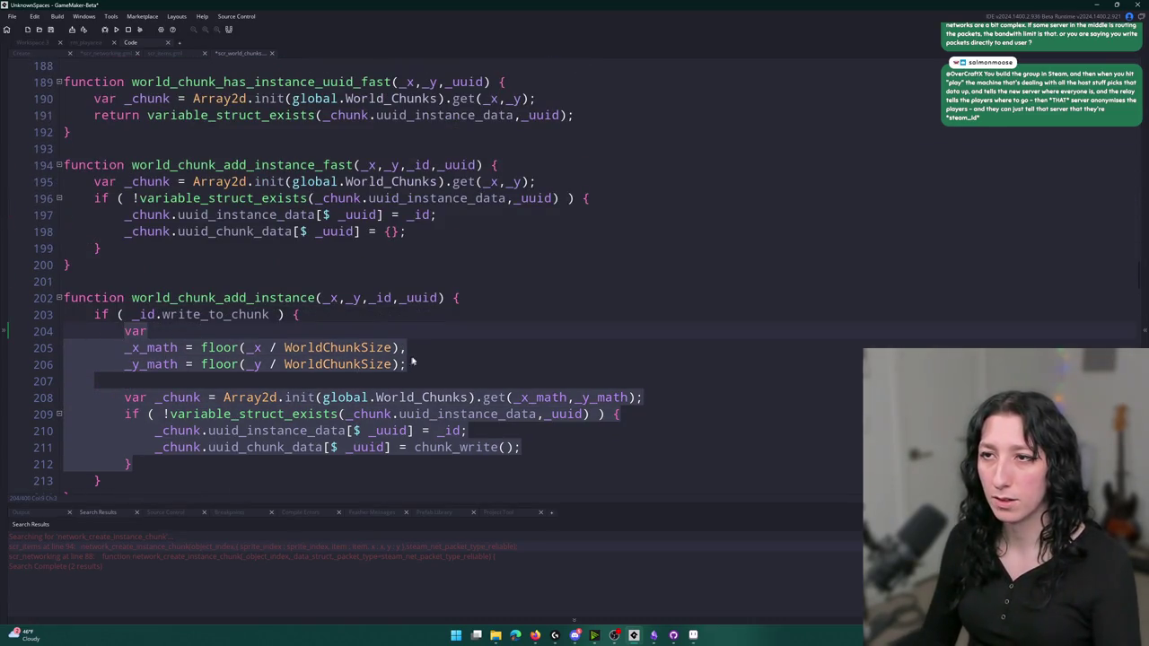
pyautogui.click(419, 354)
pyautogui.scroll(-1, 345, 343)
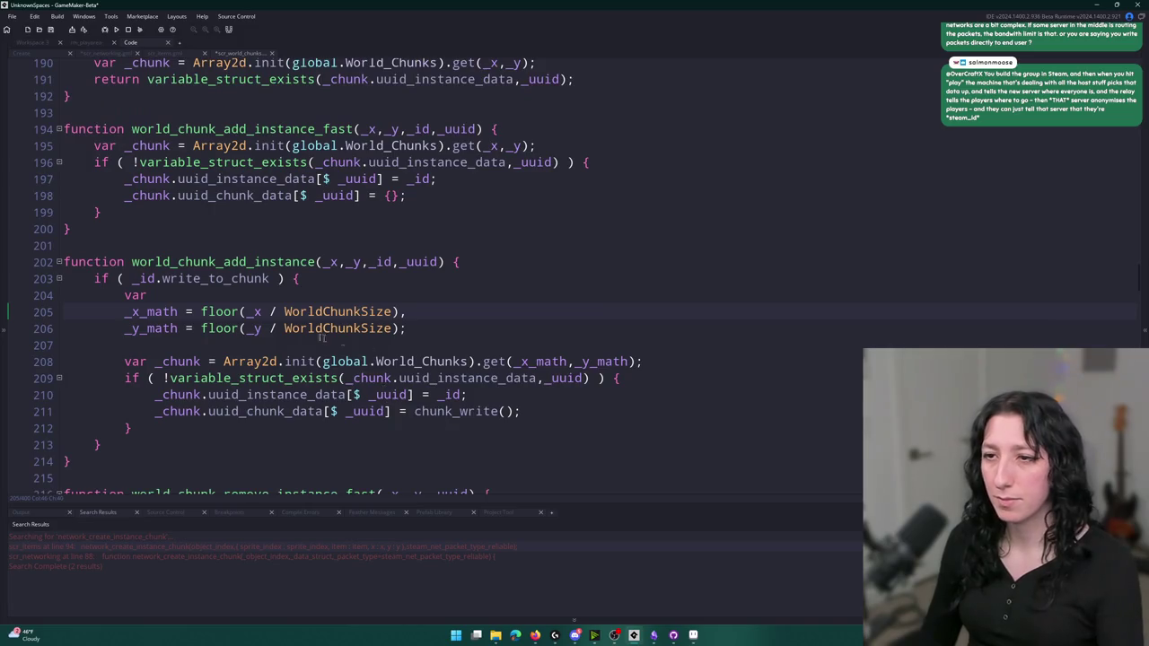
pyautogui.scroll(-2, 463, 206)
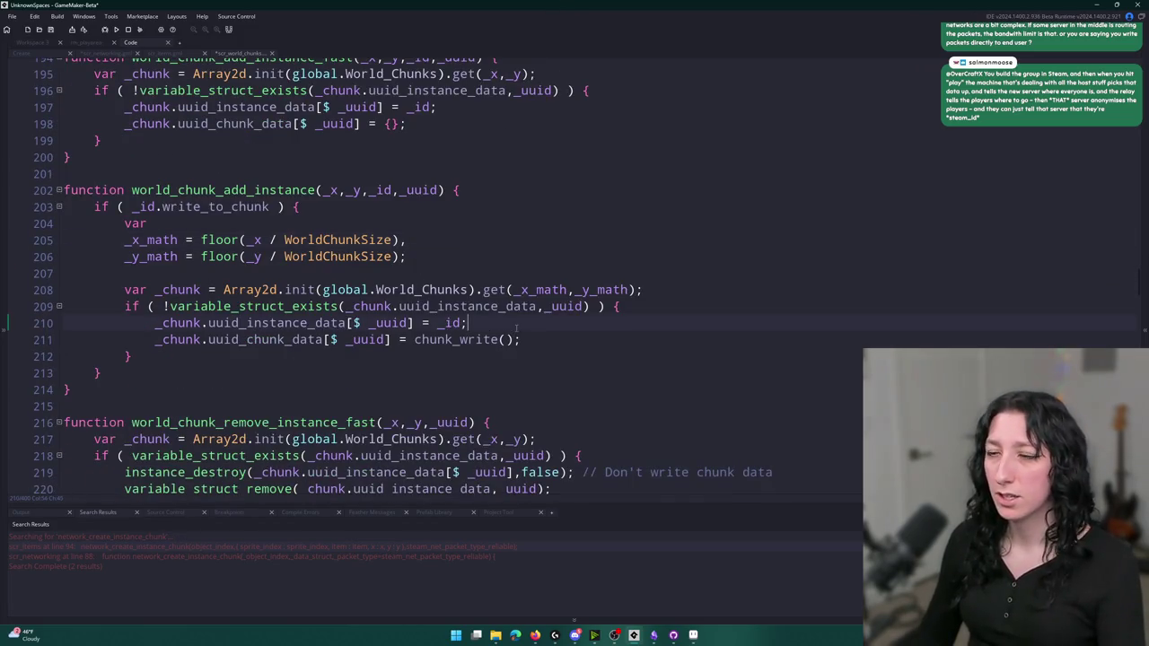
# Wrap the chunk_write() assignment in an indented if ( NET.is_host() ) block
pyautogui.press('Return')
pyautogui.press('Return')
pyautogui.write('if ( ')
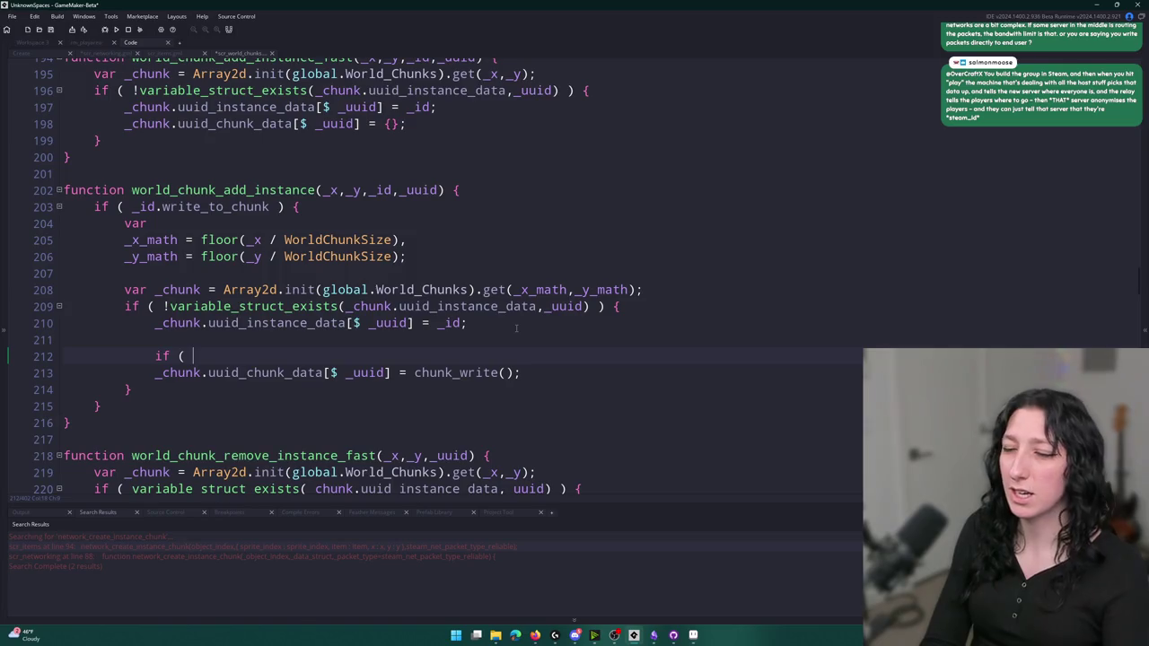
pyautogui.write('NET.is_host() ) {')
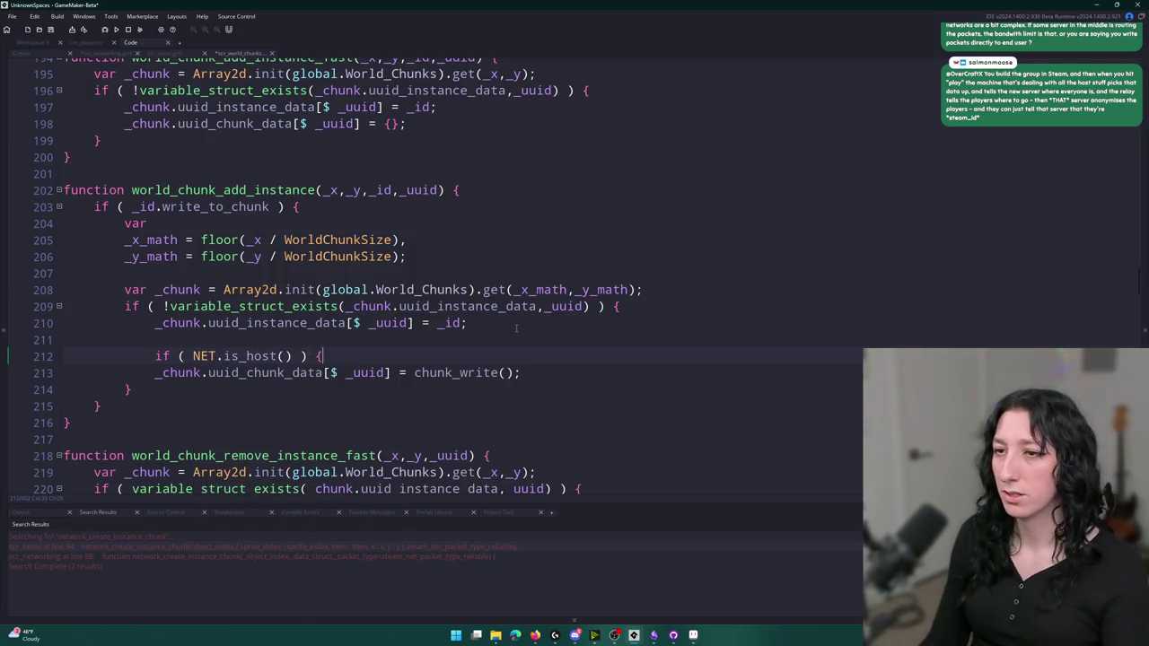
pyautogui.press('Return')
pyautogui.write('}')
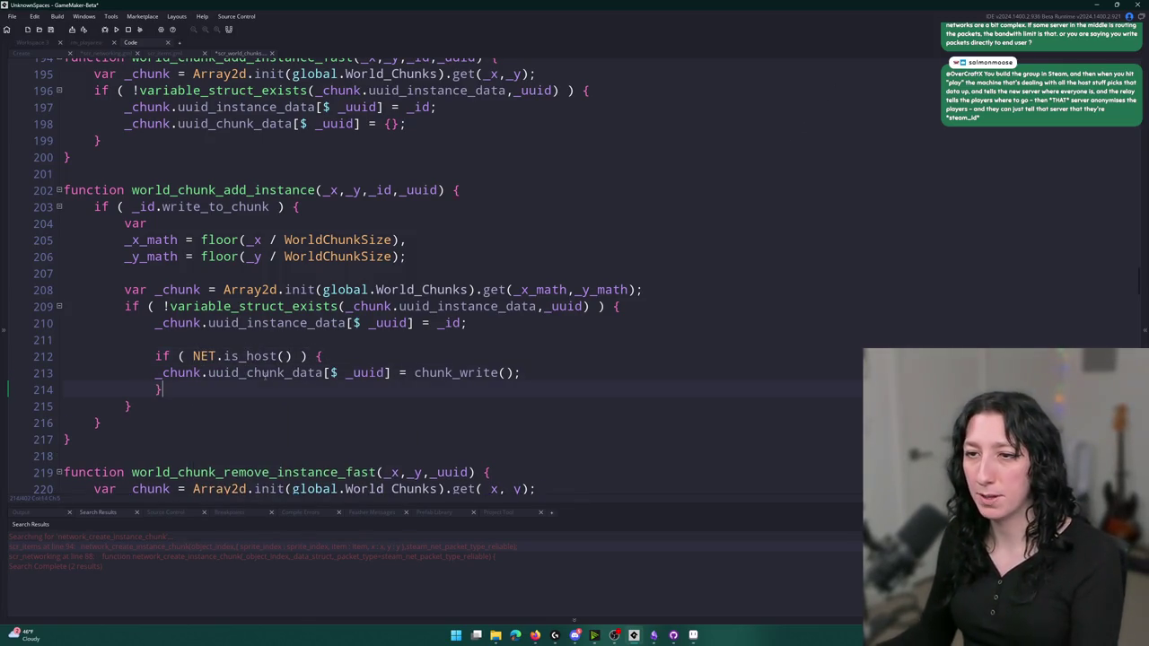
pyautogui.click(134, 371)
pyautogui.press('Tab')
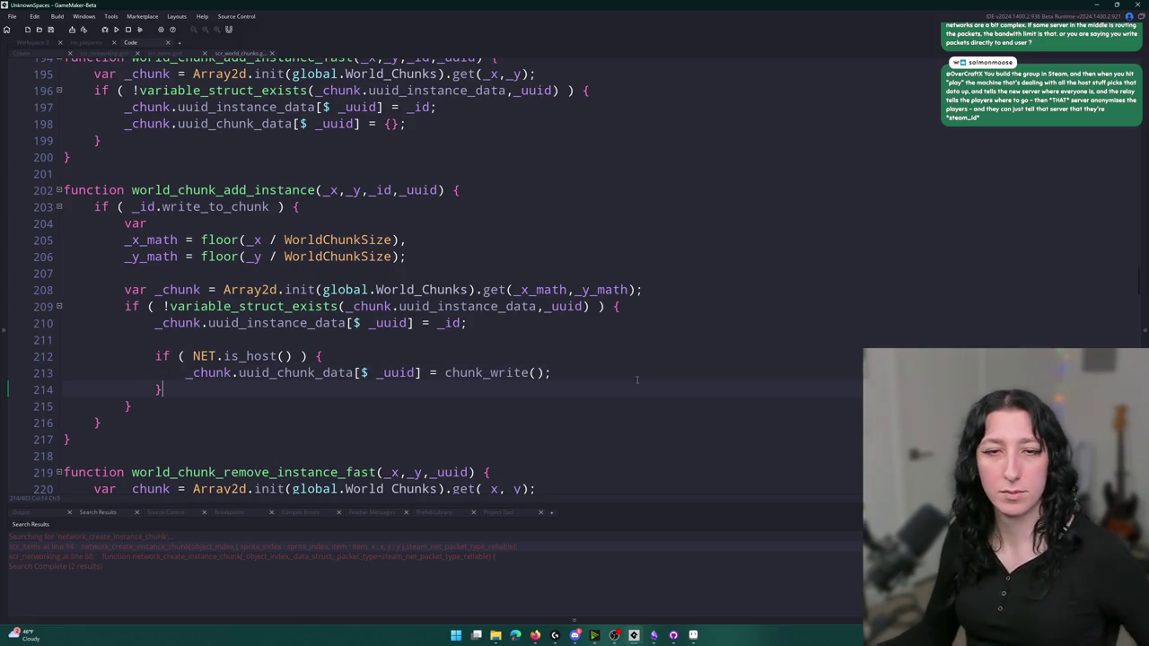
pyautogui.click(638, 371)
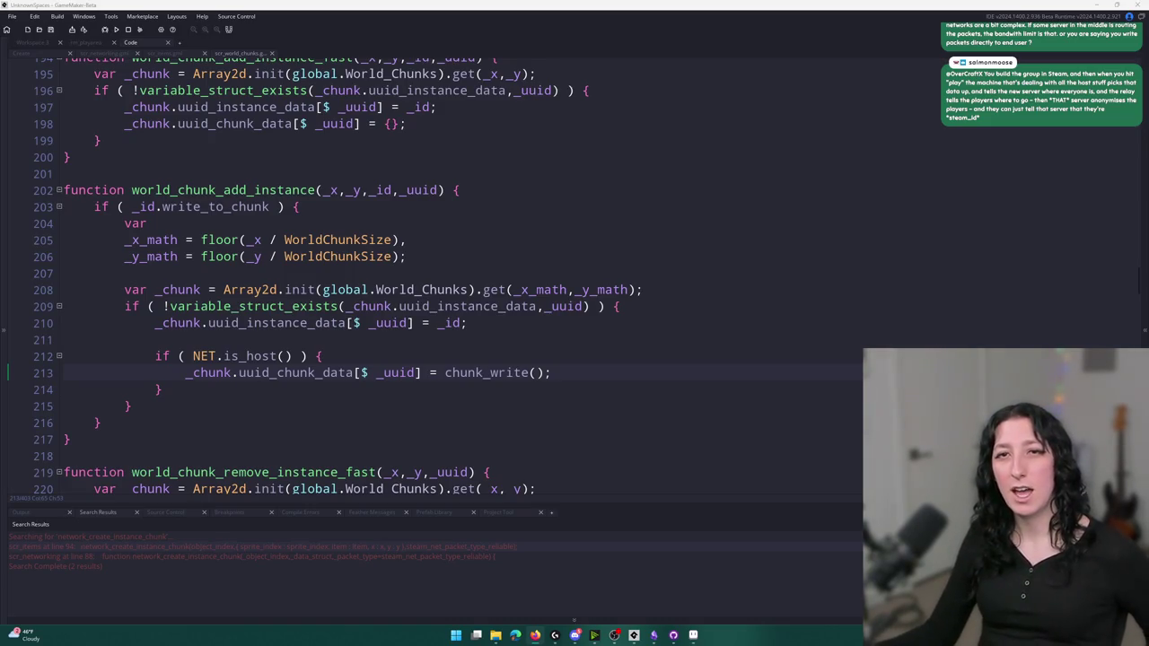
pyautogui.click(694, 636)
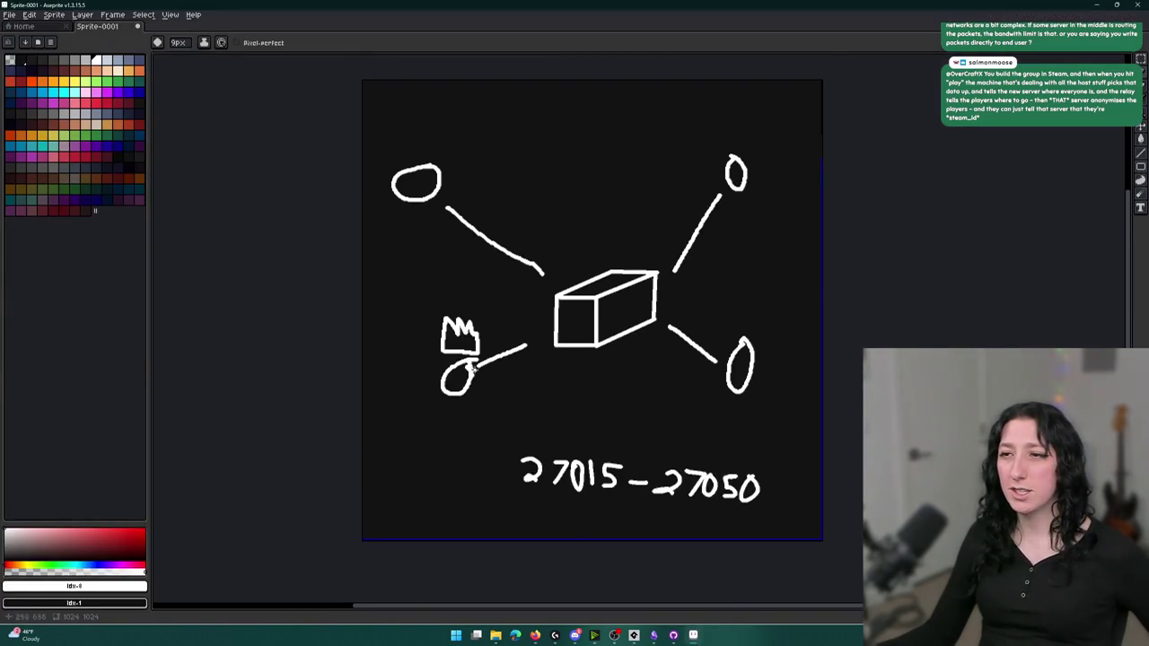
# Write the numbers 1 to 4 beside the four player nodes around the server box
pyautogui.scroll(3, 495, 374)
pyautogui.scroll(-3, 530, 338)
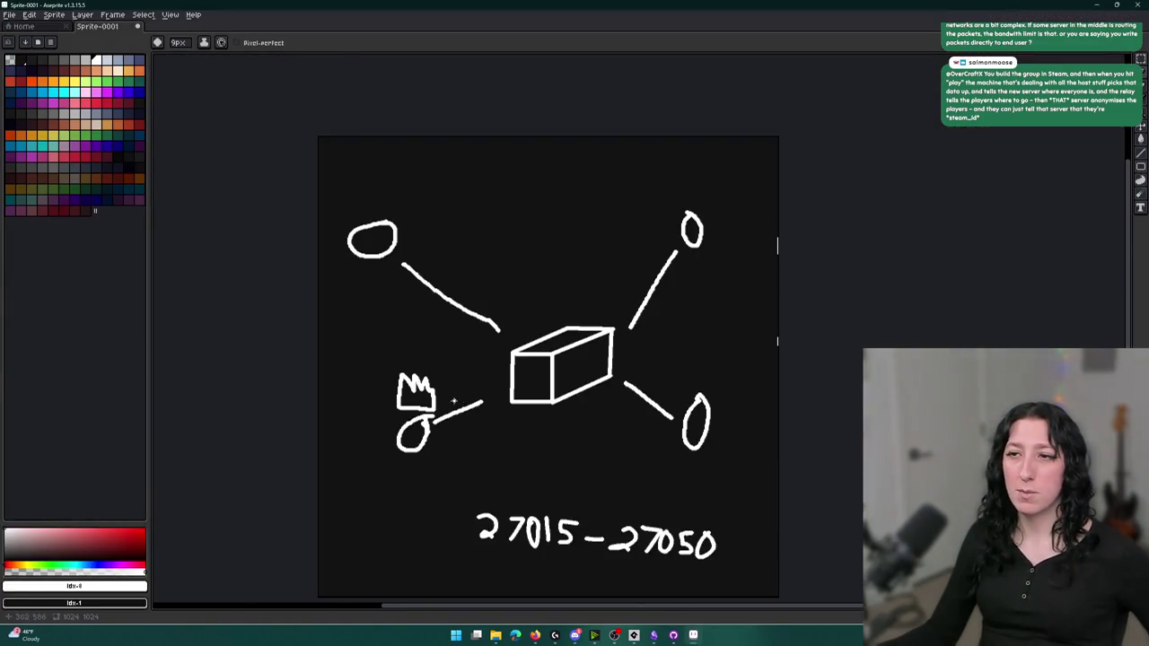
pyautogui.scroll(2, 375, 374)
pyautogui.scroll(1, 435, 387)
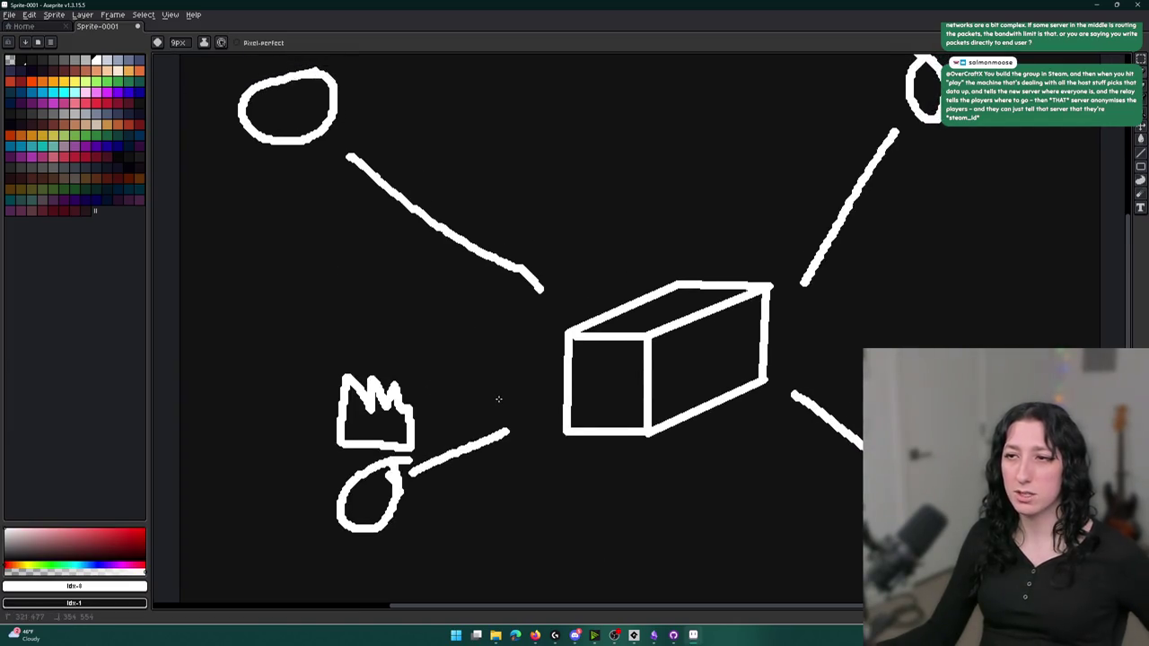
pyautogui.moveTo(450, 303); pyautogui.dragTo(480, 339)
pyautogui.hotkey('ctrl', 'z')
pyautogui.scroll(2, 867, 61)
pyautogui.moveTo(264, 436); pyautogui.dragTo(259, 499)
pyautogui.moveTo(325, 97); pyautogui.dragTo(377, 127)
pyautogui.hotkey('ctrl', 'z')
pyautogui.moveTo(282, 93)
pyautogui.mouseDown()
pyautogui.moveTo(339, 93)
pyautogui.moveTo(310, 133)
pyautogui.moveTo(361, 143)
pyautogui.mouseUp()
pyautogui.scroll(-2, 888, 210)
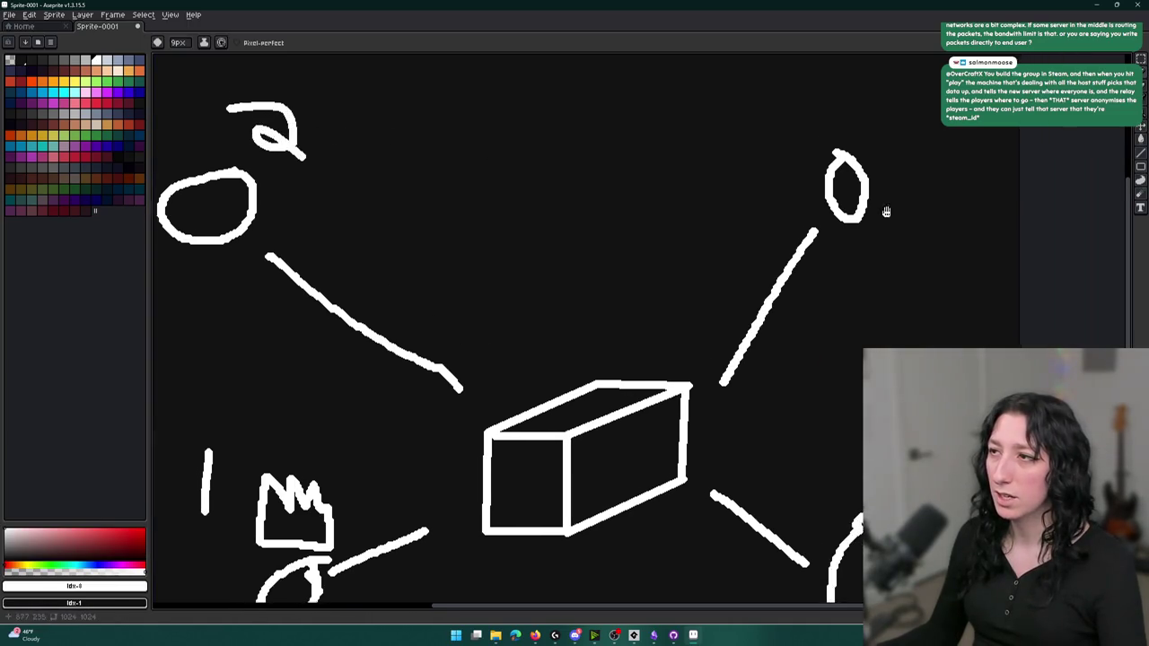
pyautogui.moveTo(887, 122); pyautogui.dragTo(901, 131)
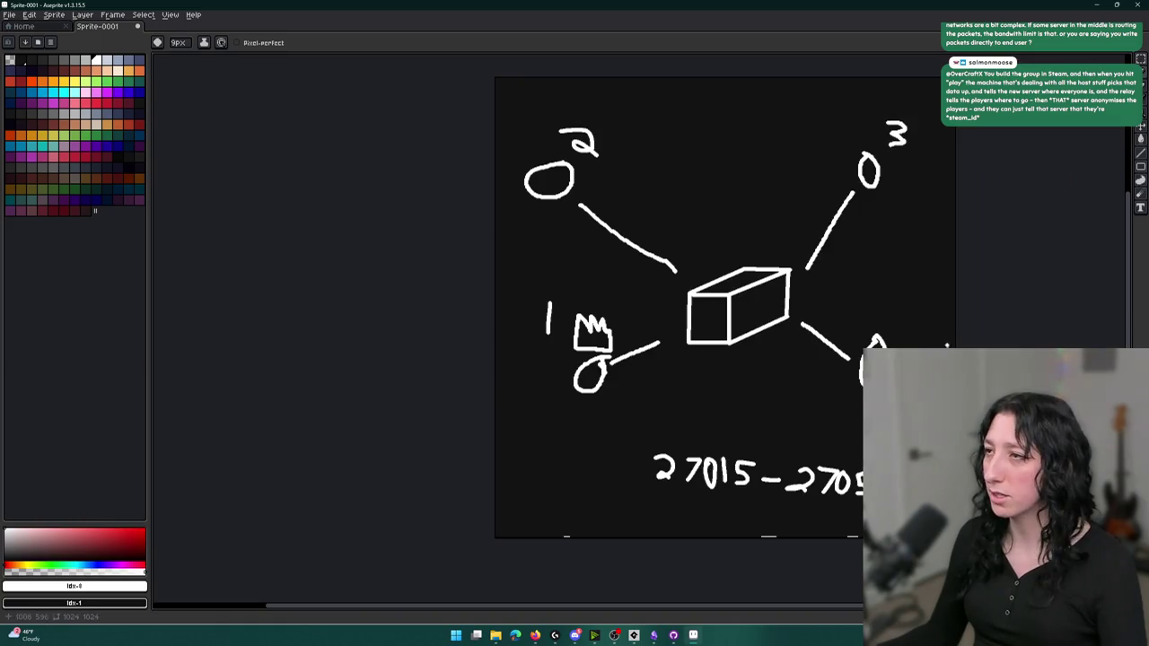
pyautogui.moveTo(918, 328); pyautogui.dragTo(919, 348)
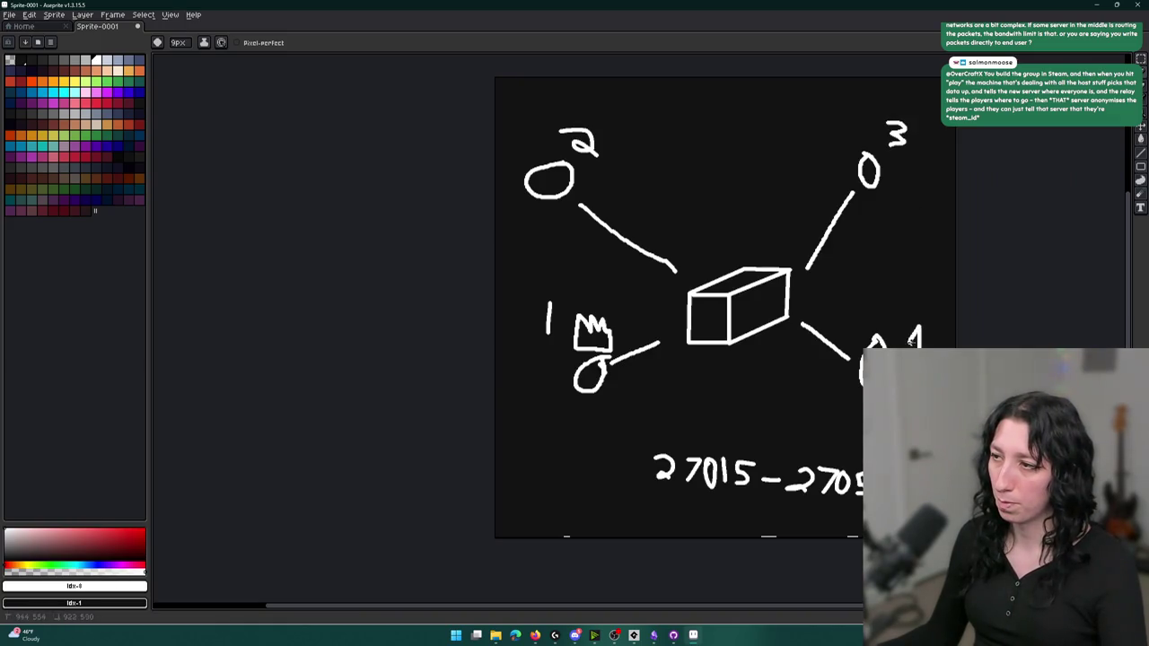
pyautogui.hotkey('ctrl', 'z')
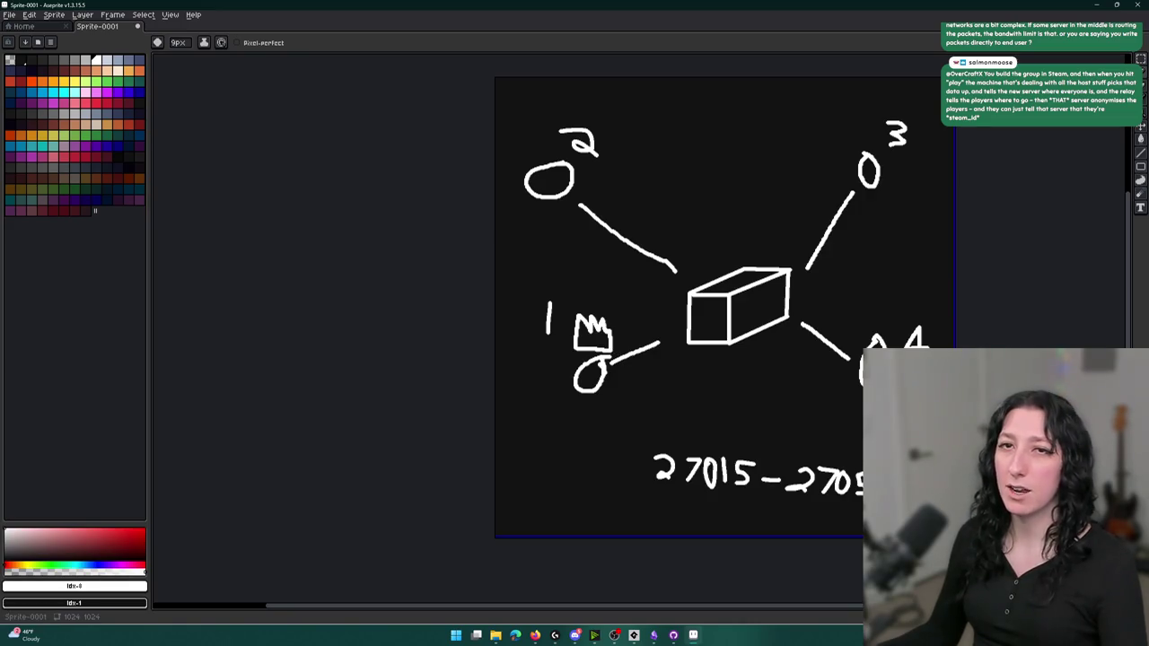
# Try extra links and arrows from the box to nodes 1 to 4, undoing them again
pyautogui.moveTo(625, 327)
pyautogui.mouseDown()
pyautogui.moveTo(669, 305)
pyautogui.moveTo(575, 251)
pyautogui.mouseUp()
pyautogui.hotkey('ctrl', 'z')
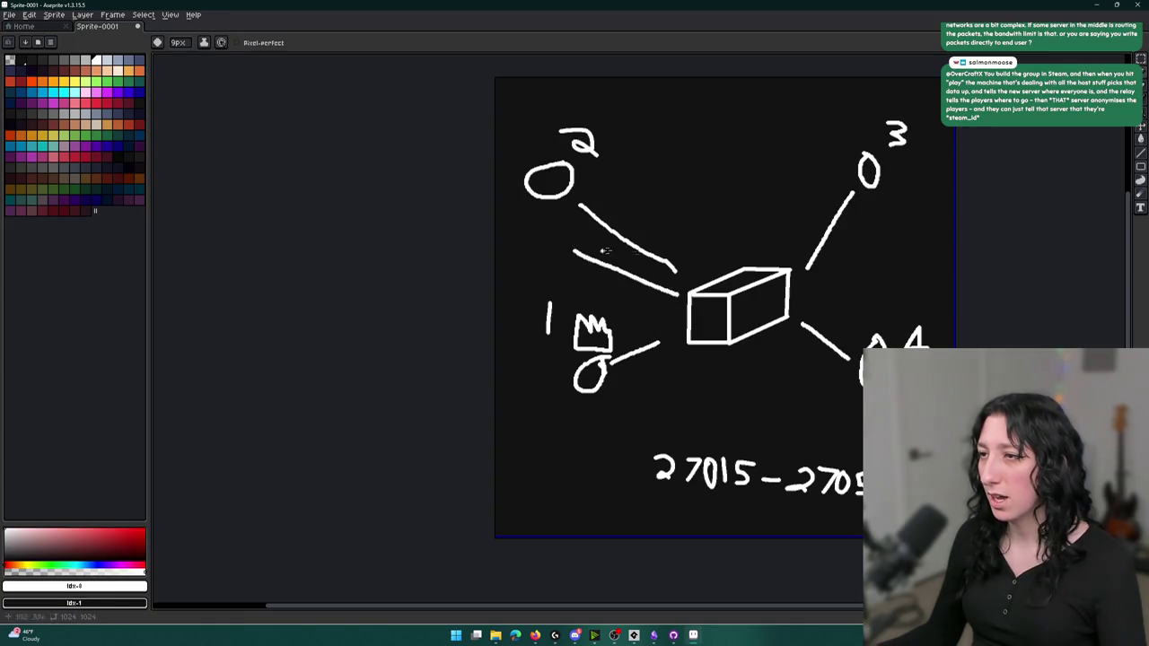
pyautogui.hotkey('ctrl', 'z')
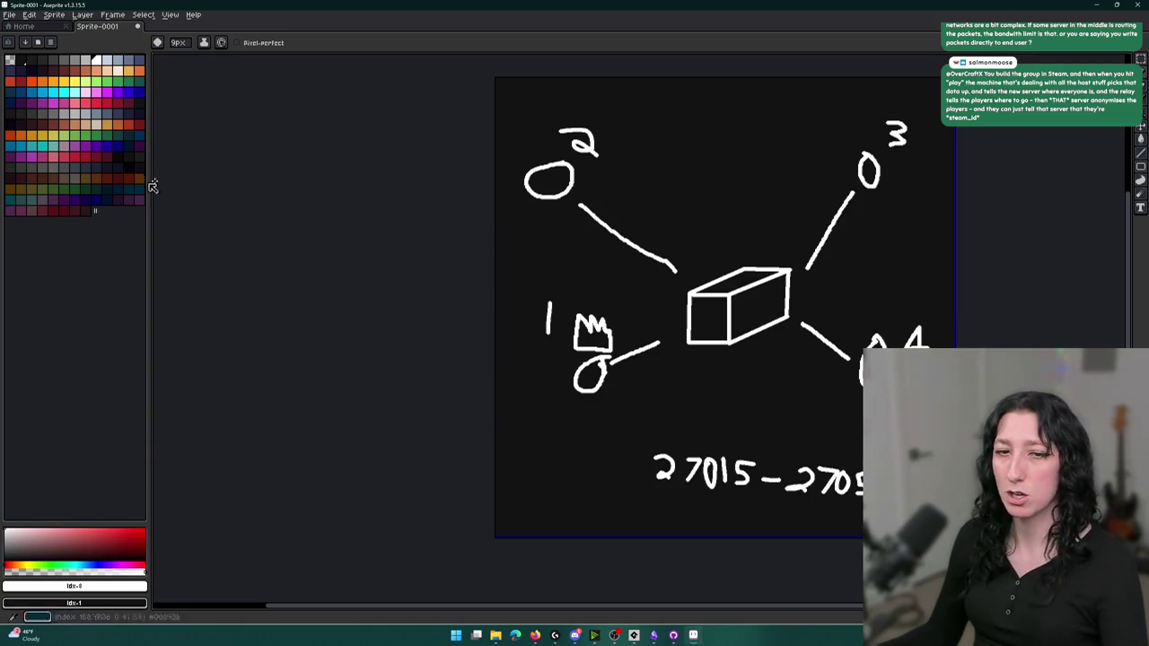
pyautogui.moveTo(688, 269); pyautogui.dragTo(580, 234)
pyautogui.hotkey('ctrl', 'z')
pyautogui.moveTo(624, 332)
pyautogui.mouseDown()
pyautogui.moveTo(652, 290)
pyautogui.moveTo(582, 231)
pyautogui.mouseUp()
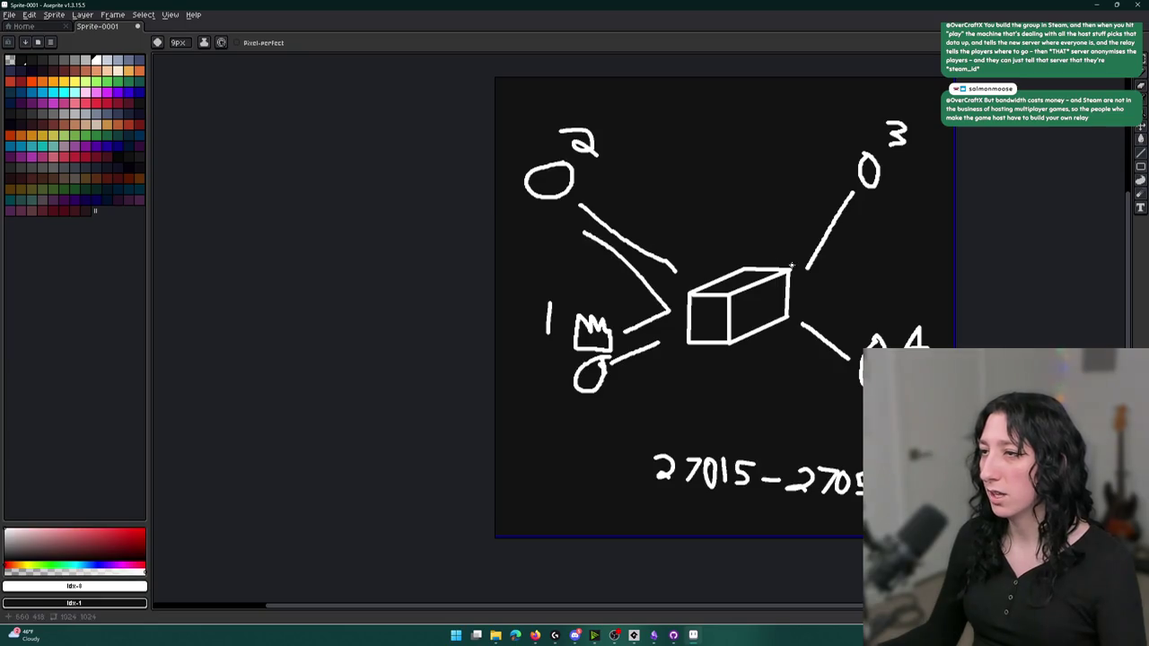
pyautogui.moveTo(655, 332); pyautogui.dragTo(677, 327)
pyautogui.moveTo(762, 262); pyautogui.dragTo(841, 137)
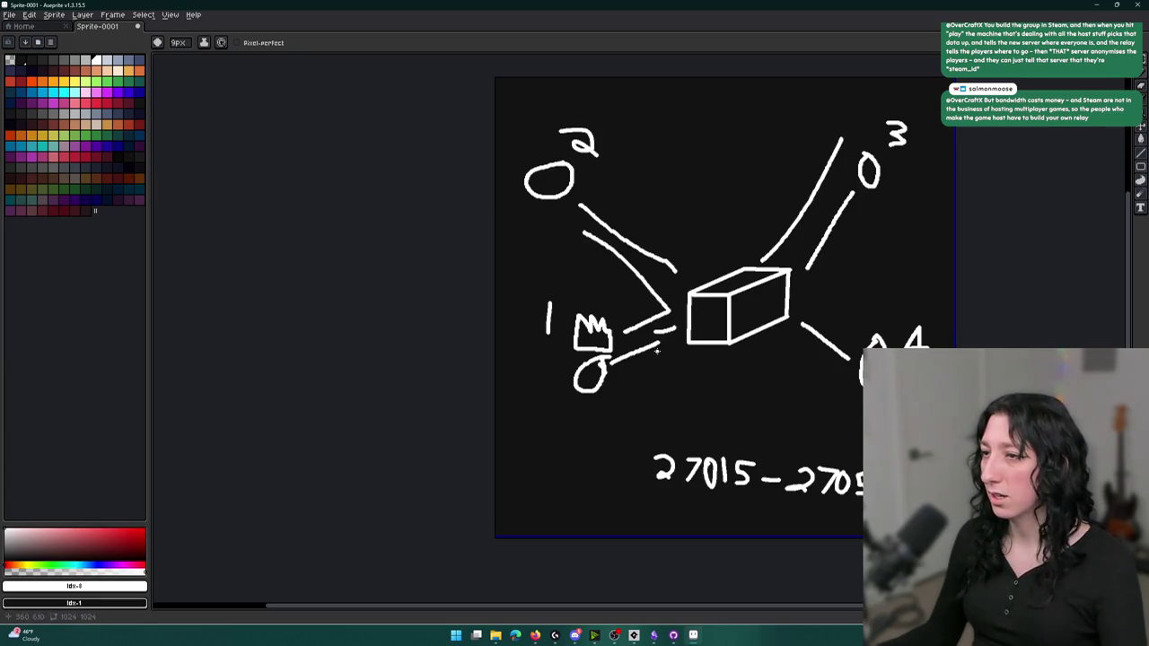
pyautogui.moveTo(765, 336); pyautogui.dragTo(863, 396)
pyautogui.hotkey('ctrl', 'z')
pyautogui.hotkey('ctrl', 'z')
pyautogui.hotkey('ctrl', 'z')
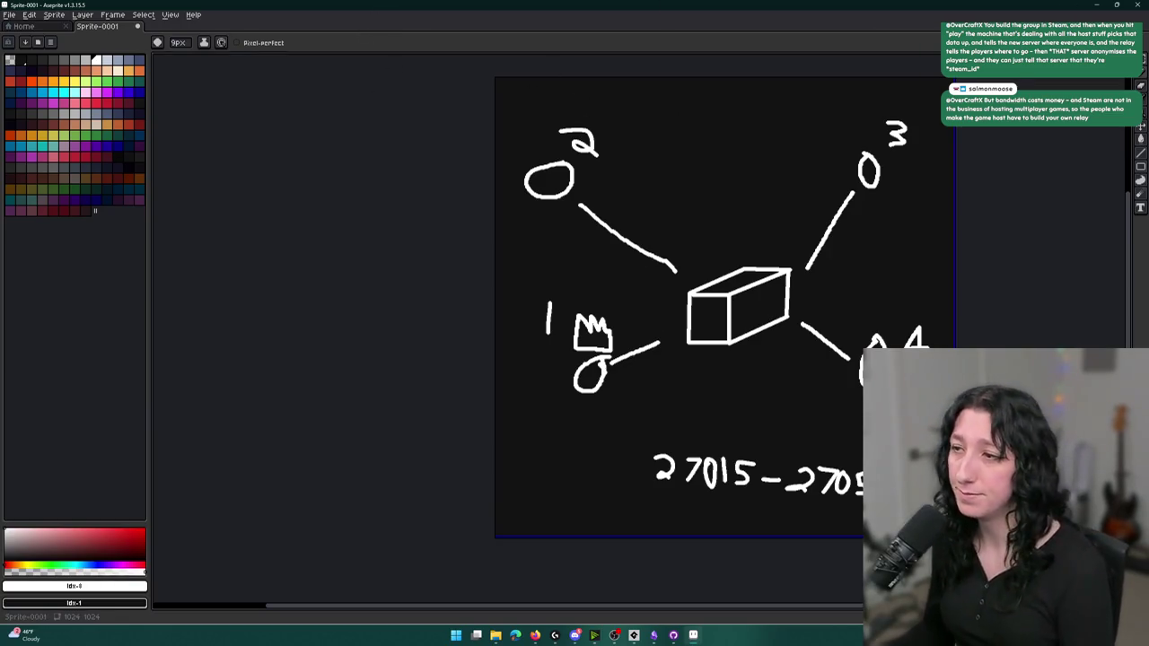
# Draw a second line between node 3 and the box and a line to node 1, without arrowheads
pyautogui.moveTo(846, 167); pyautogui.dragTo(788, 255)
pyautogui.moveTo(698, 352); pyautogui.dragTo(603, 403)
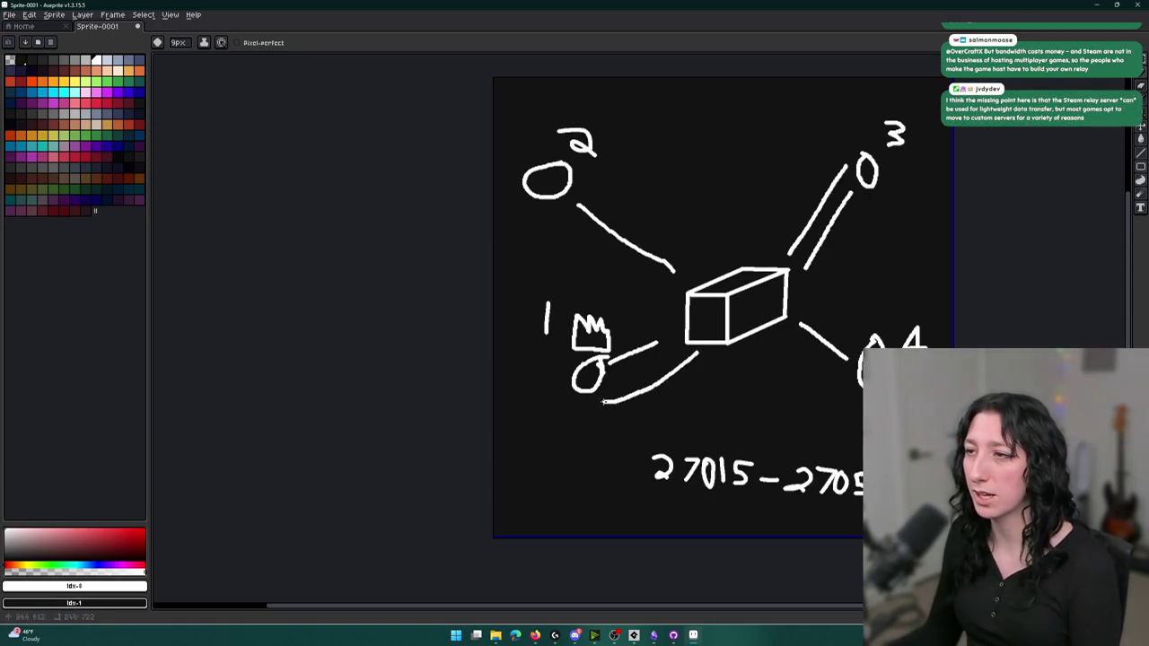
pyautogui.moveTo(781, 230)
pyautogui.mouseDown()
pyautogui.moveTo(783, 257)
pyautogui.moveTo(806, 252)
pyautogui.mouseUp()
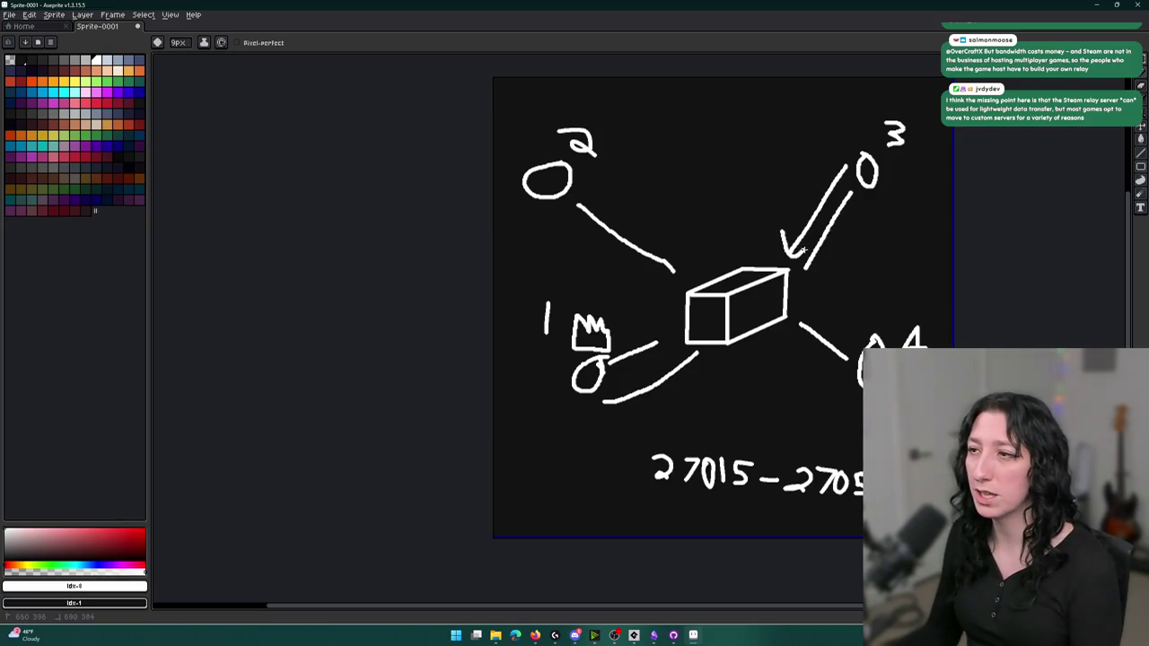
pyautogui.moveTo(605, 401)
pyautogui.mouseDown()
pyautogui.moveTo(631, 388)
pyautogui.moveTo(618, 406)
pyautogui.moveTo(636, 406)
pyautogui.mouseUp()
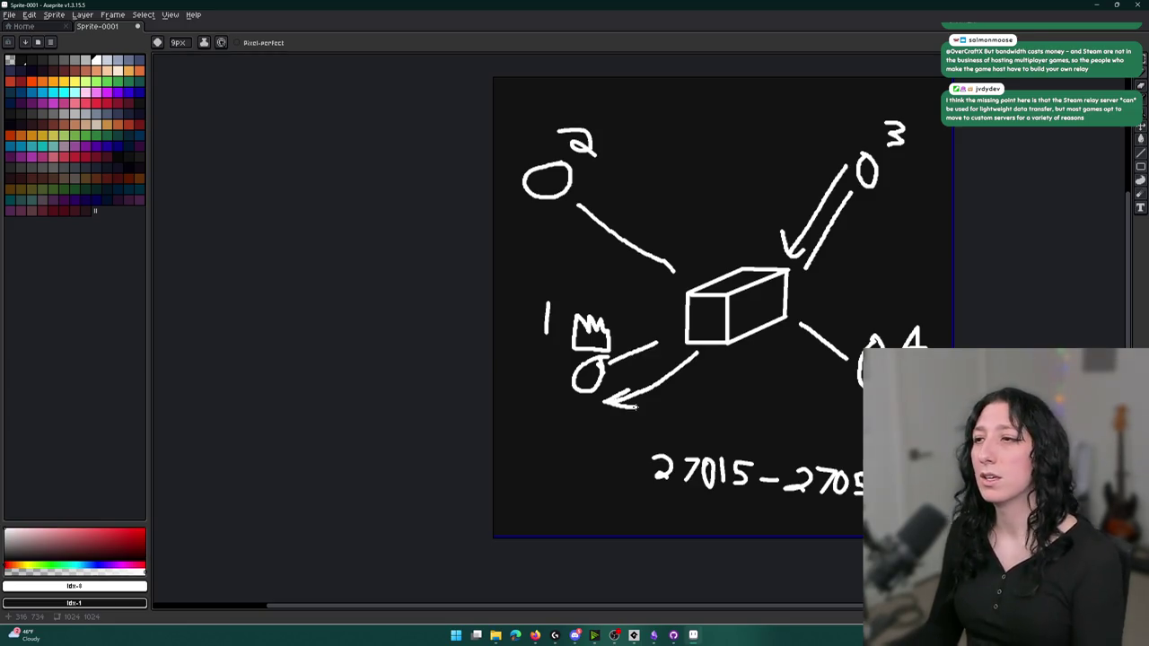
pyautogui.hotkey('ctrl', 'z')
pyautogui.hotkey('ctrl', 'z')
pyautogui.hotkey('ctrl', 'z')
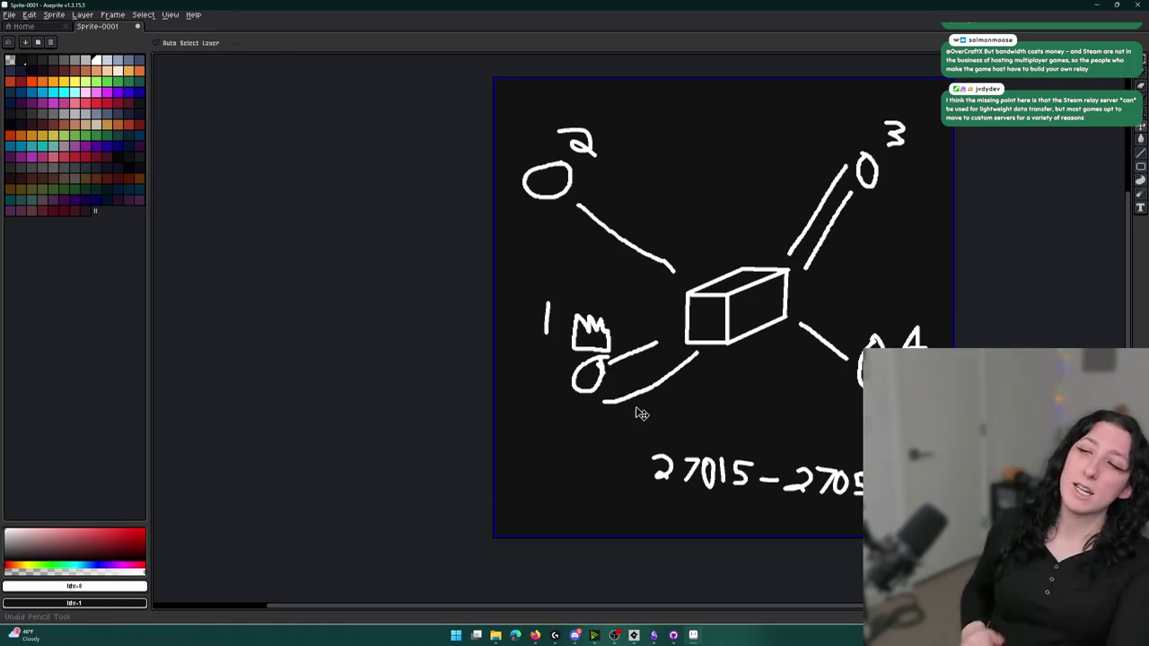
# Remove the extra lines to nodes 1 and 3 and undo the trial relay arrows
pyautogui.hotkey('ctrl', 'z')
pyautogui.hotkey('ctrl', 'z')
pyautogui.press('b')
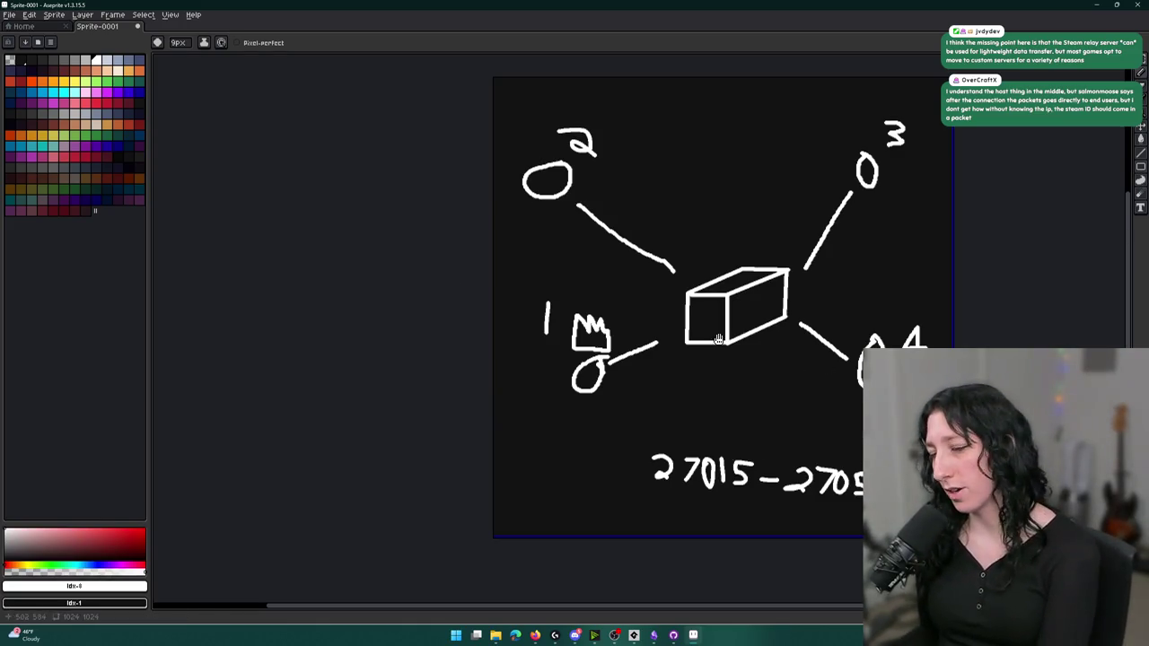
pyautogui.moveTo(626, 377)
pyautogui.mouseDown()
pyautogui.moveTo(675, 350)
pyautogui.moveTo(679, 365)
pyautogui.mouseUp()
pyautogui.moveTo(766, 253); pyautogui.dragTo(832, 192)
pyautogui.moveTo(796, 195)
pyautogui.mouseDown()
pyautogui.moveTo(831, 200)
pyautogui.moveTo(824, 214)
pyautogui.mouseUp()
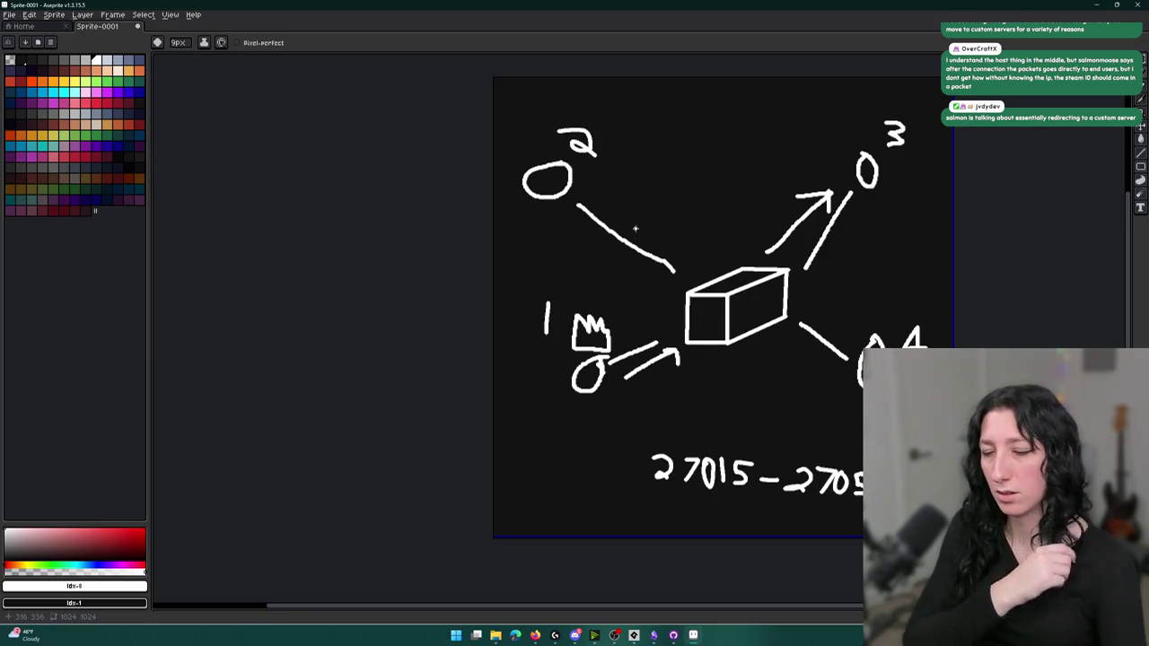
pyautogui.hotkey('ctrl', 'z')
pyautogui.hotkey('ctrl', 'z')
pyautogui.hotkey('ctrl', 'z')
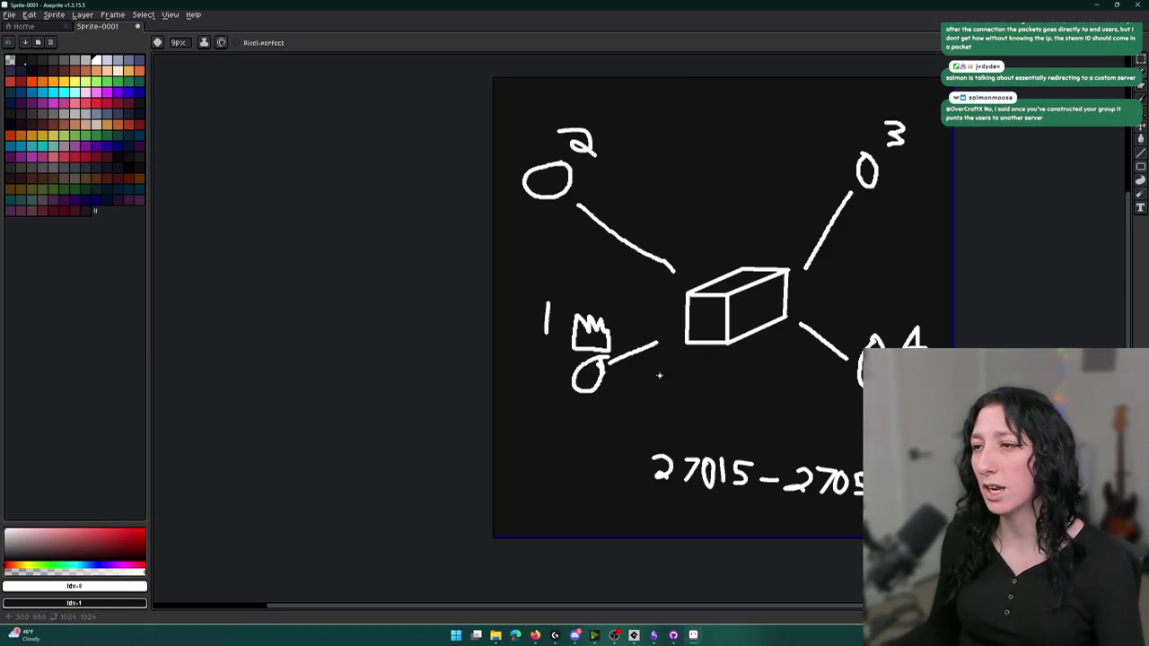
# Sketch and remove a diagonal arrow from node 1, then switch to the GameMaker window
pyautogui.moveTo(614, 329)
pyautogui.mouseDown()
pyautogui.moveTo(750, 108)
pyautogui.moveTo(720, 112)
pyautogui.moveTo(770, 133)
pyautogui.mouseUp()
pyautogui.moveTo(789, 91); pyautogui.dragTo(786, 94)
pyautogui.moveTo(844, 146); pyautogui.dragTo(802, 115)
pyautogui.hotkey('ctrl', 'z')
pyautogui.hotkey('ctrl', 'z')
pyautogui.hotkey('ctrl', 'z')
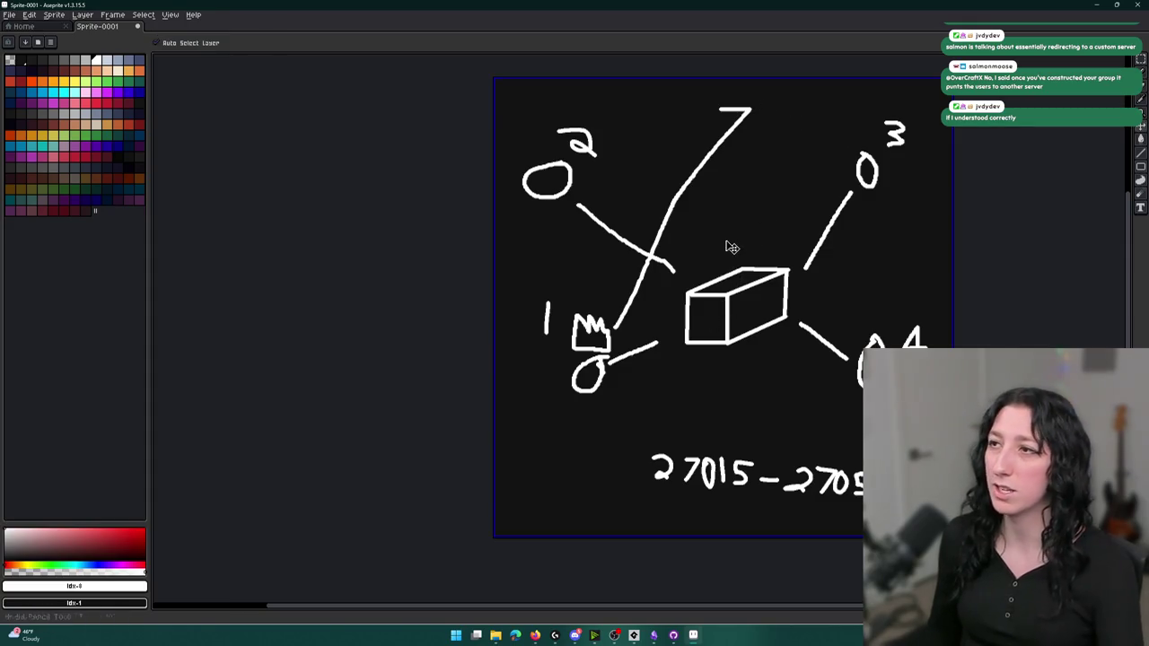
pyautogui.hotkey('ctrl', 'z')
pyautogui.hotkey('ctrl', 'z')
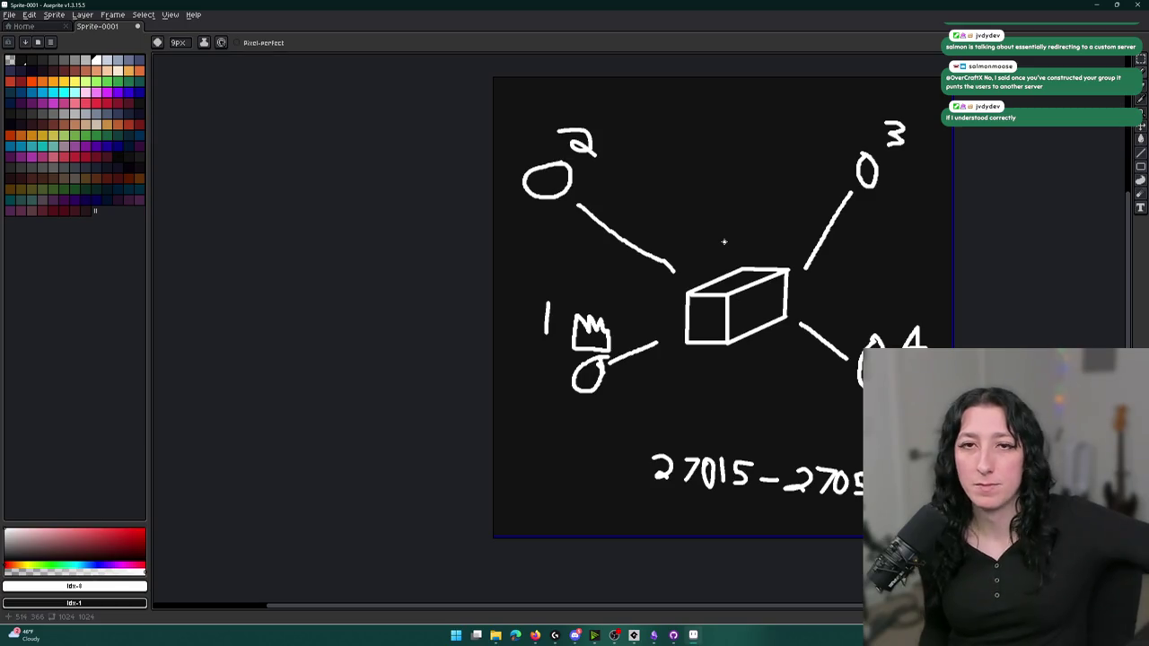
pyautogui.hotkey('alt', 'Tab')
pyautogui.press('Tab')
pyautogui.press('Tab')
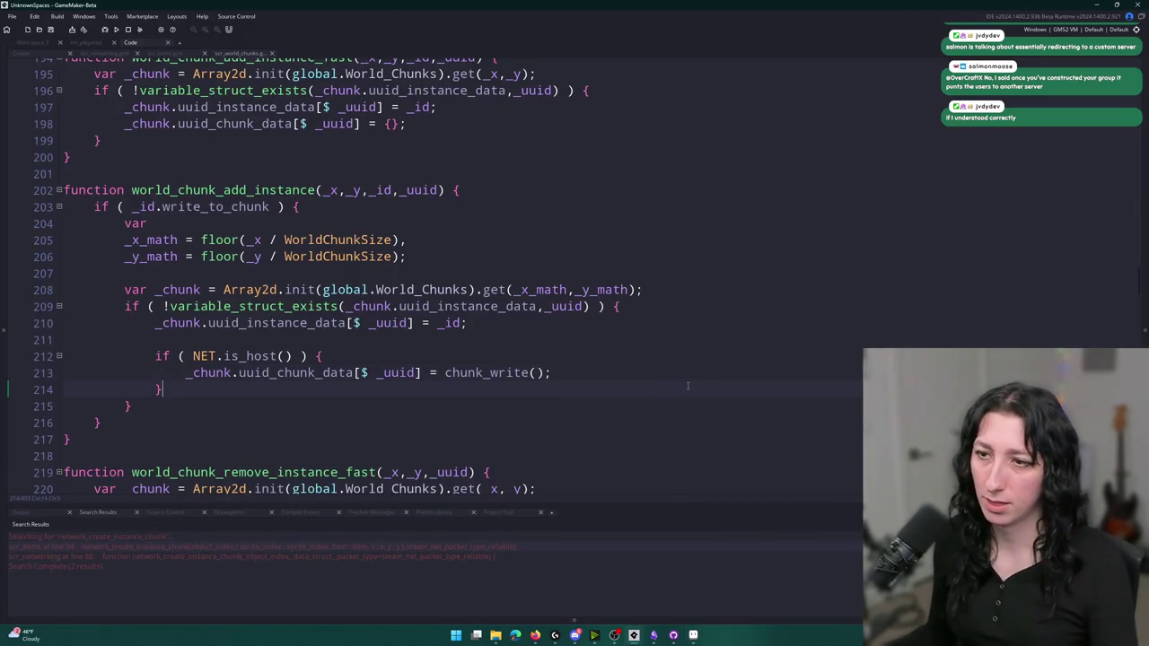
# Copy the 'if ( _id.write_to_chunk )' line into world_chunk_add_instance_fast as line 195
pyautogui.click(648, 375)
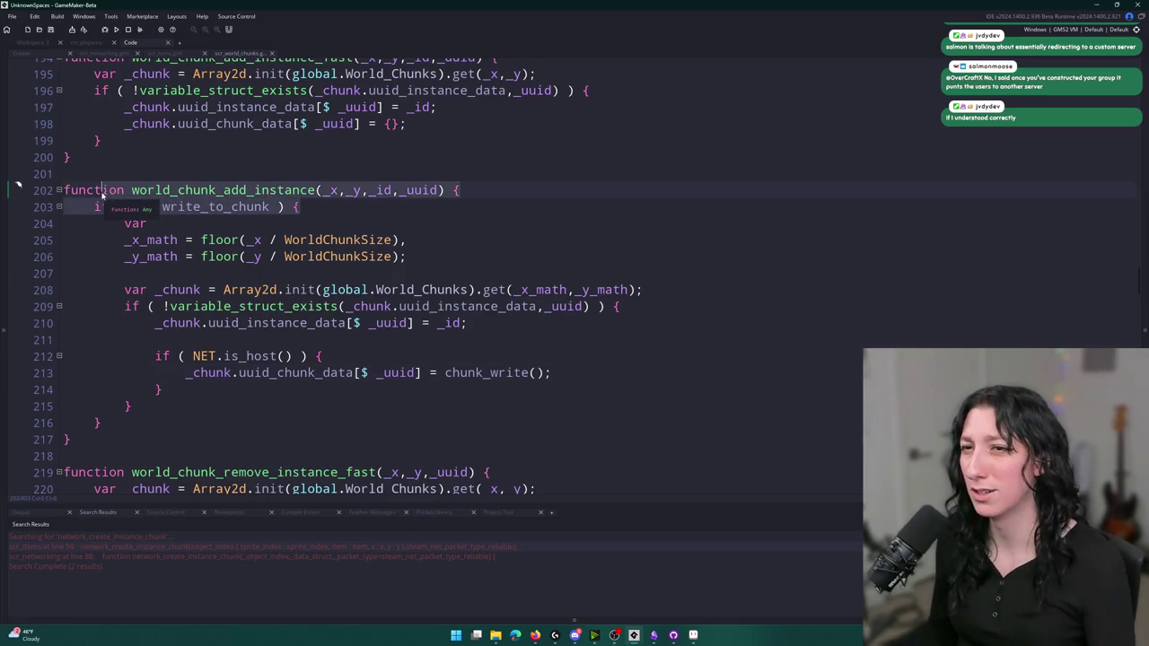
pyautogui.moveTo(94, 207); pyautogui.dragTo(302, 206)
pyautogui.scroll(1, 332, 269)
pyautogui.hotkey('ctrl', 'c')
pyautogui.scroll(1, 332, 269)
pyautogui.click(95, 145)
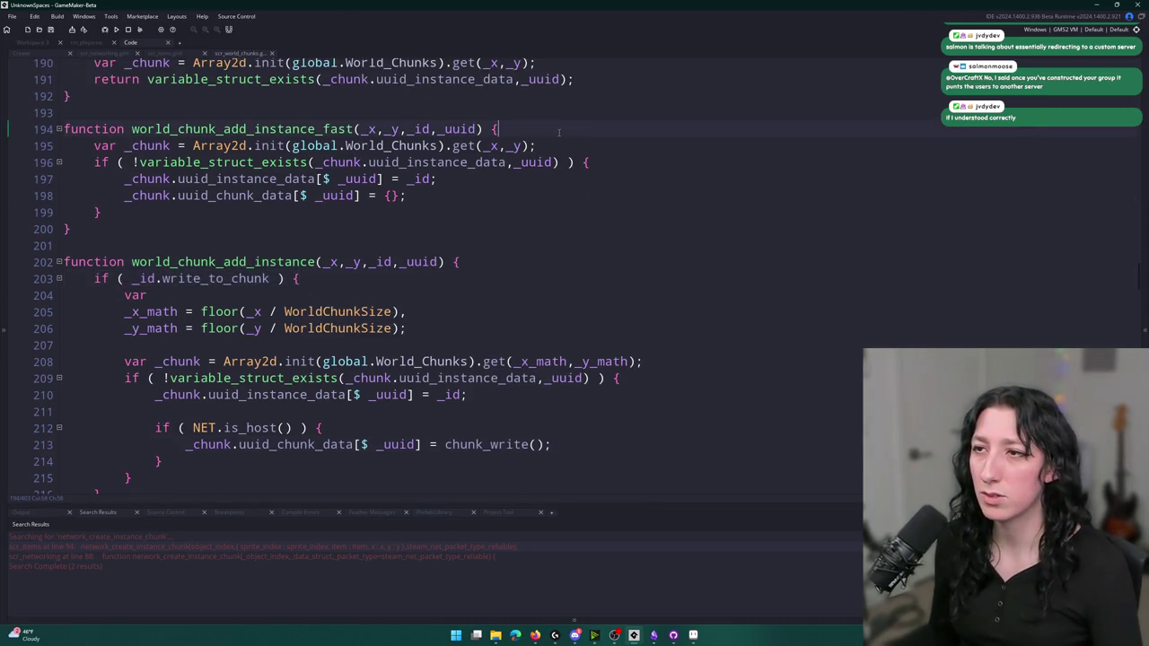
pyautogui.hotkey('ctrl', 'v')
# Close the write_to_chunk block after the fast function's body and indent lines 196-200
pyautogui.click(147, 229)
pyautogui.press('Return')
pyautogui.write('}')
pyautogui.moveTo(144, 229); pyautogui.dragTo(93, 162)
pyautogui.press('Tab')
pyautogui.scroll(-2, 300, 354)
pyautogui.moveTo(325, 390); pyautogui.dragTo(155, 390)
pyautogui.click(538, 114)
pyautogui.click(508, 107)
# Search the project for world_chunk_add_instance_fast and open its scr_networking call
pyautogui.scroll(2, 500, 128)
pyautogui.doubleClick(350, 130)
pyautogui.hotkey('ctrl', 'shift', 'f')
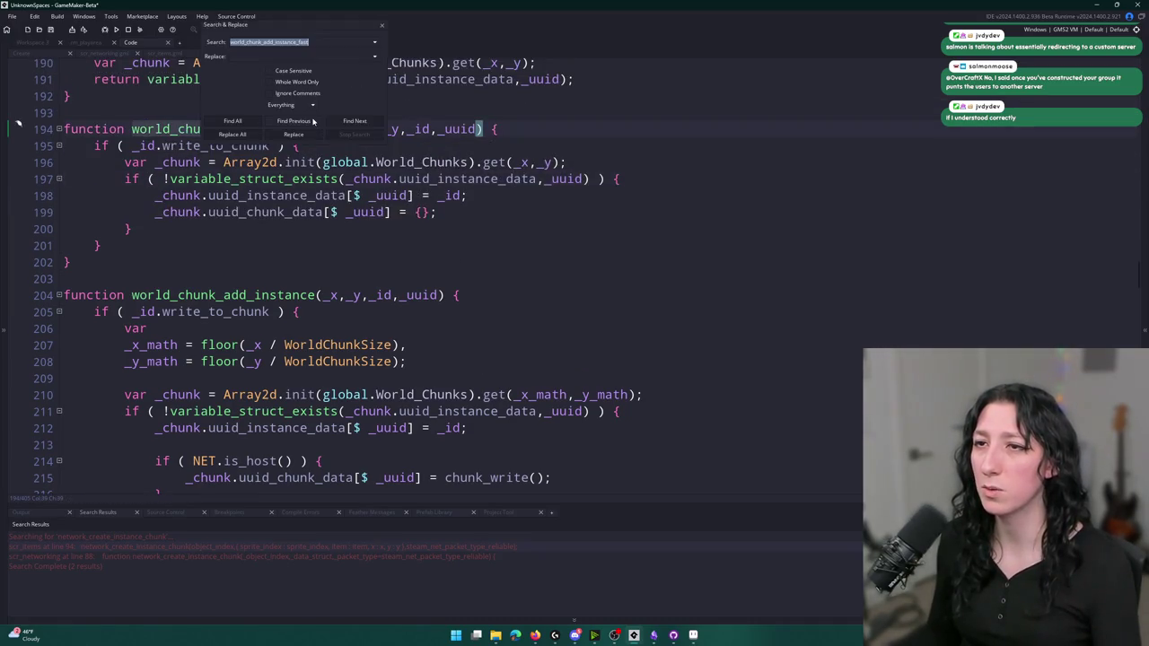
pyautogui.click(385, 25)
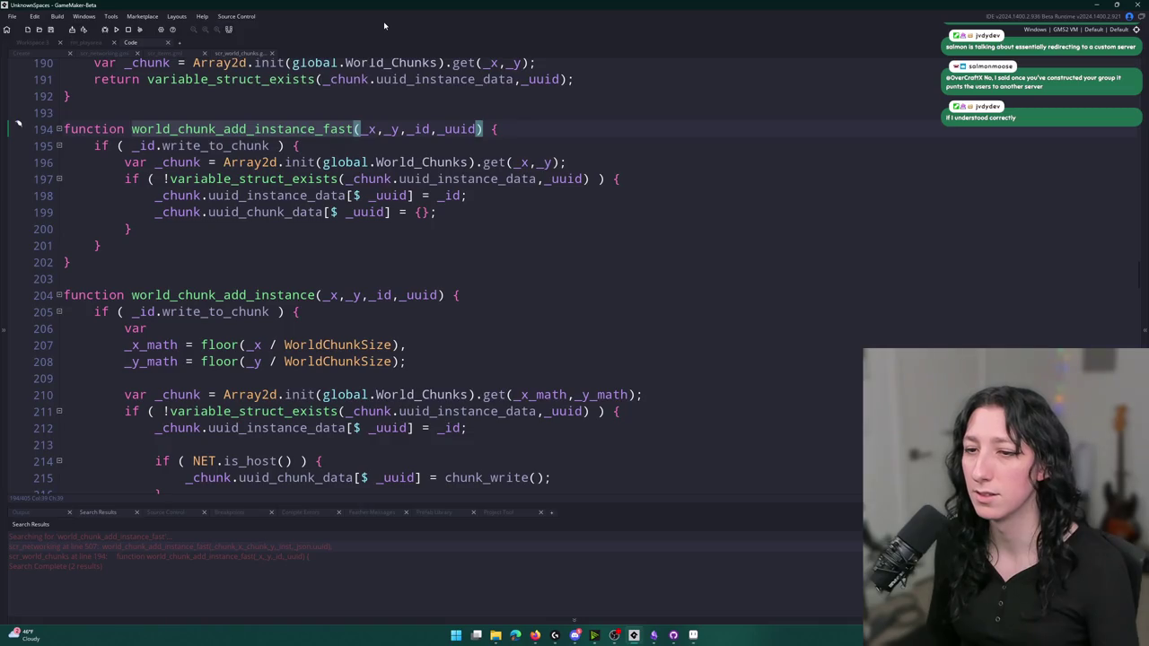
pyautogui.doubleClick(208, 547)
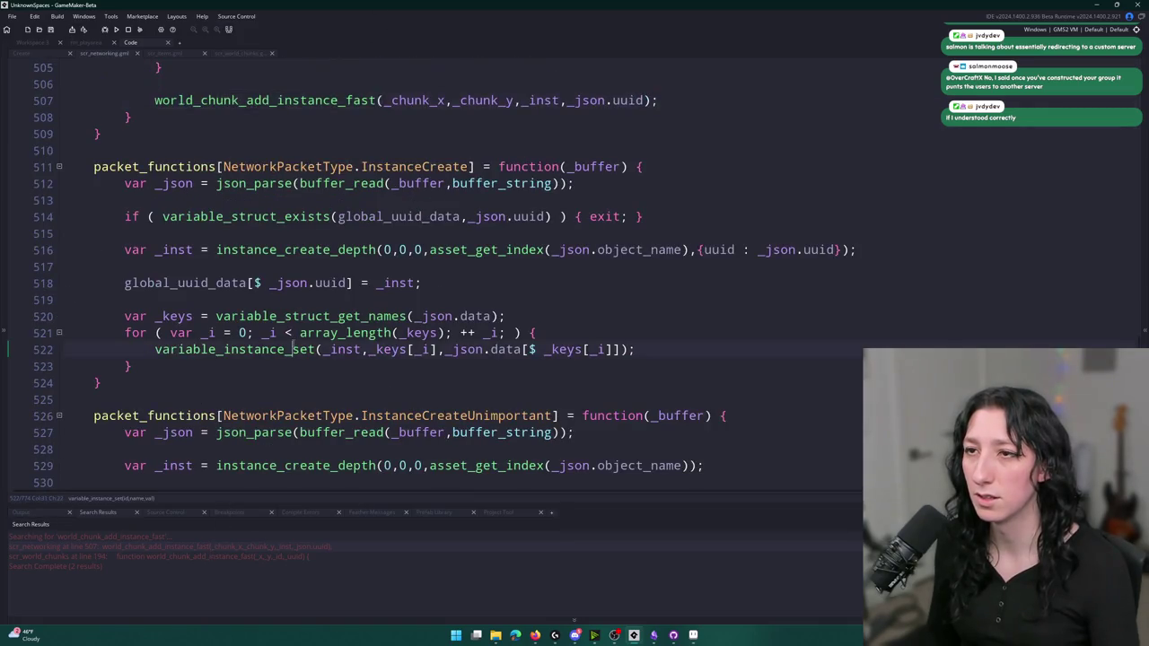
# Try an is_host check above the scr_networking call, undo it, save, and return to the definition
pyautogui.scroll(5, 293, 342)
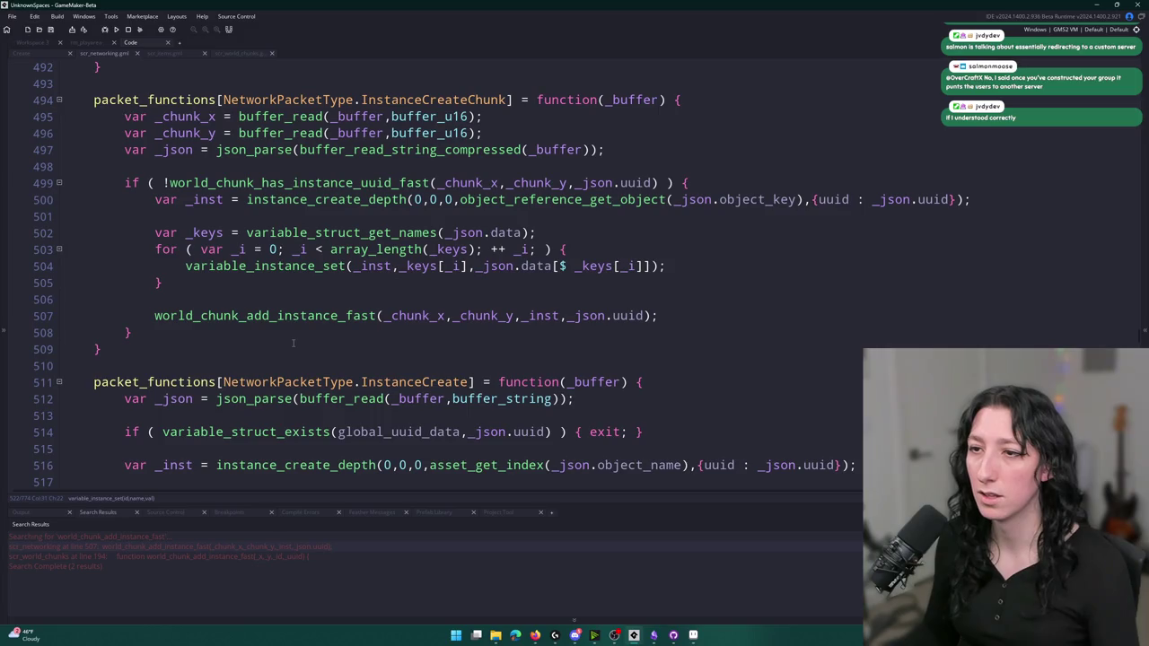
pyautogui.click(311, 306)
pyautogui.press('Return')
pyautogui.write('if ( NET.is_host() ) {')
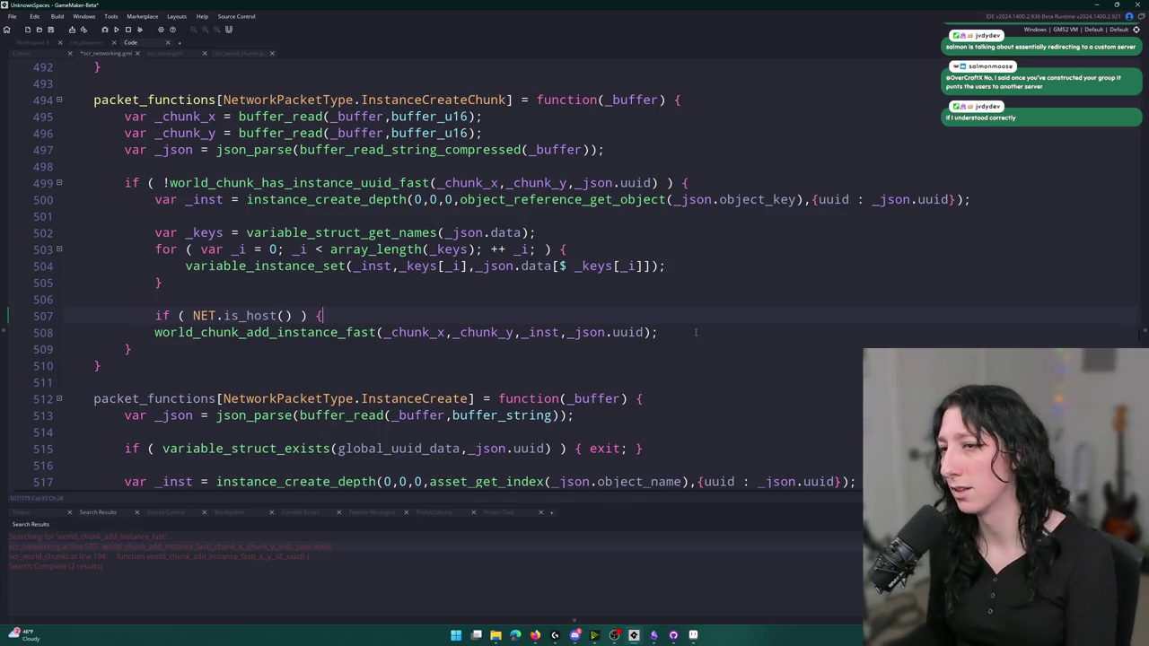
pyautogui.hotkey('ctrl', 'z')
pyautogui.hotkey('ctrl', 'z')
pyautogui.hotkey('ctrl', 's')
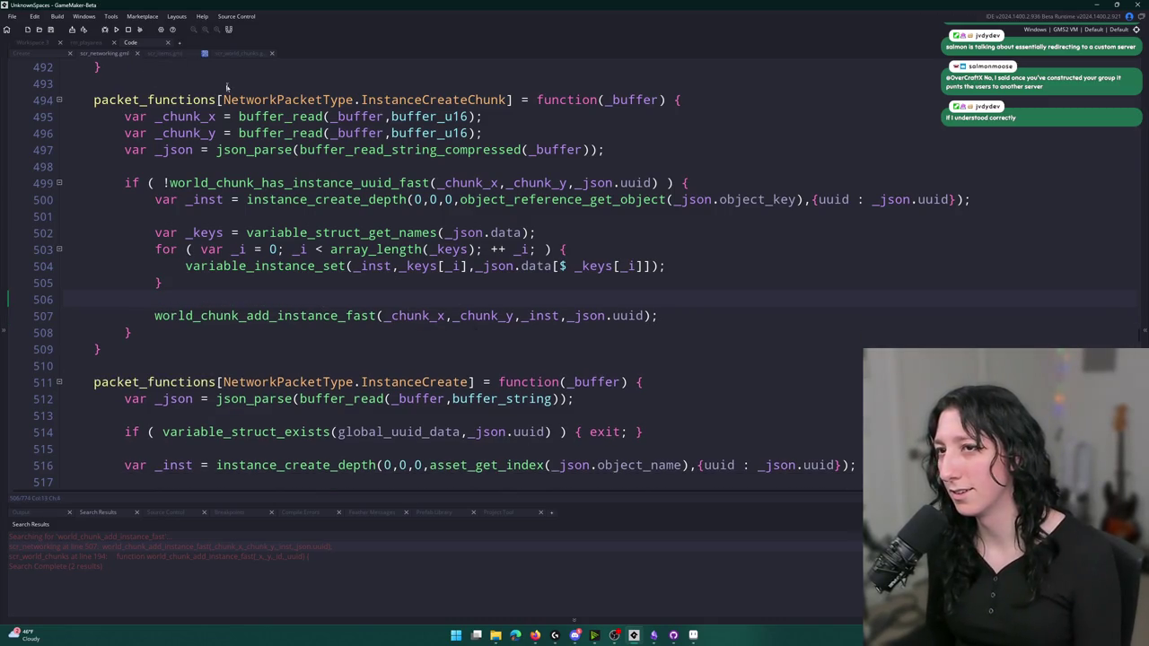
pyautogui.middleClick(271, 316)
pyautogui.click(490, 195)
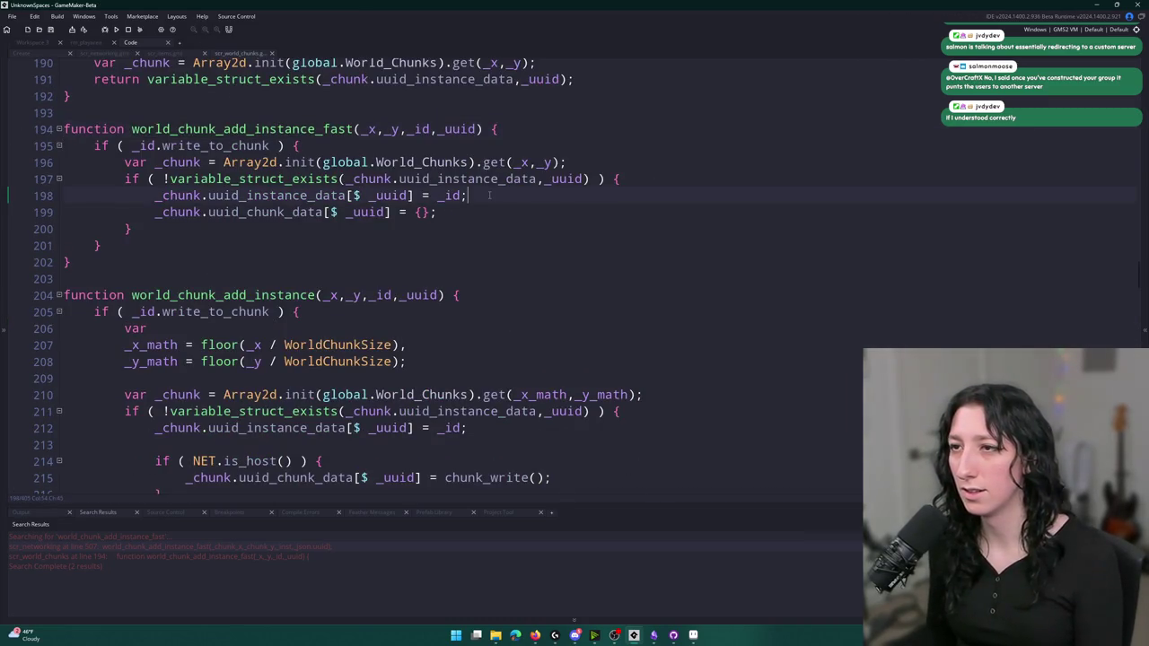
# Wrap the uuid_chunk_data line in an indented if ( NET.is_host() ) block
pyautogui.press('Return')
pyautogui.press('Return')
pyautogui.hotkey('ctrl', 'v')
pyautogui.click(443, 243)
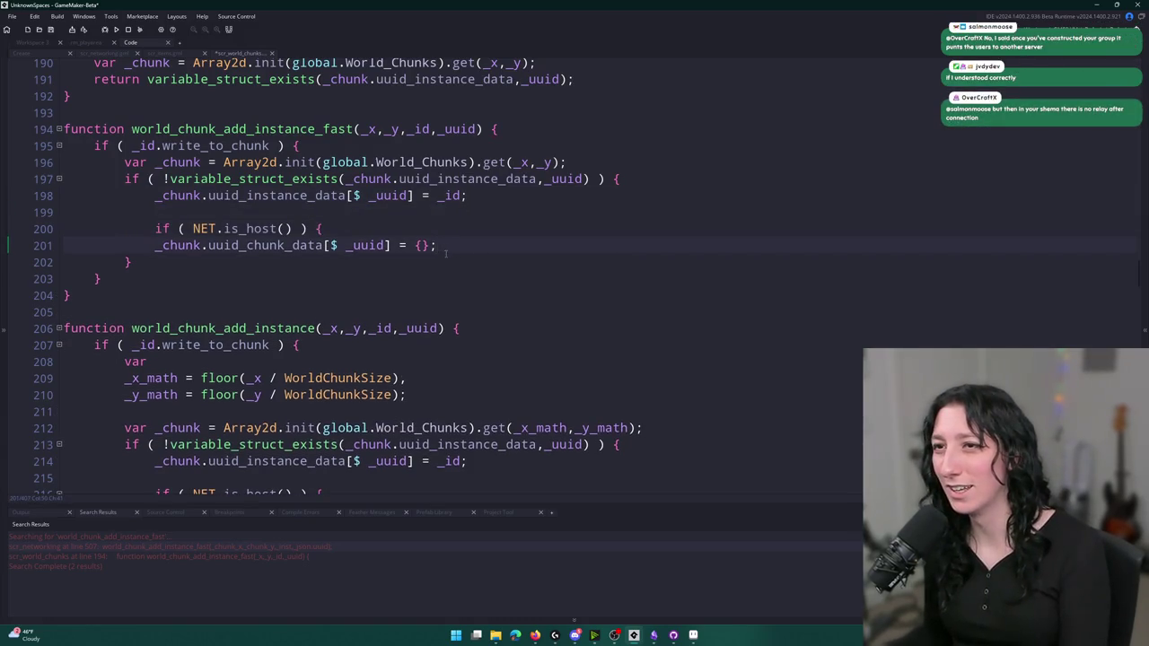
pyautogui.press('Return')
pyautogui.write('}')
pyautogui.press('Tab')
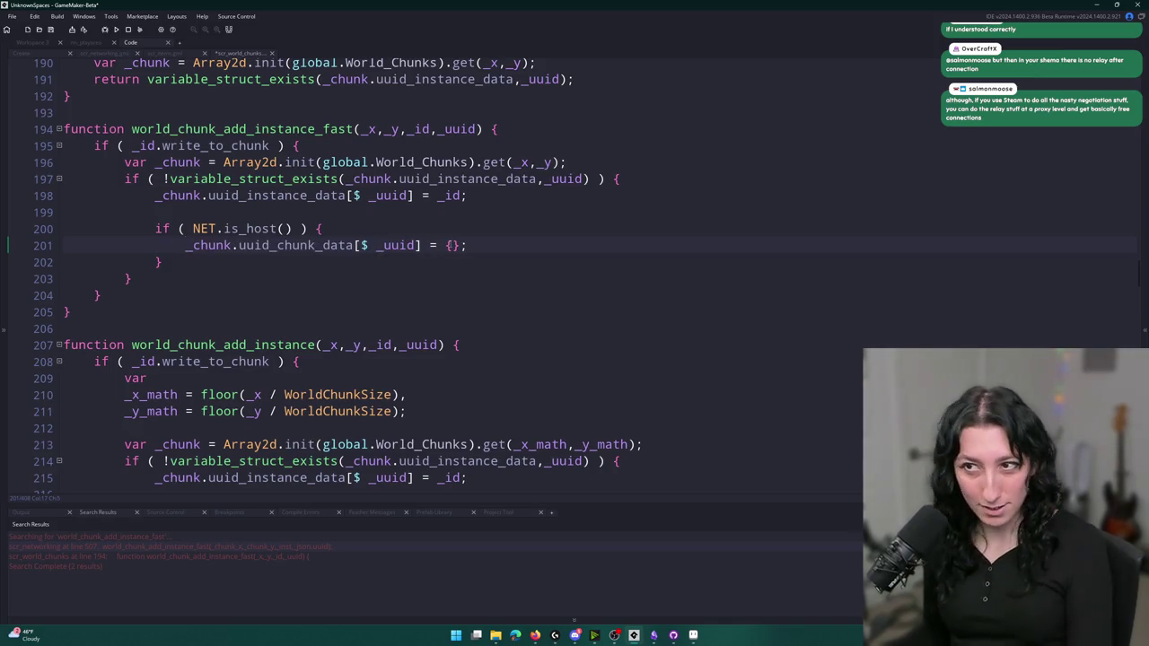
# Copy the chunk_write() call from line 218 and paste it over the empty struct on line 201
pyautogui.scroll(-2, 418, 392)
pyautogui.moveTo(422, 438); pyautogui.dragTo(186, 438)
pyautogui.click(186, 438)
pyautogui.hotkey('ctrl', 'c')
pyautogui.click(186, 156)
pyautogui.hotkey('shift', 'End')
pyautogui.hotkey('ctrl', 'v')
pyautogui.scroll(2, 530, 190)
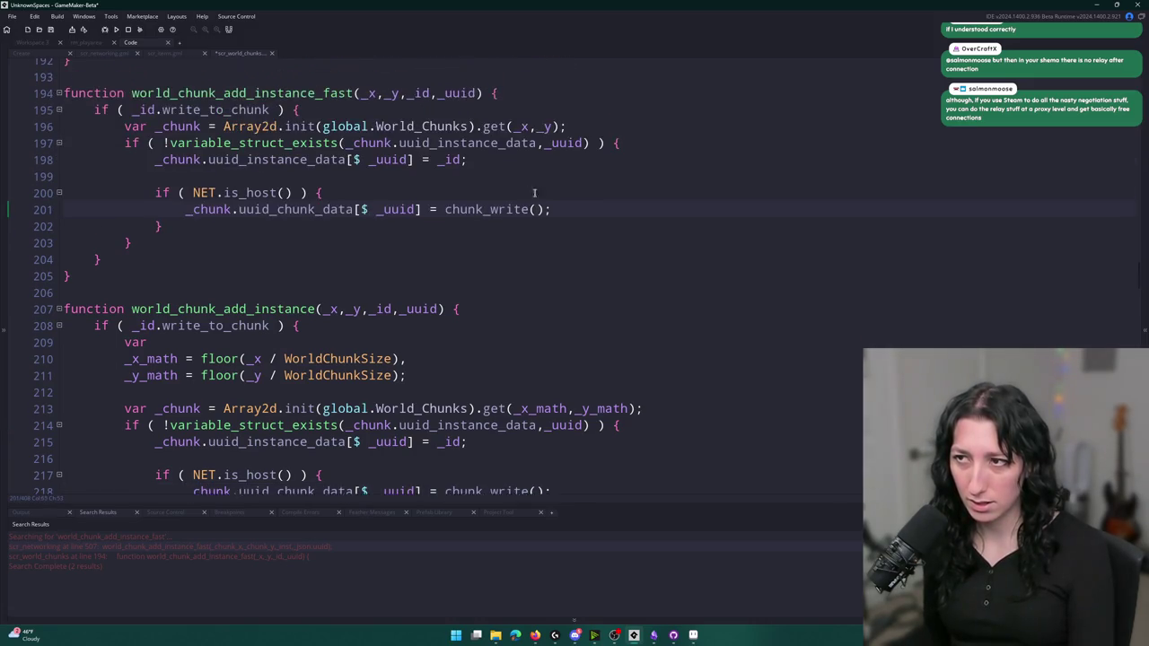
pyautogui.scroll(1, 635, 184)
# Prefix both chunk_write calls, on lines 201 and 218, with _id
pyautogui.click(478, 227)
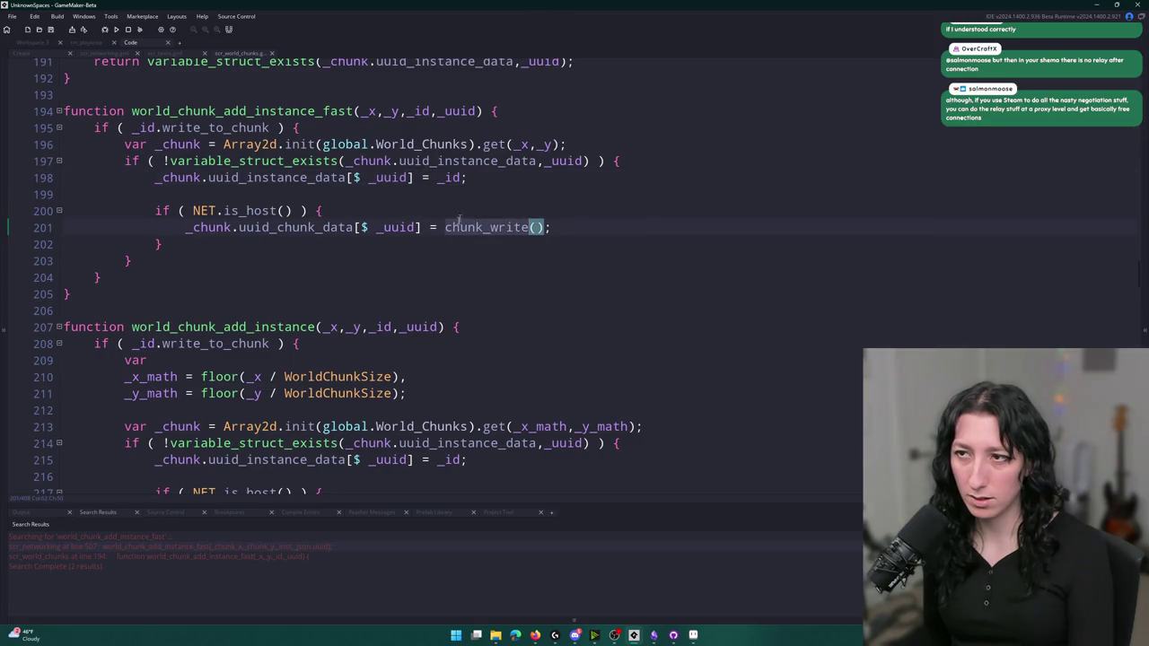
pyautogui.scroll(2, 359, 216)
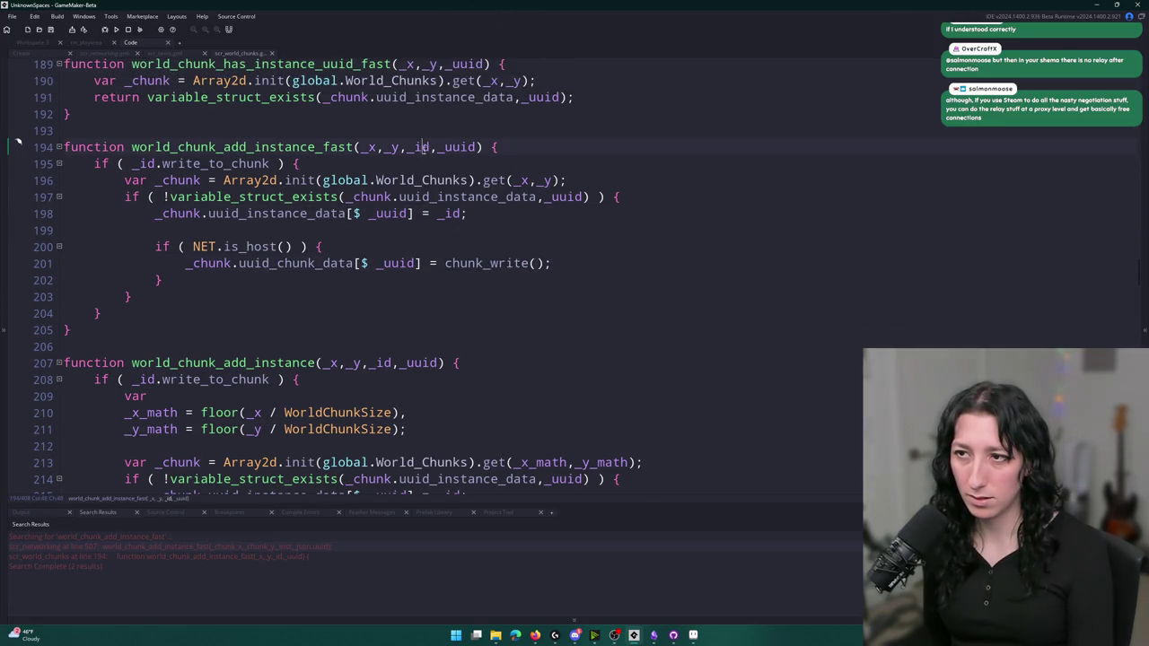
pyautogui.click(444, 263)
pyautogui.write('_id.')
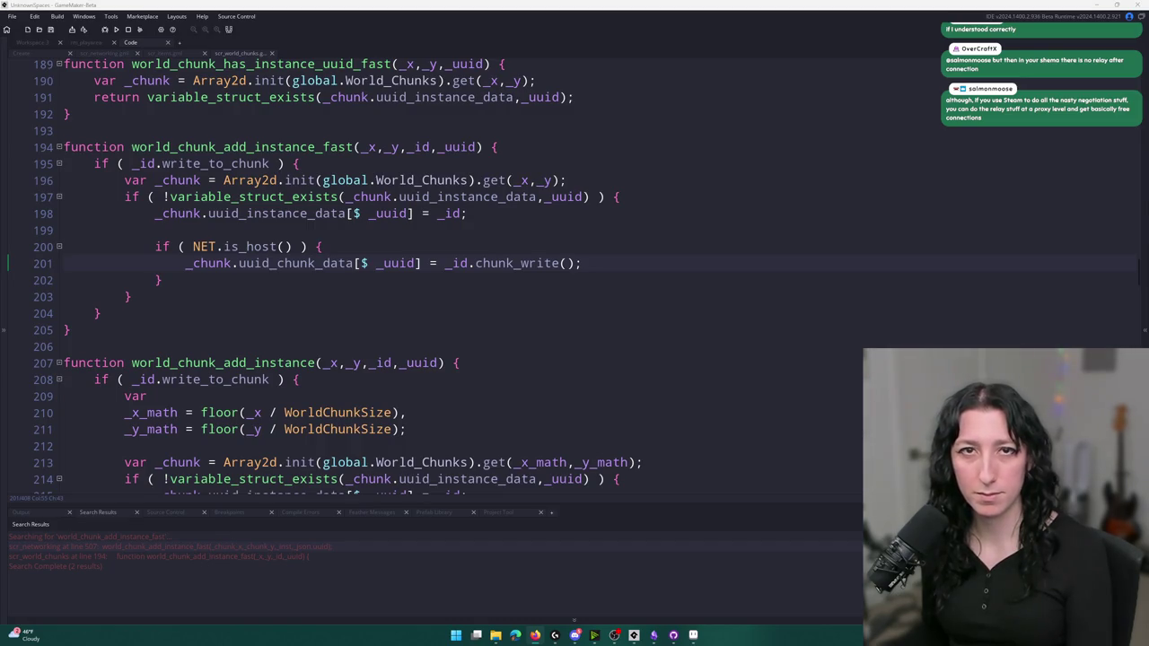
pyautogui.click(100, 313)
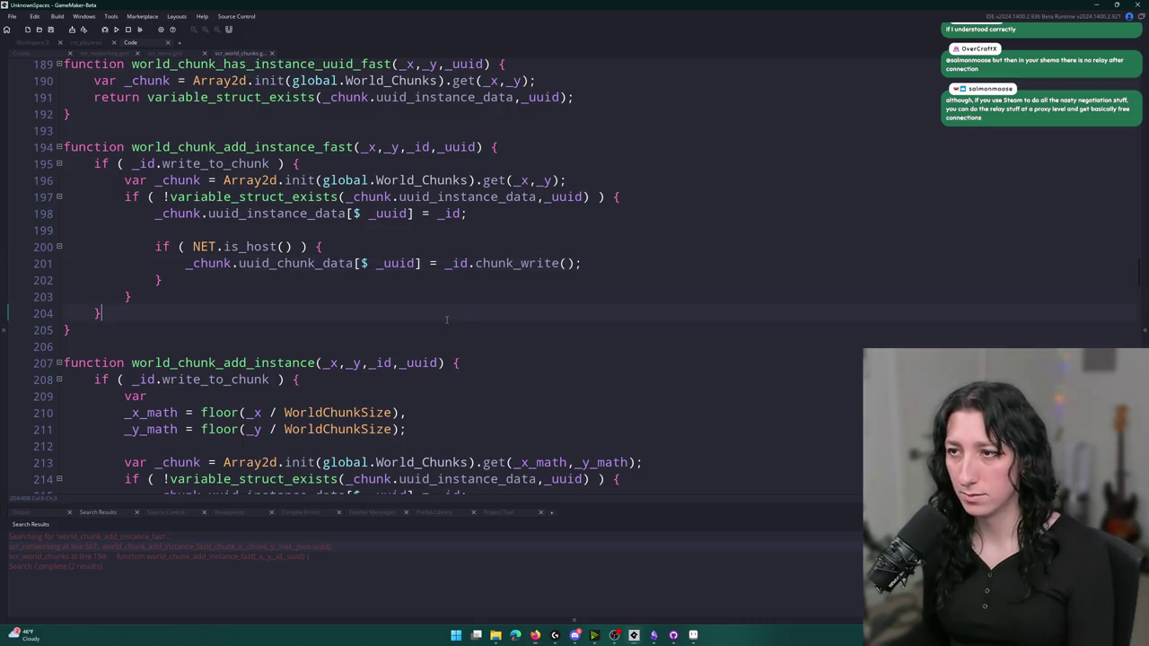
pyautogui.scroll(-2, 99, 310)
pyautogui.click(445, 473)
pyautogui.write('_id.chunk_write();')
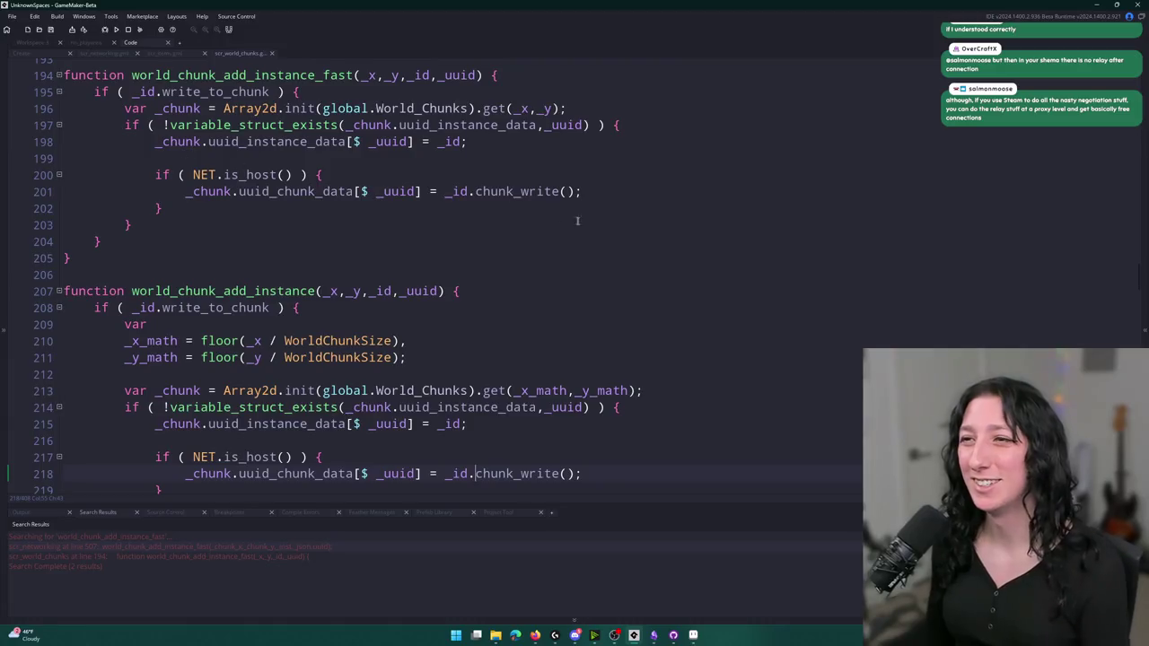
# Review the host check on line 200, then return to the Aseprite network sketch
pyautogui.scroll(1, 627, 217)
pyautogui.click(627, 217)
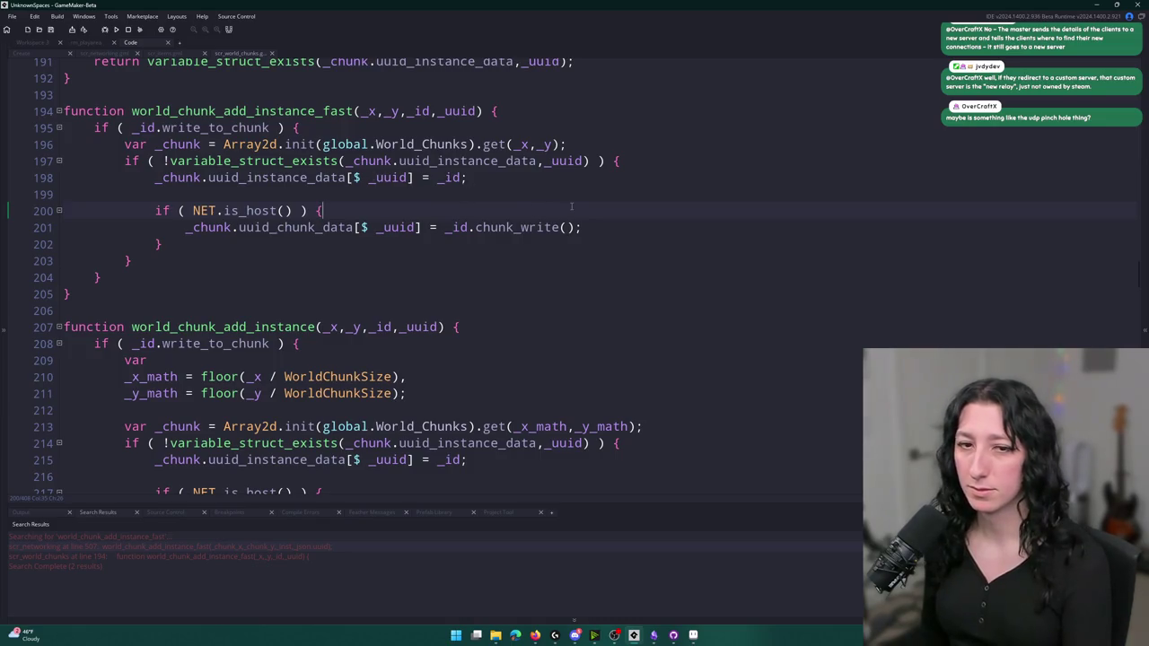
pyautogui.scroll(-2, 679, 207)
pyautogui.scroll(-2, 680, 206)
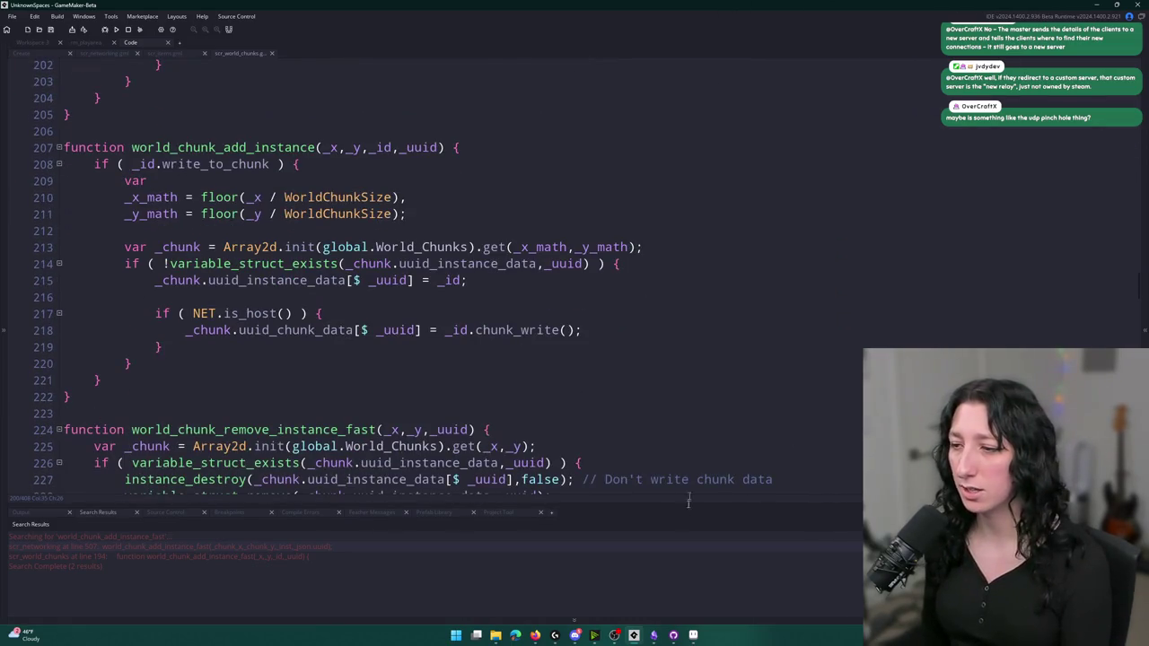
pyautogui.scroll(1, 696, 464)
pyautogui.click(693, 635)
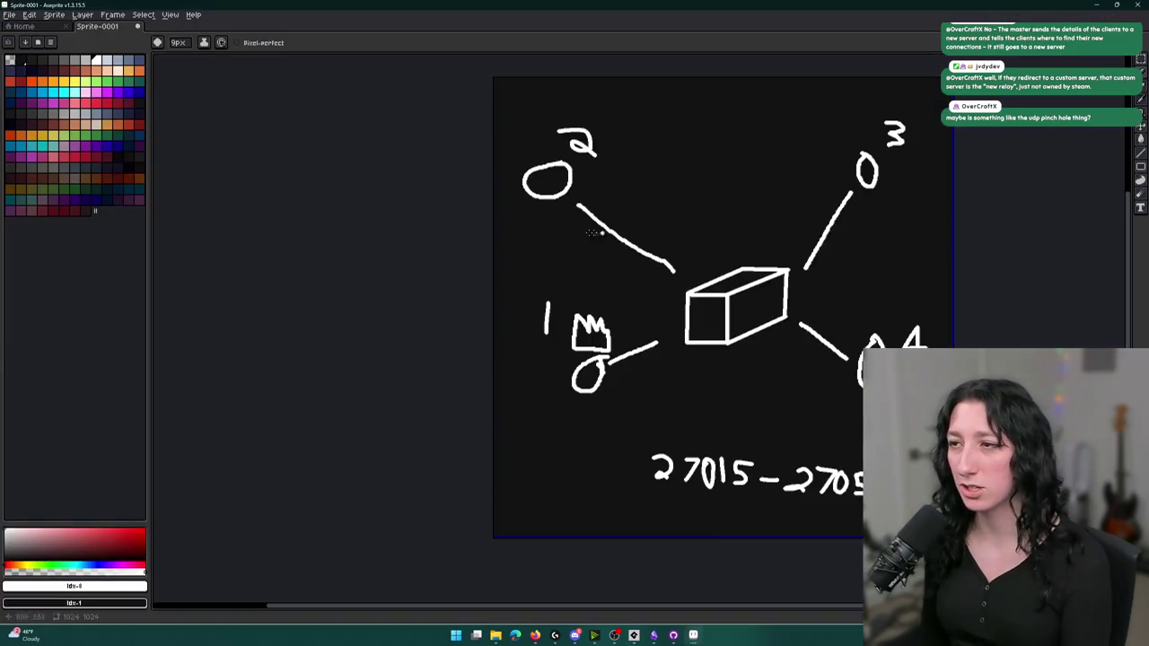
# Sketch trial circles, arcs, an ellipse and a line around the central box, undoing each
pyautogui.moveTo(838, 209); pyautogui.dragTo(759, 160)
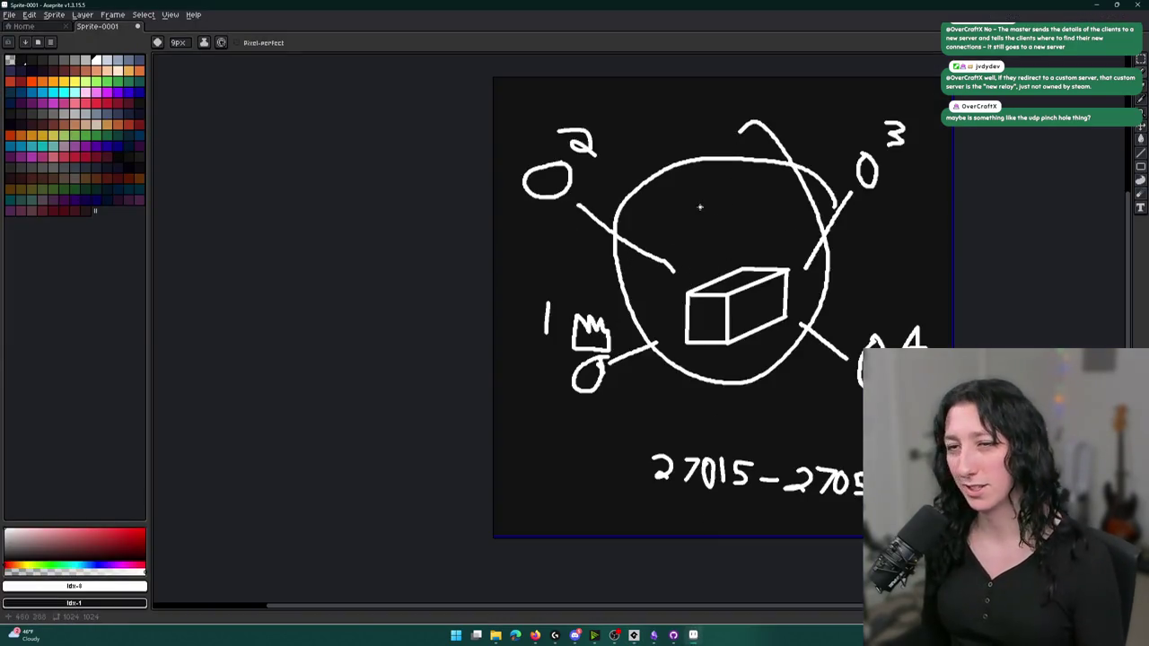
pyautogui.moveTo(703, 206); pyautogui.dragTo(655, 213)
pyautogui.hotkey('ctrl', 'z')
pyautogui.moveTo(839, 240); pyautogui.dragTo(563, 361)
pyautogui.hotkey('ctrl', 'z')
pyautogui.moveTo(757, 225)
pyautogui.mouseDown()
pyautogui.moveTo(513, 210)
pyautogui.moveTo(584, 202)
pyautogui.mouseUp()
pyautogui.moveTo(450, 237); pyautogui.dragTo(539, 180)
pyautogui.moveTo(434, 206); pyautogui.dragTo(496, 342)
pyautogui.hotkey('ctrl', 'z')
pyautogui.hotkey('ctrl', 'z')
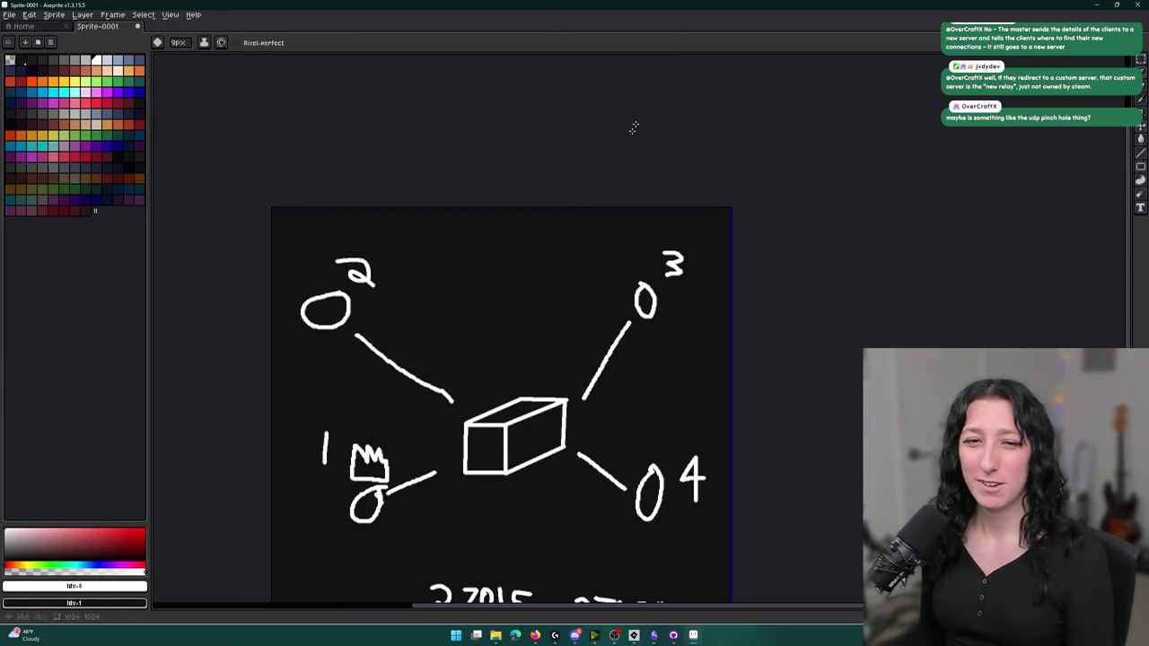
pyautogui.moveTo(599, 311); pyautogui.dragTo(602, 277)
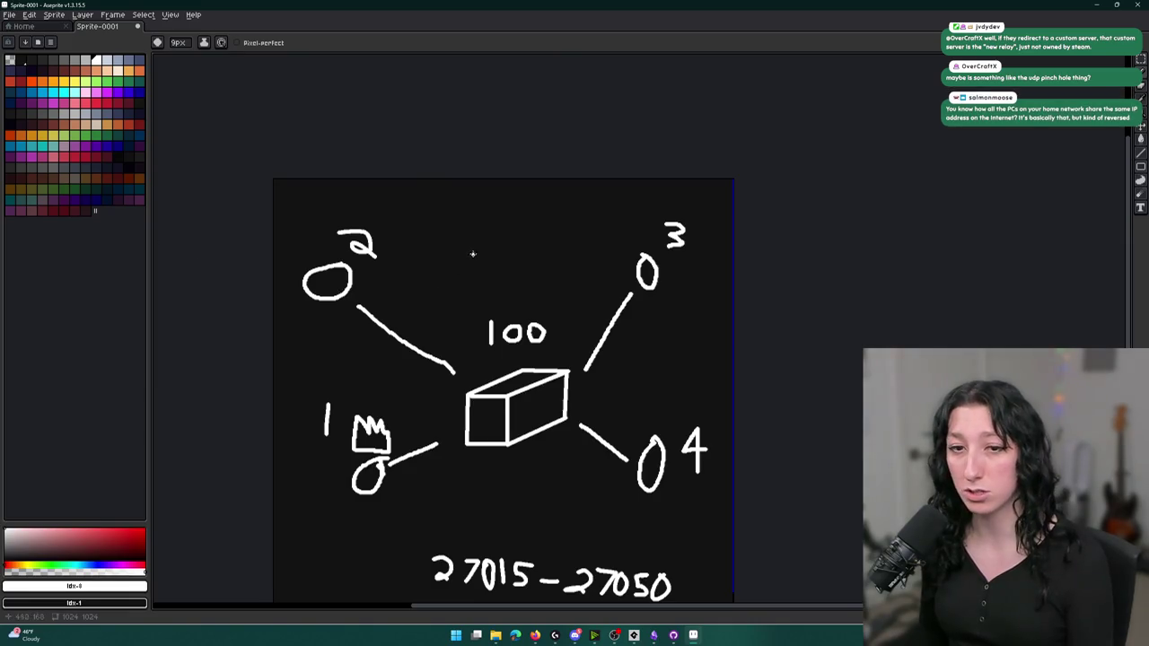
pyautogui.moveTo(532, 248); pyautogui.dragTo(423, 248)
pyautogui.hotkey('ctrl', 'z')
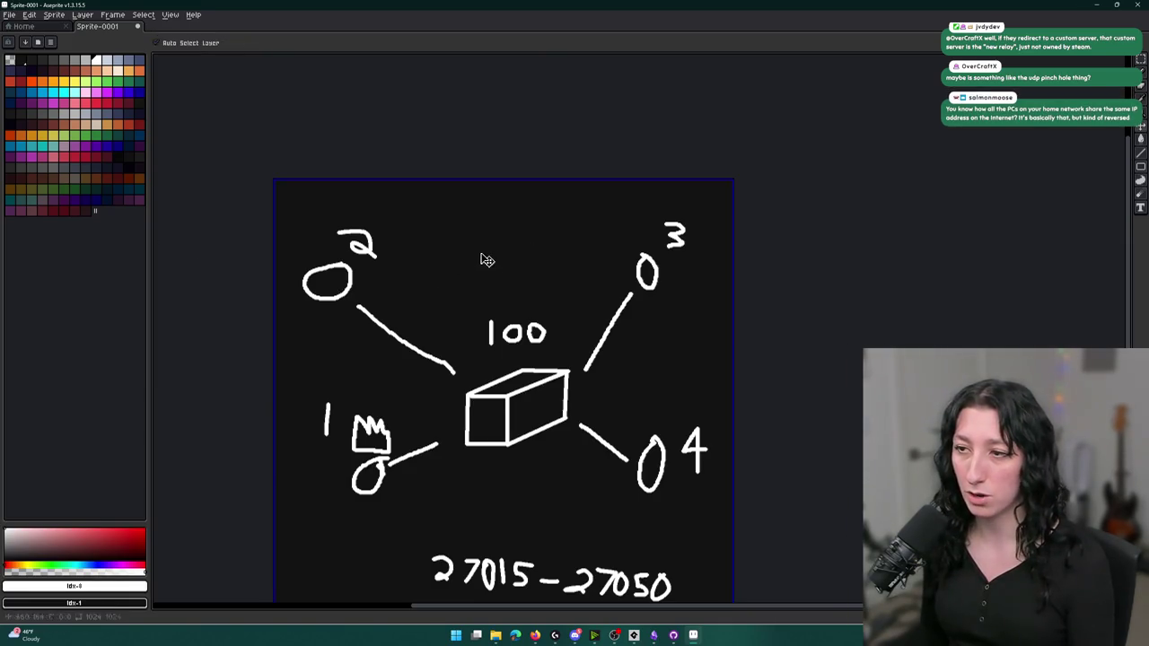
# Marquee-select the central box and place a copy of it at the top of the canvas
pyautogui.press('m')
pyautogui.moveTo(459, 452)
pyautogui.mouseDown()
pyautogui.moveTo(570, 366)
pyautogui.moveTo(346, 542)
pyautogui.mouseUp()
pyautogui.click(584, 452)
pyautogui.moveTo(573, 441); pyautogui.dragTo(456, 362)
pyautogui.moveTo(464, 455)
pyautogui.mouseDown()
pyautogui.moveTo(576, 361)
pyautogui.moveTo(560, 235)
pyautogui.mouseUp()
pyautogui.press('b')
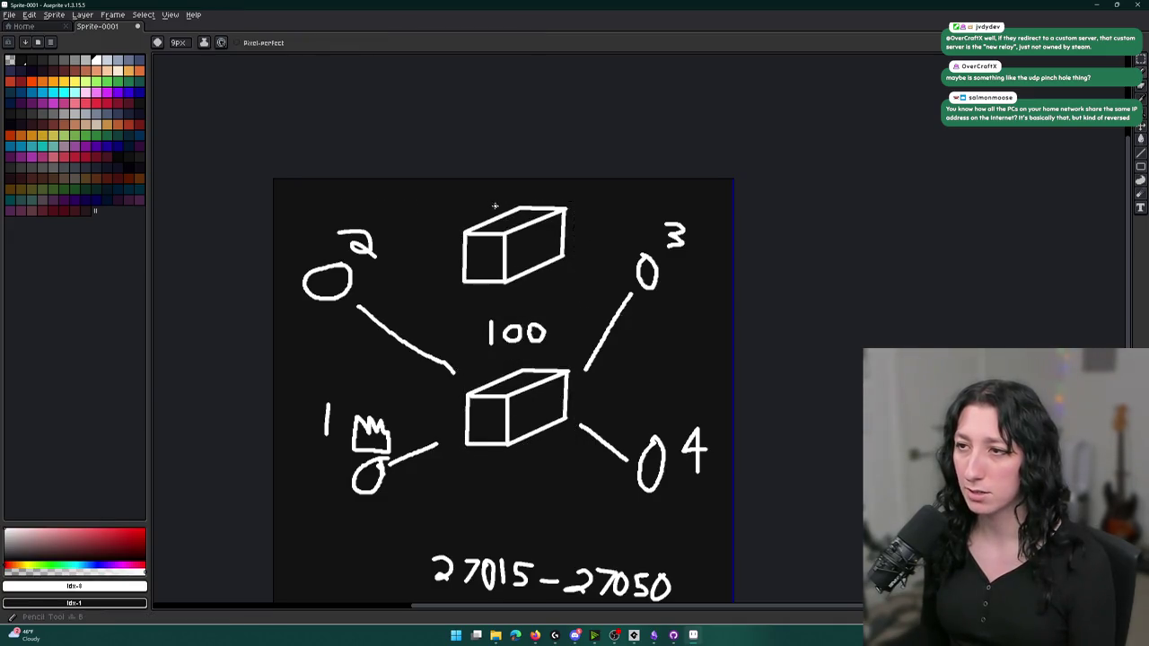
# Draw an upward stroke beside the 100 label and undo a trial crown-to-top-box line
pyautogui.scroll(2, 480, 192)
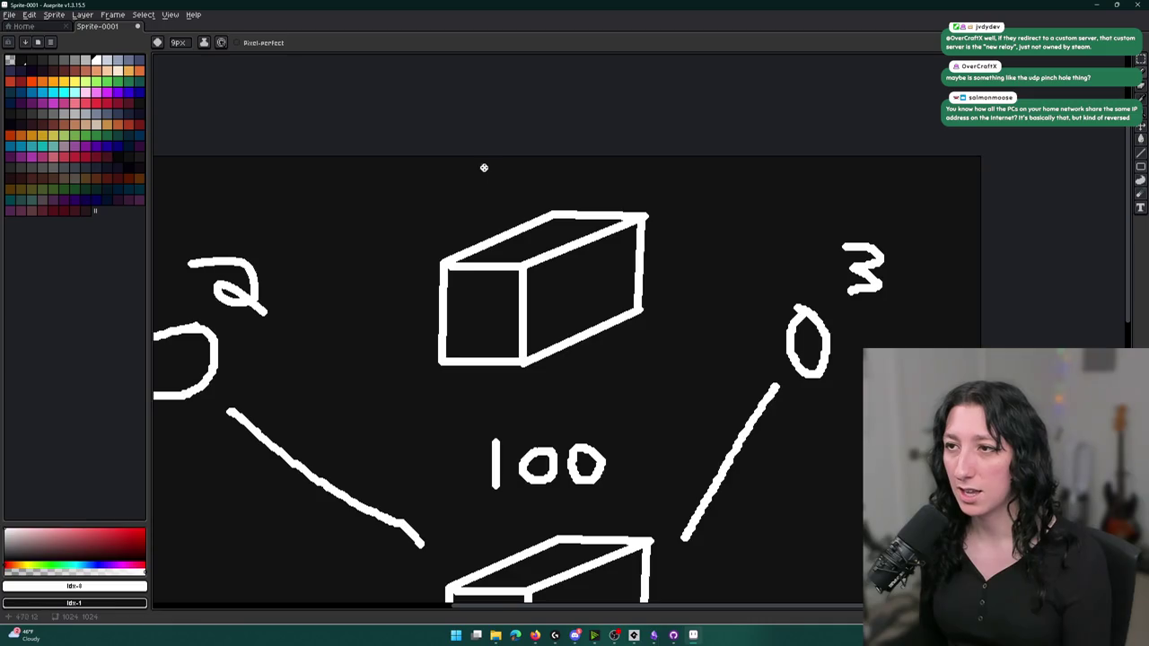
pyautogui.scroll(-2, 433, 275)
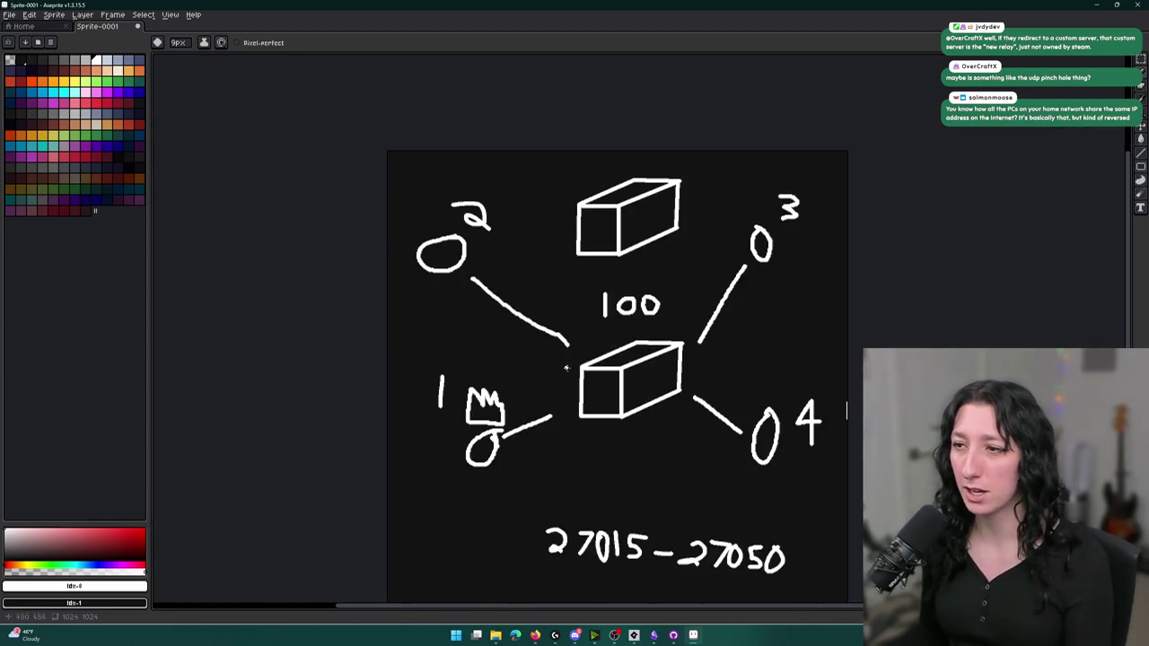
pyautogui.scroll(2, 569, 397)
pyautogui.scroll(-1, 623, 336)
pyautogui.moveTo(626, 304)
pyautogui.mouseDown()
pyautogui.moveTo(639, 195)
pyautogui.moveTo(660, 218)
pyautogui.mouseUp()
pyautogui.scroll(3, 616, 103)
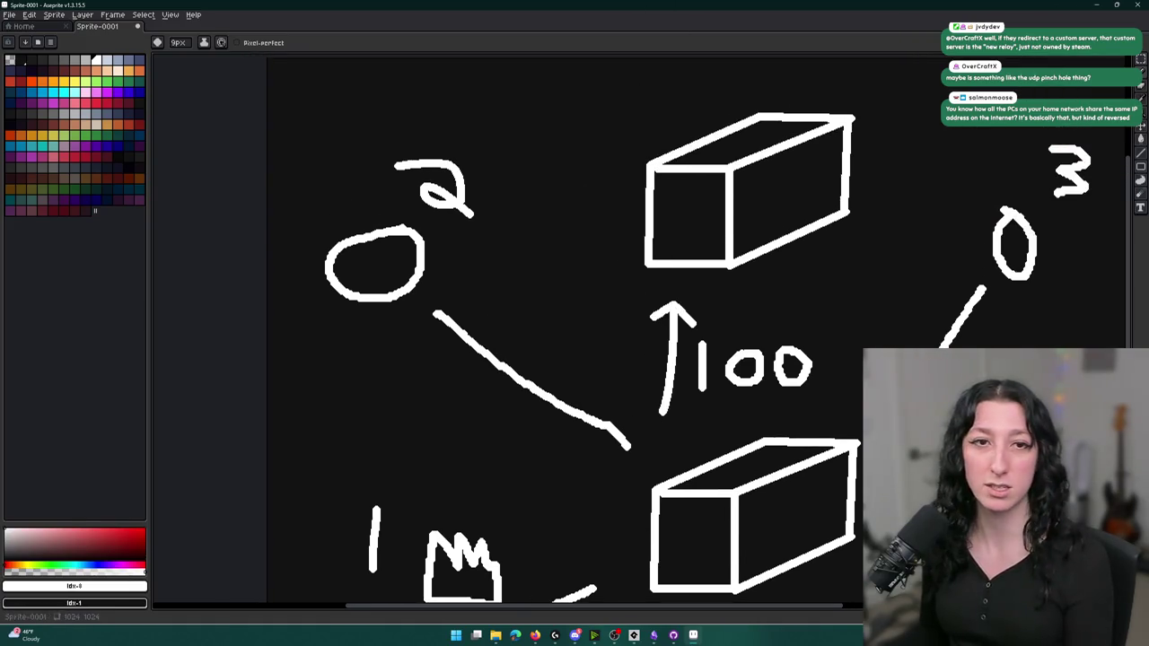
pyautogui.scroll(-2, 521, 257)
pyautogui.moveTo(511, 414)
pyautogui.mouseDown()
pyautogui.moveTo(580, 250)
pyautogui.moveTo(535, 260)
pyautogui.moveTo(526, 244)
pyautogui.moveTo(410, 264)
pyautogui.mouseUp()
pyautogui.press('ctrl')
pyautogui.hotkey('ctrl', 'z')
pyautogui.hotkey('ctrl', 'z')
# Undo the lines drawn from the crown and node 2 toward the top box
pyautogui.scroll(1, 569, 230)
pyautogui.scroll(-2, 450, 407)
pyautogui.moveTo(475, 461); pyautogui.dragTo(470, 369)
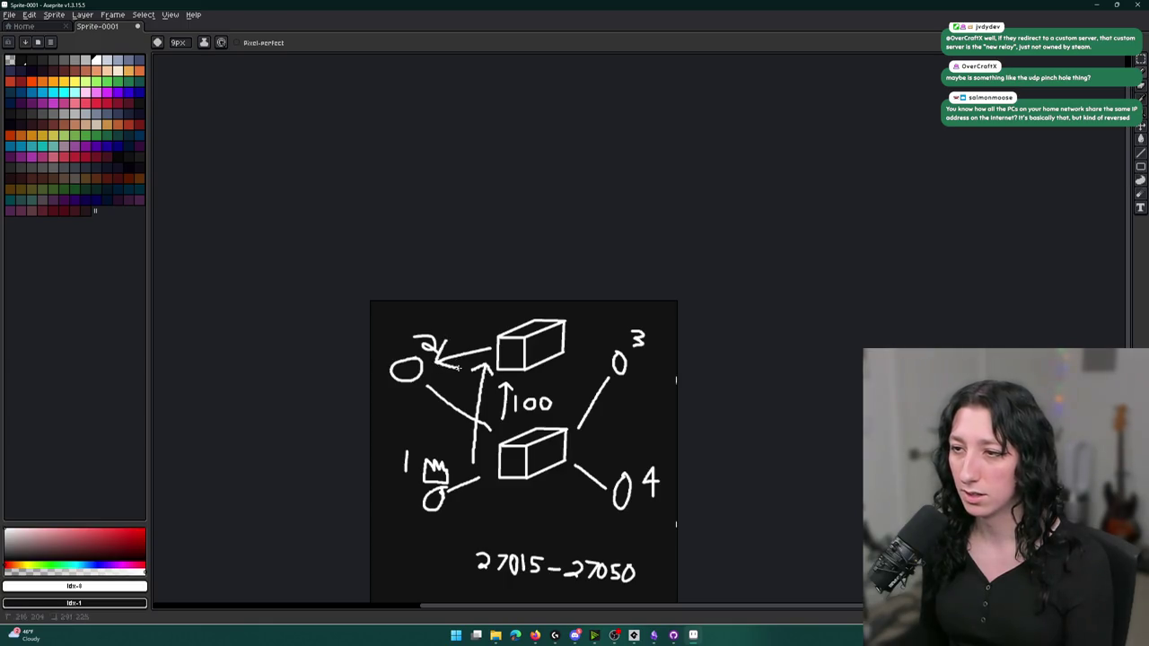
pyautogui.scroll(1, 503, 389)
pyautogui.hotkey('ctrl', 'z')
pyautogui.hotkey('ctrl', 'z')
pyautogui.hotkey('ctrl', 'z')
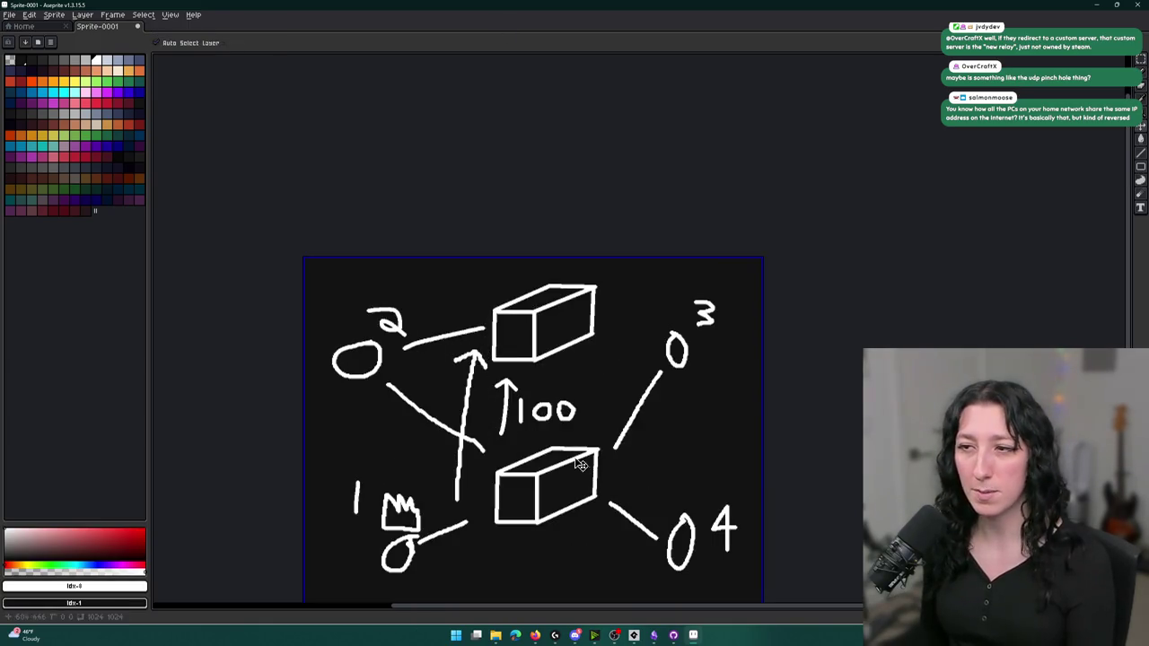
pyautogui.hotkey('ctrl', 'z')
pyautogui.press('b')
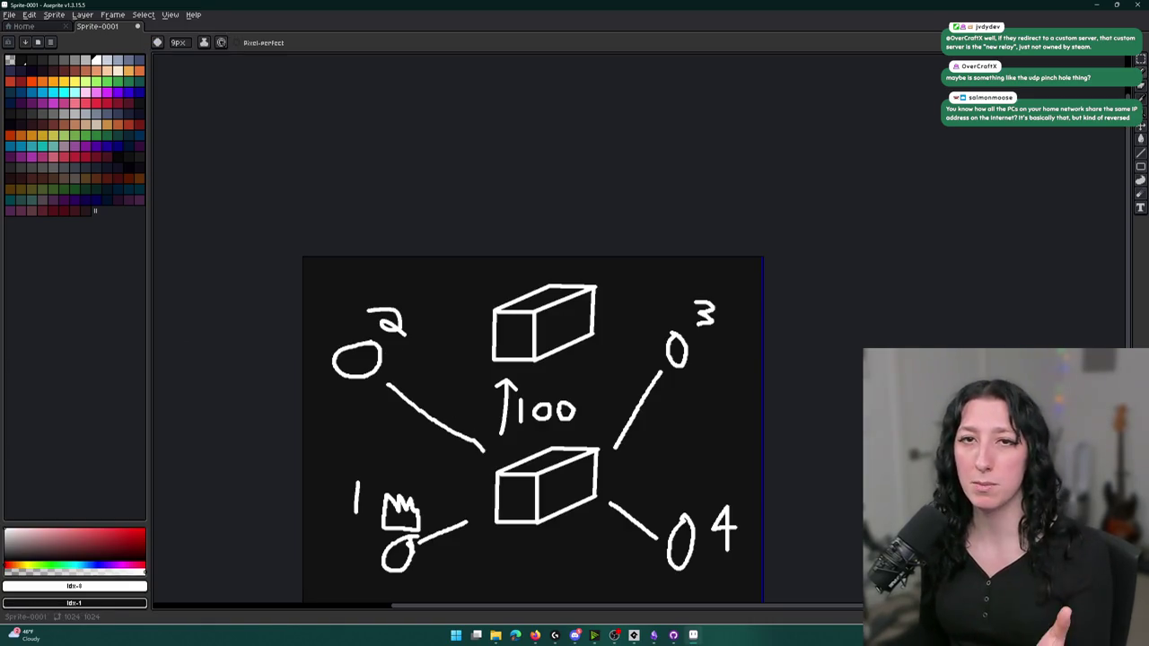
# Remove the arrow from node 1 to node 4 and the up-arrow beside 100
pyautogui.scroll(-3, 493, 462)
pyautogui.moveTo(462, 468)
pyautogui.mouseDown()
pyautogui.moveTo(641, 459)
pyautogui.moveTo(639, 504)
pyautogui.mouseUp()
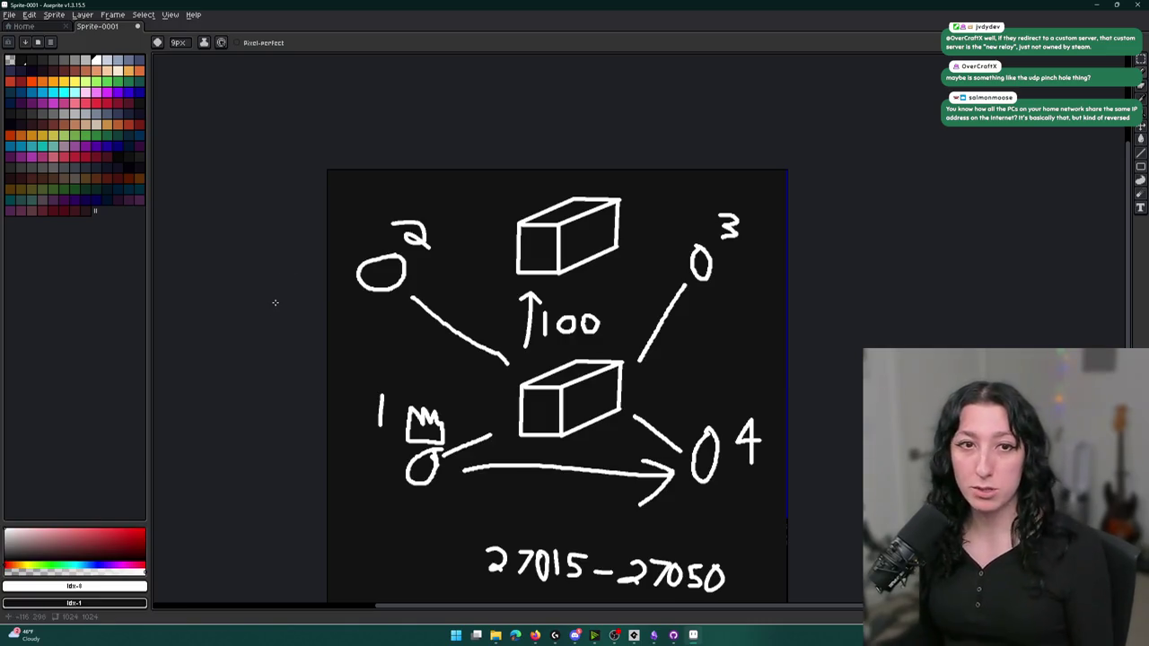
pyautogui.scroll(-2, 641, 395)
pyautogui.press('v')
pyautogui.hotkey('ctrl', 'z')
pyautogui.press('b')
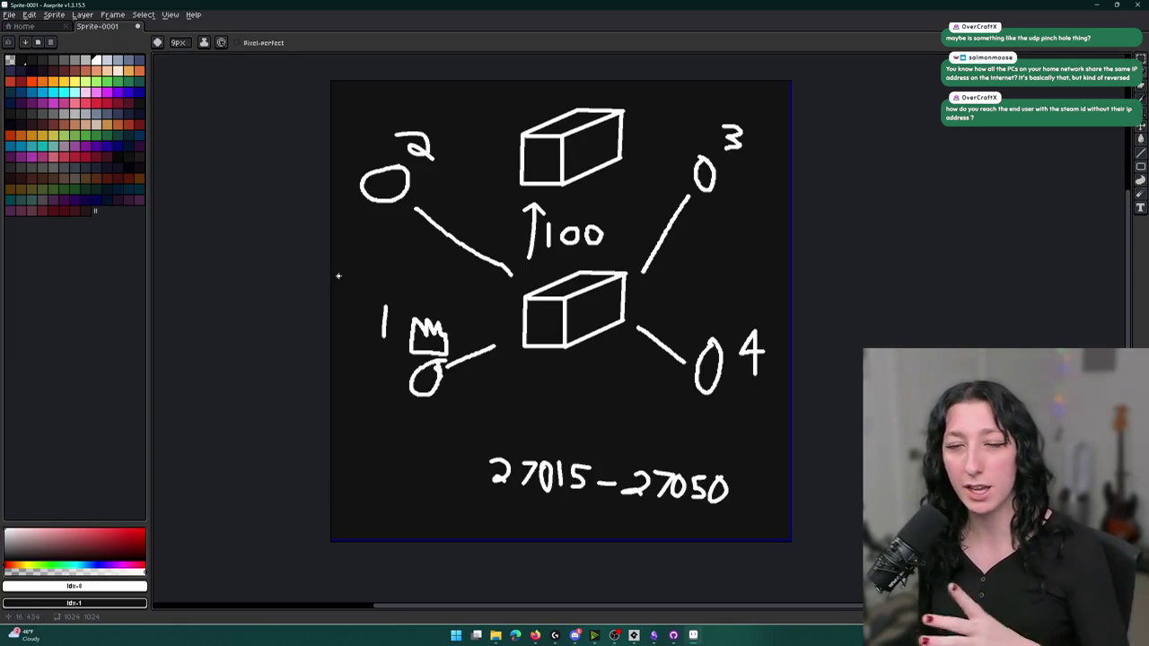
pyautogui.press('v')
pyautogui.hotkey('ctrl', 'z')
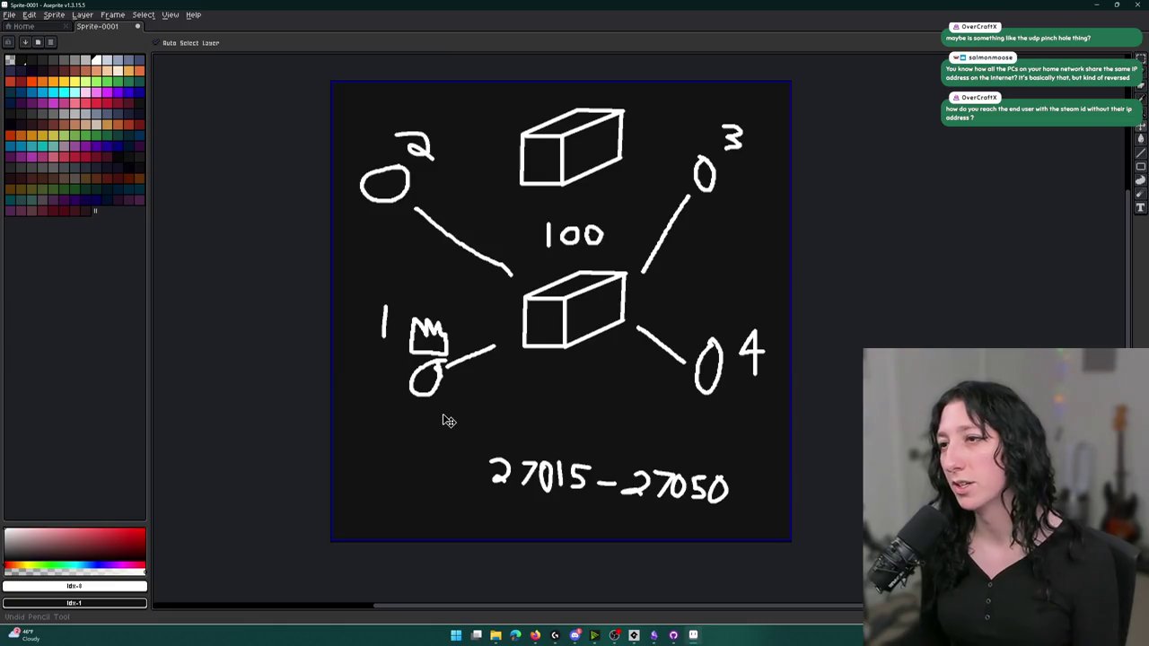
# Draw two trial brackets beside the stroke and undo them
pyautogui.press('b')
pyautogui.scroll(3, 449, 395)
pyautogui.scroll(-2, 436, 392)
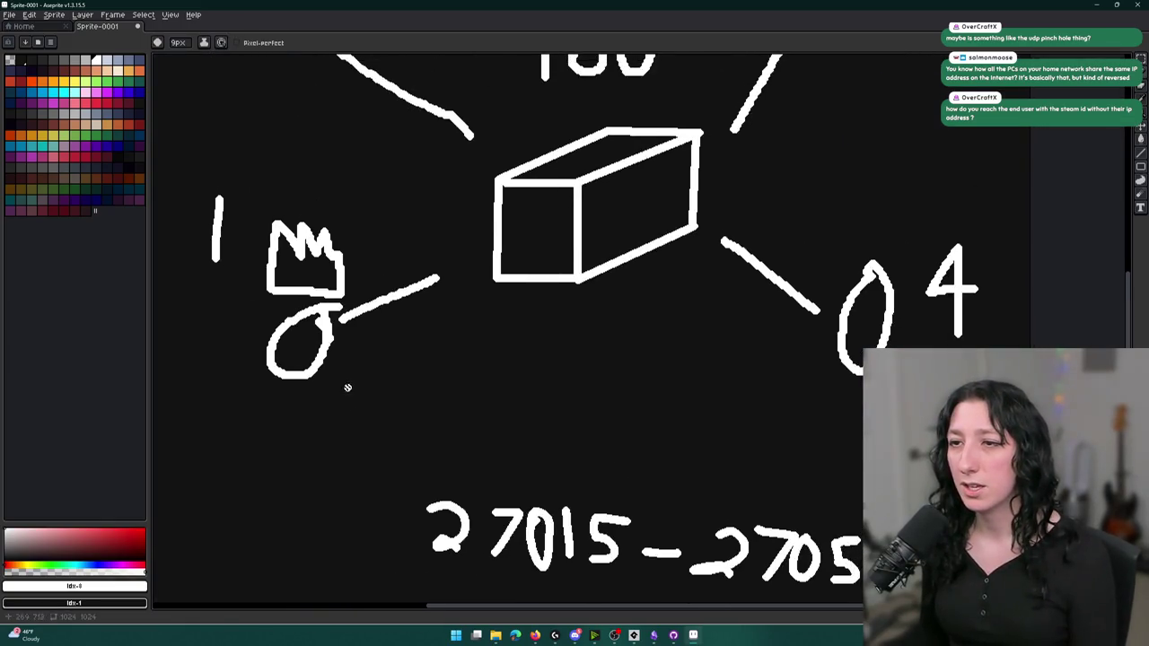
pyautogui.scroll(3, 351, 389)
pyautogui.moveTo(242, 331); pyautogui.dragTo(214, 415)
pyautogui.moveTo(271, 349)
pyautogui.mouseDown()
pyautogui.moveTo(292, 350)
pyautogui.moveTo(292, 418)
pyautogui.mouseUp()
pyautogui.hotkey('ctrl', 'z')
pyautogui.hotkey('ctrl', 'z')
pyautogui.scroll(-3, 521, 364)
pyautogui.scroll(1, 521, 364)
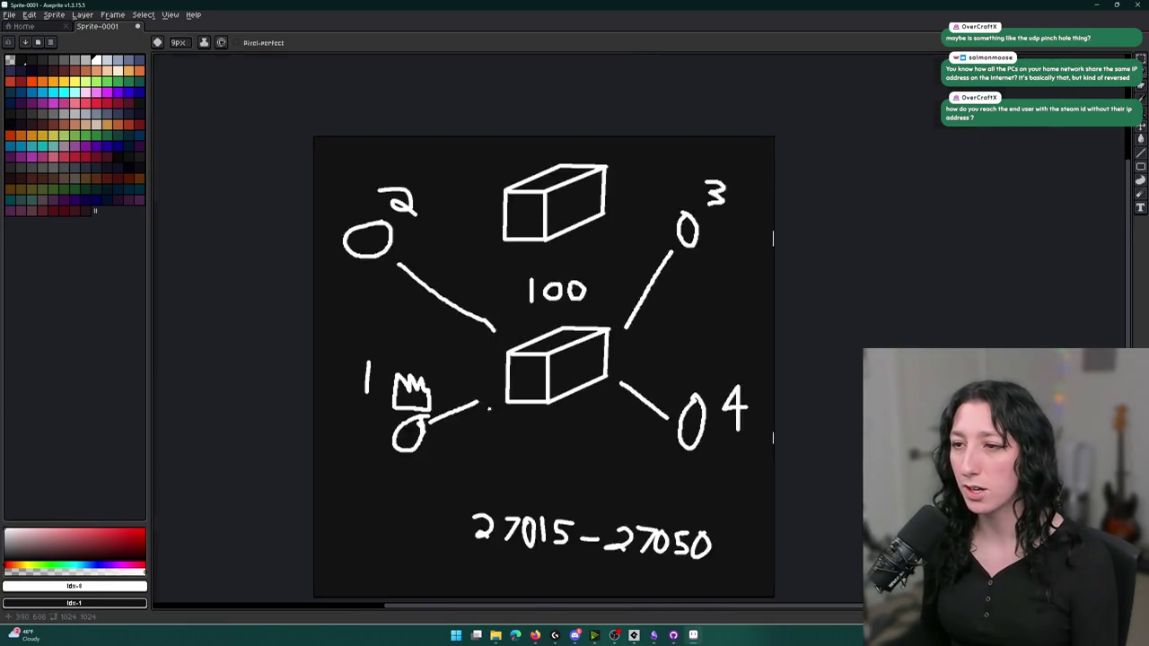
pyautogui.scroll(2, 520, 363)
pyautogui.scroll(-2, 521, 364)
pyautogui.scroll(3, 534, 392)
# Write the '{1:, 2' note below the box, discarding a stray diagonal arrow
pyautogui.moveTo(538, 335)
pyautogui.mouseDown()
pyautogui.moveTo(431, 449)
pyautogui.moveTo(474, 533)
pyautogui.moveTo(531, 537)
pyautogui.mouseUp()
pyautogui.scroll(-2, 530, 536)
pyautogui.moveTo(516, 418); pyautogui.dragTo(513, 494)
pyautogui.scroll(-2, 539, 467)
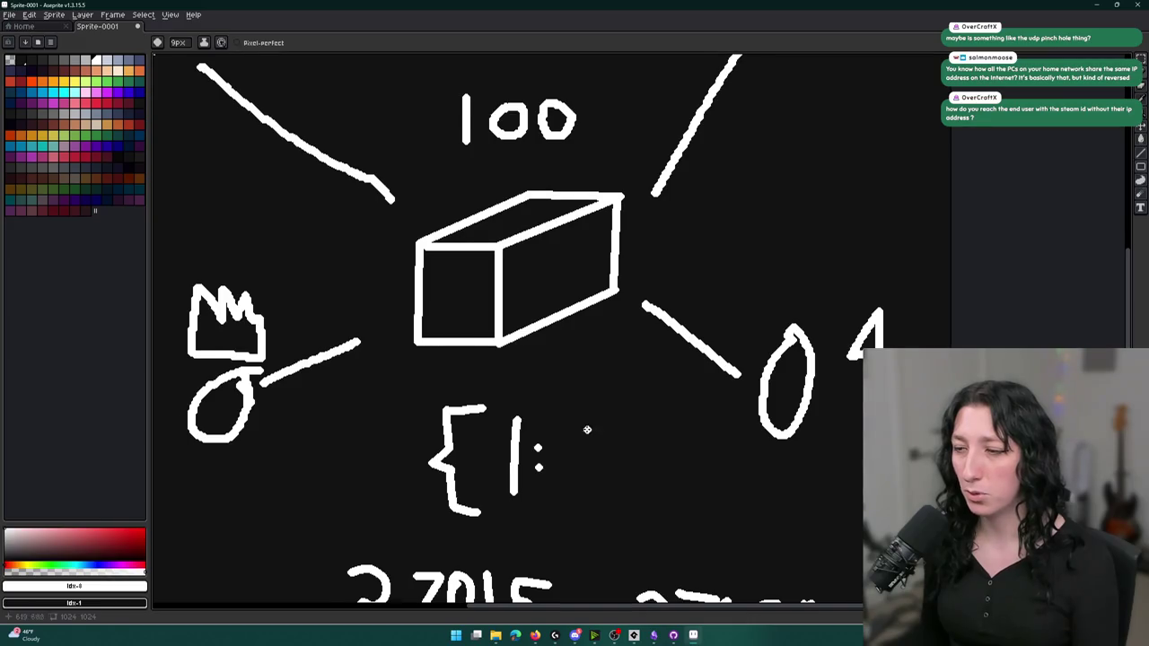
pyautogui.moveTo(578, 472); pyautogui.dragTo(680, 306)
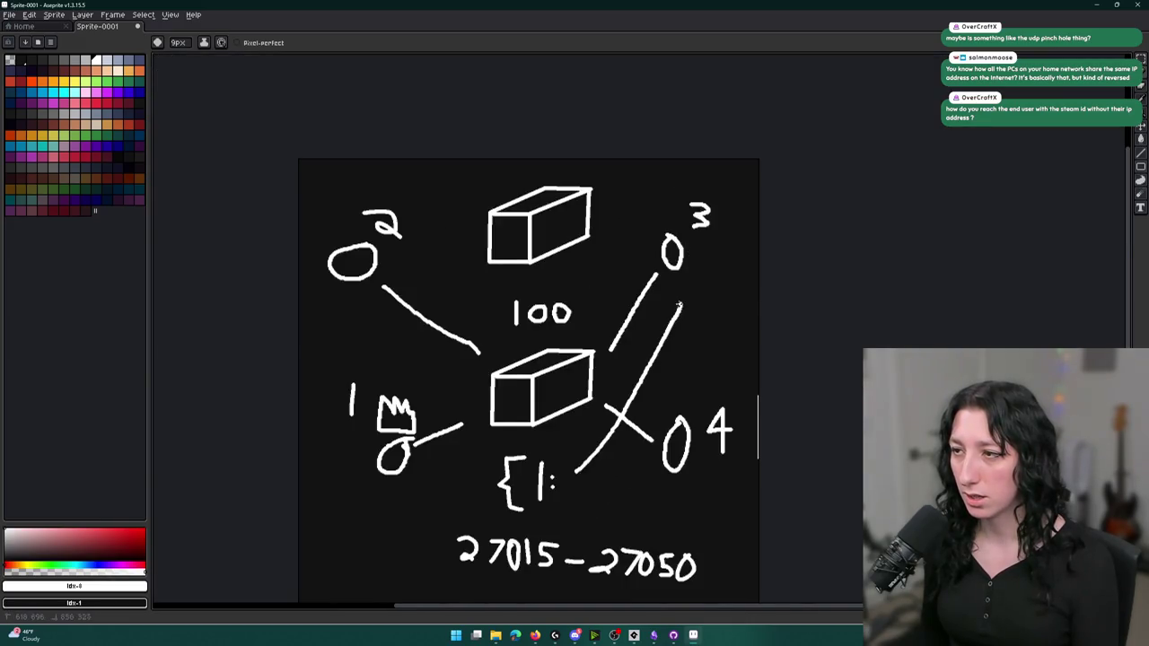
pyautogui.hotkey('ctrl', 'z')
pyautogui.scroll(1, 608, 373)
pyautogui.scroll(-1, 593, 364)
pyautogui.scroll(2, 561, 386)
pyautogui.moveTo(601, 384); pyautogui.dragTo(600, 413)
pyautogui.moveTo(660, 341)
pyautogui.mouseDown()
pyautogui.moveTo(675, 370)
pyautogui.moveTo(665, 384)
pyautogui.moveTo(468, 209)
pyautogui.mouseUp()
# Try a curved arrow, a loop and lines toward node 2, undoing each
pyautogui.scroll(-1, 673, 398)
pyautogui.moveTo(561, 270); pyautogui.dragTo(469, 210)
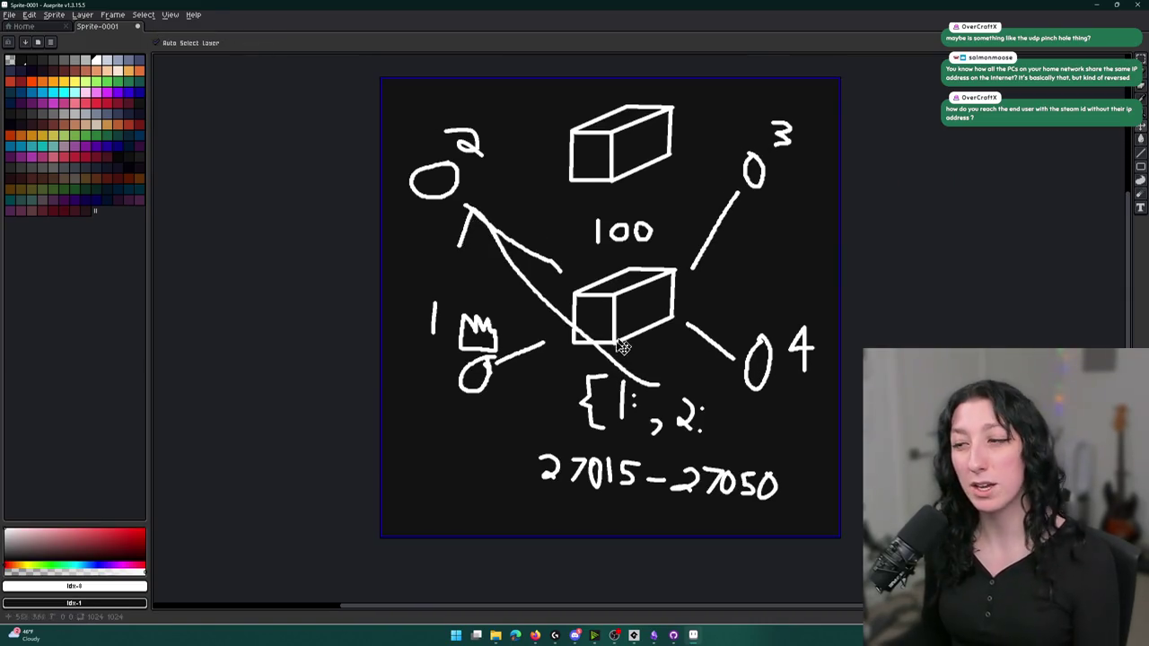
pyautogui.hotkey('ctrl', 'z')
pyautogui.hotkey('ctrl', 'z')
pyautogui.hotkey('ctrl', 'z')
pyautogui.moveTo(688, 303)
pyautogui.mouseDown()
pyautogui.moveTo(530, 258)
pyautogui.moveTo(687, 294)
pyautogui.mouseUp()
pyautogui.hotkey('ctrl', 'z')
pyautogui.moveTo(495, 371); pyautogui.dragTo(576, 316)
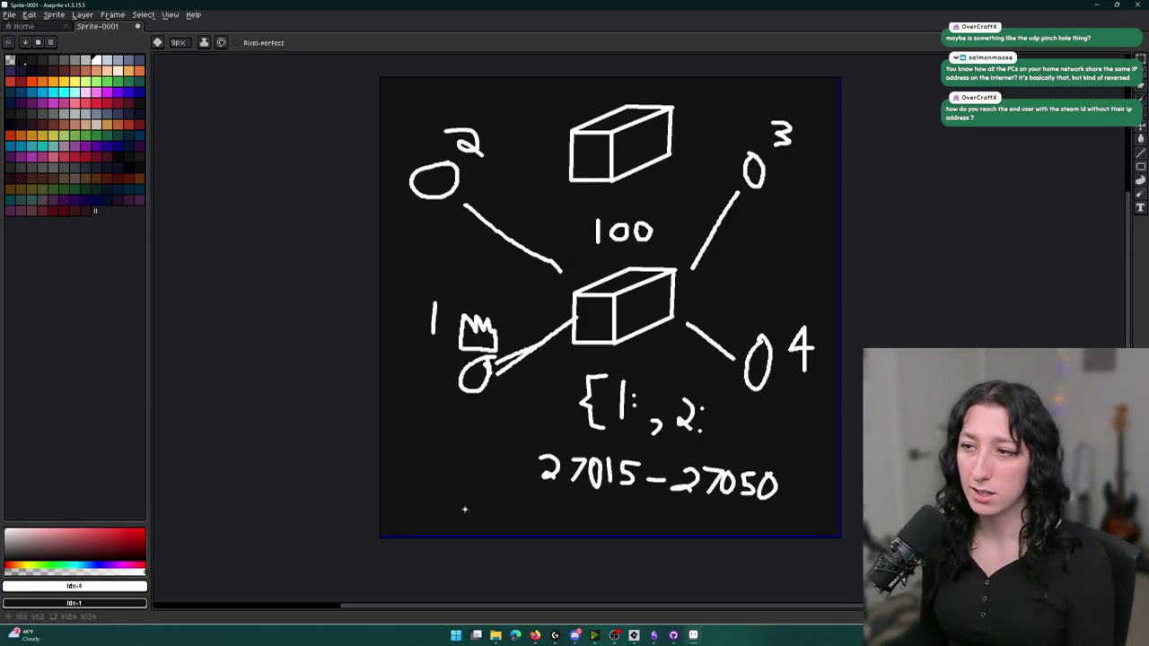
pyautogui.scroll(1, 522, 340)
pyautogui.scroll(-1, 527, 339)
pyautogui.moveTo(523, 322)
pyautogui.mouseDown()
pyautogui.moveTo(539, 358)
pyautogui.moveTo(457, 256)
pyautogui.moveTo(501, 261)
pyautogui.mouseUp()
pyautogui.hotkey('ctrl', 'z')
pyautogui.hotkey('ctrl', 'z')
pyautogui.hotkey('ctrl', 'z')
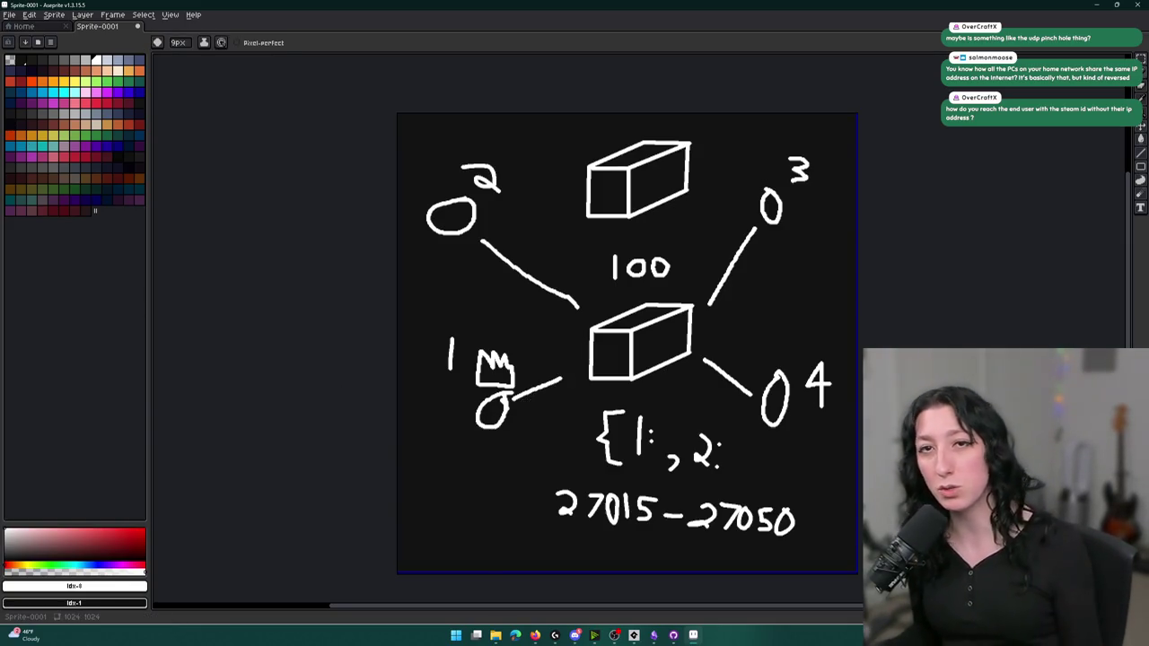
# Undo trial circles around the central box and circle 2, then undo the 2: entry
pyautogui.moveTo(675, 295)
pyautogui.mouseDown()
pyautogui.moveTo(564, 355)
pyautogui.moveTo(667, 305)
pyautogui.mouseUp()
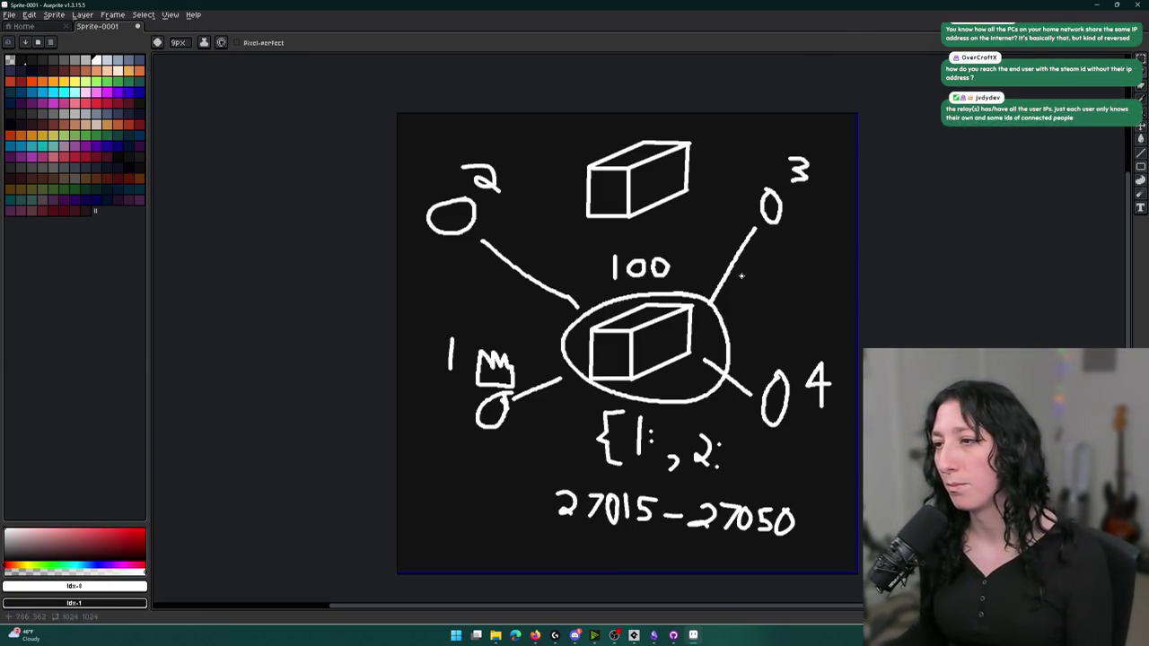
pyautogui.hotkey('ctrl', 'z')
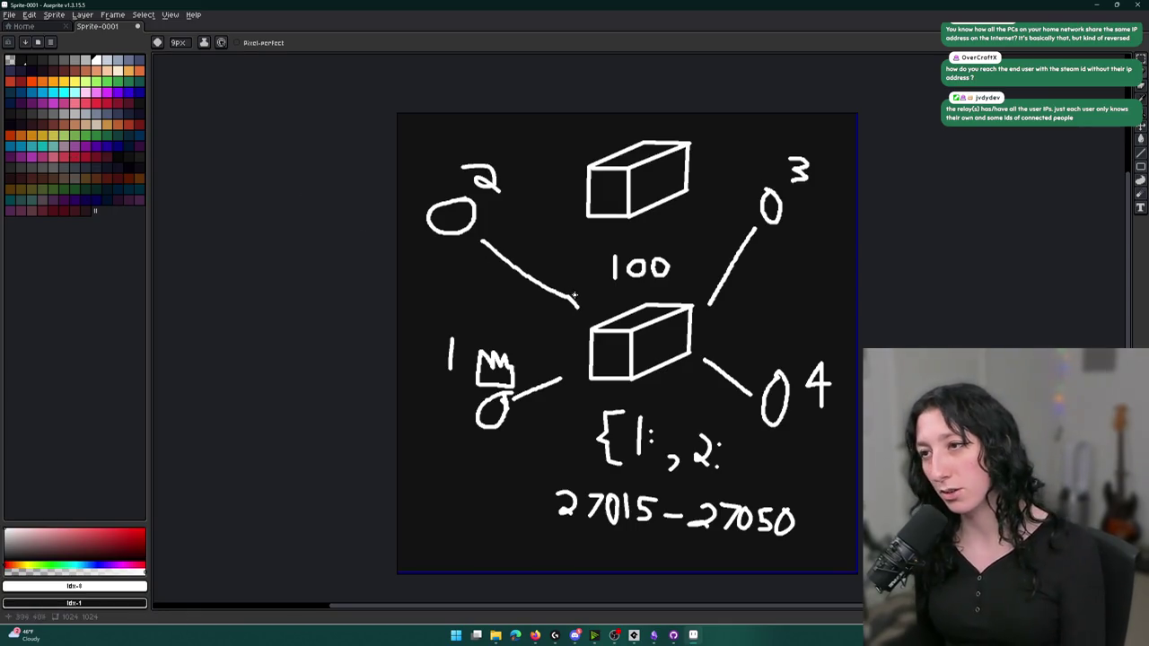
pyautogui.moveTo(600, 321)
pyautogui.mouseDown()
pyautogui.moveTo(484, 286)
pyautogui.moveTo(467, 334)
pyautogui.moveTo(533, 329)
pyautogui.mouseUp()
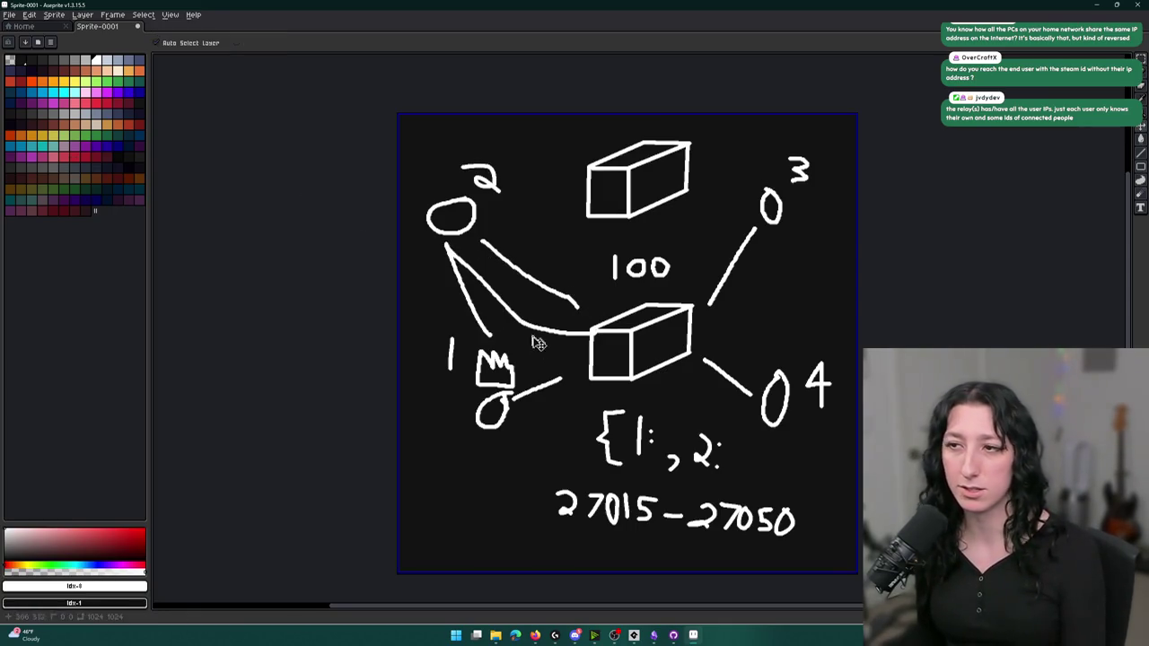
pyautogui.hotkey('ctrl', 'z')
pyautogui.hotkey('ctrl', 'z')
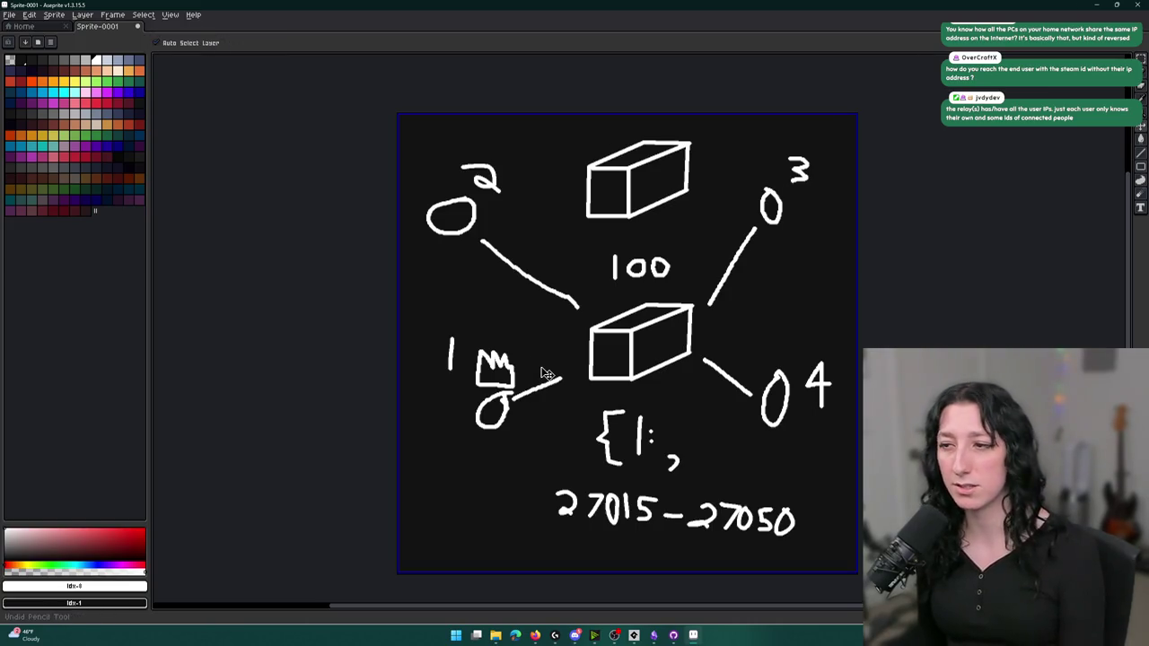
pyautogui.hotkey('ctrl', 'z')
pyautogui.hotkey('ctrl', 'z')
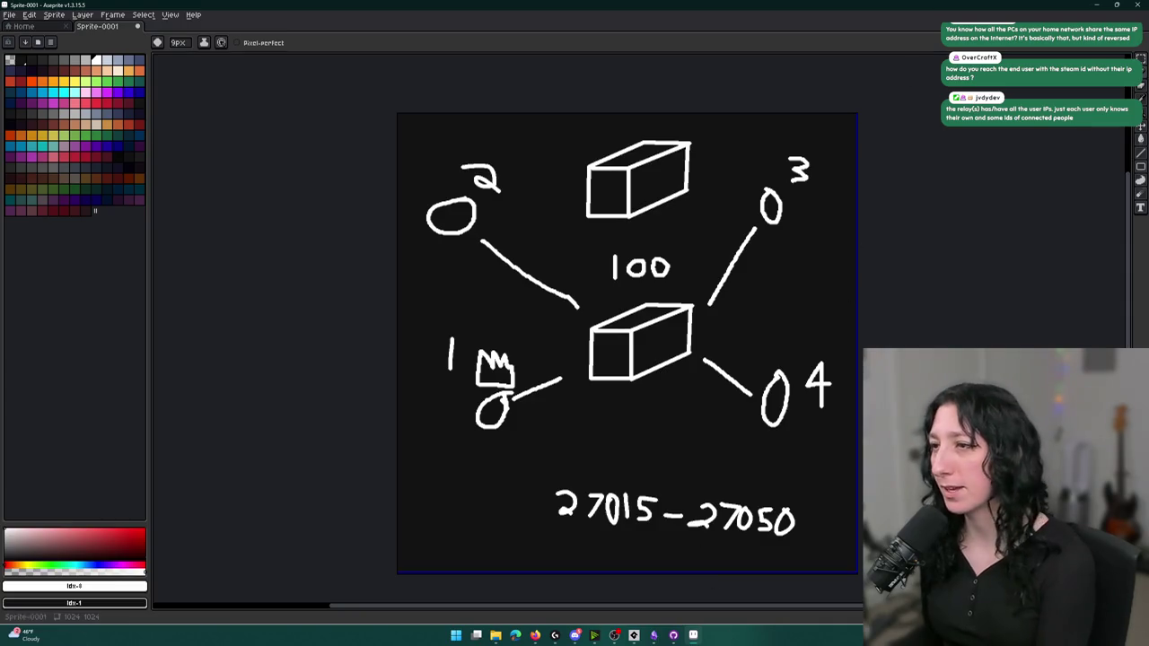
# Check the GameMaker code editor and return to the network diagram
pyautogui.hscroll(1, 594, 358)
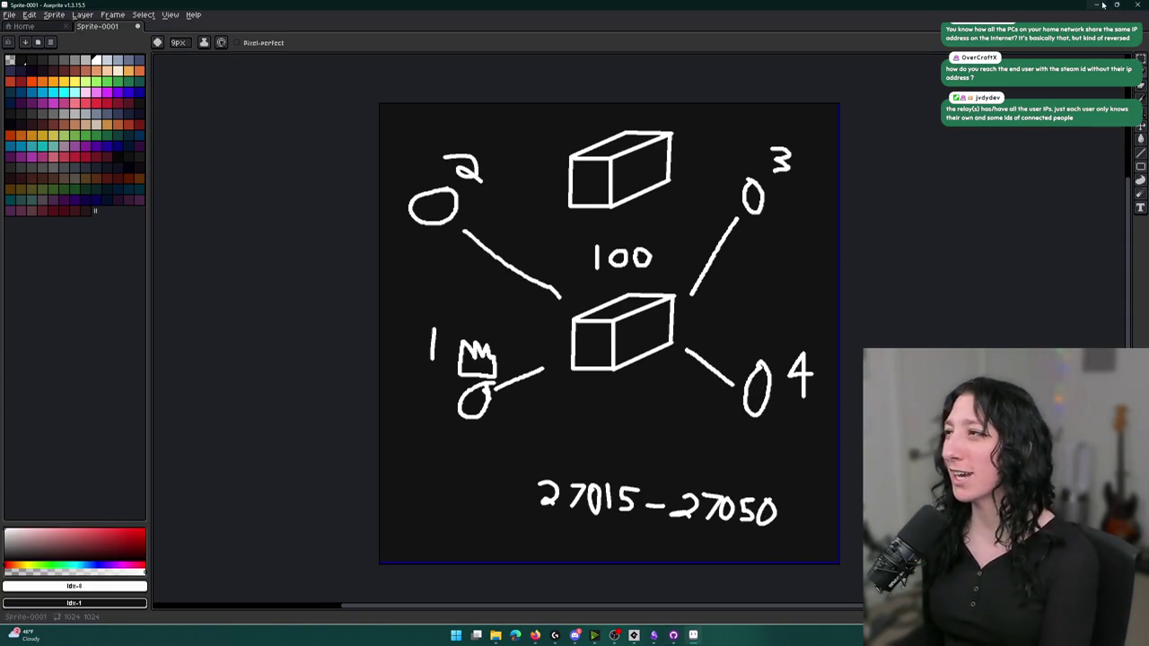
pyautogui.hotkey('alt', 'Tab')
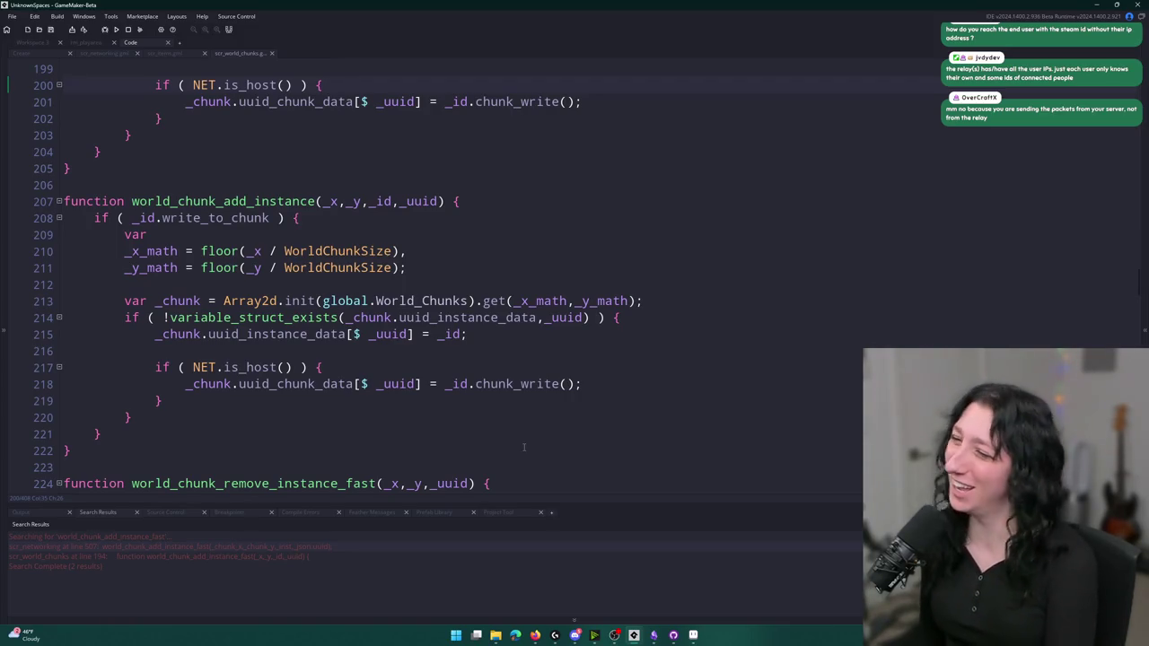
pyautogui.hotkey('alt', 'Tab')
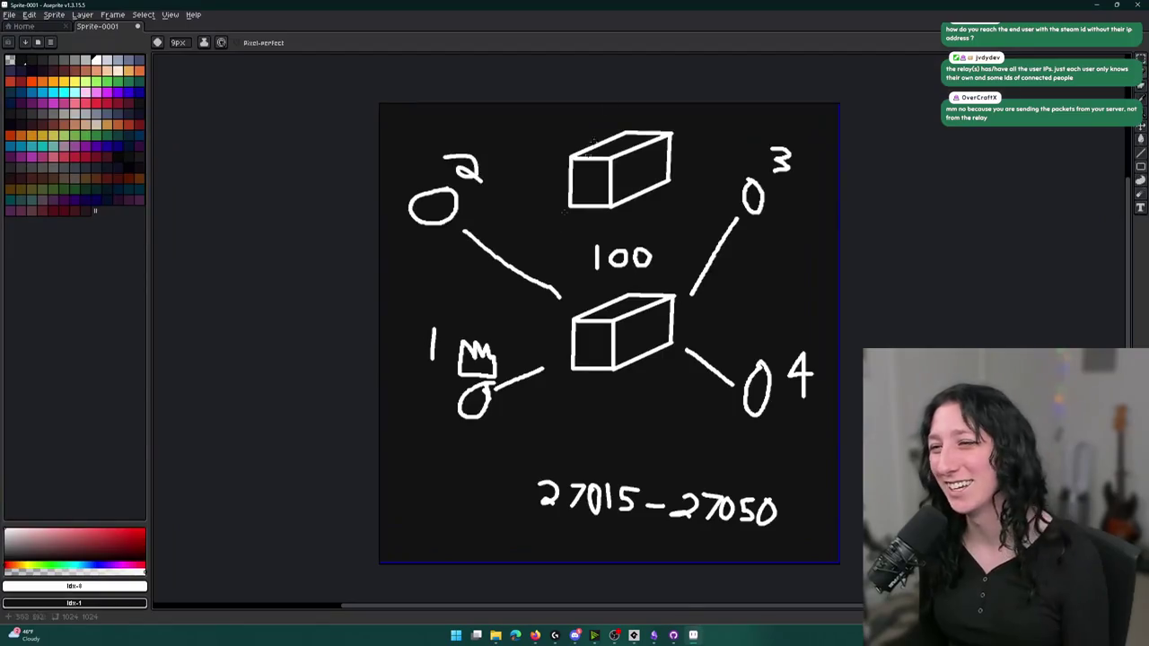
# Draw and undo trial loops around the crown, the lower box and circle 2
pyautogui.scroll(2, 552, 387)
pyautogui.moveTo(550, 368)
pyautogui.mouseDown()
pyautogui.moveTo(359, 256)
pyautogui.moveTo(449, 420)
pyautogui.mouseUp()
pyautogui.hotkey('ctrl', 'z')
pyautogui.moveTo(759, 278)
pyautogui.mouseDown()
pyautogui.moveTo(781, 467)
pyautogui.moveTo(772, 323)
pyautogui.mouseUp()
pyautogui.hotkey('ctrl', 'z')
pyautogui.scroll(-3, 539, 359)
pyautogui.moveTo(525, 253)
pyautogui.mouseDown()
pyautogui.moveTo(440, 240)
pyautogui.moveTo(537, 236)
pyautogui.mouseUp()
pyautogui.hotkey('ctrl', 'z')
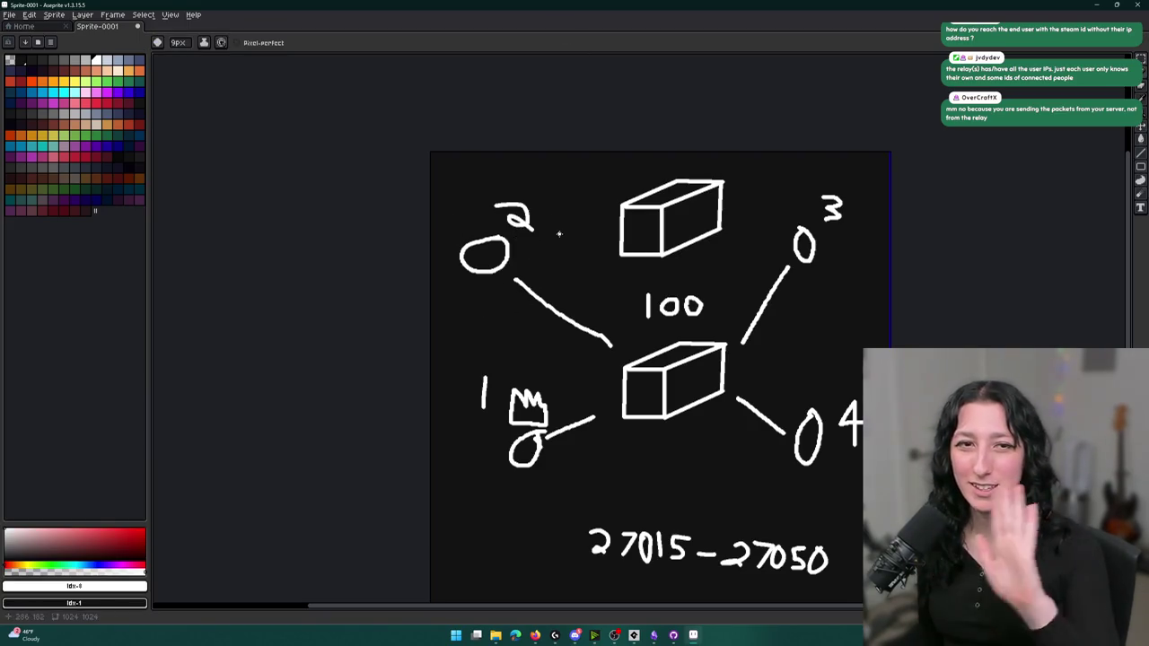
pyautogui.moveTo(609, 447); pyautogui.dragTo(581, 364)
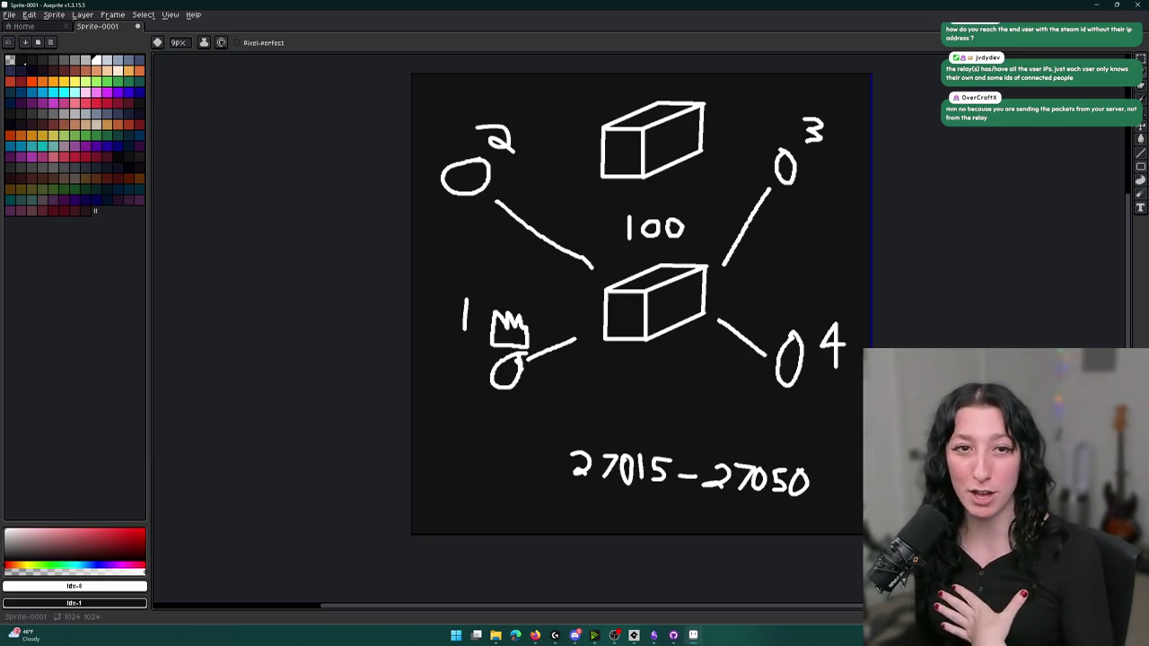
# Try loops around node 1 and the top box plus an extended line, undoing them all
pyautogui.moveTo(567, 334); pyautogui.dragTo(495, 265)
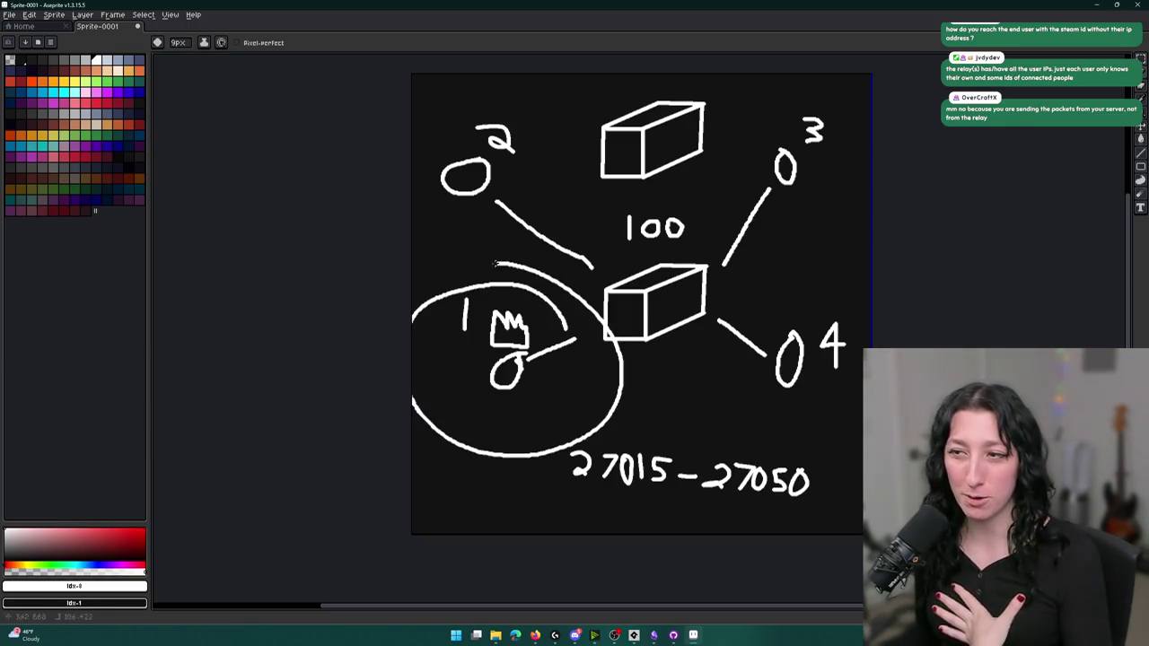
pyautogui.hotkey('ctrl', 'z')
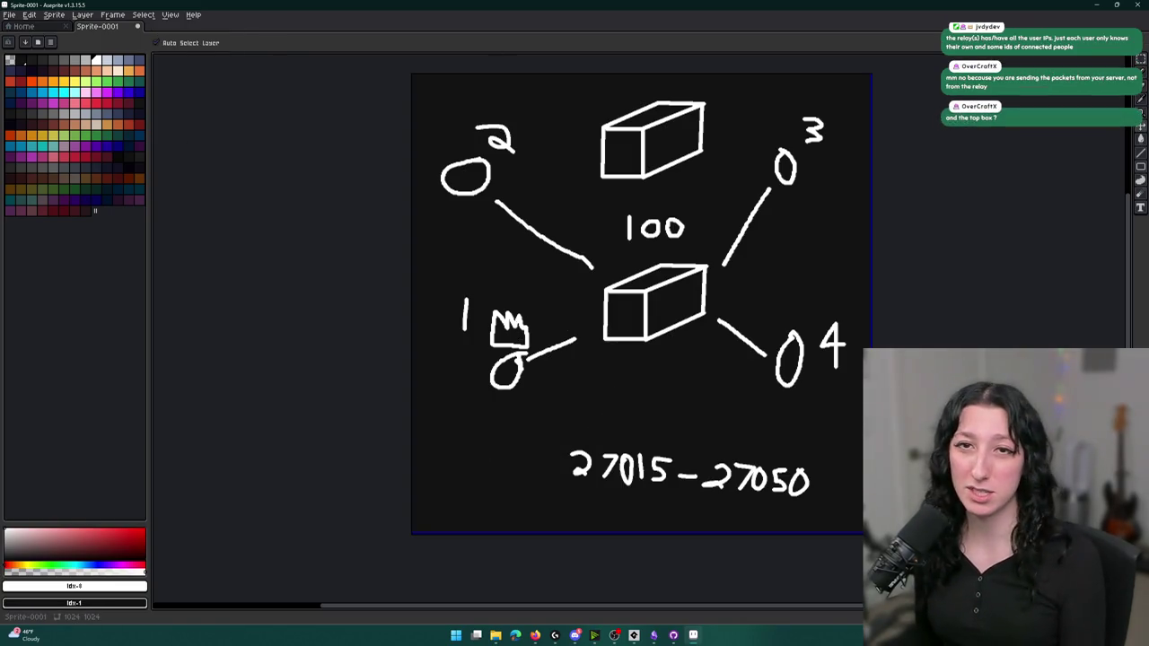
pyautogui.moveTo(576, 327); pyautogui.dragTo(608, 308)
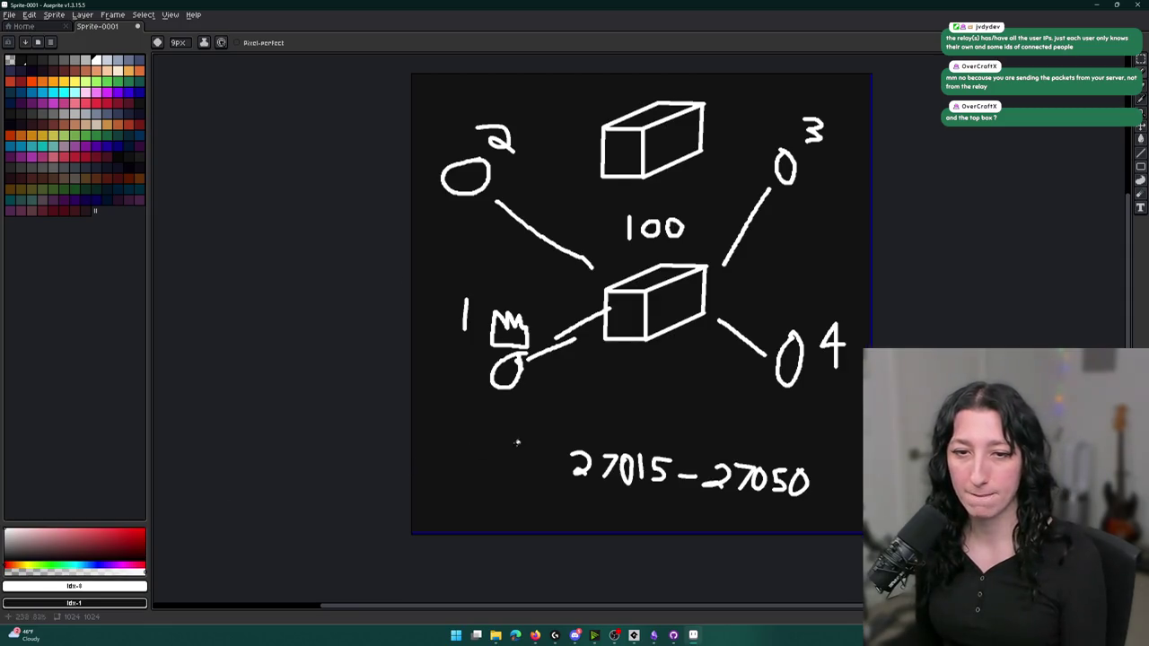
pyautogui.hotkey('ctrl', 'z')
pyautogui.moveTo(659, 129)
pyautogui.mouseDown()
pyautogui.moveTo(687, 216)
pyautogui.moveTo(669, 117)
pyautogui.moveTo(507, 202)
pyautogui.moveTo(585, 104)
pyautogui.mouseUp()
pyautogui.hotkey('ctrl', 'z')
pyautogui.hotkey('ctrl', 'z')
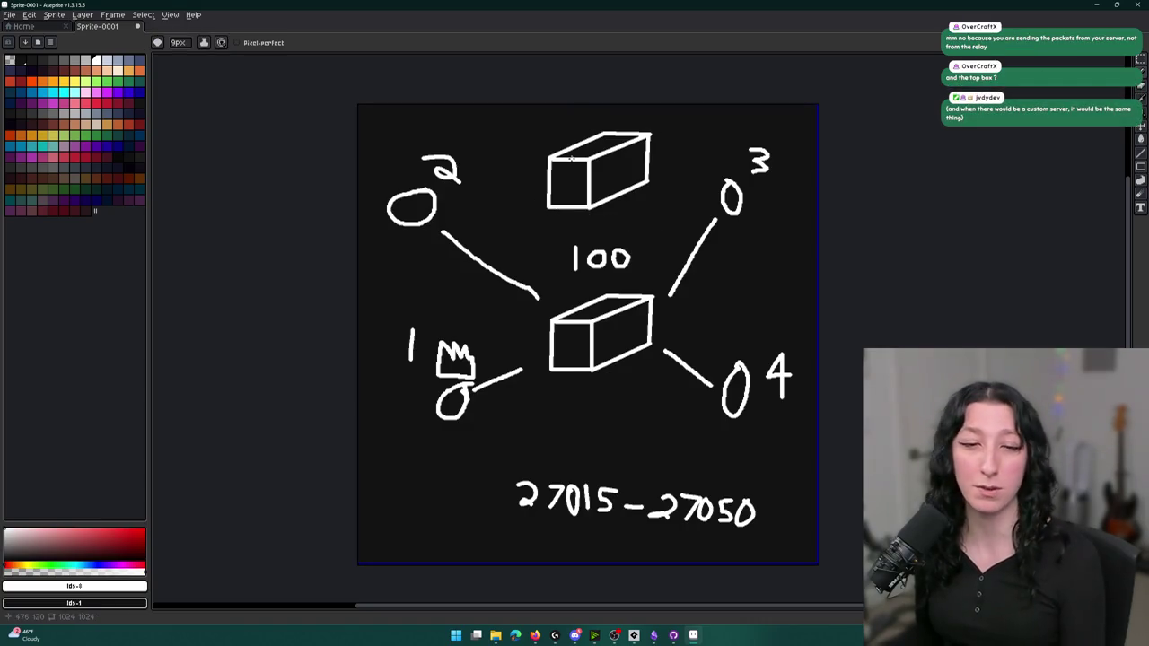
pyautogui.press('m')
pyautogui.moveTo(530, 219); pyautogui.dragTo(686, 104)
pyautogui.click(674, 162)
# Zoom in on the top box and hand-letter 'Host' above it
pyautogui.scroll(2, 584, 187)
pyautogui.press('b')
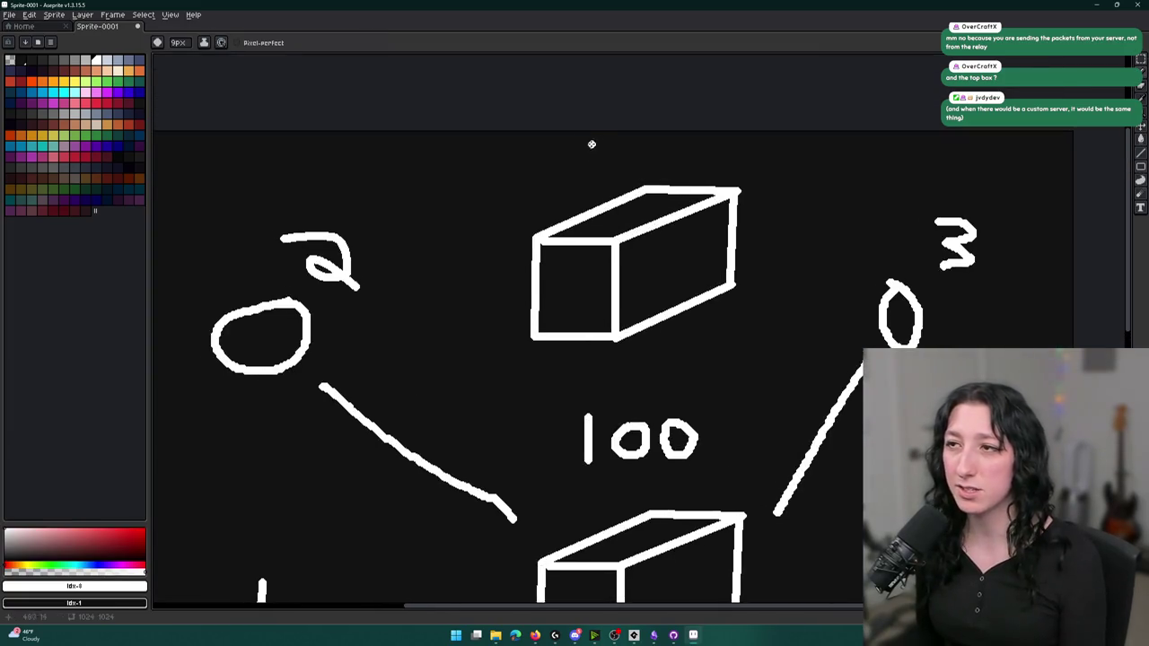
pyautogui.moveTo(586, 155); pyautogui.dragTo(581, 167)
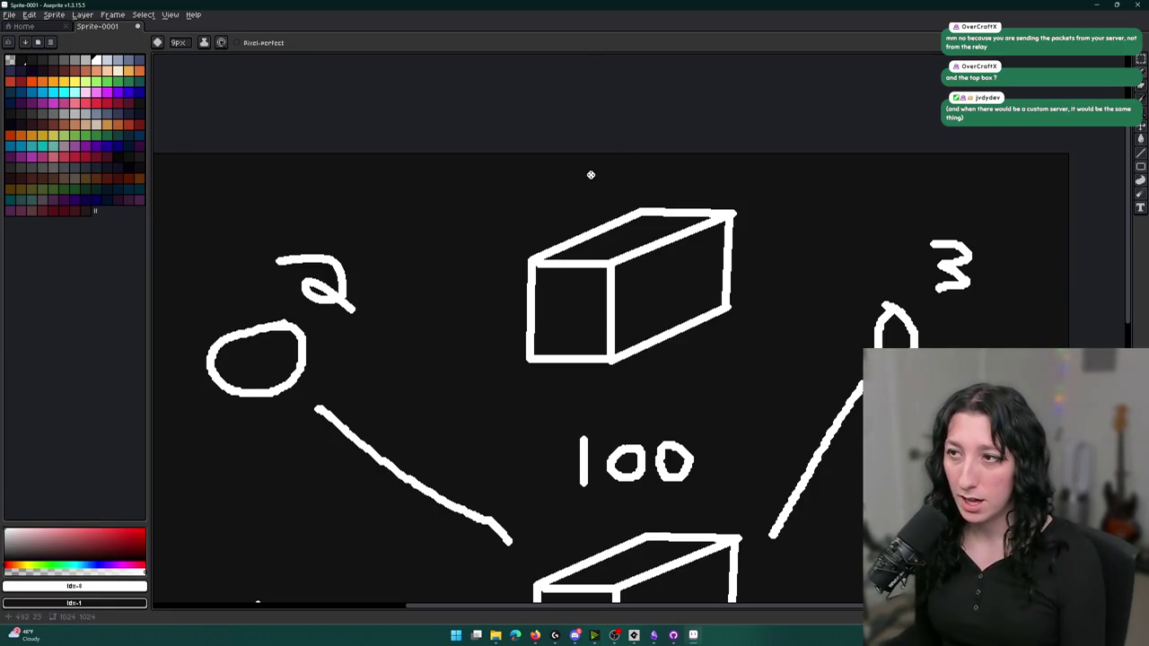
pyautogui.moveTo(593, 175); pyautogui.dragTo(623, 173)
pyautogui.moveTo(623, 158)
pyautogui.mouseDown()
pyautogui.moveTo(620, 192)
pyautogui.moveTo(639, 171)
pyautogui.moveTo(661, 189)
pyautogui.mouseUp()
pyautogui.moveTo(701, 156)
pyautogui.mouseDown()
pyautogui.moveTo(700, 204)
pyautogui.moveTo(727, 184)
pyautogui.mouseUp()
pyautogui.scroll(-3, 718, 224)
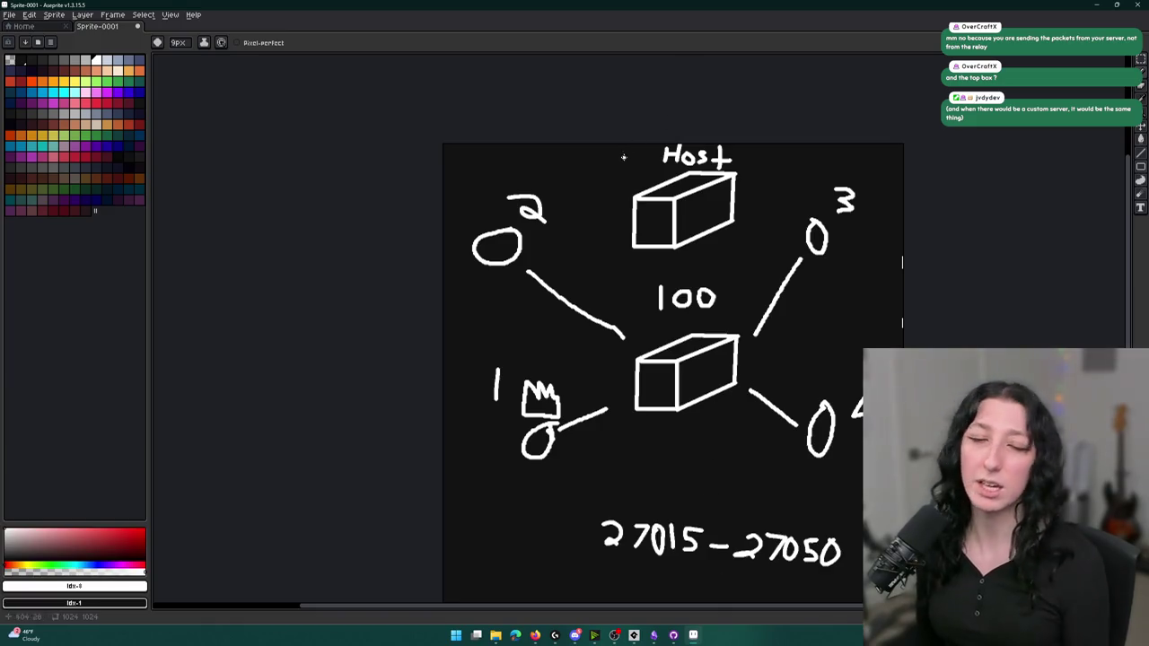
# Draw the arrow from the Host box down through 100 to the lower box, discarding a trial circle
pyautogui.moveTo(675, 248)
pyautogui.mouseDown()
pyautogui.moveTo(682, 331)
pyautogui.moveTo(703, 304)
pyautogui.mouseUp()
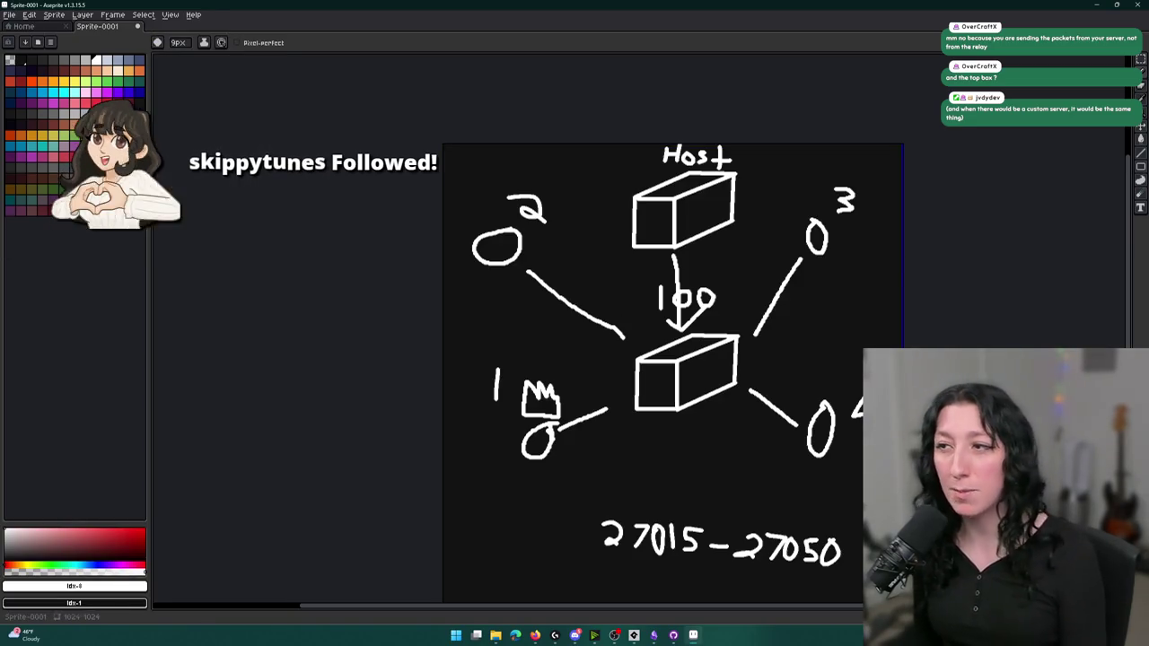
pyautogui.hotkey('ctrl', 'z')
pyautogui.hotkey('ctrl', 'z')
pyautogui.hotkey('ctrl', 'y')
pyautogui.hotkey('ctrl', 'y')
pyautogui.moveTo(753, 364)
pyautogui.mouseDown()
pyautogui.moveTo(696, 331)
pyautogui.moveTo(738, 409)
pyautogui.moveTo(728, 332)
pyautogui.mouseUp()
pyautogui.hotkey('ctrl', 'z')
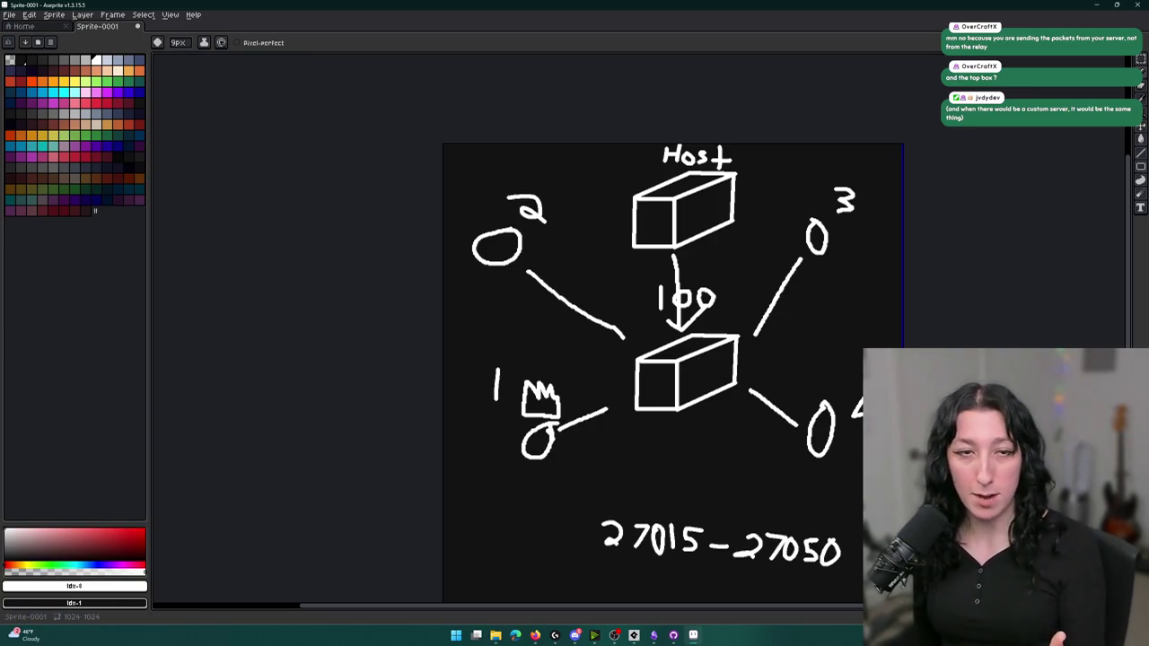
# Shift the view up, then draw and undo a circle around the Host box
pyautogui.scroll(-1, 637, 363)
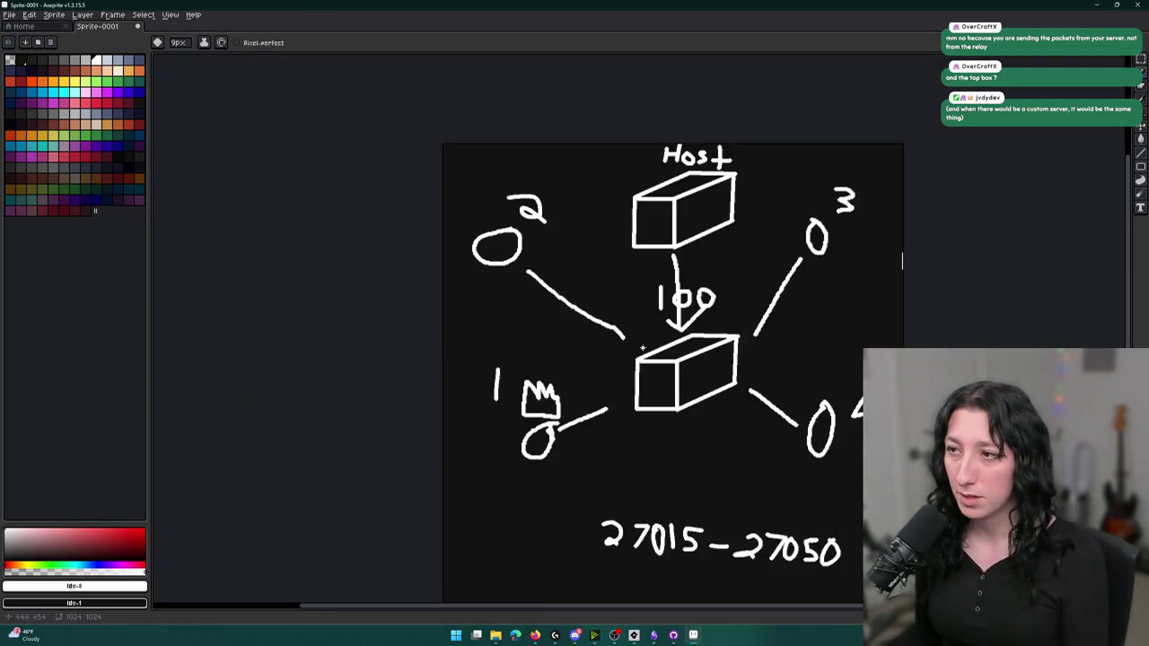
pyautogui.scroll(1, 636, 368)
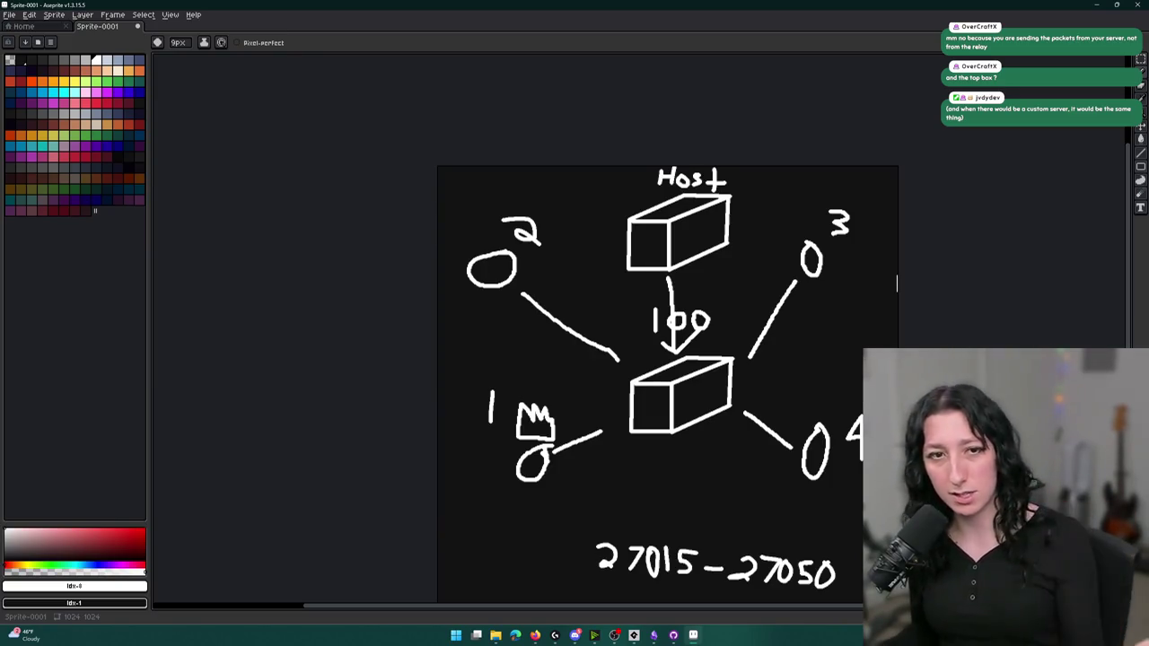
pyautogui.moveTo(662, 221); pyautogui.dragTo(671, 162)
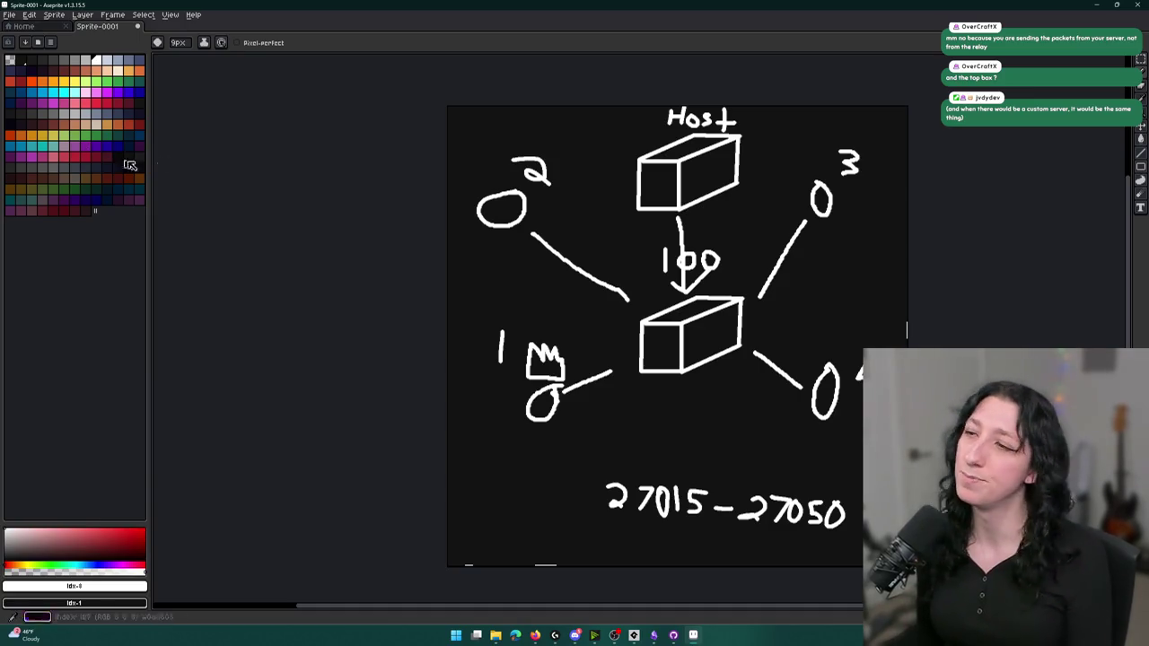
pyautogui.scroll(1, 626, 245)
pyautogui.moveTo(740, 151)
pyautogui.mouseDown()
pyautogui.moveTo(678, 139)
pyautogui.moveTo(709, 226)
pyautogui.moveTo(748, 154)
pyautogui.mouseUp()
pyautogui.hotkey('ctrl', 'z')
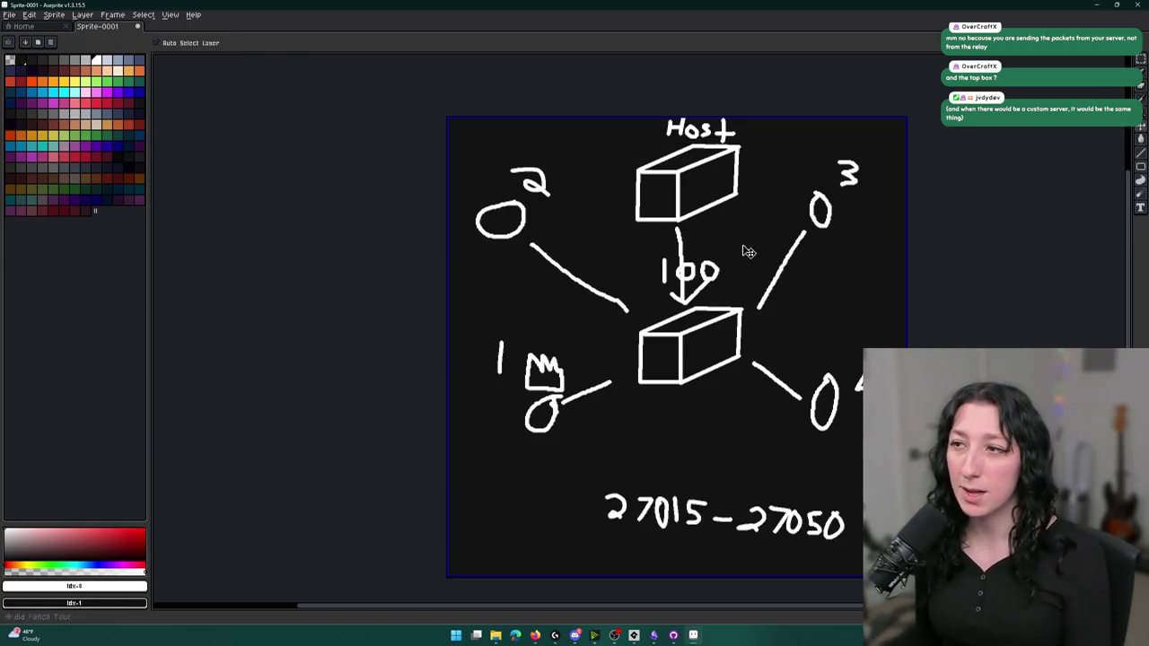
# Undo the arrow under 100, then try and undo circles, a loop and a check mark around Host
pyautogui.hotkey('ctrl', 'z')
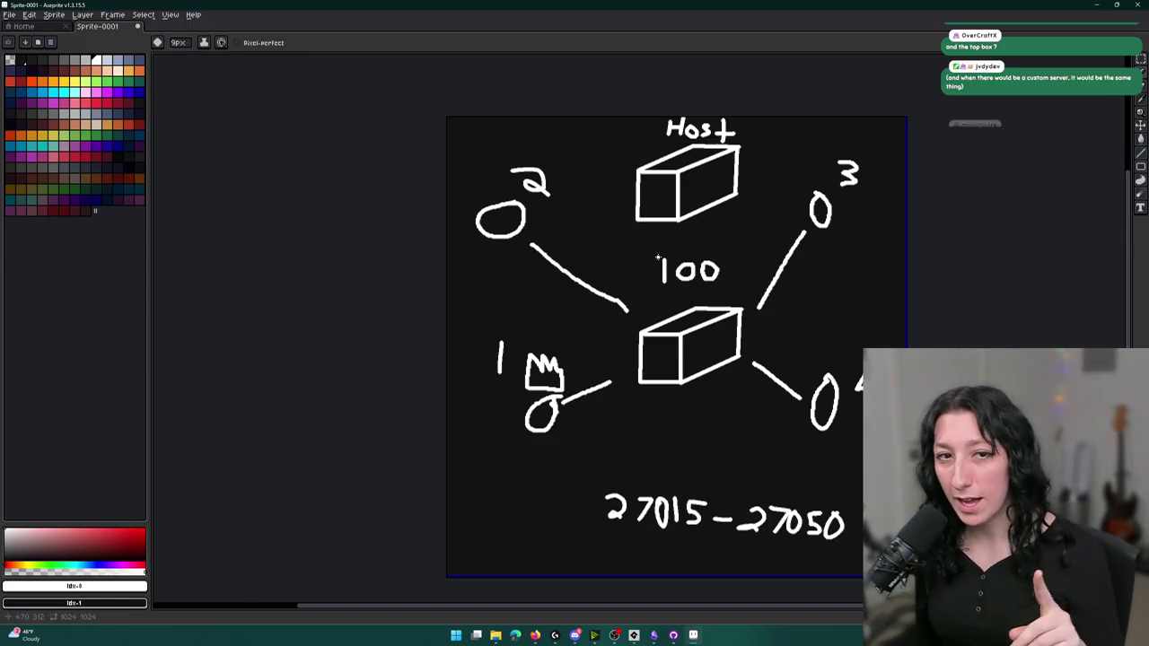
pyautogui.moveTo(770, 142)
pyautogui.mouseDown()
pyautogui.moveTo(720, 140)
pyautogui.moveTo(783, 158)
pyautogui.mouseUp()
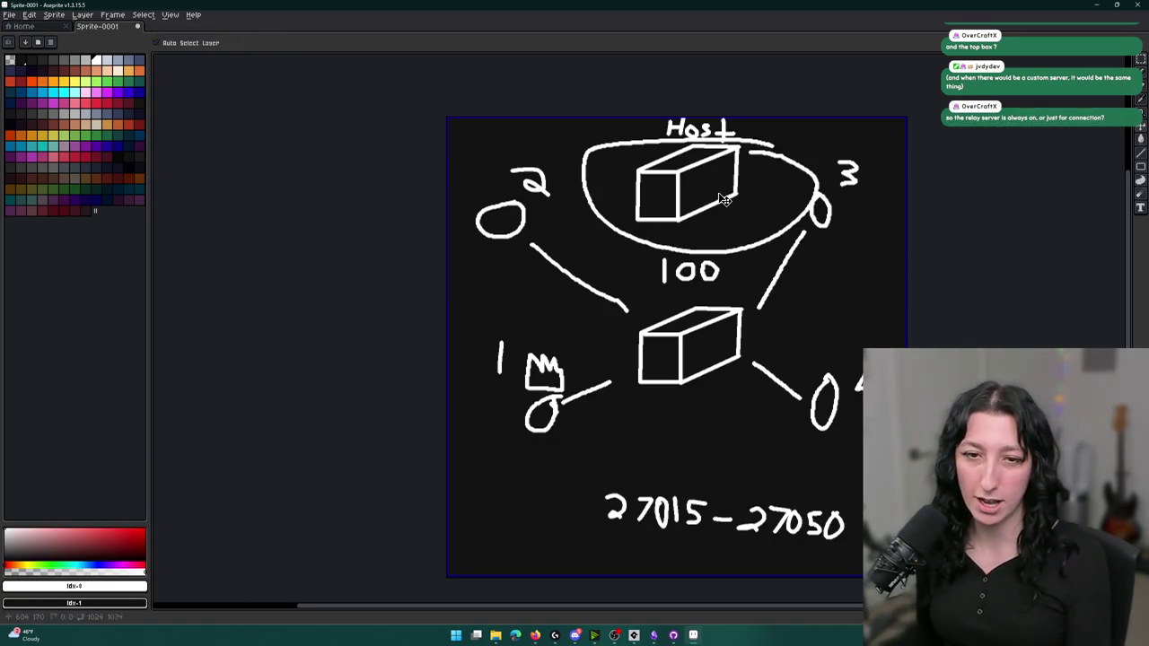
pyautogui.hotkey('ctrl', 'z')
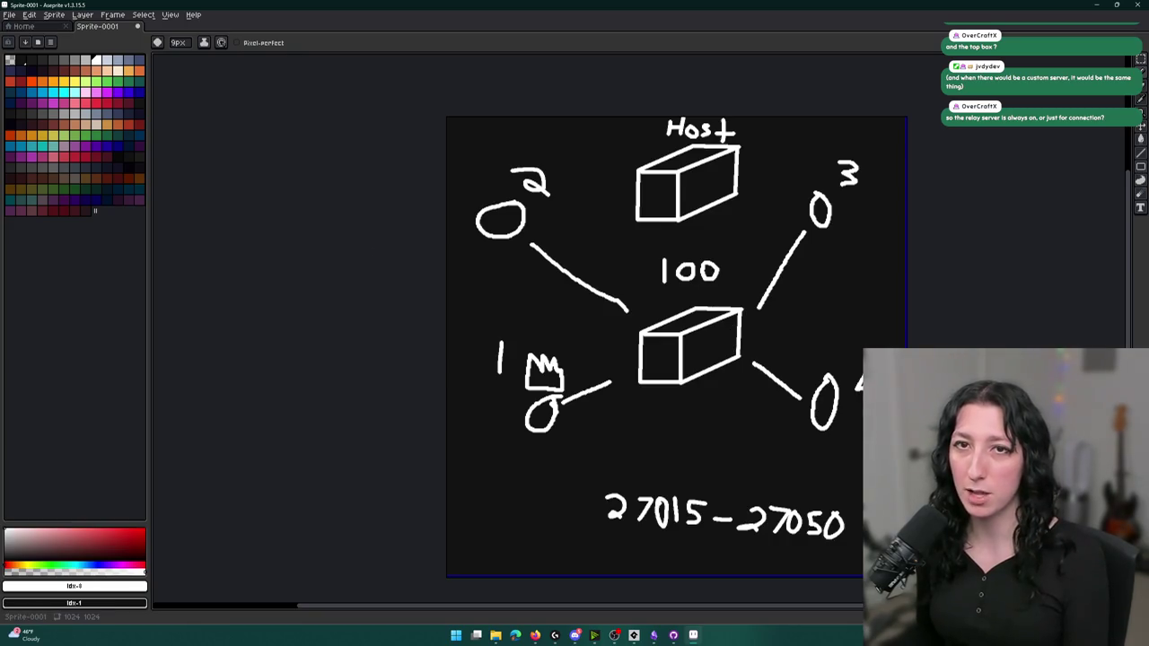
pyautogui.moveTo(669, 135)
pyautogui.mouseDown()
pyautogui.moveTo(682, 213)
pyautogui.moveTo(662, 170)
pyautogui.mouseUp()
pyautogui.hotkey('ctrl', 'z')
pyautogui.scroll(2, 673, 162)
pyautogui.moveTo(857, 199)
pyautogui.mouseDown()
pyautogui.moveTo(905, 221)
pyautogui.moveTo(912, 210)
pyautogui.moveTo(876, 224)
pyautogui.mouseUp()
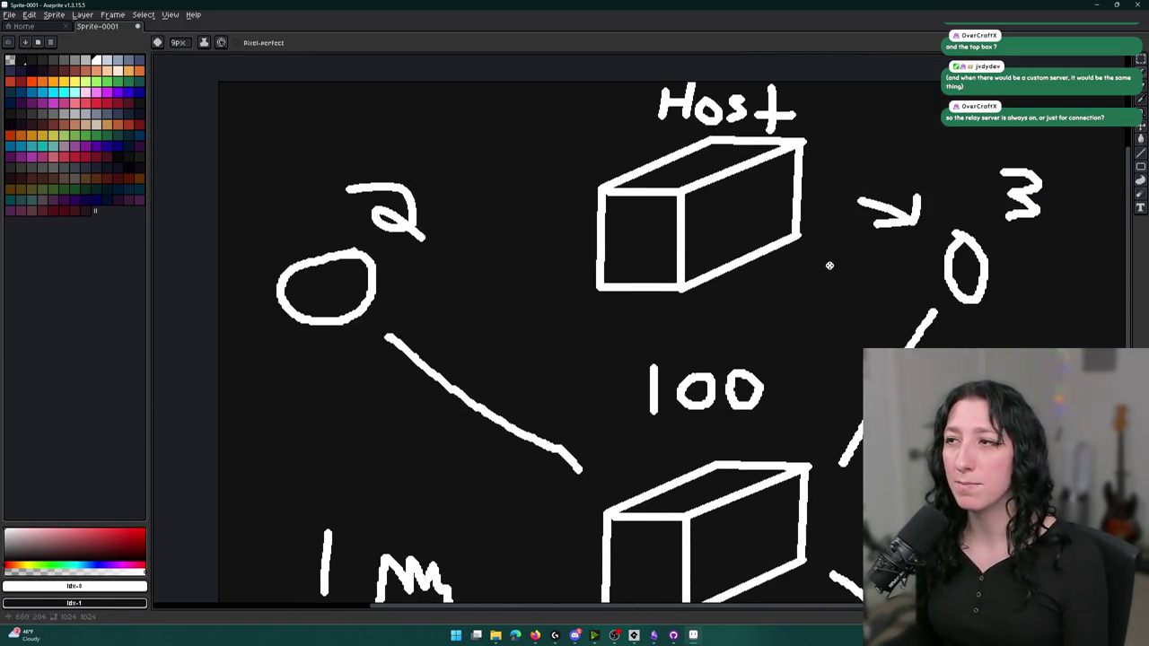
pyautogui.hotkey('ctrl', 'z')
pyautogui.hotkey('ctrl', 'z')
pyautogui.scroll(-1, 764, 316)
# Sketch an arrow from Host to the lower box, redraw it straight, then undo the extra strokes
pyautogui.moveTo(710, 249)
pyautogui.mouseDown()
pyautogui.moveTo(772, 402)
pyautogui.moveTo(802, 366)
pyautogui.mouseUp()
pyautogui.moveTo(777, 418)
pyautogui.mouseDown()
pyautogui.moveTo(758, 372)
pyautogui.moveTo(766, 401)
pyautogui.mouseUp()
pyautogui.scroll(-3, 769, 400)
pyautogui.hotkey('ctrl', 'z')
pyautogui.hotkey('ctrl', 'z')
pyautogui.press('b')
pyautogui.moveTo(766, 402); pyautogui.dragTo(751, 378)
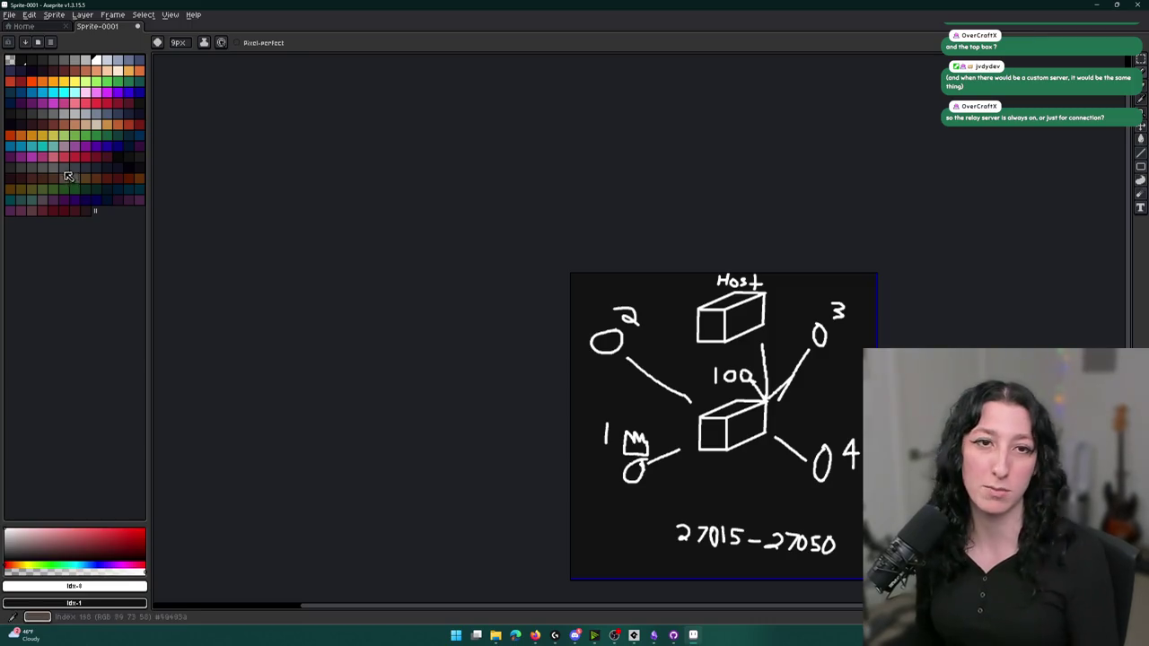
pyautogui.scroll(3, 739, 264)
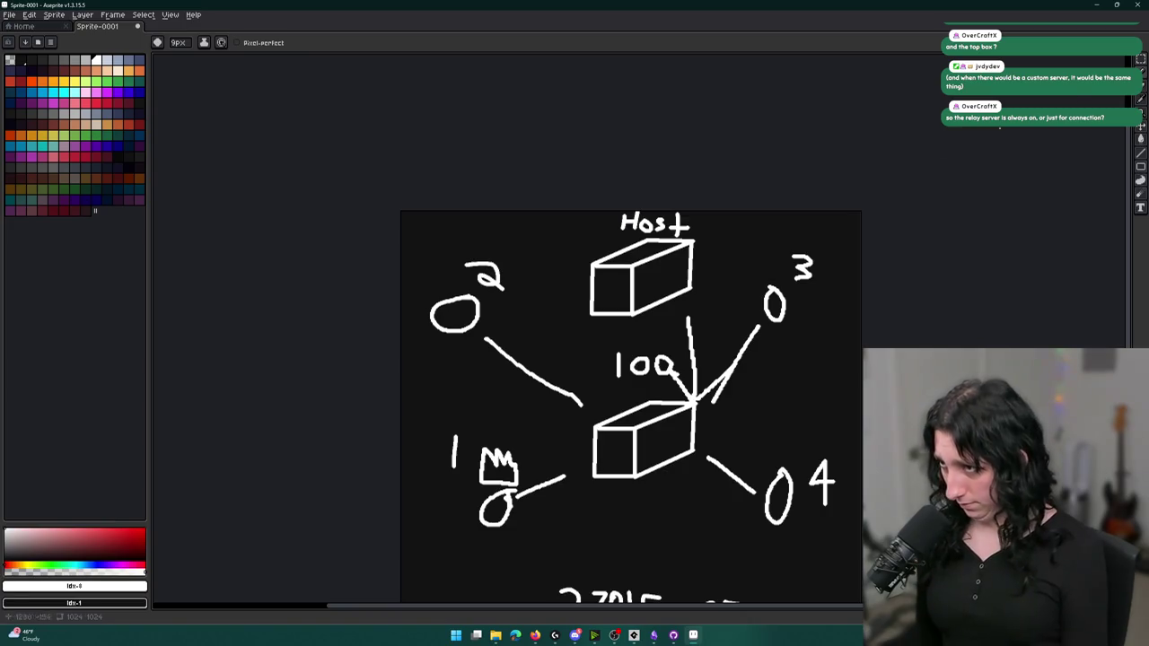
pyautogui.hotkey('ctrl', 'z')
pyautogui.hotkey('ctrl', 'z')
pyautogui.scroll(2, 714, 301)
# Try arrows from Host toward nodes 2 and 3 and a stroke over 100, then undo them
pyautogui.moveTo(679, 282)
pyautogui.mouseDown()
pyautogui.moveTo(747, 299)
pyautogui.moveTo(773, 284)
pyautogui.moveTo(781, 308)
pyautogui.moveTo(972, 283)
pyautogui.mouseUp()
pyautogui.moveTo(639, 259)
pyautogui.mouseDown()
pyautogui.moveTo(454, 292)
pyautogui.moveTo(505, 268)
pyautogui.moveTo(535, 318)
pyautogui.mouseUp()
pyautogui.scroll(-2, 537, 314)
pyautogui.scroll(1, 537, 344)
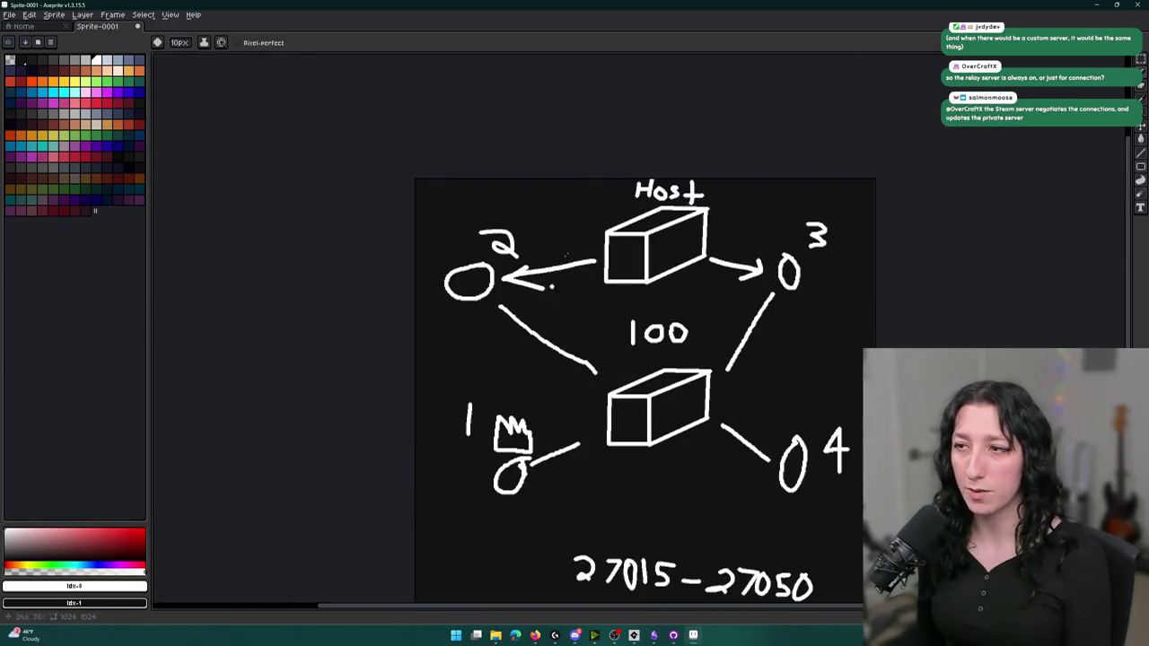
pyautogui.moveTo(645, 293); pyautogui.dragTo(628, 350)
pyautogui.moveTo(702, 418)
pyautogui.mouseDown()
pyautogui.moveTo(595, 402)
pyautogui.moveTo(719, 436)
pyautogui.moveTo(693, 422)
pyautogui.mouseUp()
pyautogui.hotkey('ctrl', 'z')
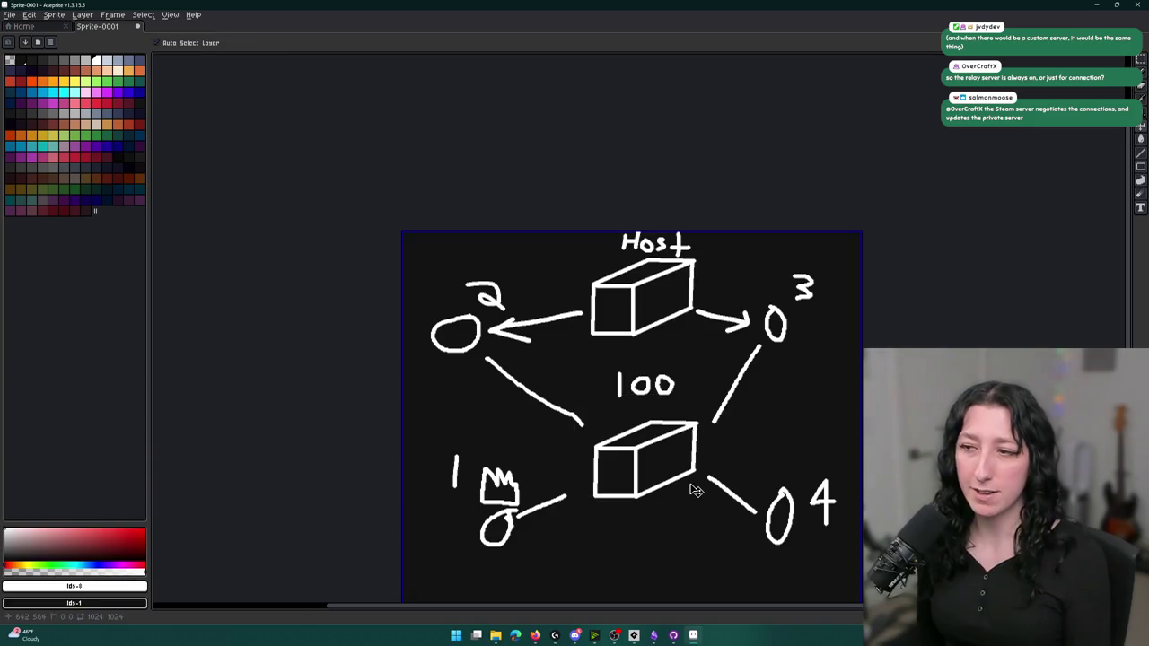
pyautogui.hotkey('ctrl', 'z')
pyautogui.hotkey('ctrl', 'z')
pyautogui.hotkey('ctrl', 'z')
# Try a stroke by node 3's line, an arc over 100 and a Host circle, undoing each
pyautogui.moveTo(760, 333)
pyautogui.mouseDown()
pyautogui.moveTo(723, 391)
pyautogui.moveTo(682, 334)
pyautogui.moveTo(716, 343)
pyautogui.mouseUp()
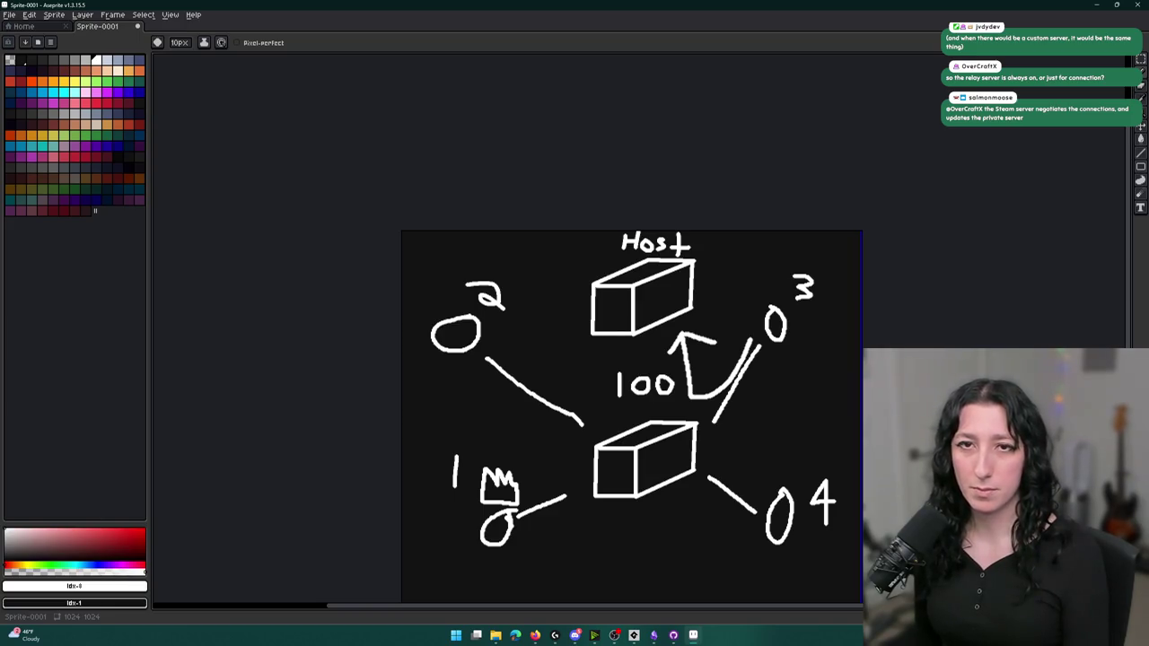
pyautogui.moveTo(814, 465); pyautogui.dragTo(737, 386)
pyautogui.hotkey('ctrl', 'z')
pyautogui.hotkey('ctrl', 'z')
pyautogui.hotkey('ctrl', 'z')
pyautogui.moveTo(533, 347); pyautogui.dragTo(628, 343)
pyautogui.hotkey('ctrl', 'z')
pyautogui.moveTo(633, 211)
pyautogui.mouseDown()
pyautogui.moveTo(528, 180)
pyautogui.moveTo(611, 214)
pyautogui.moveTo(609, 226)
pyautogui.mouseUp()
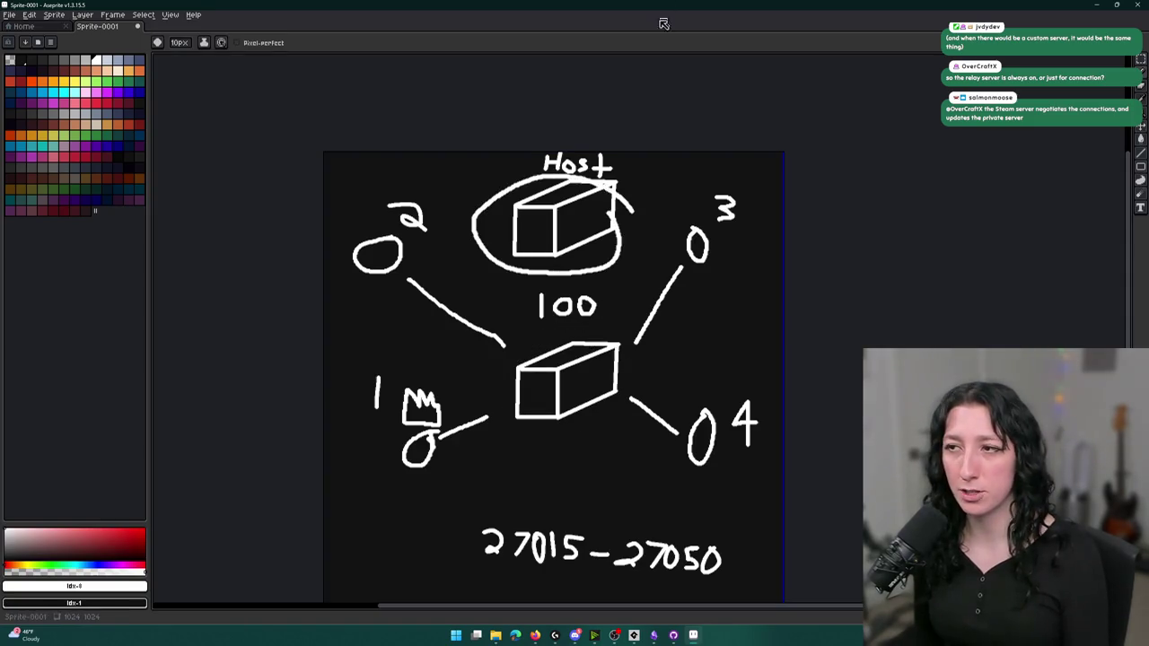
pyautogui.hotkey('ctrl', 'z')
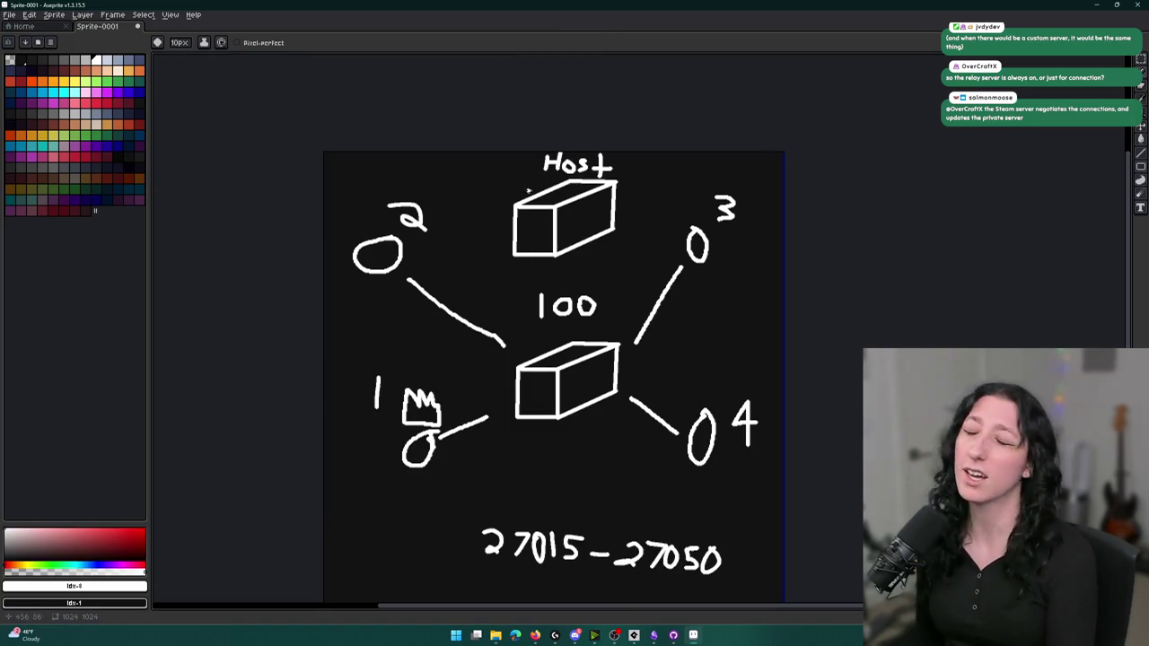
pyautogui.moveTo(679, 235)
pyautogui.mouseDown()
pyautogui.moveTo(623, 210)
pyautogui.moveTo(639, 230)
pyautogui.mouseUp()
pyautogui.moveTo(436, 255)
pyautogui.mouseDown()
pyautogui.moveTo(505, 232)
pyautogui.moveTo(477, 263)
pyautogui.moveTo(550, 350)
pyautogui.mouseUp()
pyautogui.moveTo(650, 282); pyautogui.dragTo(603, 345)
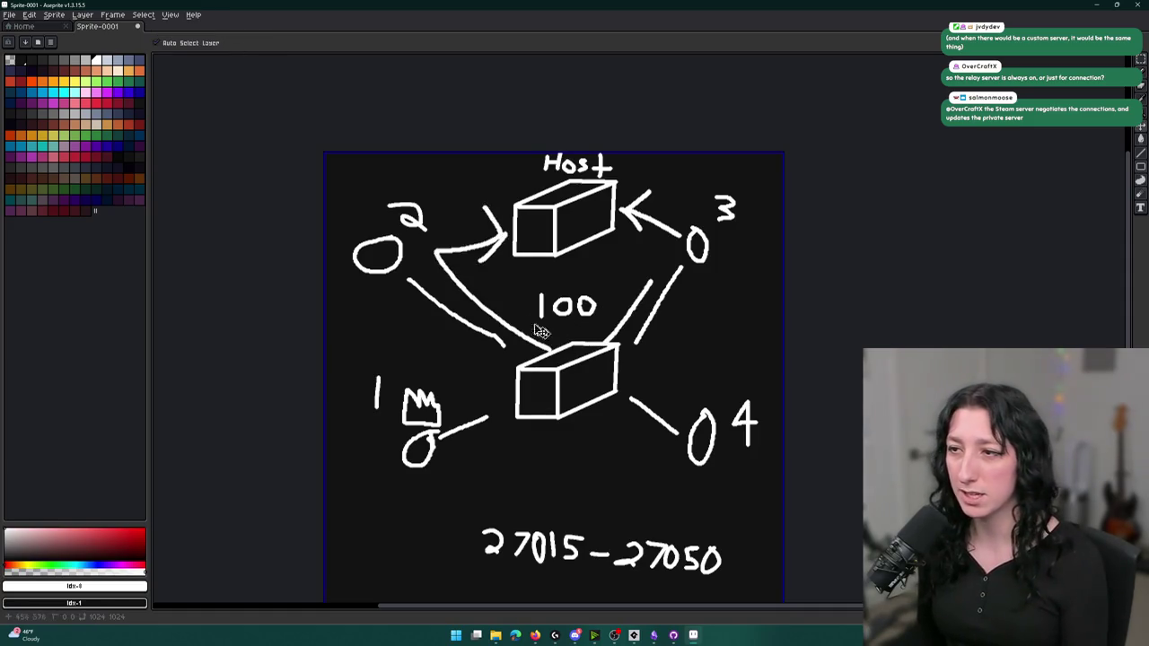
pyautogui.hotkey('ctrl', 'z')
pyautogui.hotkey('ctrl', 'z')
pyautogui.moveTo(420, 270)
pyautogui.mouseDown()
pyautogui.moveTo(500, 264)
pyautogui.moveTo(476, 268)
pyautogui.mouseUp()
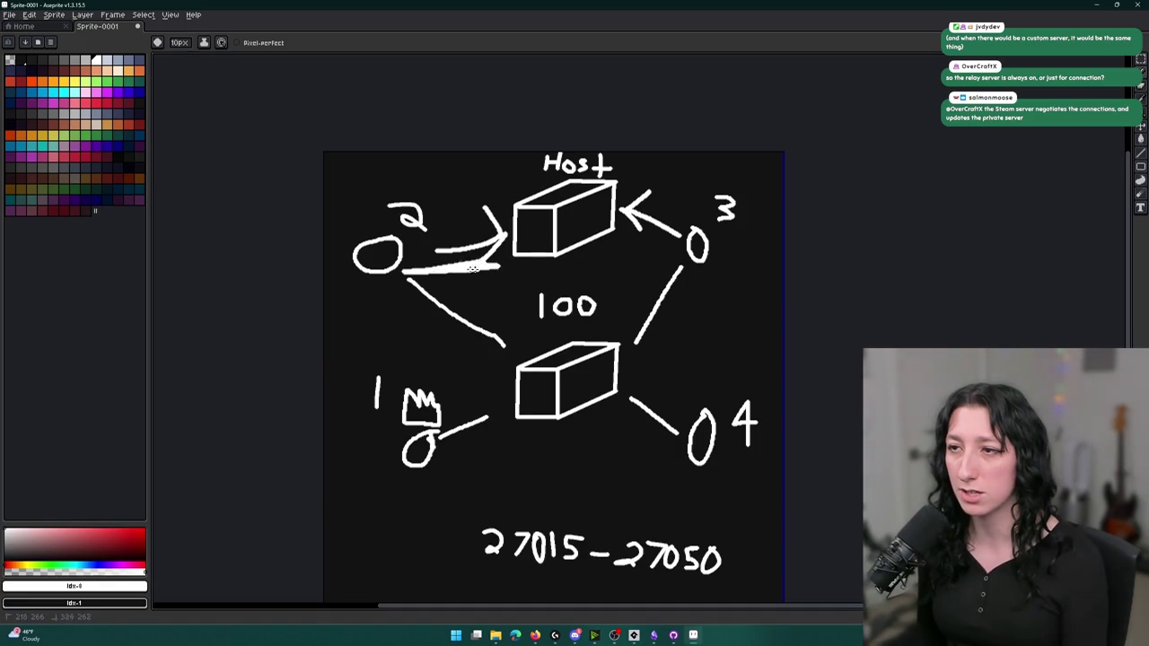
pyautogui.moveTo(668, 255); pyautogui.dragTo(616, 244)
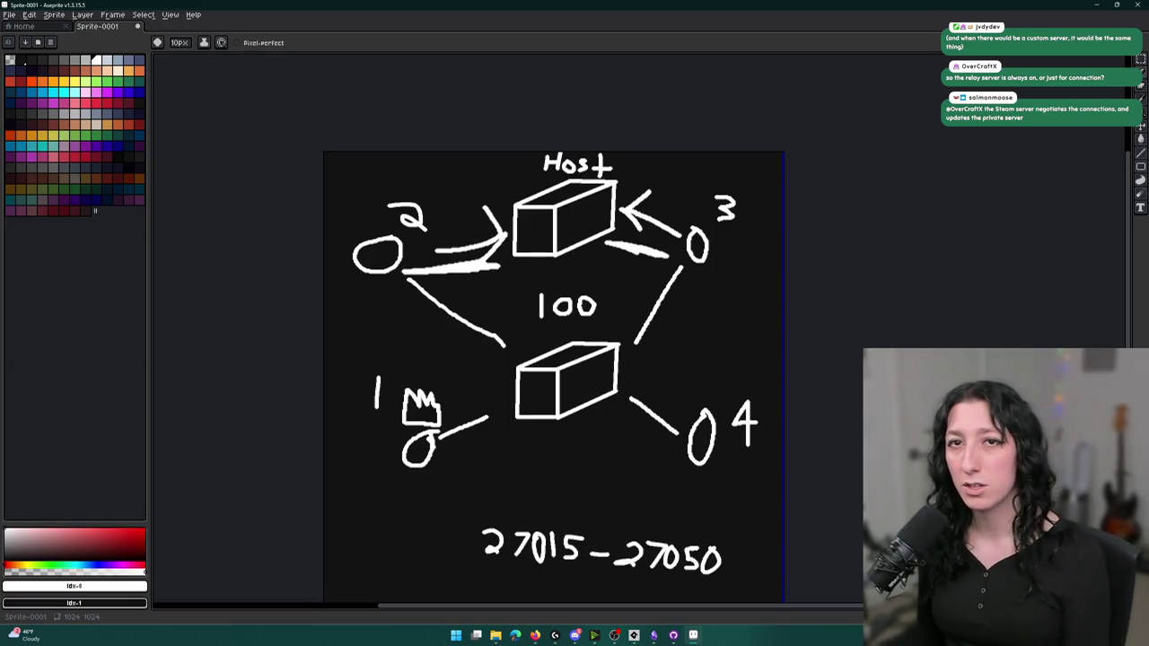
pyautogui.scroll(1, 573, 179)
pyautogui.scroll(-2, 566, 189)
pyautogui.scroll(1, 557, 216)
pyautogui.moveTo(398, 256)
pyautogui.mouseDown()
pyautogui.moveTo(365, 262)
pyautogui.moveTo(409, 267)
pyautogui.mouseUp()
pyautogui.press('v')
pyautogui.hotkey('ctrl', 'z')
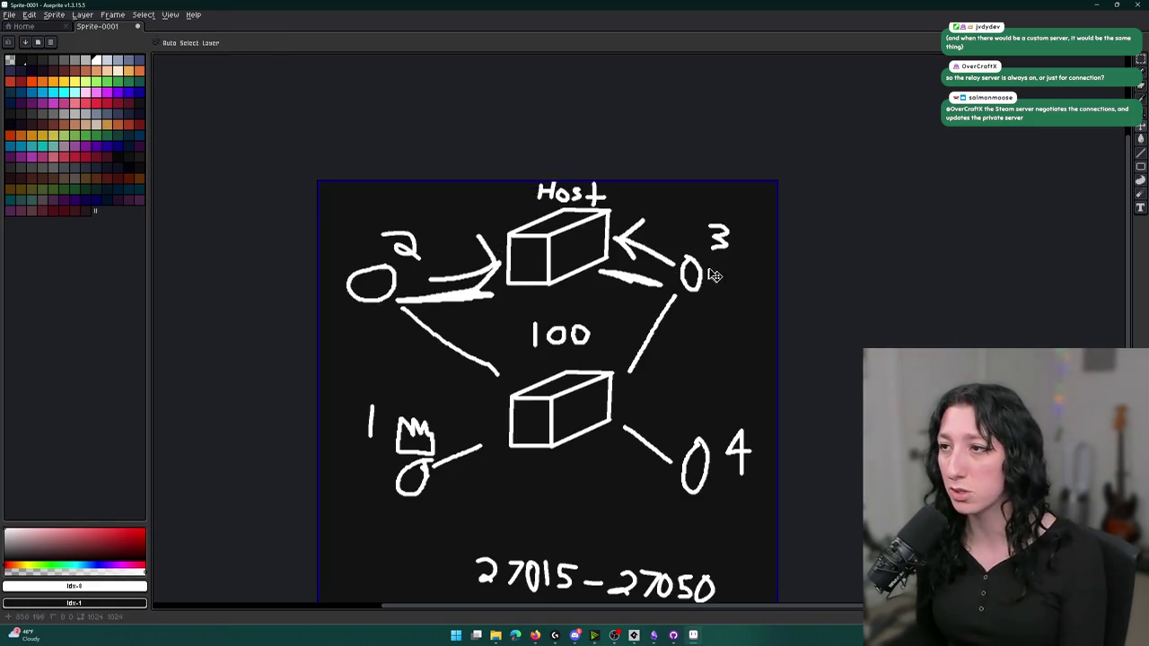
pyautogui.hotkey('ctrl', 'z')
pyautogui.hotkey('ctrl', 'z')
pyautogui.hotkey('ctrl', 'z')
pyautogui.hotkey('ctrl', 'z')
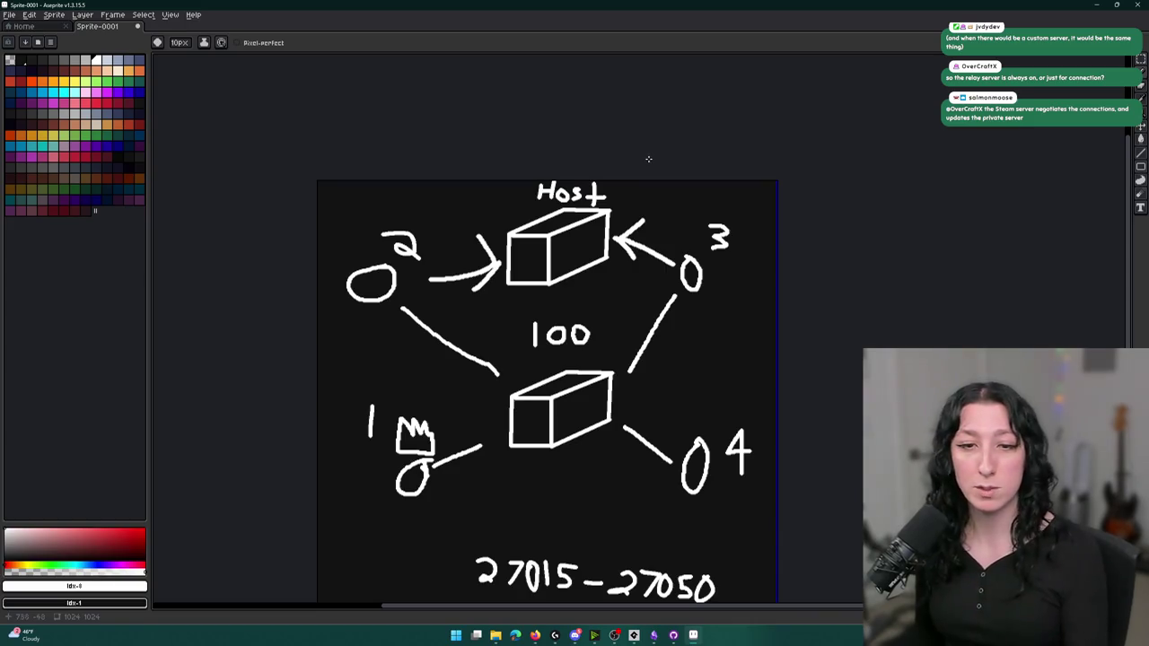
pyautogui.hotkey('ctrl', 'z')
pyautogui.press('b')
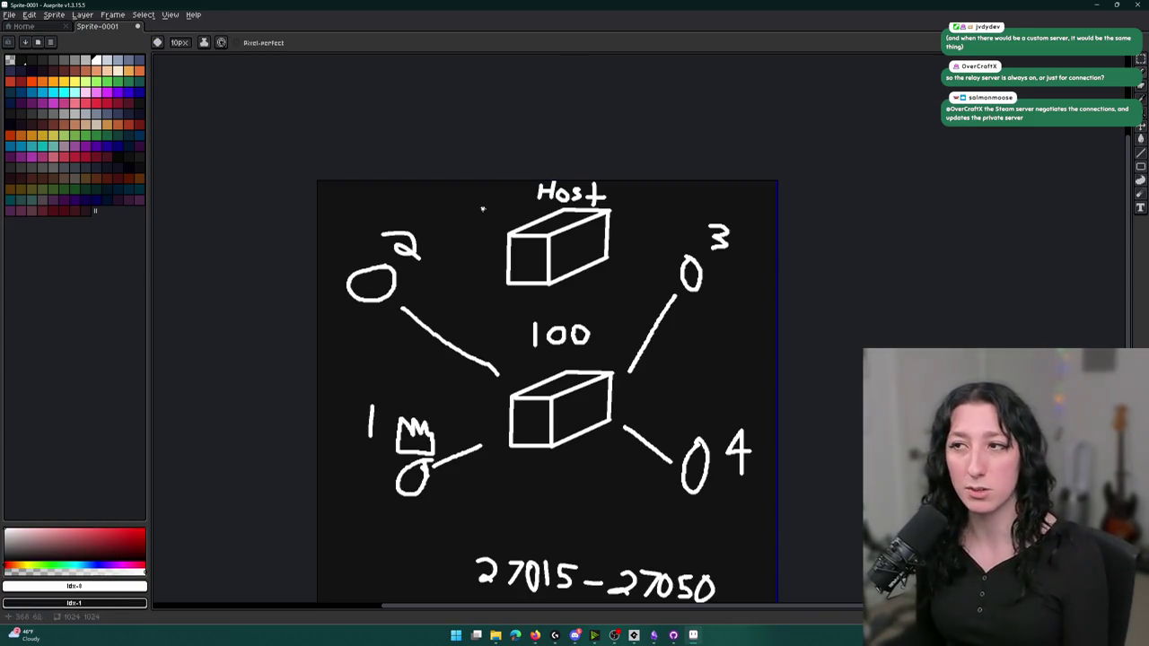
pyautogui.press('m')
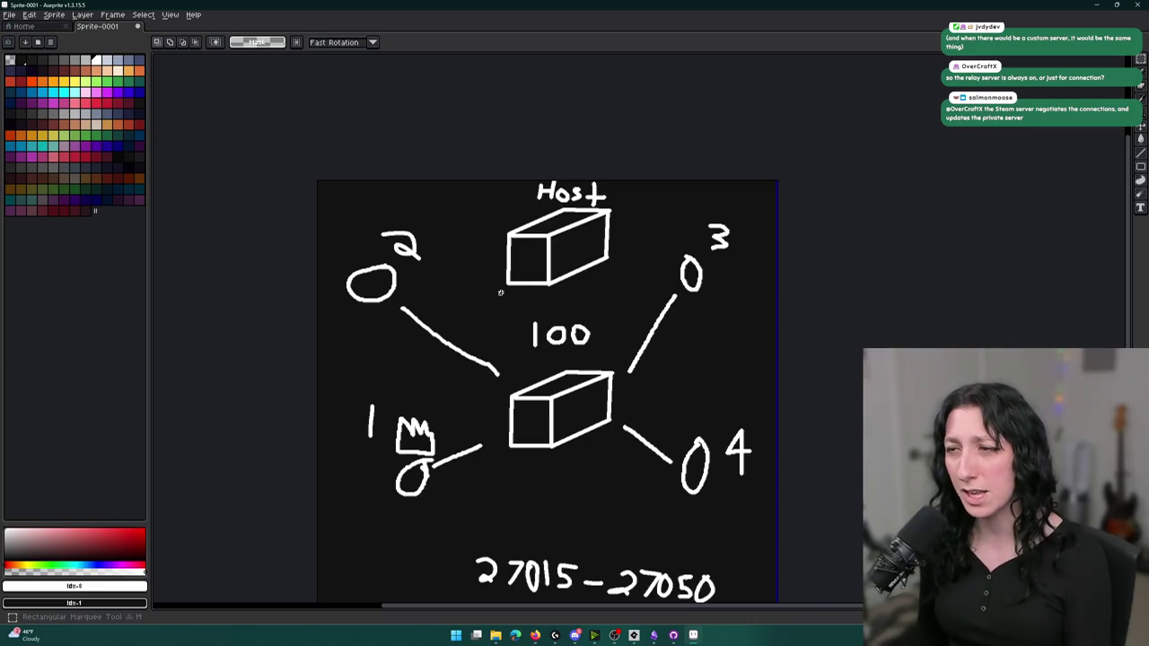
# Delete the selected Host box area and fill it with black, returning to the Pencil
pyautogui.moveTo(500, 293); pyautogui.dragTo(648, 180)
pyautogui.press('Delete')
pyautogui.press('g')
pyautogui.click(572, 223)
pyautogui.press('b')
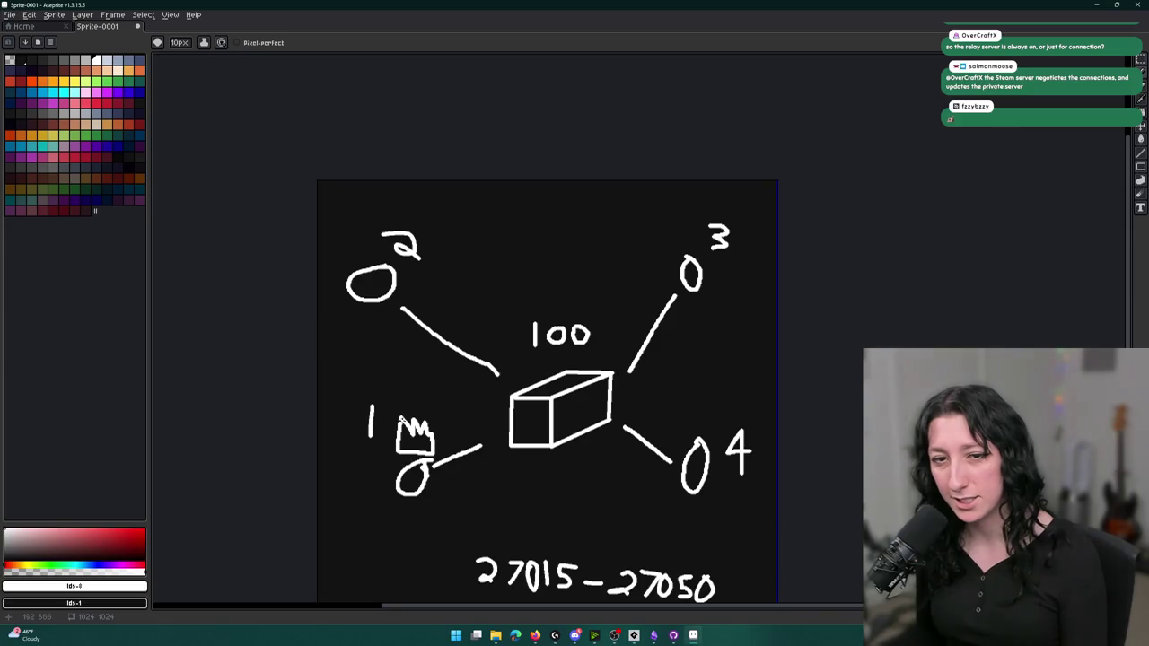
# Try and undo parallel lines beside the connectors of nodes 1, 2 and 3
pyautogui.moveTo(440, 473); pyautogui.dragTo(517, 447)
pyautogui.hotkey('ctrl', 'z')
pyautogui.moveTo(386, 329); pyautogui.dragTo(506, 386)
pyautogui.hotkey('ctrl', 'z')
pyautogui.moveTo(643, 293); pyautogui.dragTo(599, 357)
pyautogui.hotkey('ctrl', 'z')
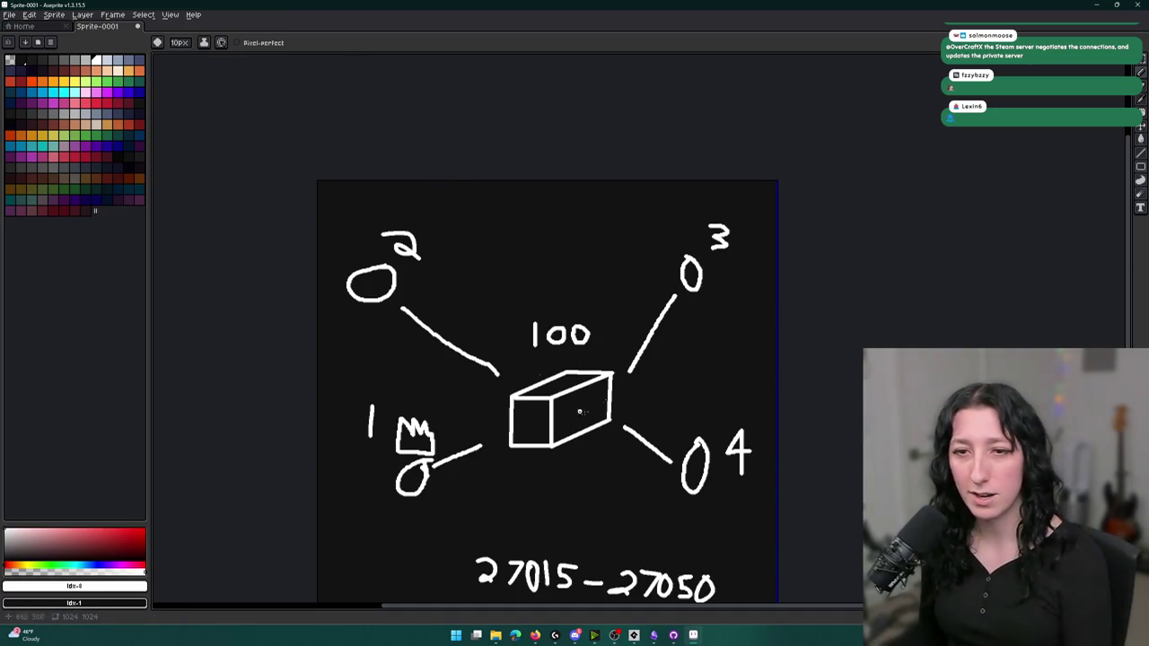
pyautogui.moveTo(569, 441); pyautogui.dragTo(575, 413)
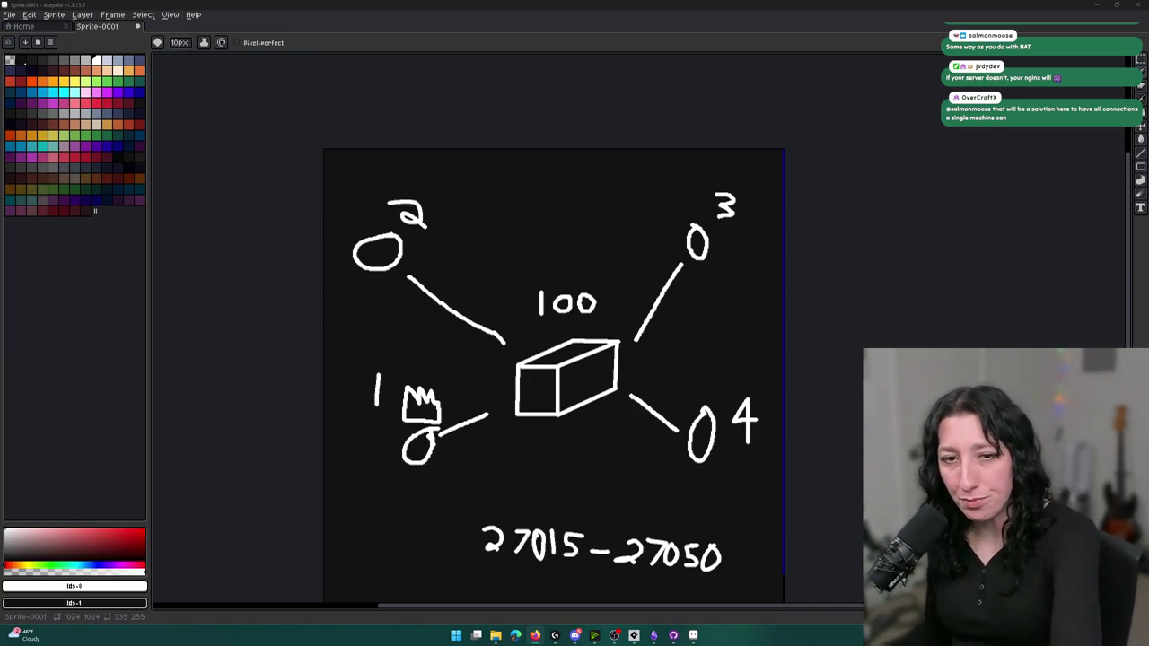
# Switch to GameMaker and place the cursor on the world_chunk_add_instance line in scr_world_chunks
pyautogui.click(634, 635)
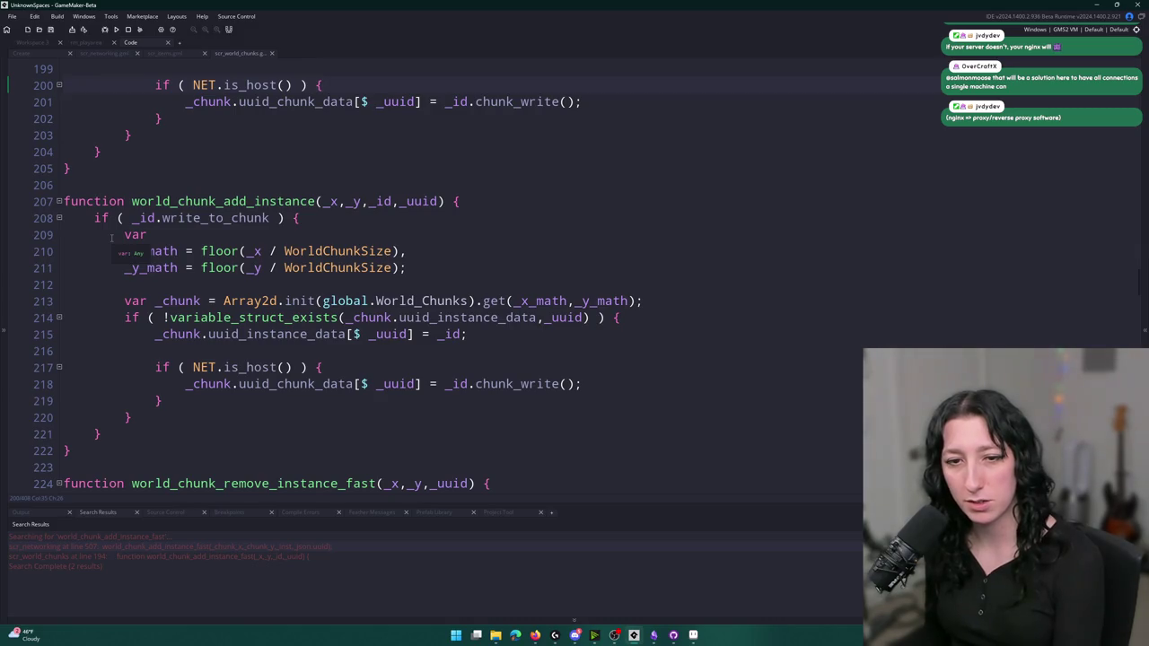
pyautogui.click(490, 203)
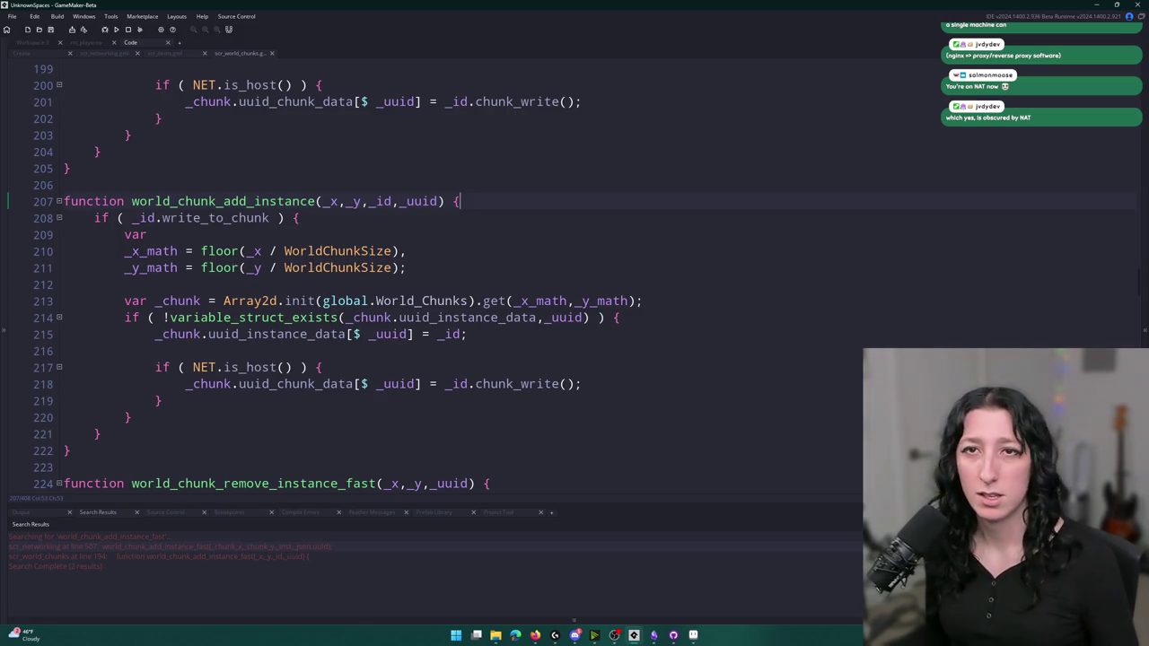
# Find the world_chunk_add_instance_fast call in scr_networking and jump to its definition with F12
pyautogui.hotkey('alt', 'Tab')
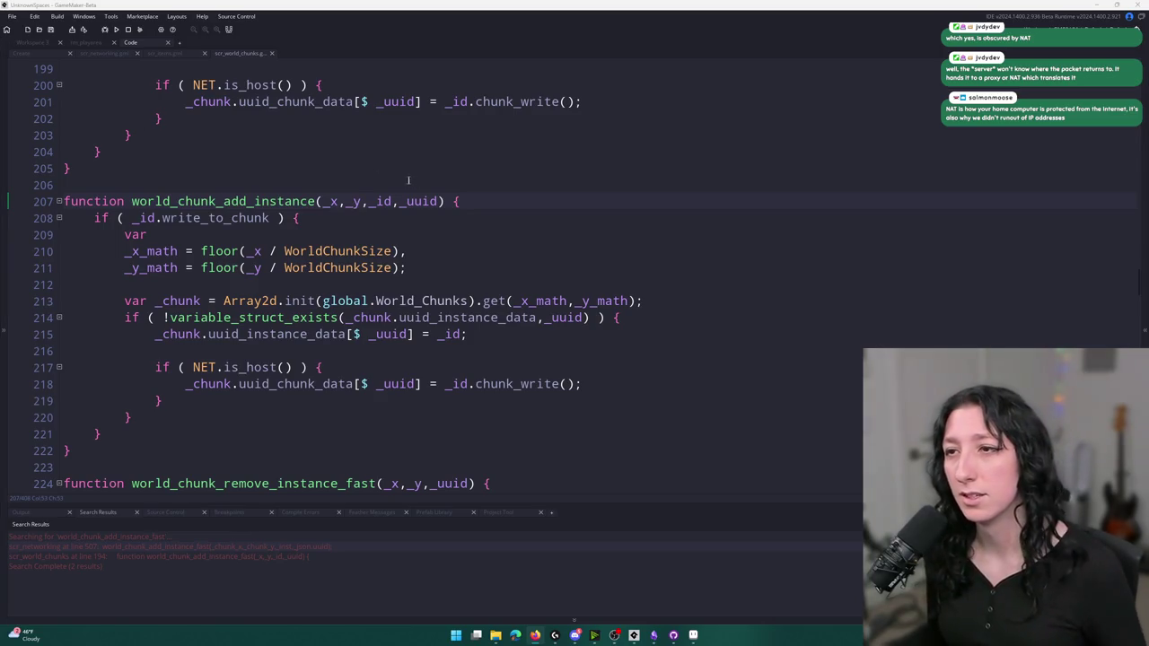
pyautogui.click(472, 201)
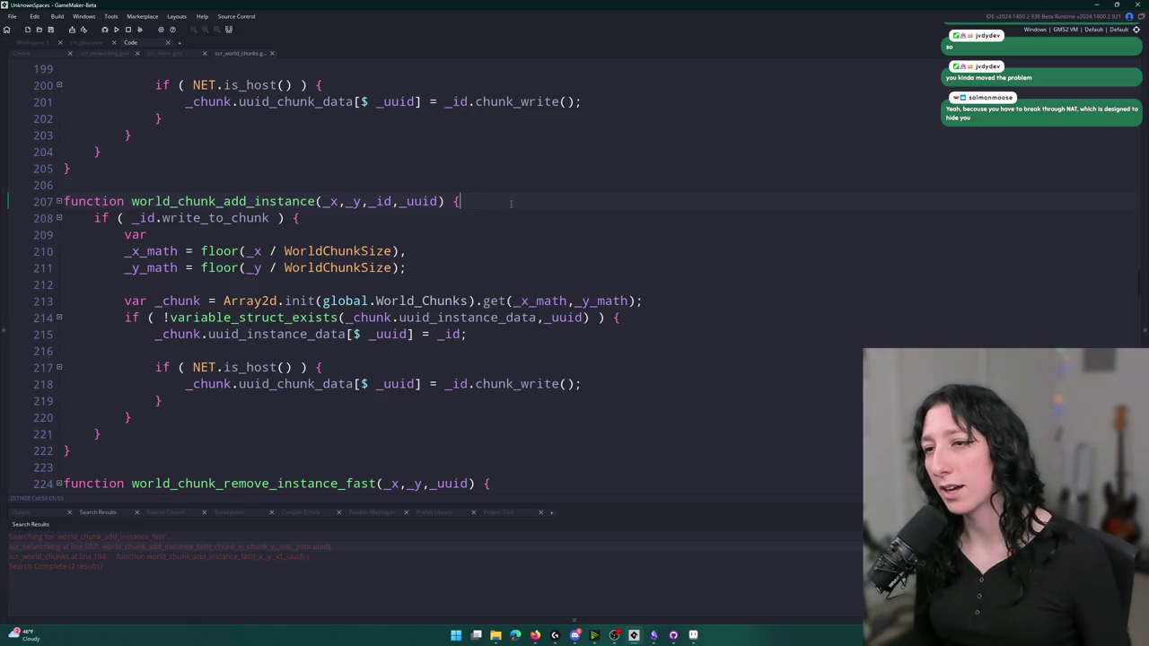
pyautogui.scroll(-2, 459, 263)
pyautogui.scroll(-3, 459, 263)
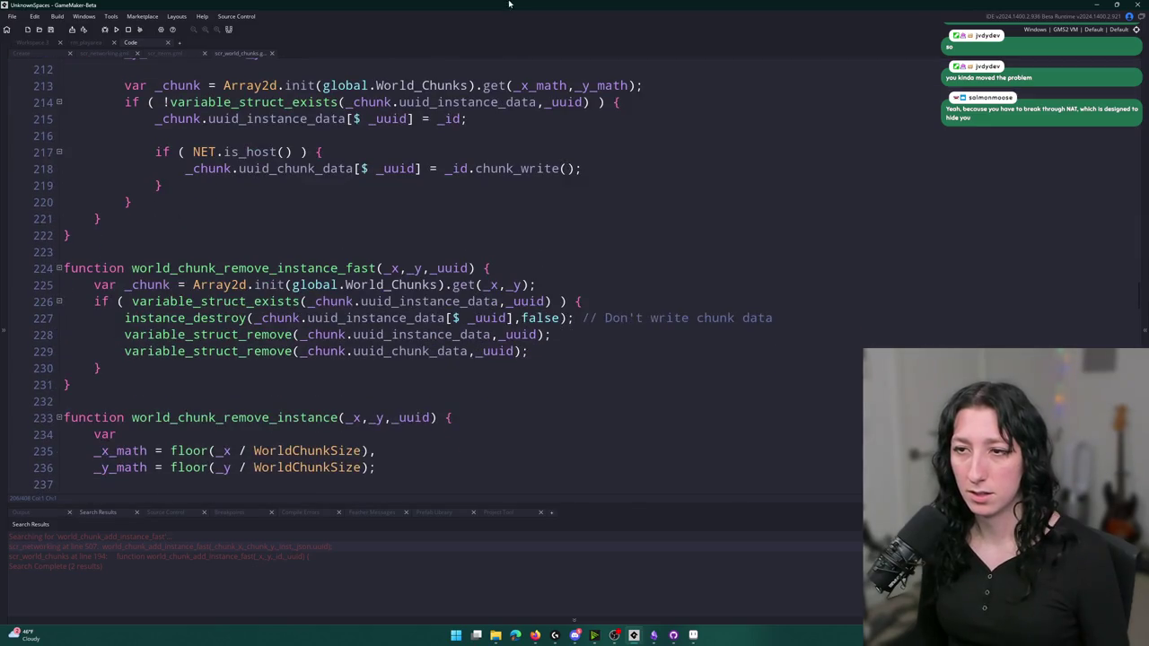
pyautogui.scroll(3, 191, 96)
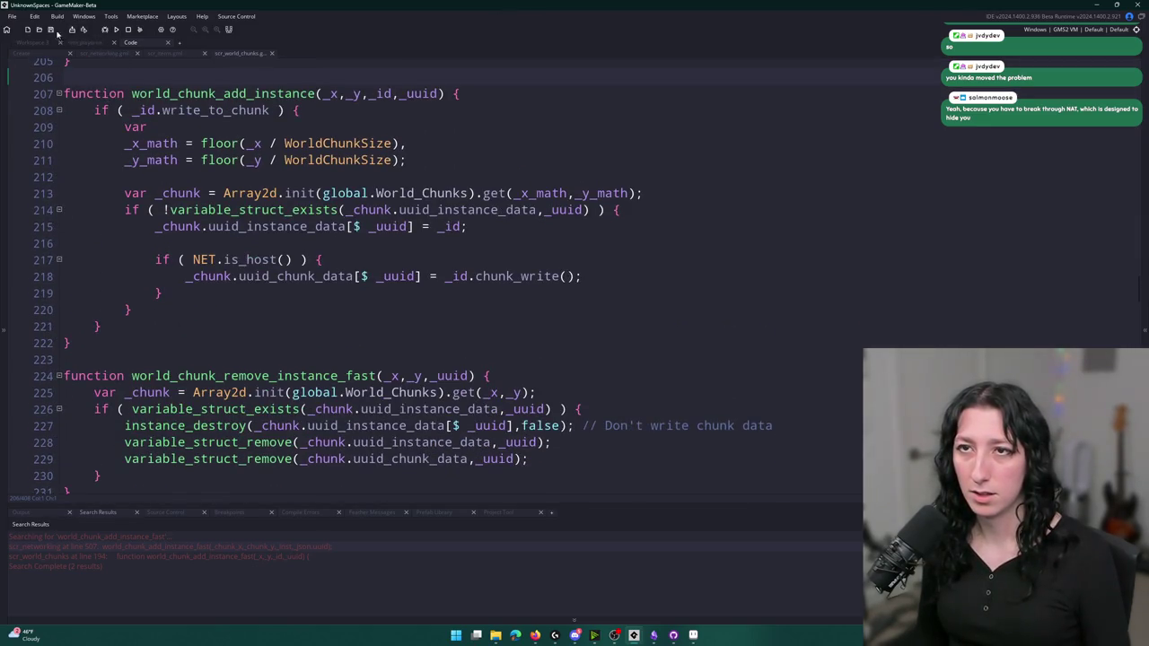
pyautogui.click(104, 53)
pyautogui.click(165, 53)
pyautogui.click(100, 54)
pyautogui.scroll(1, 315, 343)
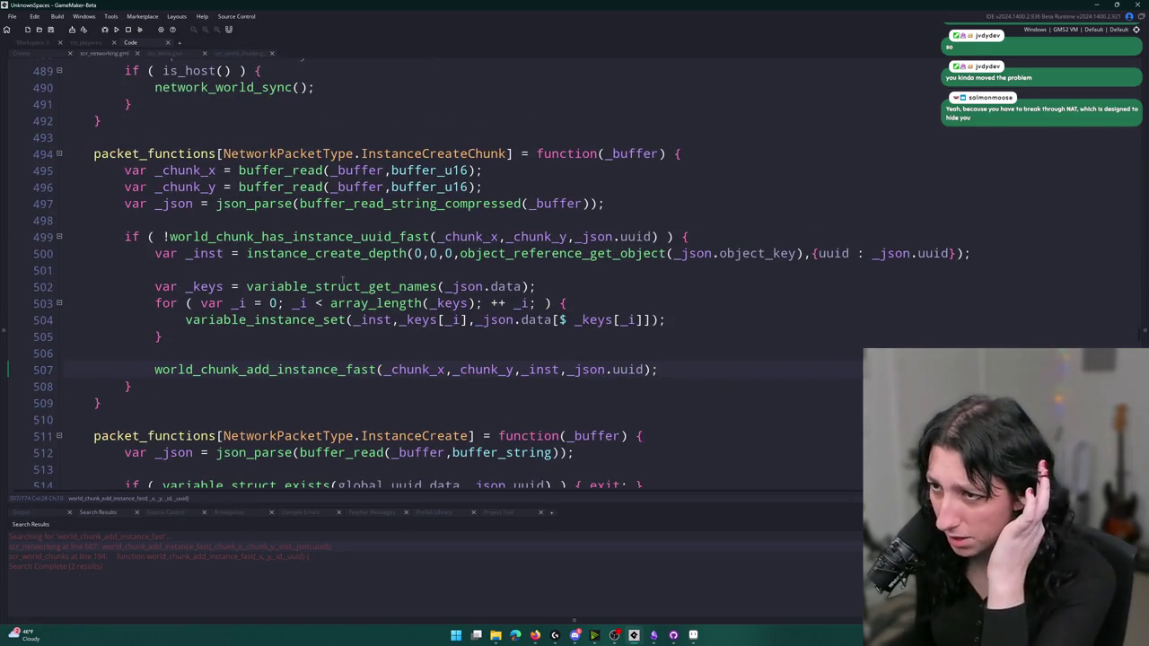
pyautogui.press('F12')
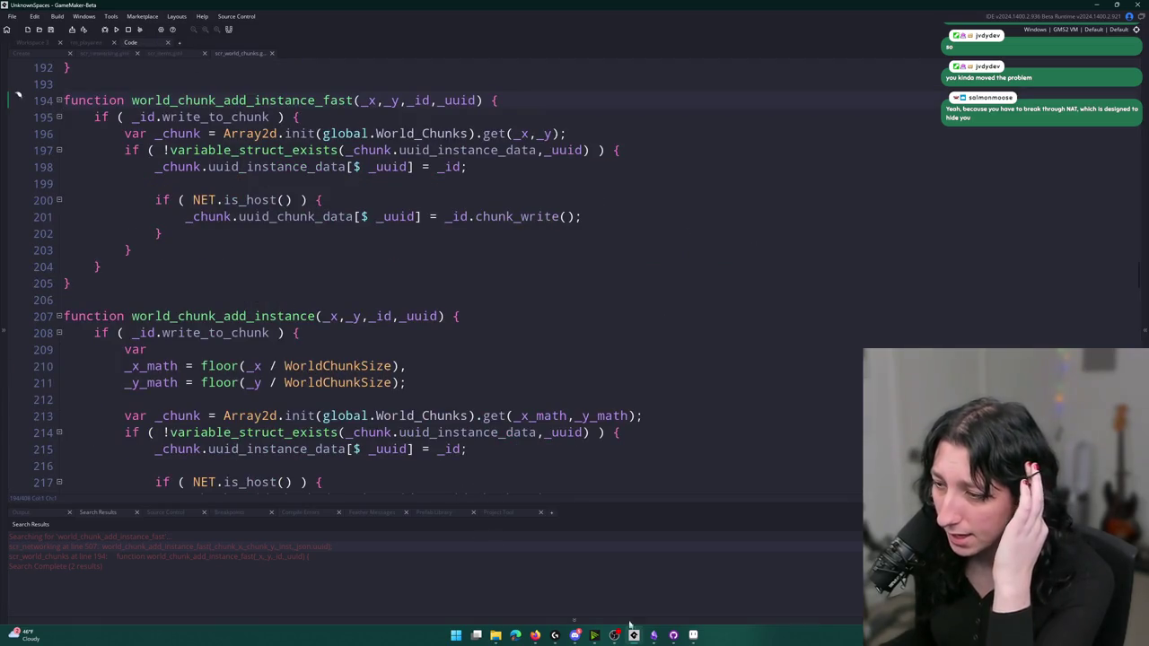
# Start the game build, commit both scripts as 'Chunk writing fixes' and push to origin
pyautogui.click(116, 29)
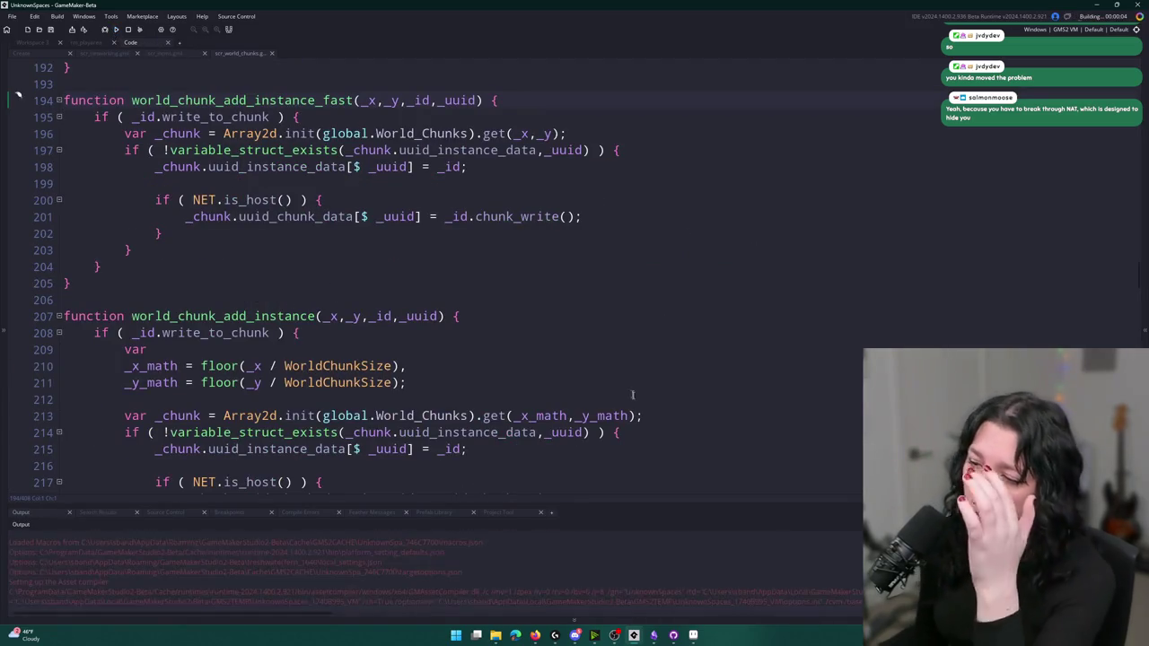
pyautogui.click(672, 635)
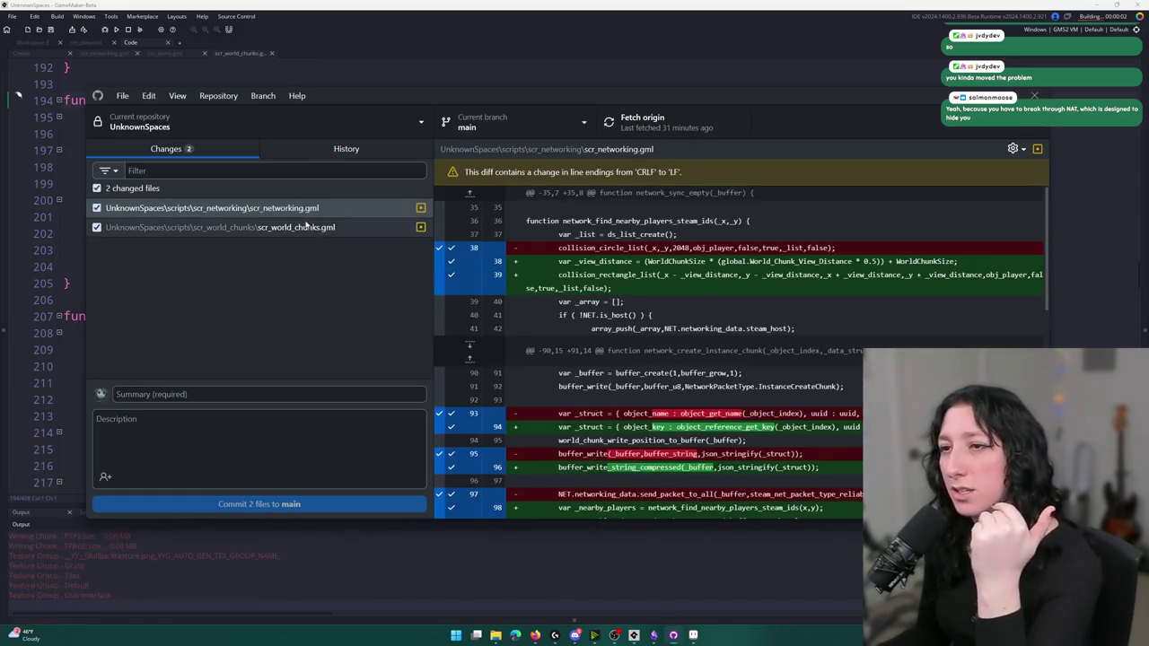
pyautogui.click(219, 227)
pyautogui.write('Chunk')
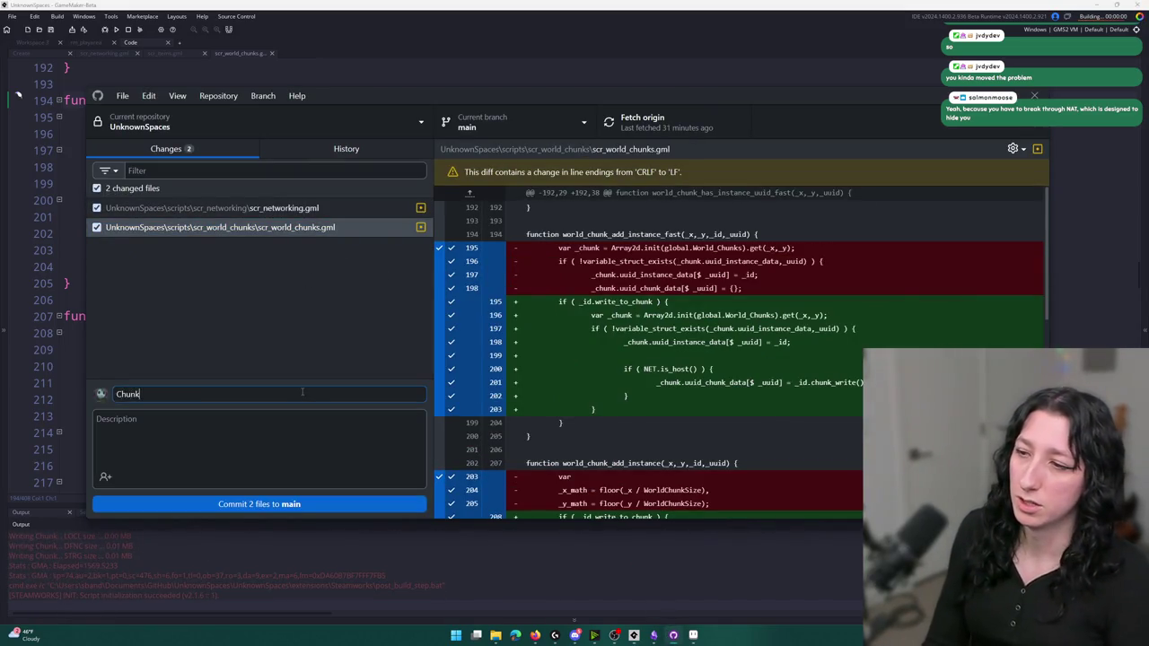
pyautogui.write(' writing fixes')
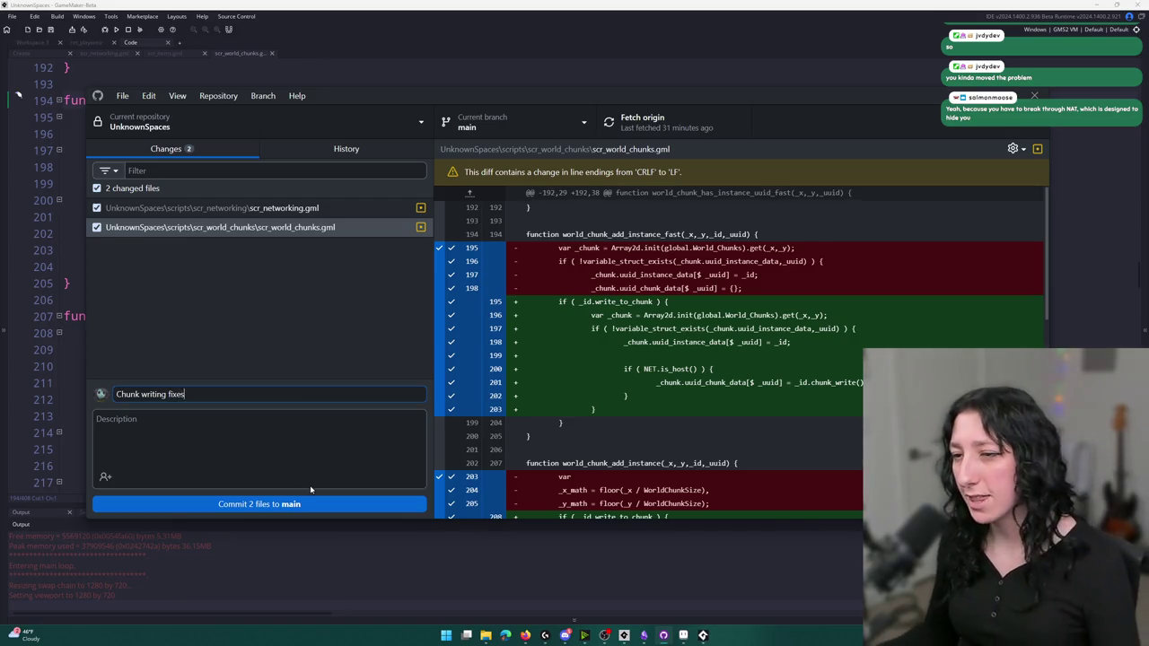
pyautogui.click(305, 504)
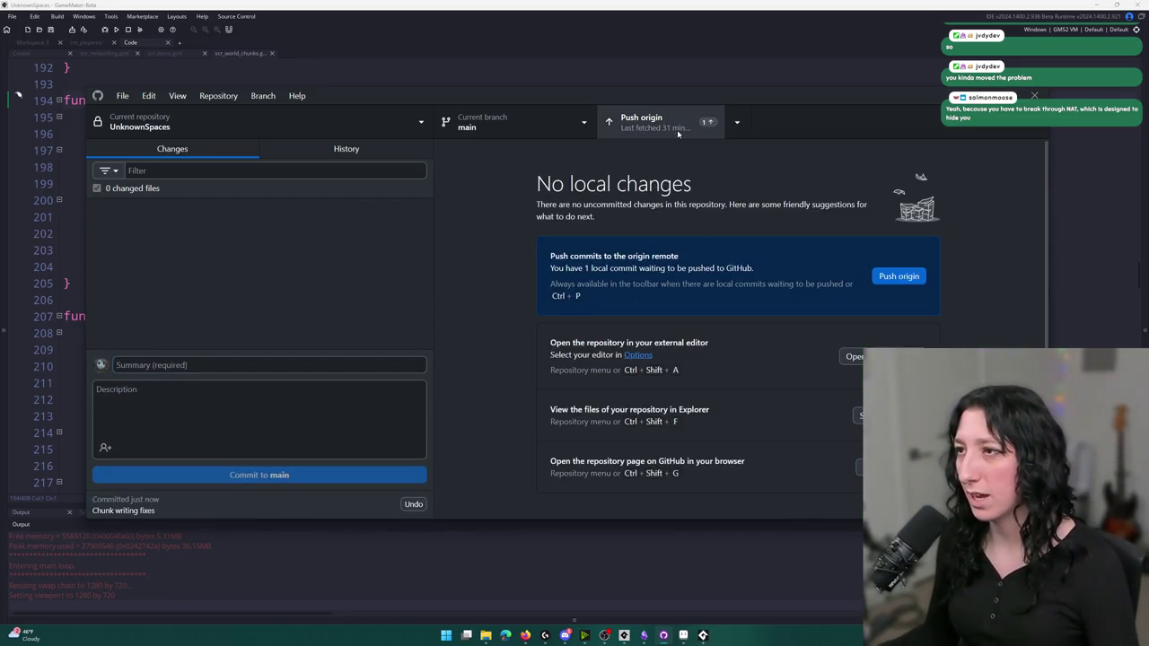
pyautogui.click(682, 135)
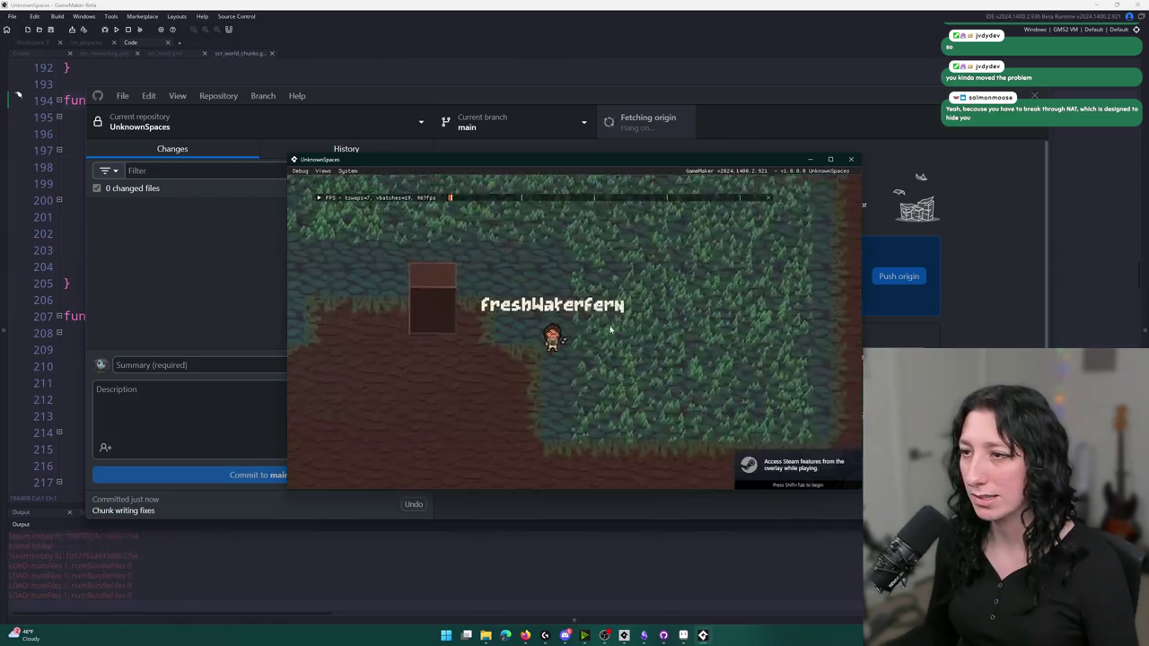
# Equip the hat on the character's head from the inventory and maximize the game window
pyautogui.press('e')
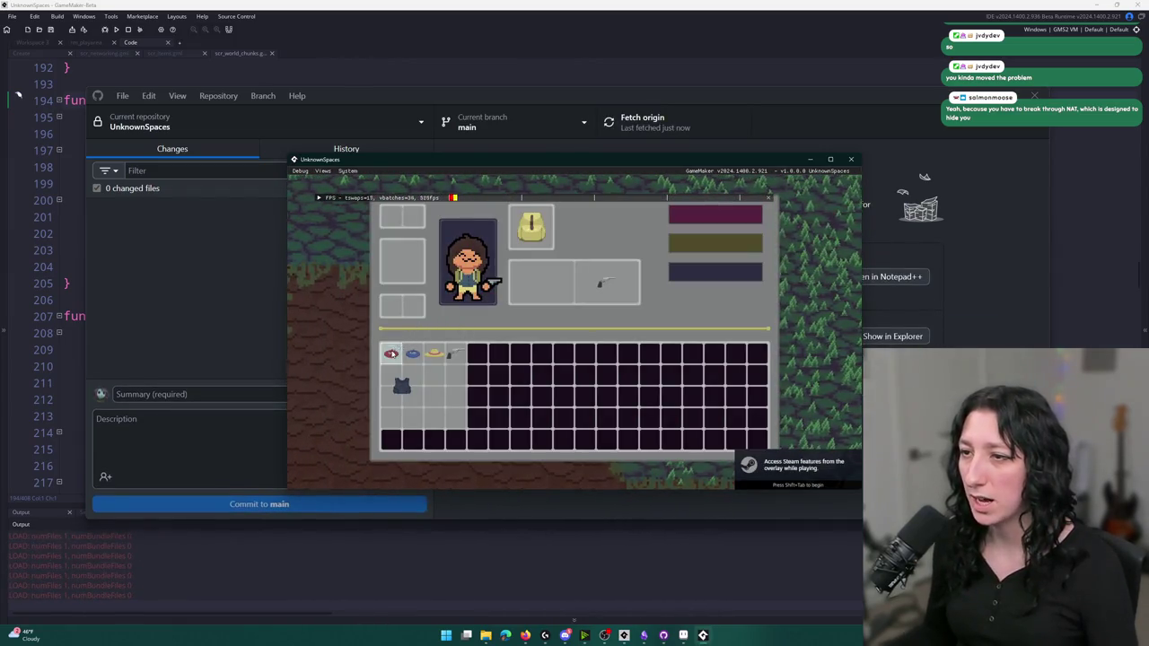
pyautogui.press('e')
pyautogui.press('a')
pyautogui.press('d')
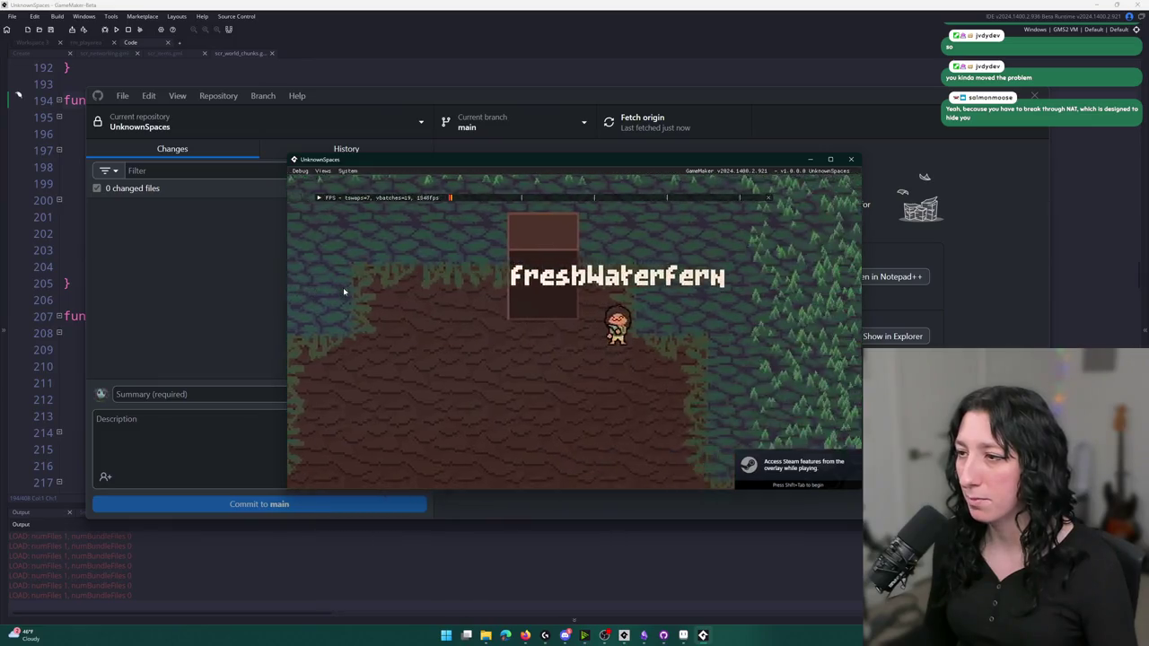
pyautogui.press('e')
pyautogui.click(434, 352)
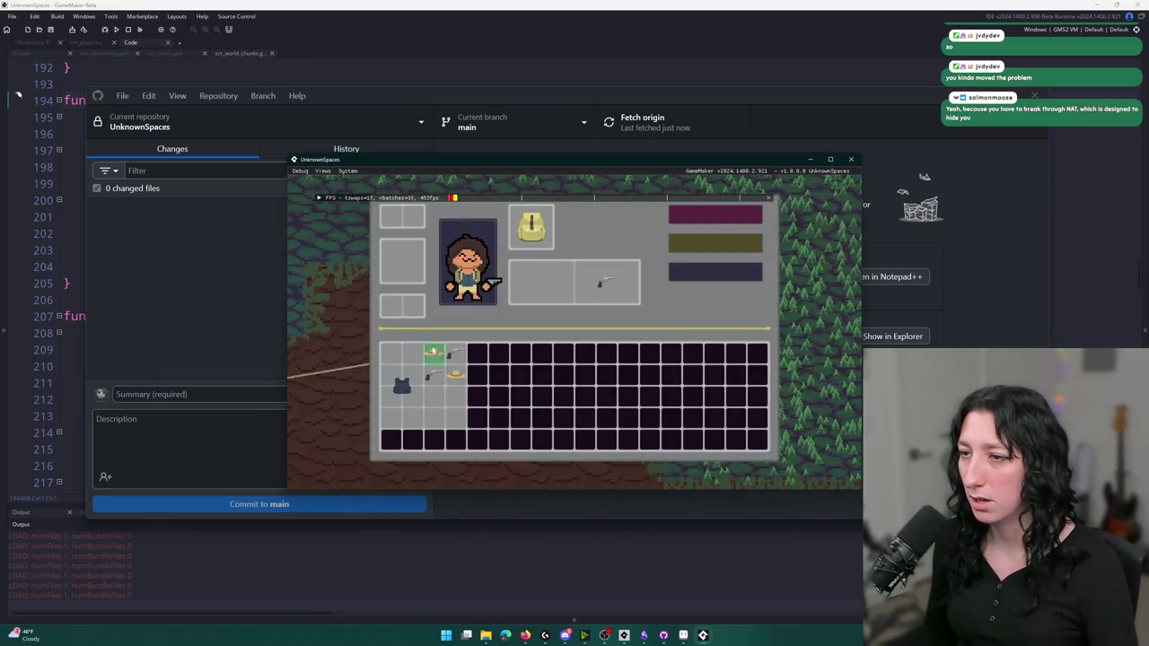
pyautogui.click(402, 215)
pyautogui.press('e')
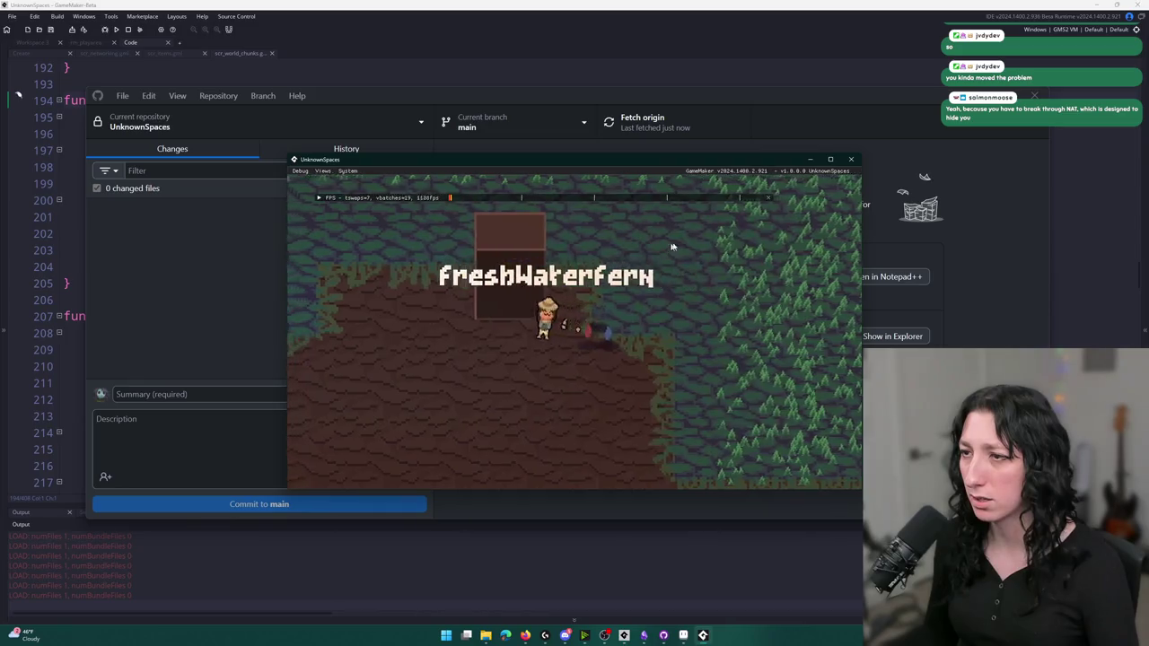
pyautogui.moveTo(711, 163); pyautogui.dragTo(711, 2)
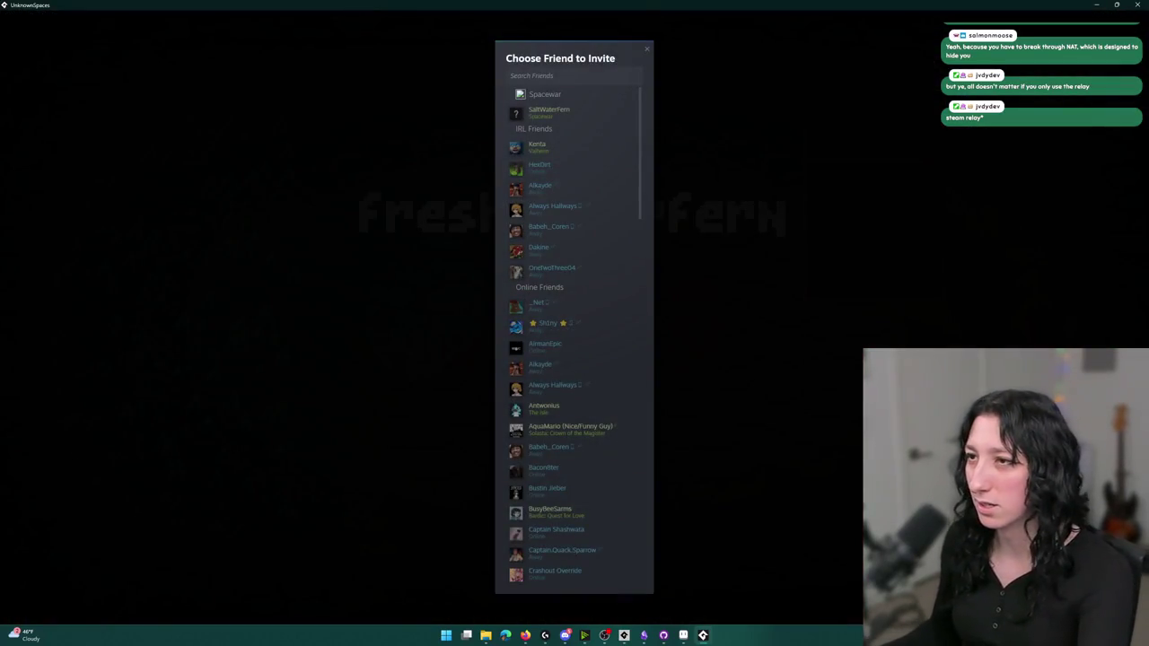
# Invite the second test account from the Choose Friend to Invite list
pyautogui.click(578, 110)
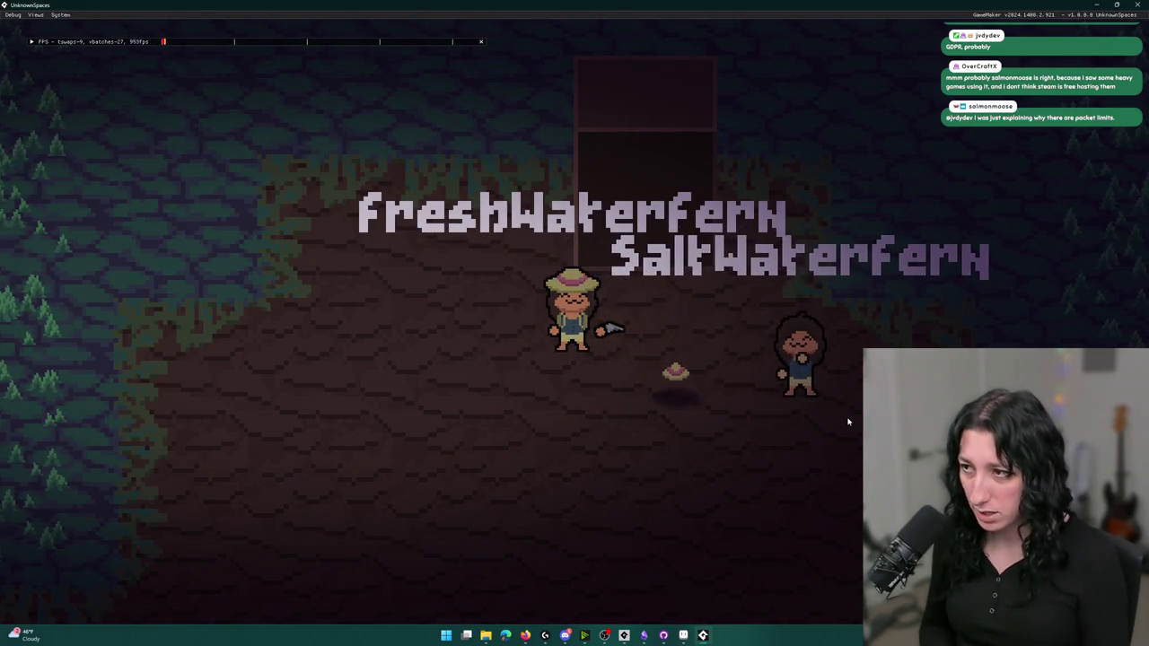
# Walk left and right, then move the hat into another inventory slot
pyautogui.press('d')
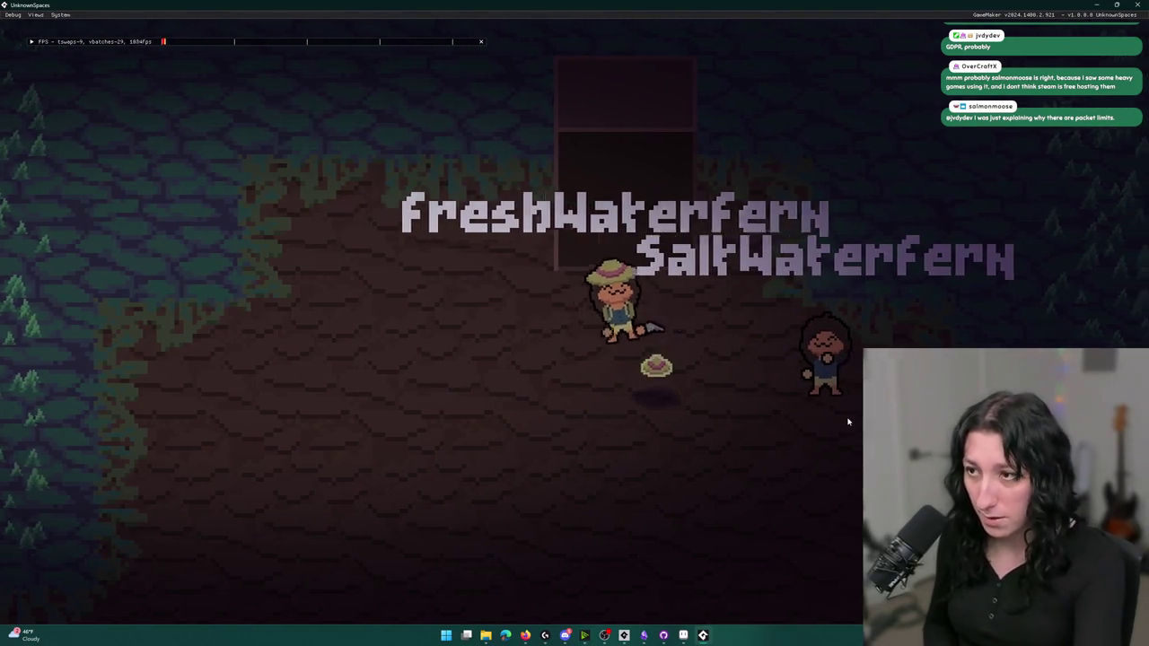
pyautogui.press('a')
pyautogui.press('i')
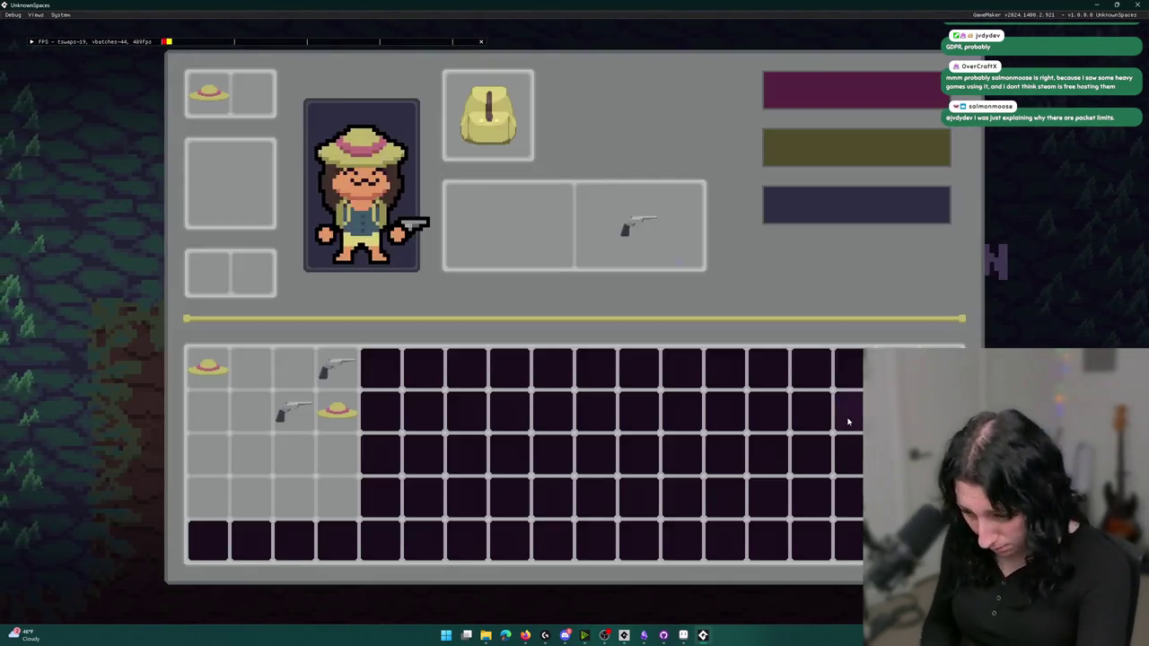
pyautogui.moveTo(207, 368); pyautogui.dragTo(329, 409)
pyautogui.press('i')
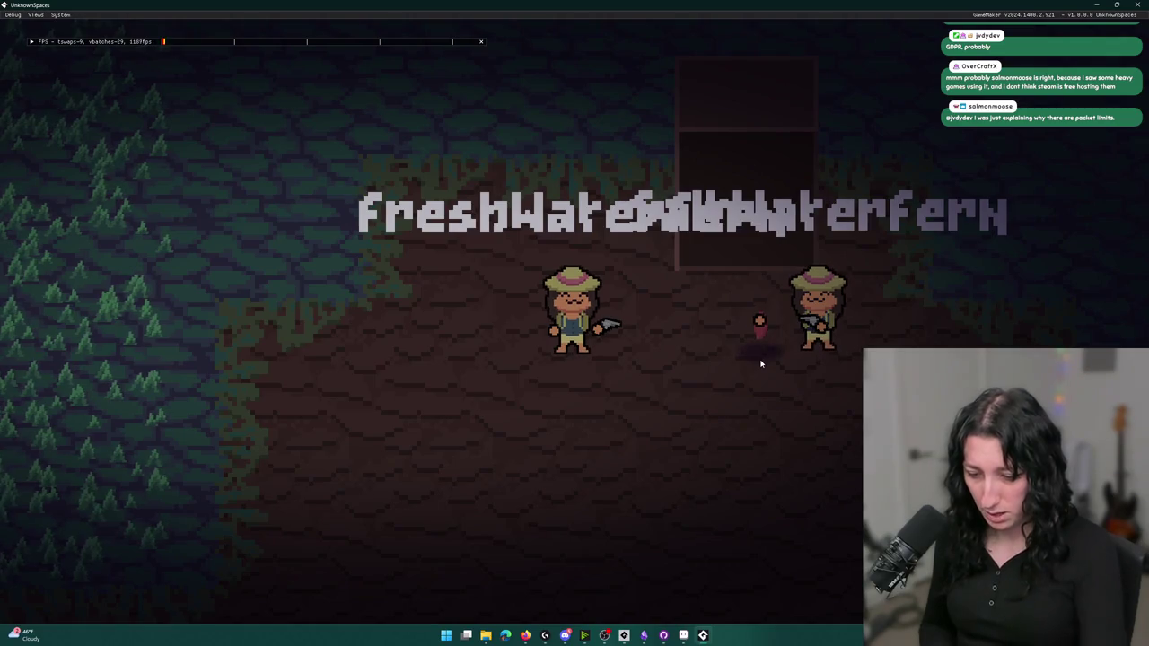
# Toggle the inventory, then walk down beside the second player and back left
pyautogui.press('Tab')
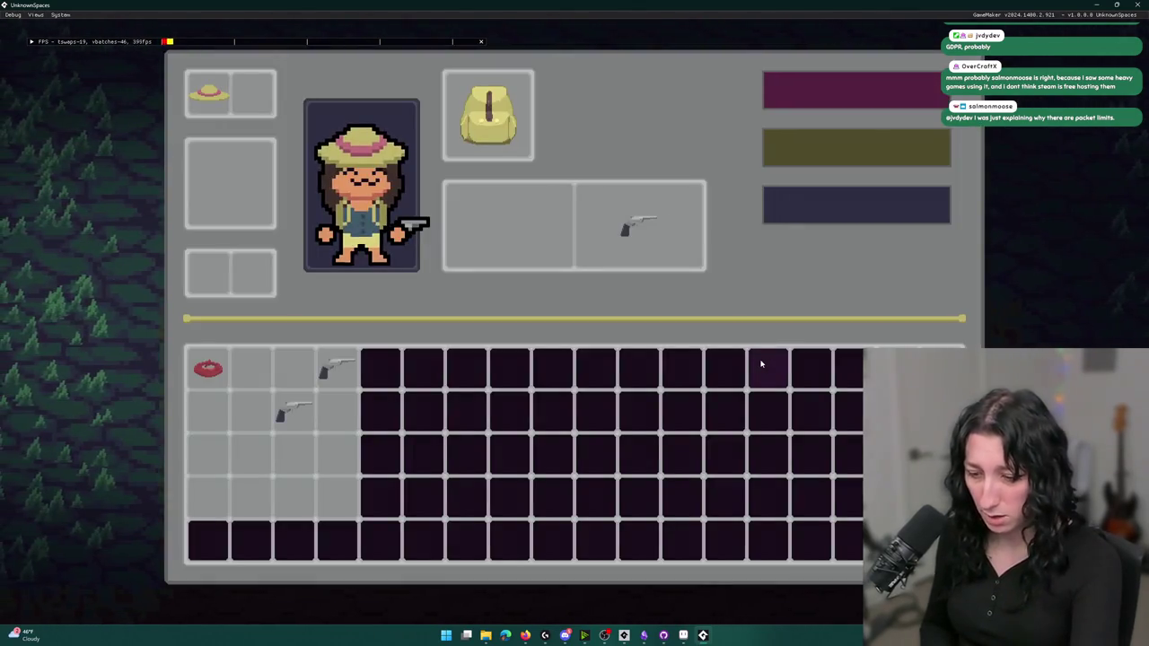
pyautogui.press('Tab')
pyautogui.press('Tab')
pyautogui.press('Tab')
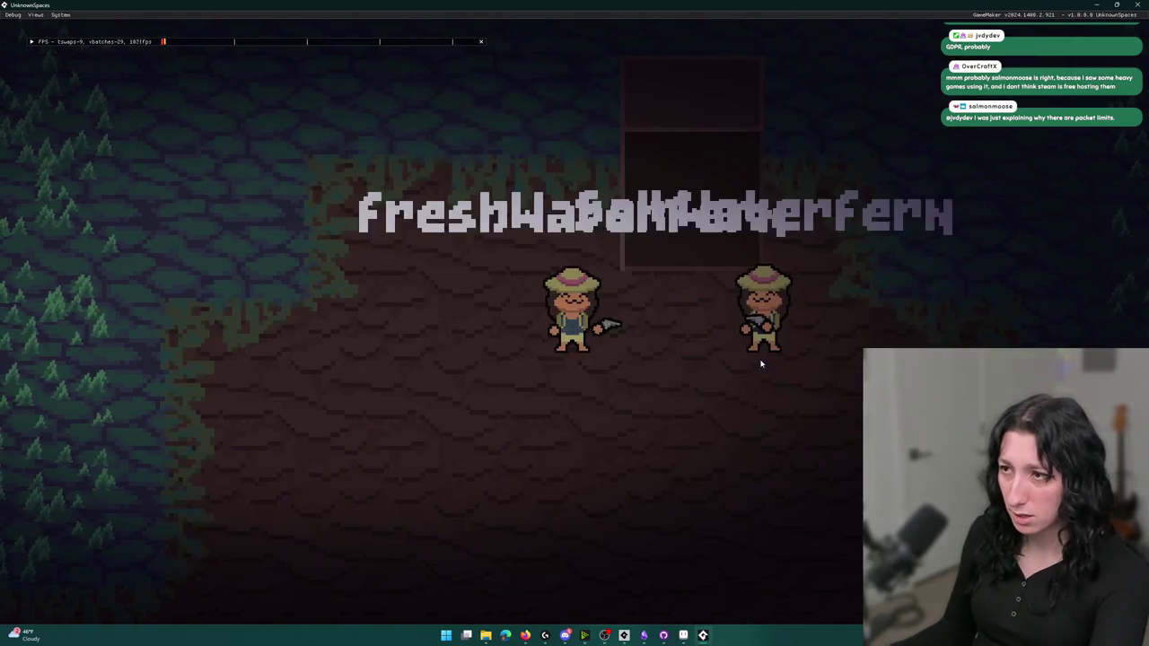
pyautogui.press('s')
pyautogui.press('d')
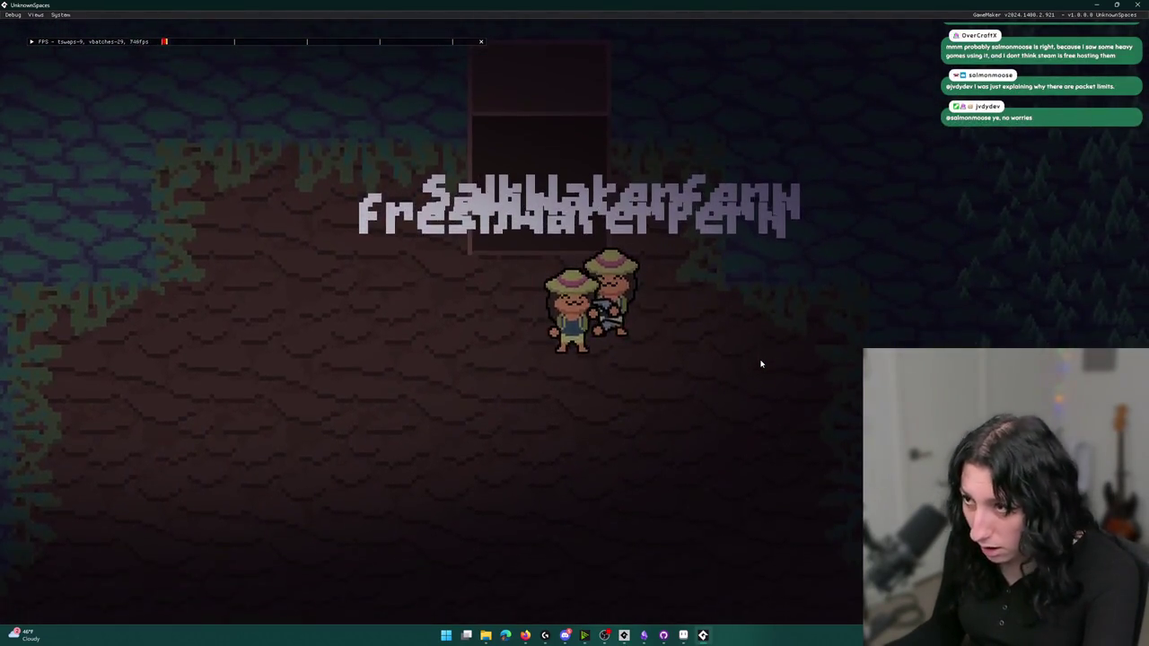
pyautogui.press('a')
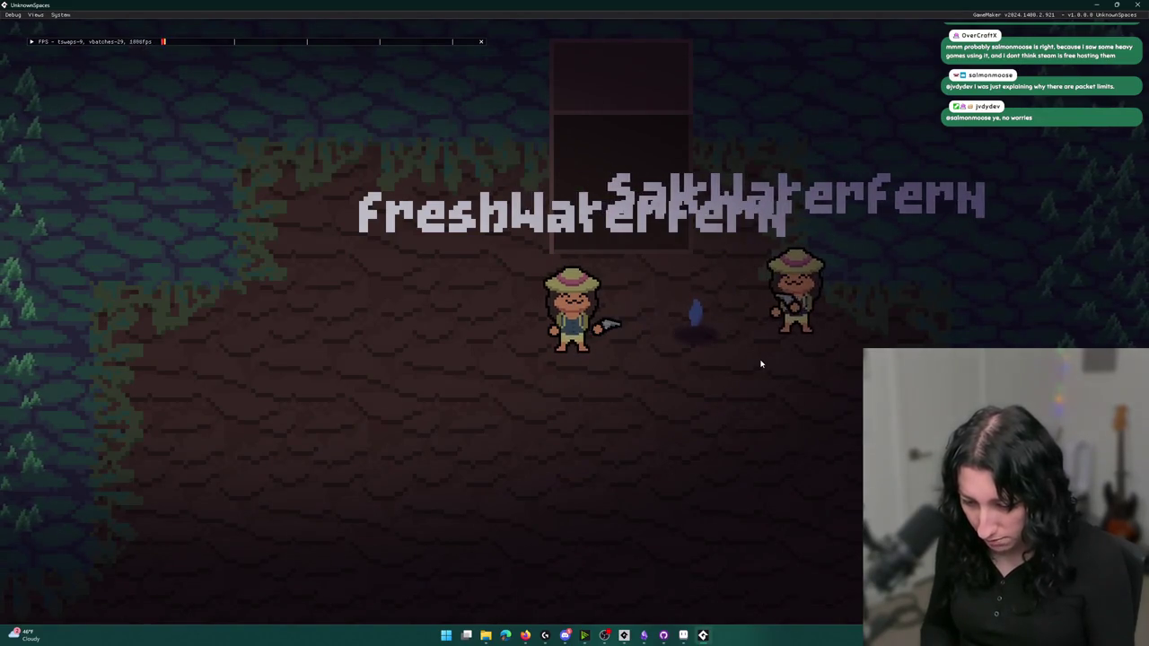
# Walk further right and leave the inventory panel open
pyautogui.press('d')
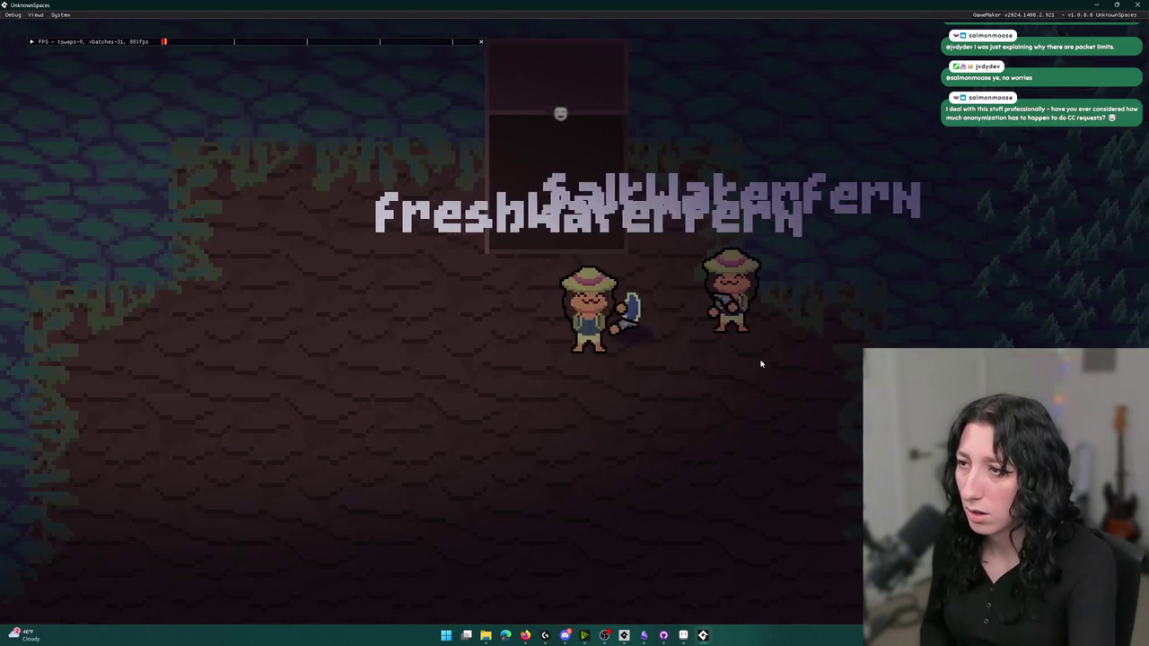
pyautogui.press('e')
pyautogui.press('e')
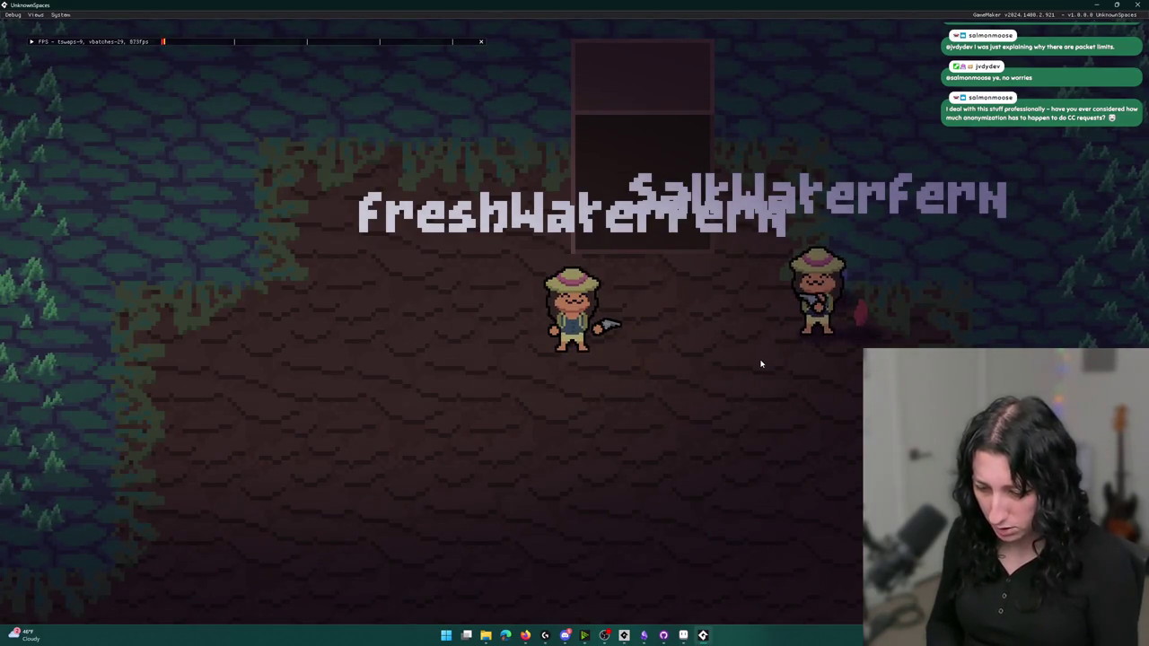
pyautogui.press('d')
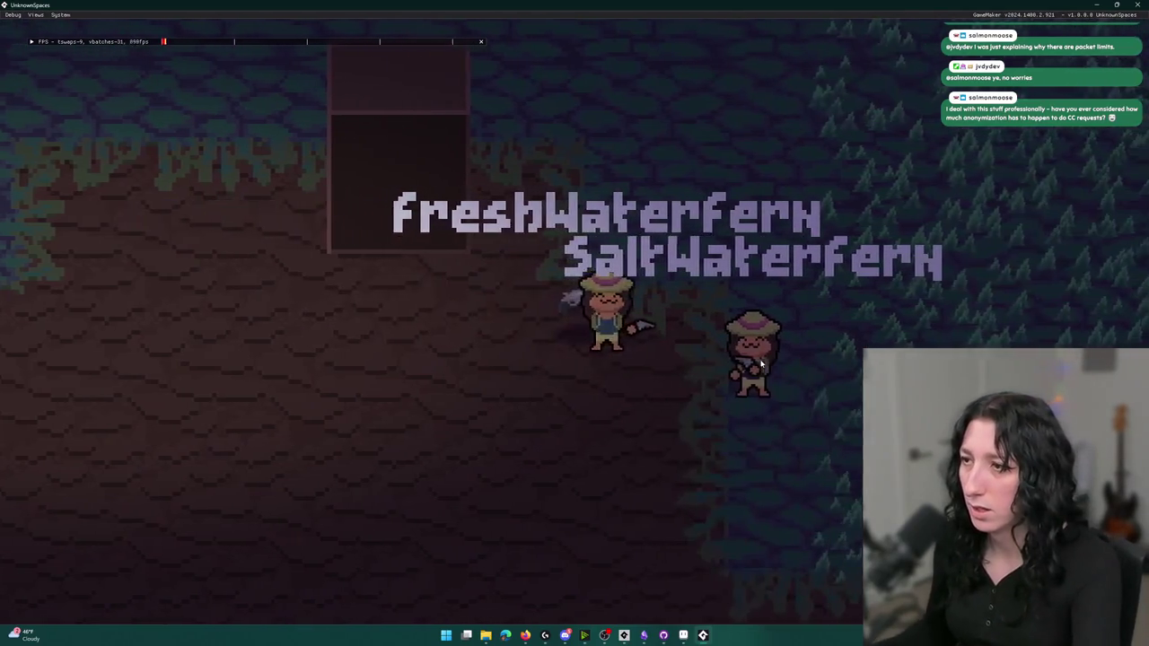
pyautogui.press('Tab')
pyautogui.press('Tab')
pyautogui.press('Tab')
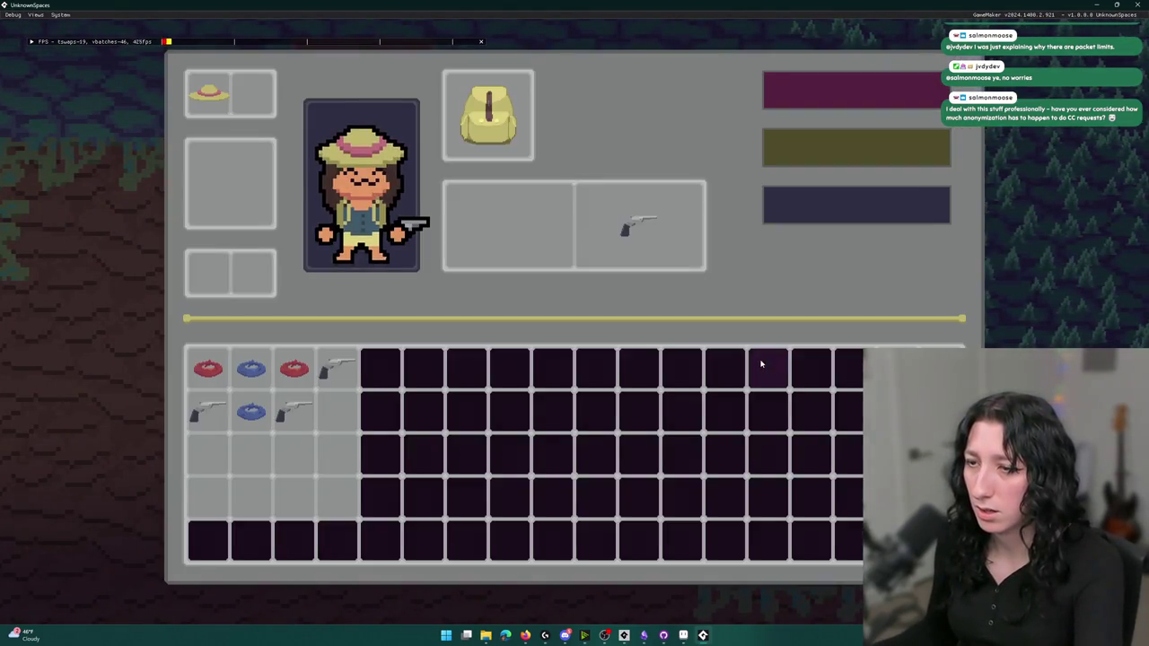
pyautogui.press('Tab')
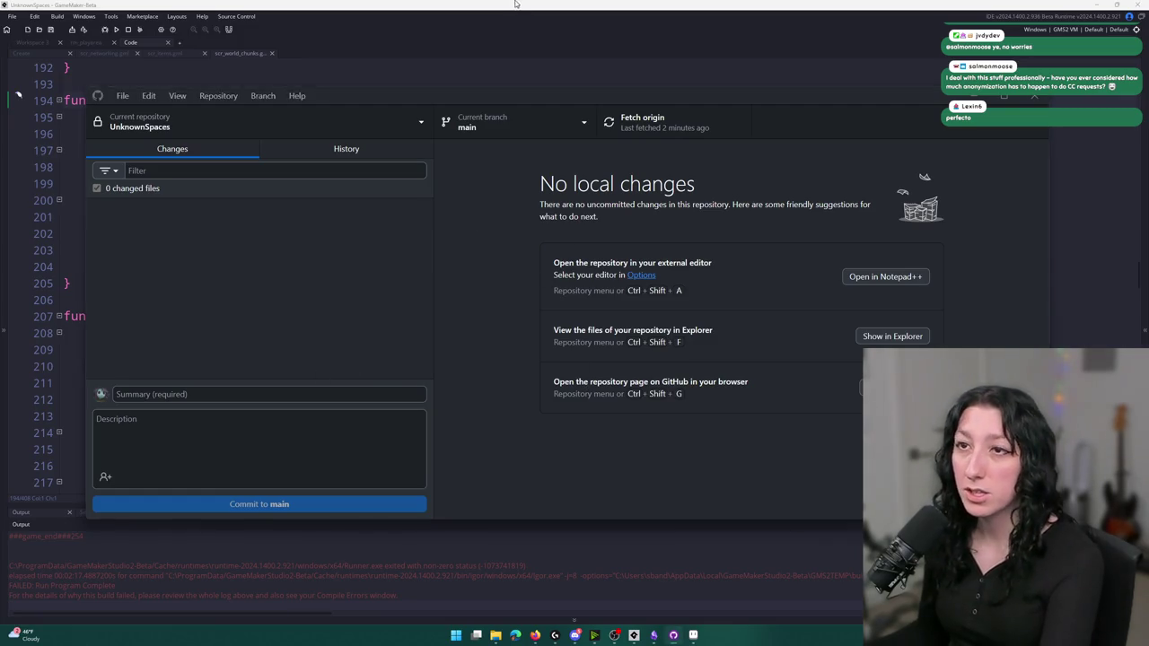
# Close GitHub Desktop, bring GameMaker's code editor forward, then switch to the browser
pyautogui.click(507, 511)
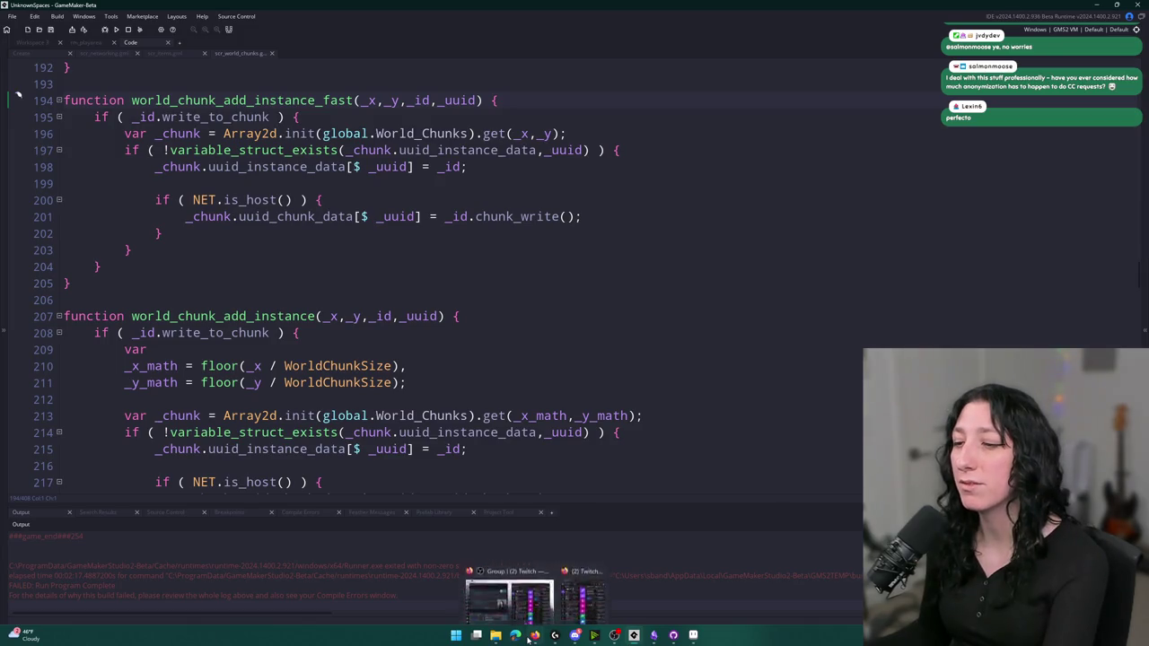
pyautogui.click(267, 55)
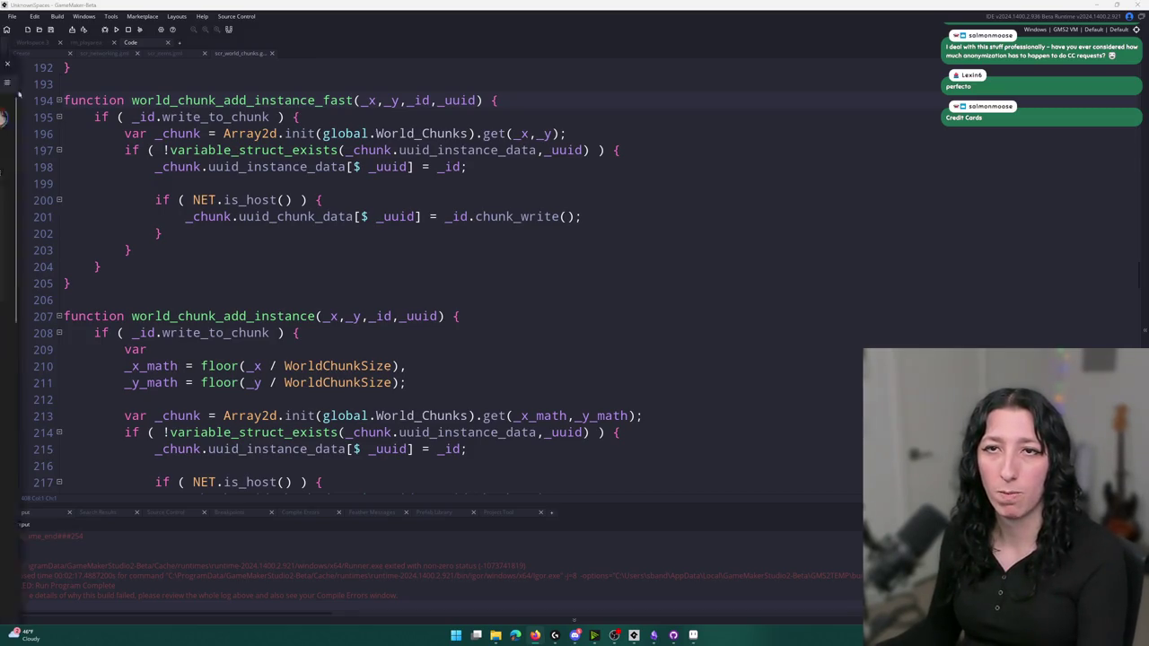
pyautogui.hotkey('alt', 'Tab')
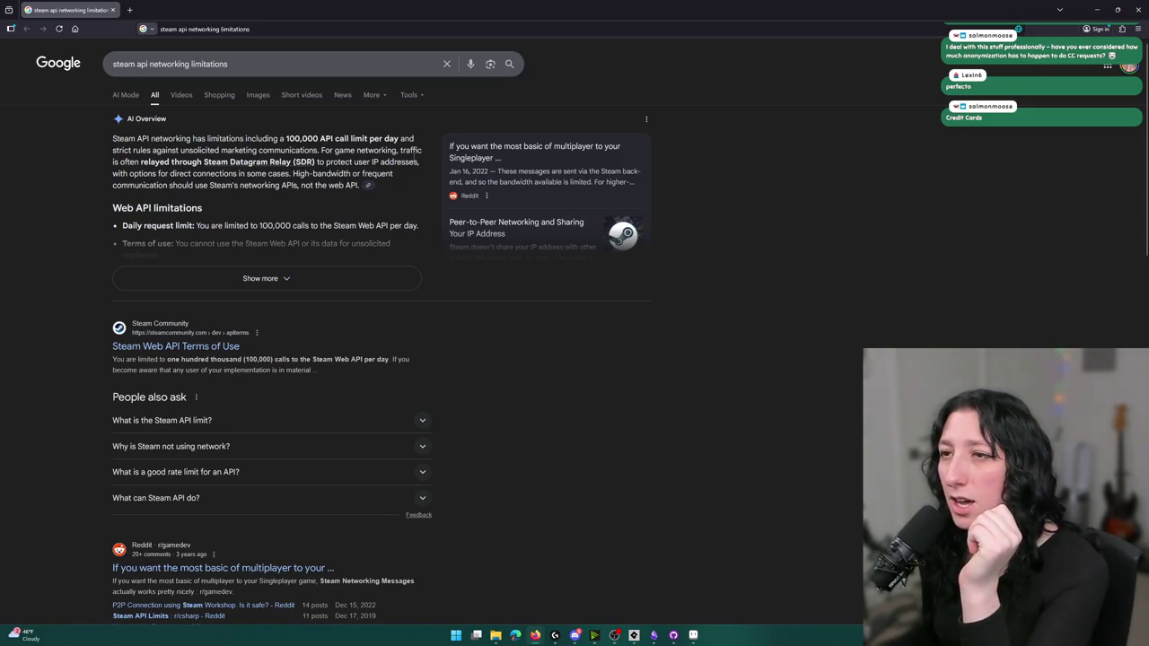
# Expand the AI Overview on Steam API networking limits and read through it
pyautogui.click(304, 277)
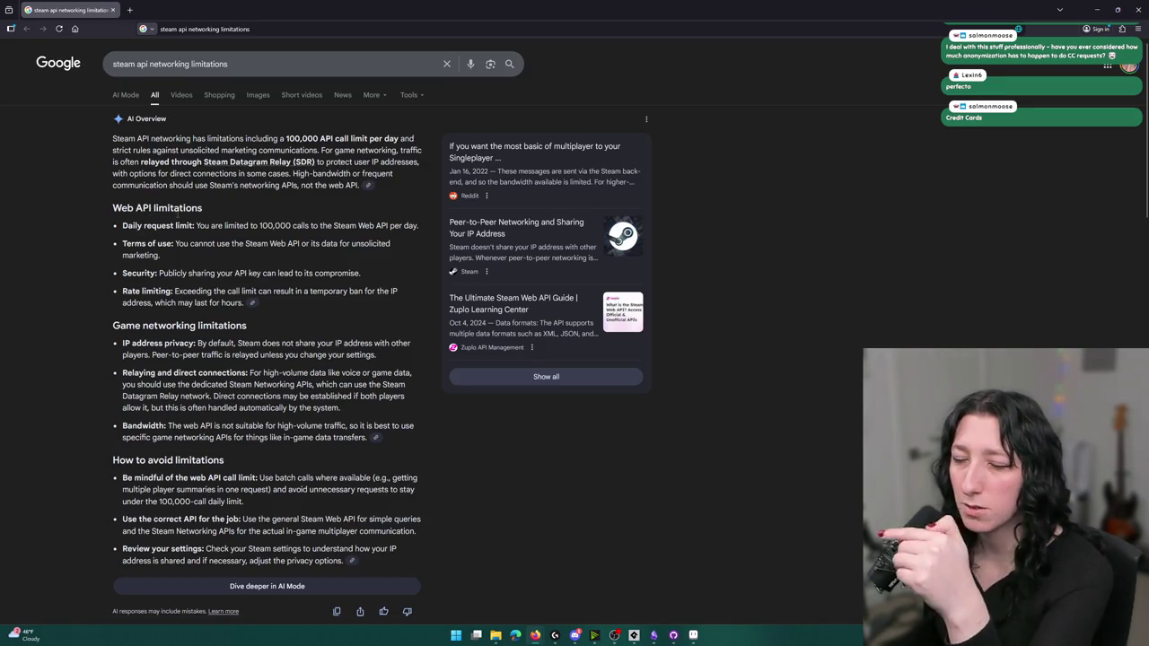
pyautogui.scroll(-2, 186, 256)
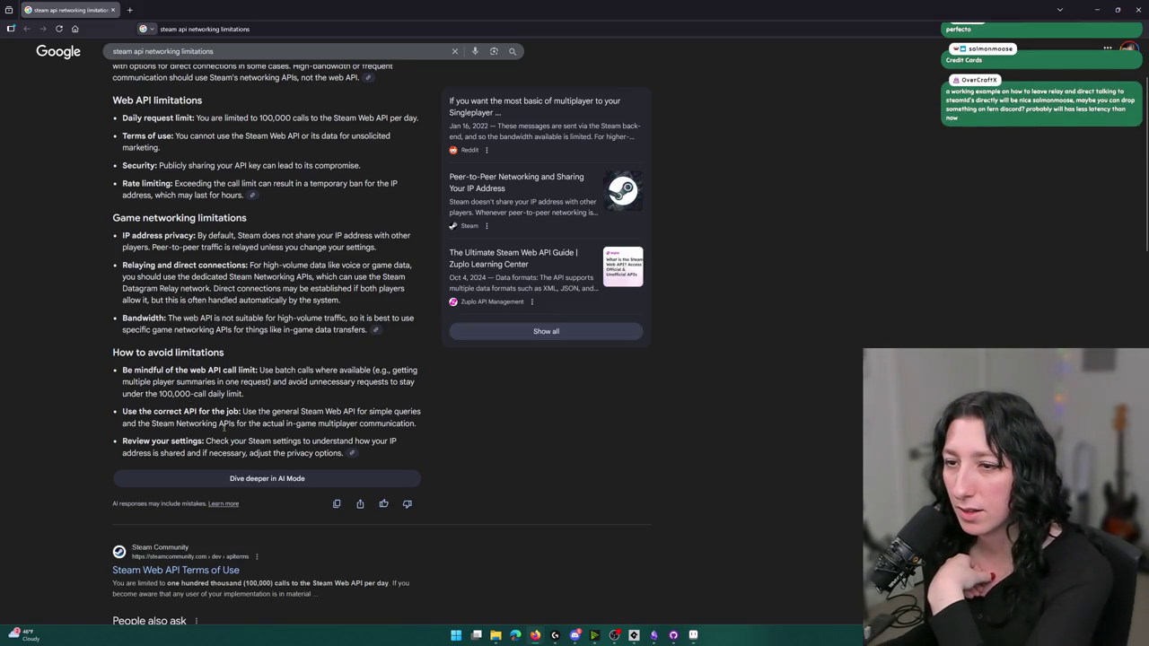
pyautogui.scroll(-2, 267, 437)
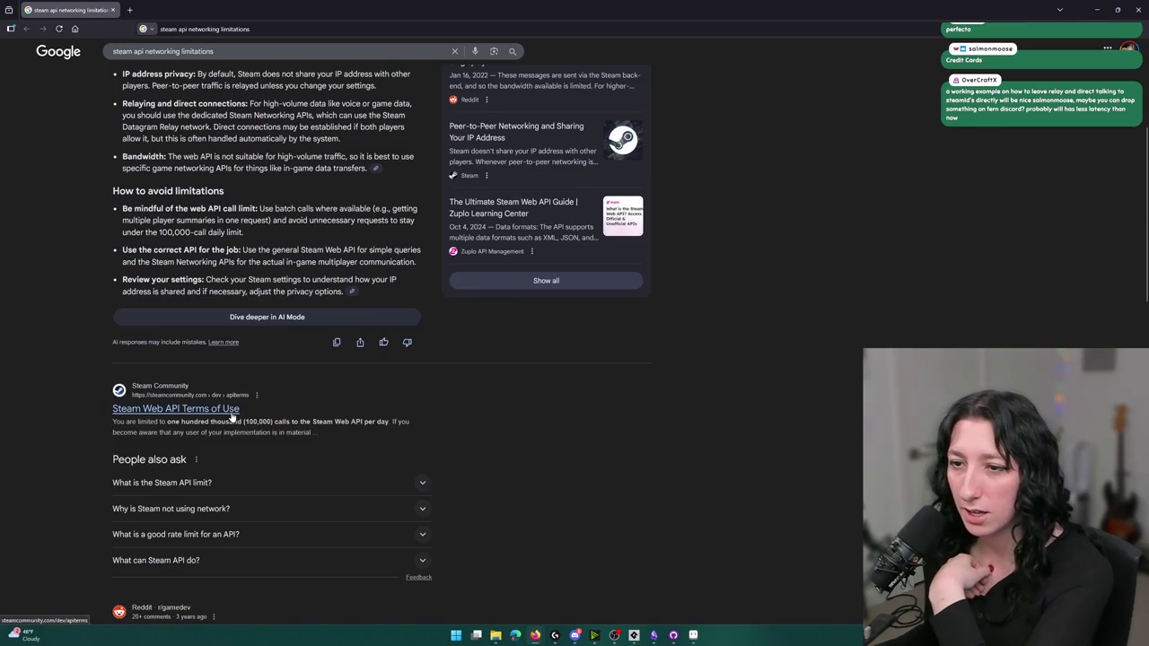
pyautogui.scroll(-2, 231, 415)
pyautogui.scroll(5, 518, 387)
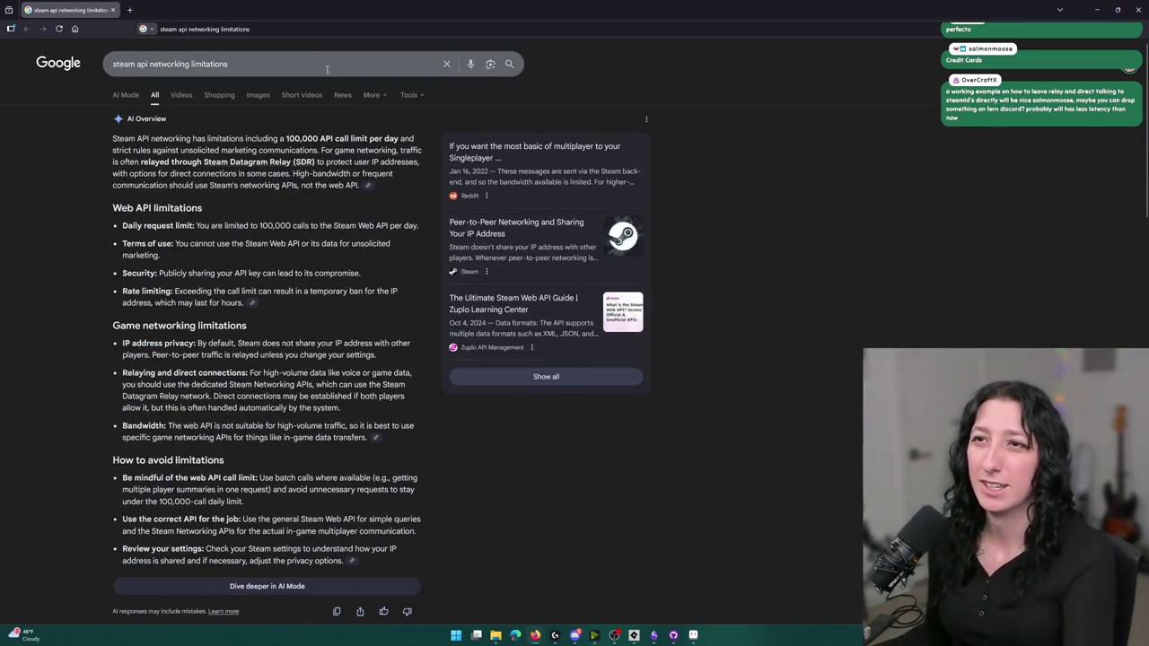
# Search for 'steam api networking bandwidth limitations' instead
pyautogui.click(329, 72)
pyautogui.click(190, 64)
pyautogui.write('bandwidth')
pyautogui.press('Return')
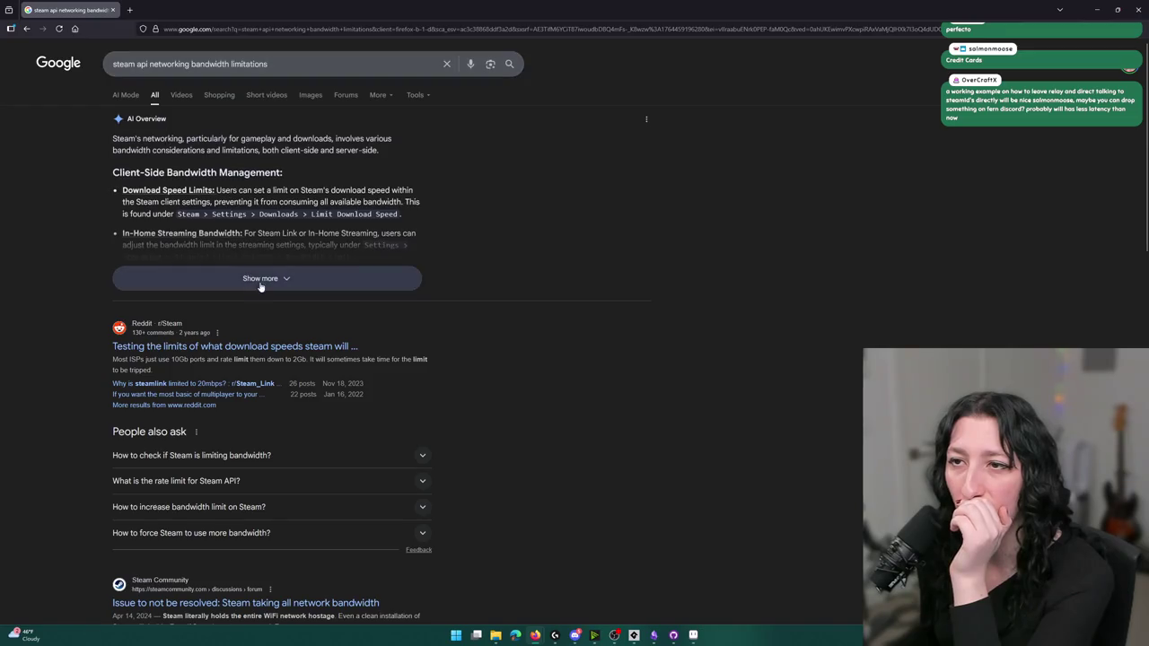
# Expand the AI overview on Steam bandwidth limits and scroll down through the results
pyautogui.click(260, 280)
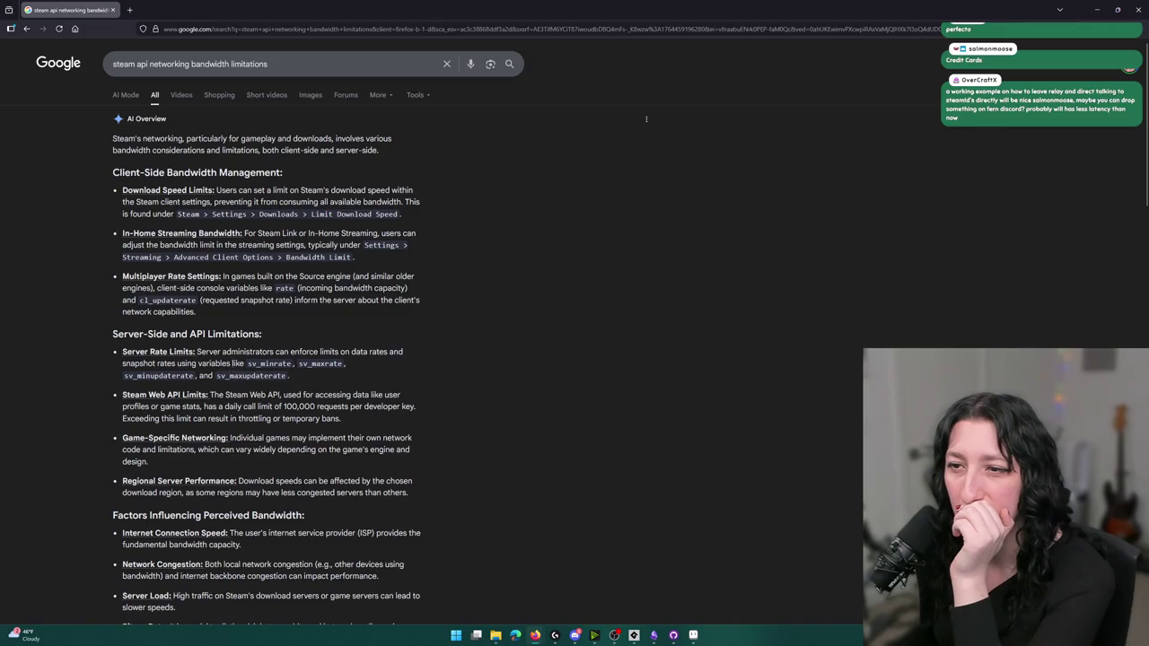
pyautogui.scroll(-3, 214, 281)
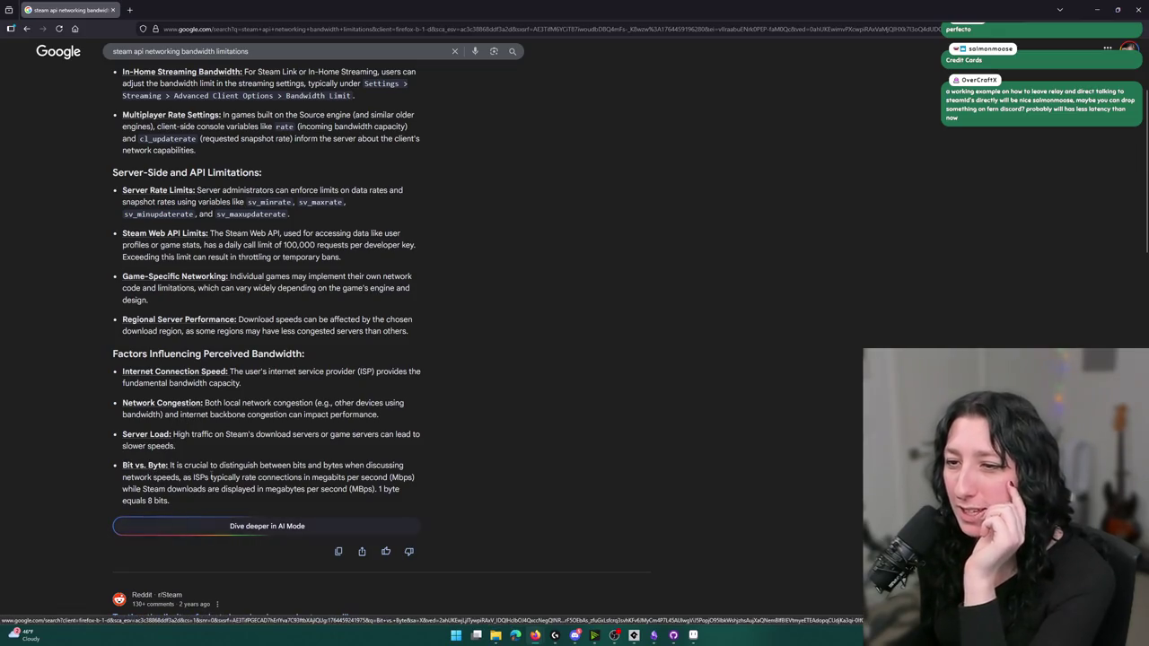
pyautogui.scroll(-4, 176, 386)
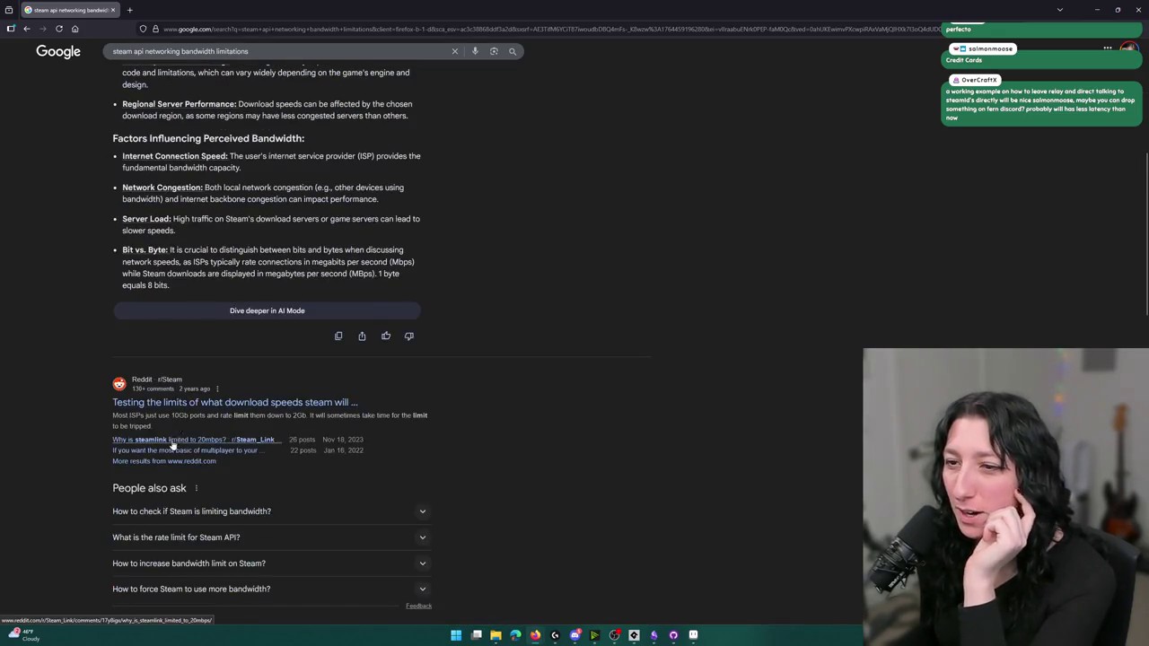
pyautogui.scroll(-3, 203, 411)
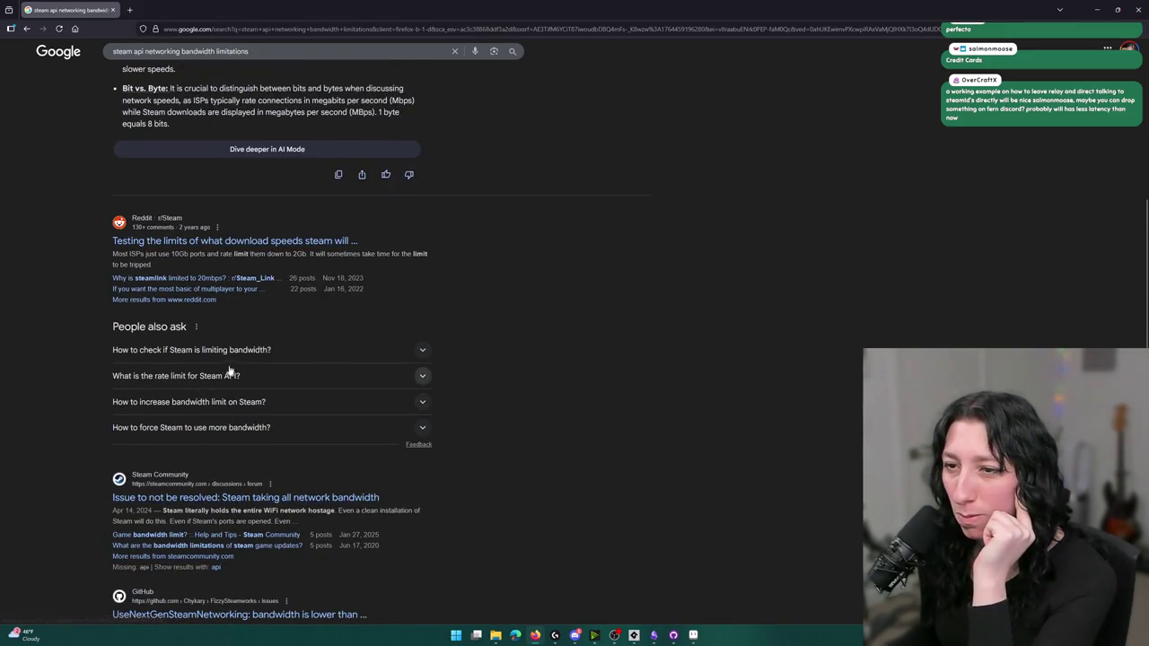
# Confirm the Steam Web API allows 100,000 calls per day, then return to GameMaker
pyautogui.click(185, 377)
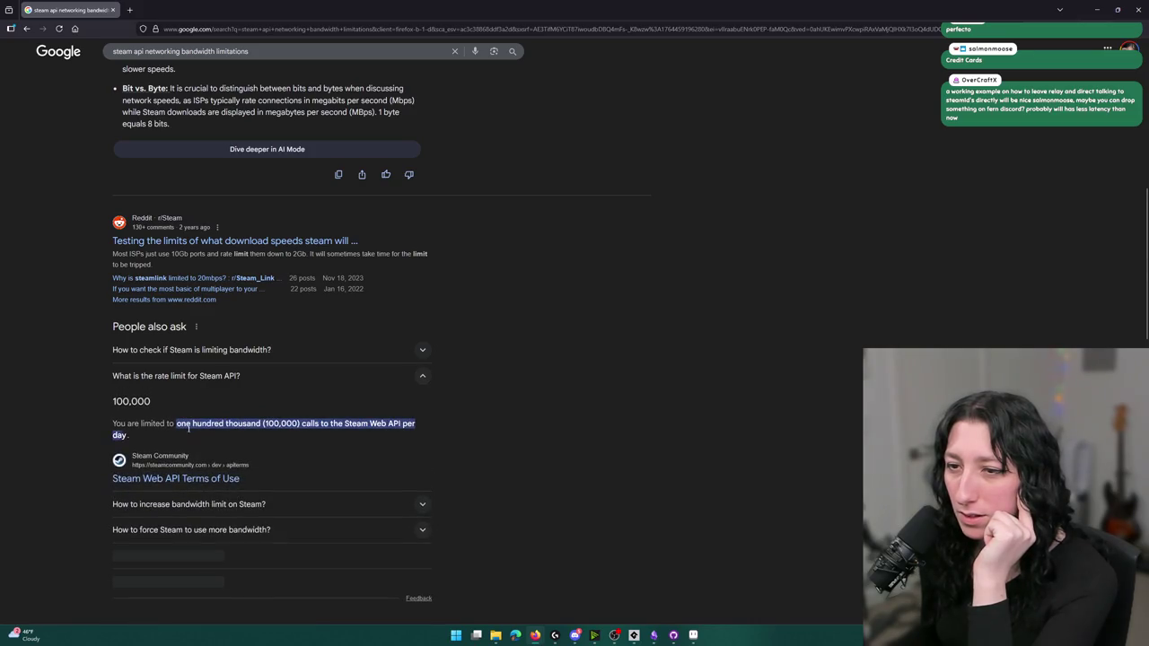
pyautogui.click(223, 386)
pyautogui.click(226, 351)
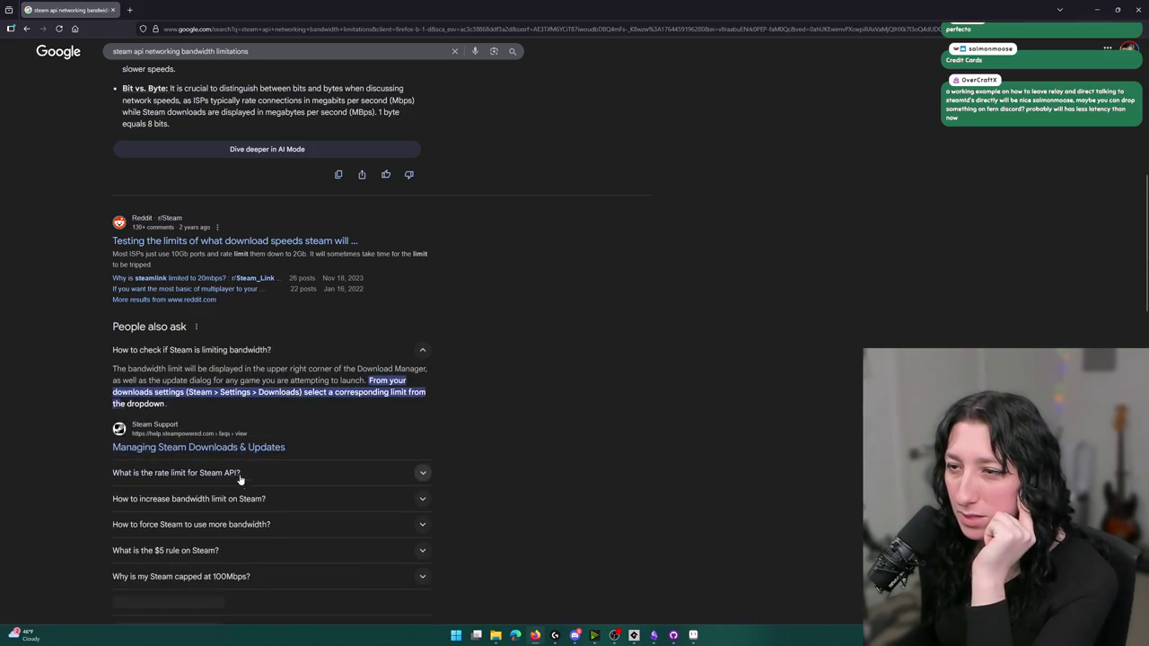
pyautogui.click(228, 352)
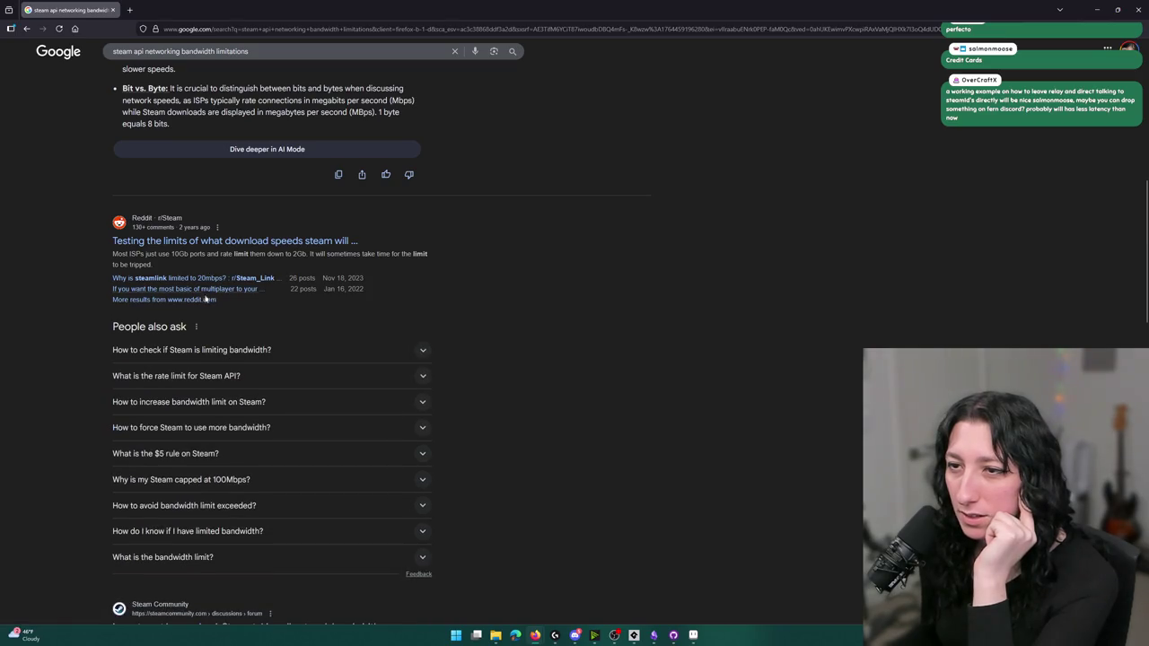
pyautogui.scroll(-3, 205, 297)
pyautogui.scroll(2, 269, 332)
pyautogui.scroll(-4, 193, 273)
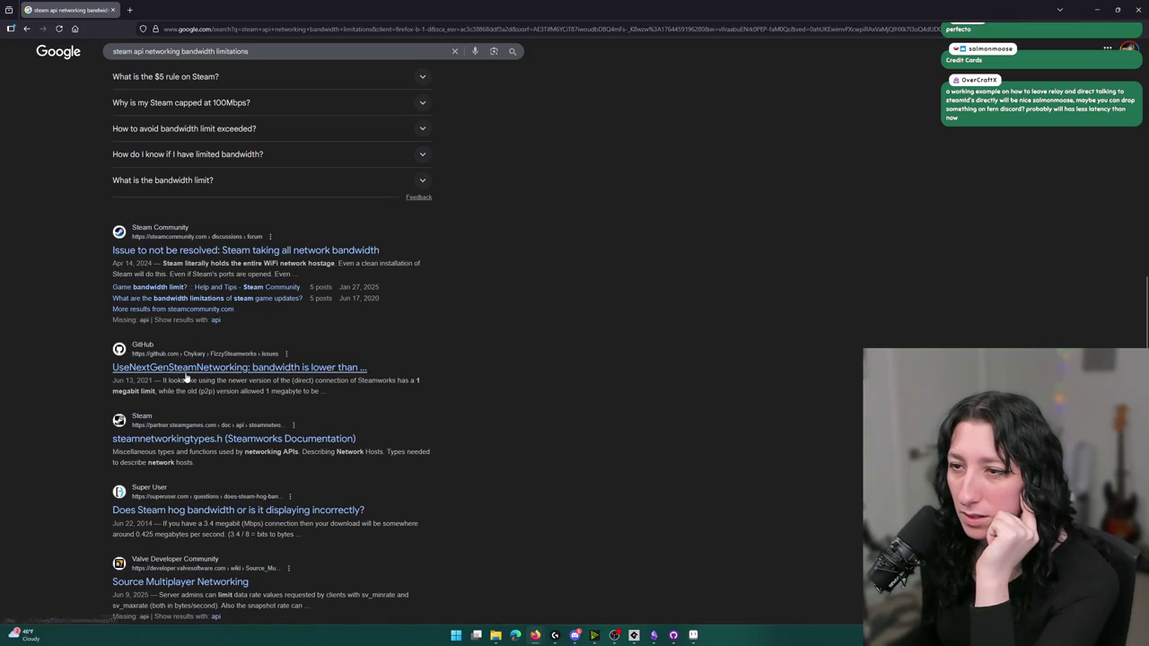
pyautogui.scroll(-5, 346, 406)
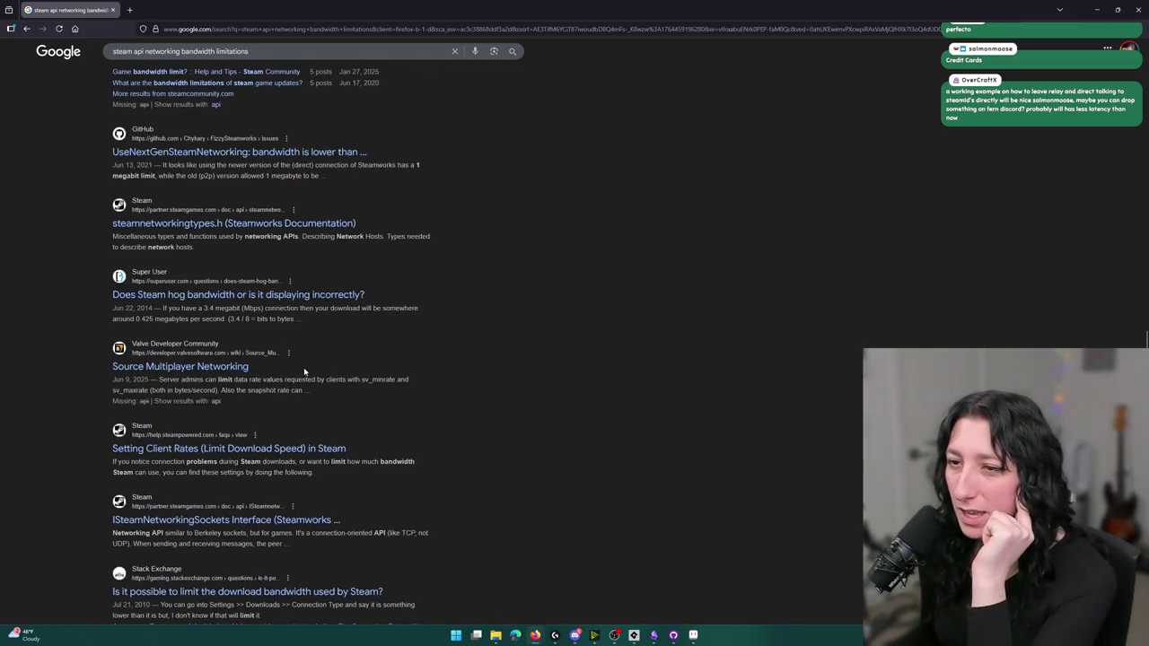
pyautogui.scroll(10, 305, 377)
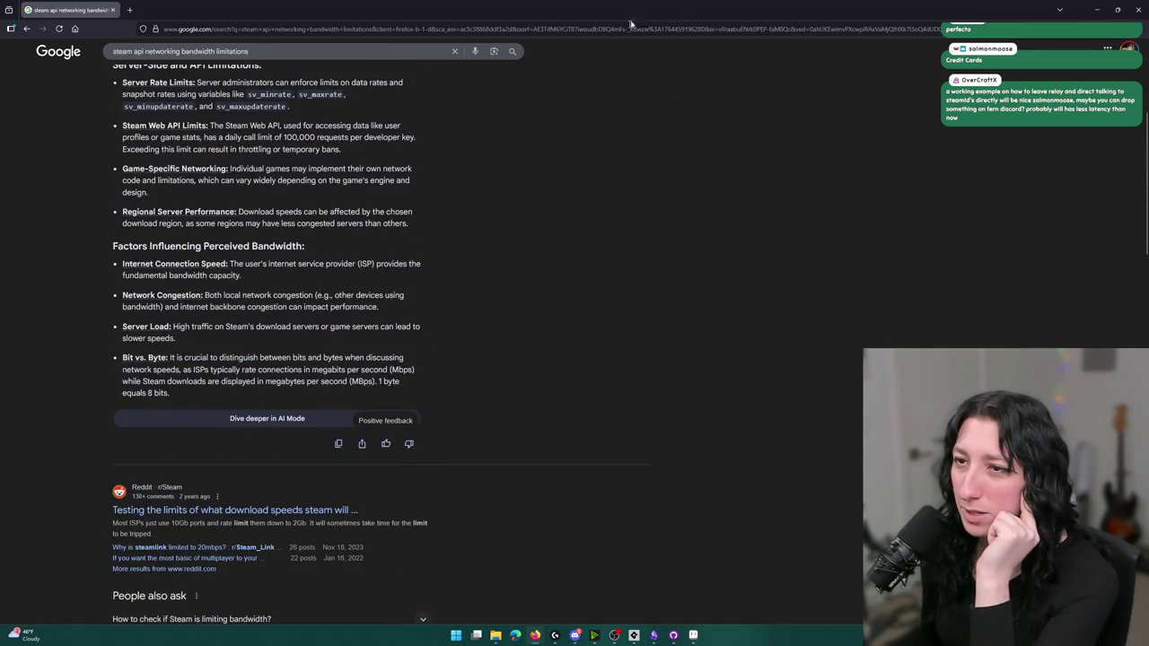
pyautogui.hotkey('alt', 'Tab')
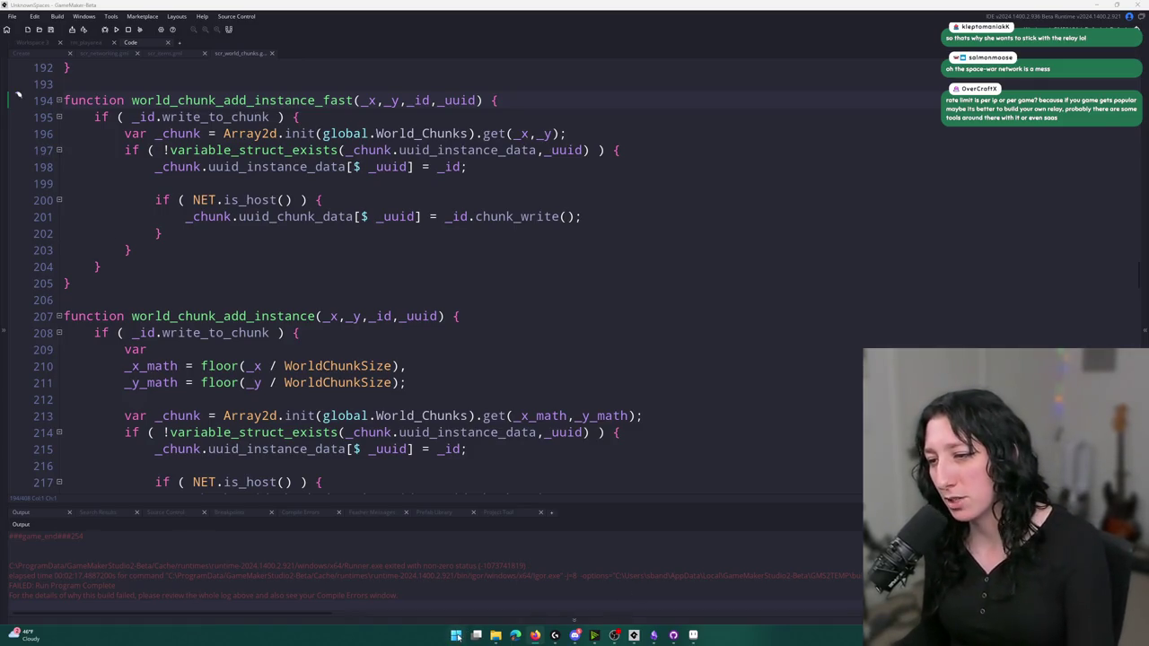
# Launch Windows Calculator and compute 460 × 60 = 27,600
pyautogui.click(457, 636)
pyautogui.write('calc')
pyautogui.click(457, 368)
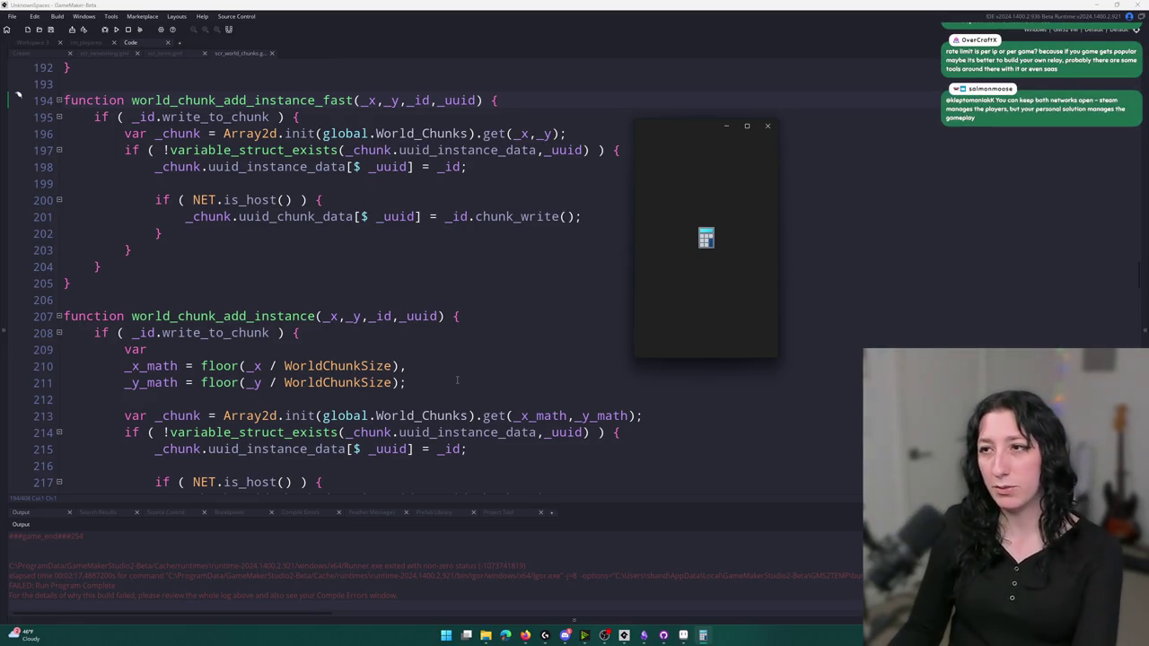
pyautogui.write('460*')
pyautogui.write('60')
pyautogui.press('Return')
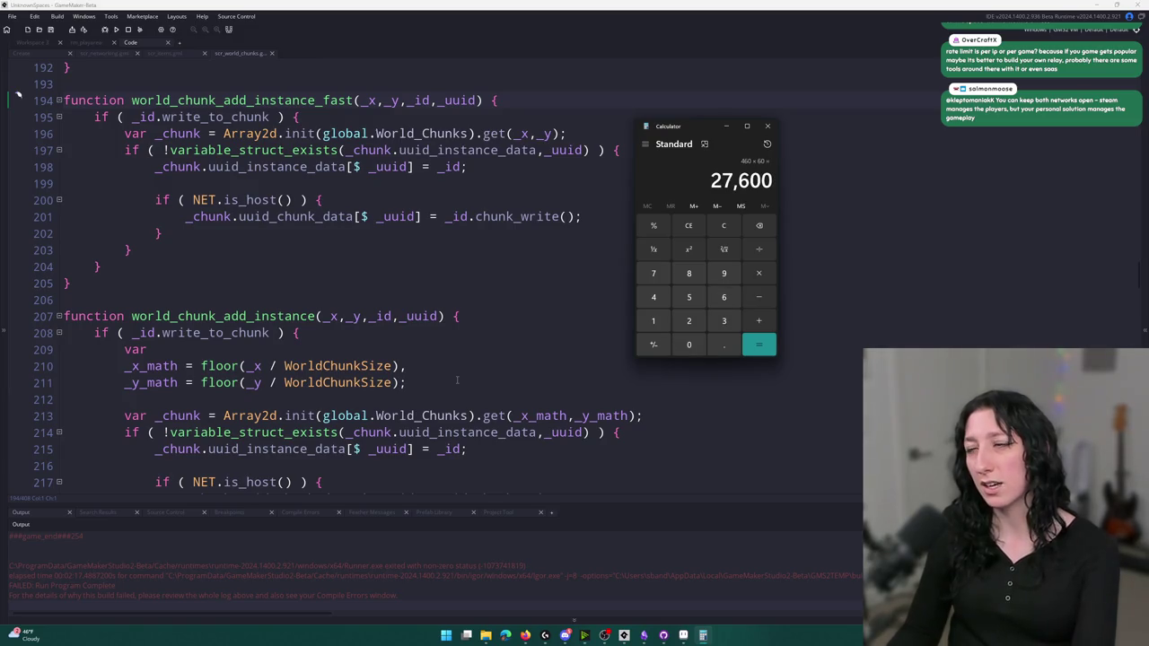
# Divide by 1024, double, multiply by 60, and divide by 1024, reaching 3.1585693359375
pyautogui.write('/1024')
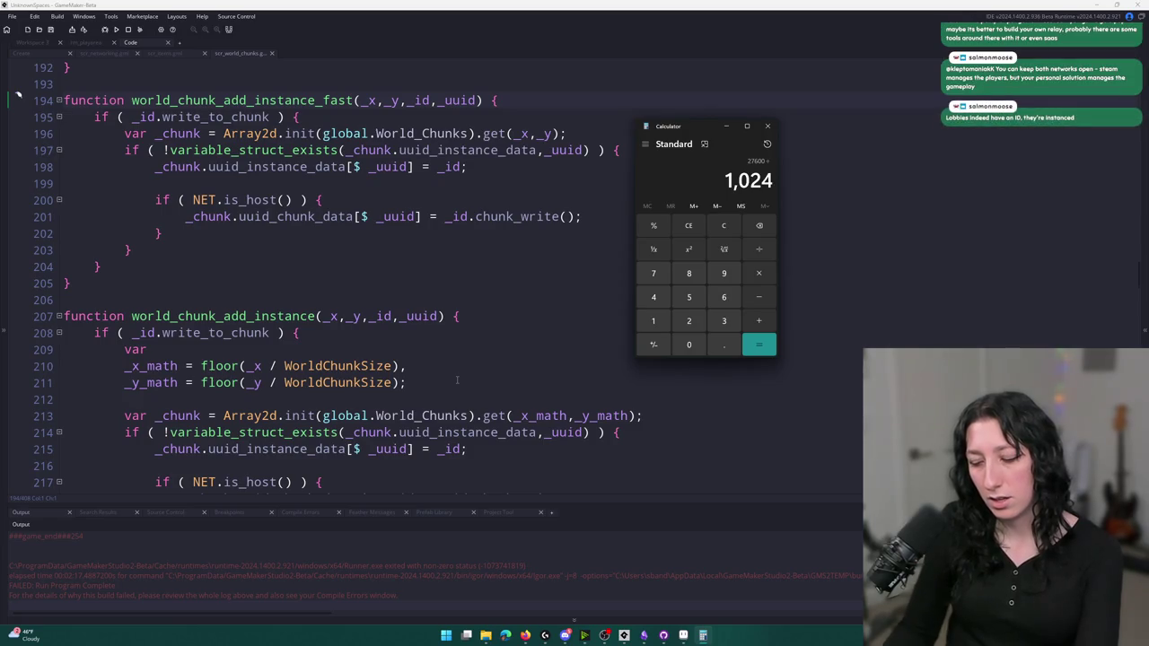
pyautogui.press('Return')
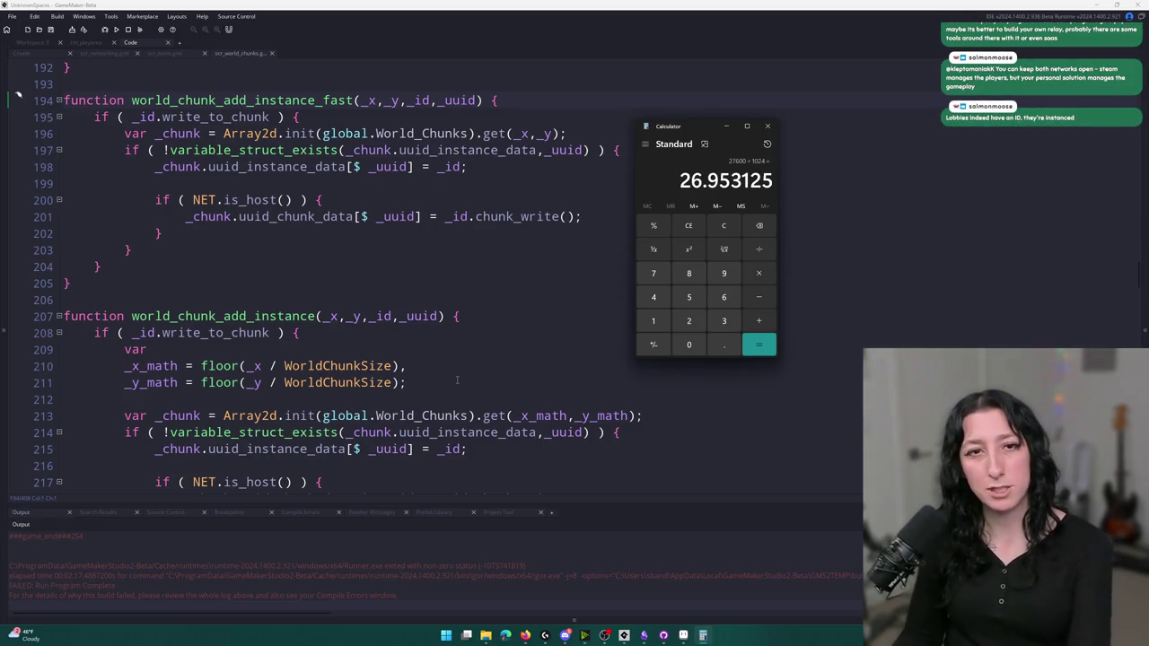
pyautogui.write('*2')
pyautogui.press('Return')
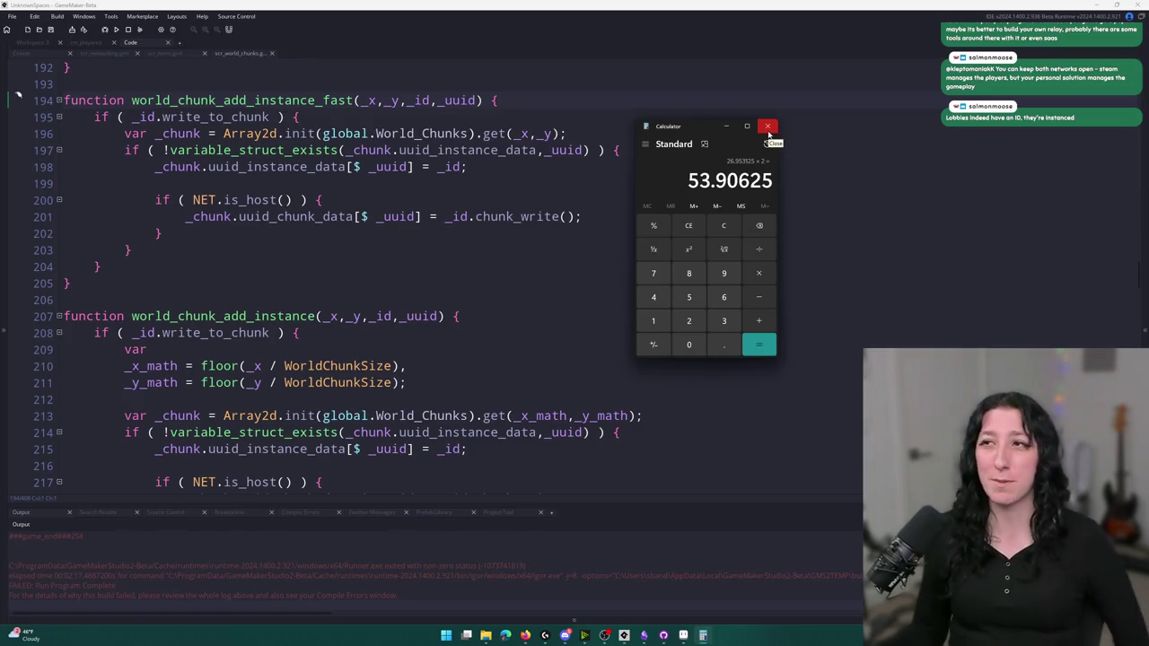
pyautogui.write('*60')
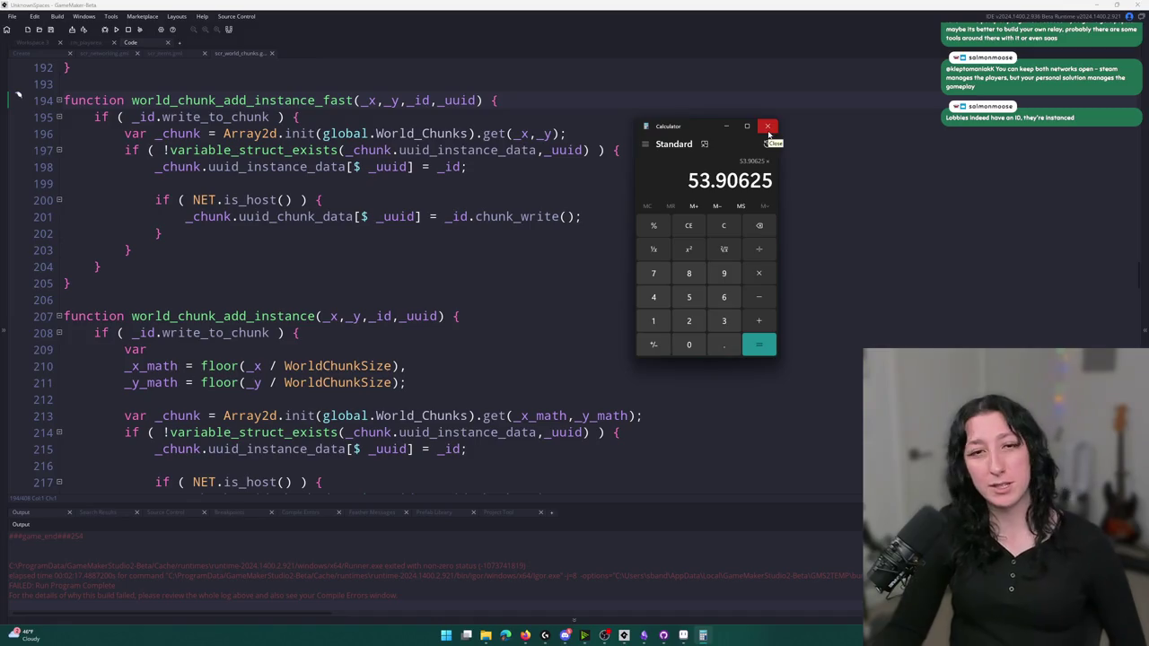
pyautogui.press('Return')
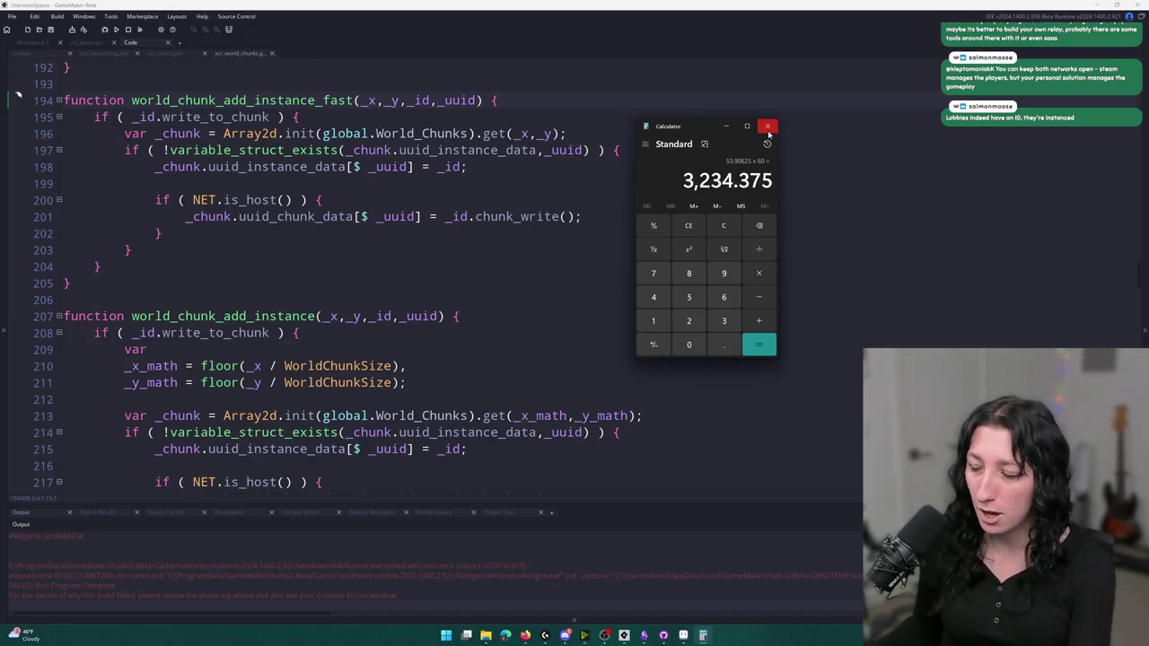
pyautogui.write('/1024')
pyautogui.press('Return')
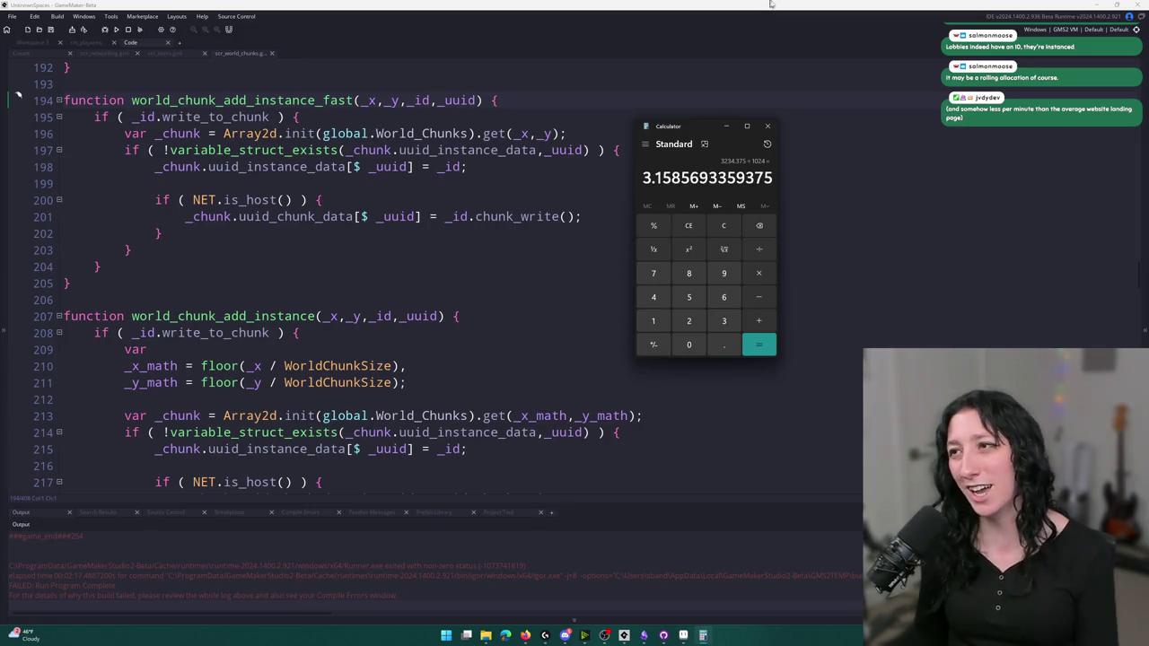
# Clear the calculator and compute 72 × 30 ÷ 1024 = 2.109375
pyautogui.click(723, 226)
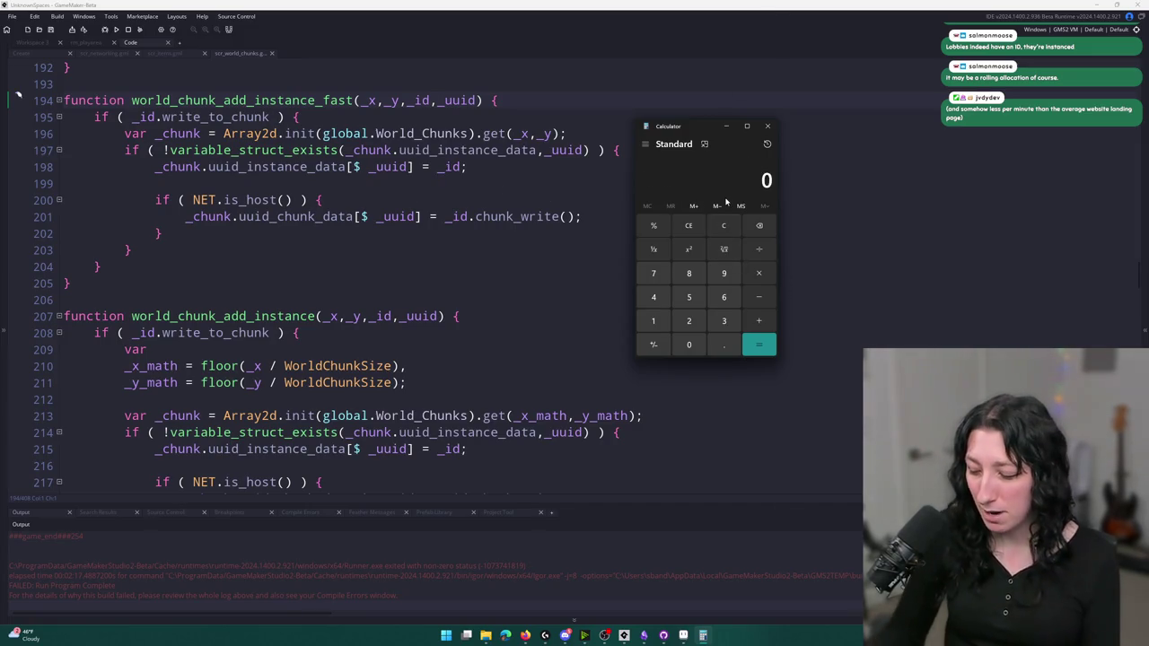
pyautogui.write('80')
pyautogui.press('BackSpace')
pyautogui.press('BackSpace')
pyautogui.write('7')
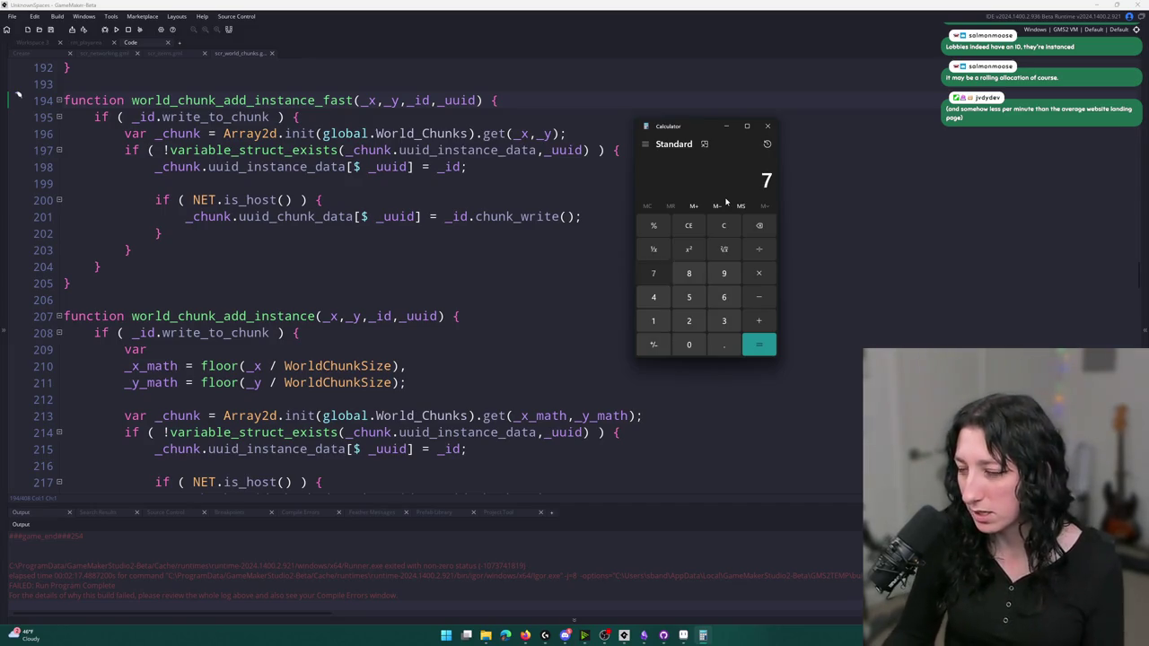
pyautogui.write('2 × 30')
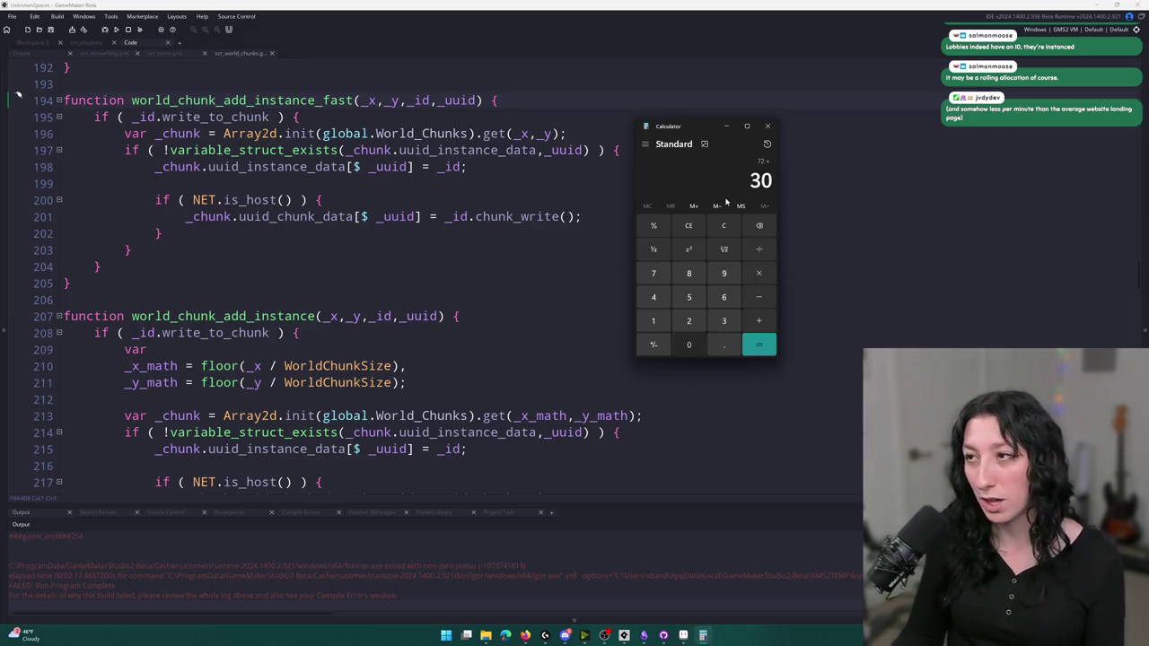
pyautogui.press('Return')
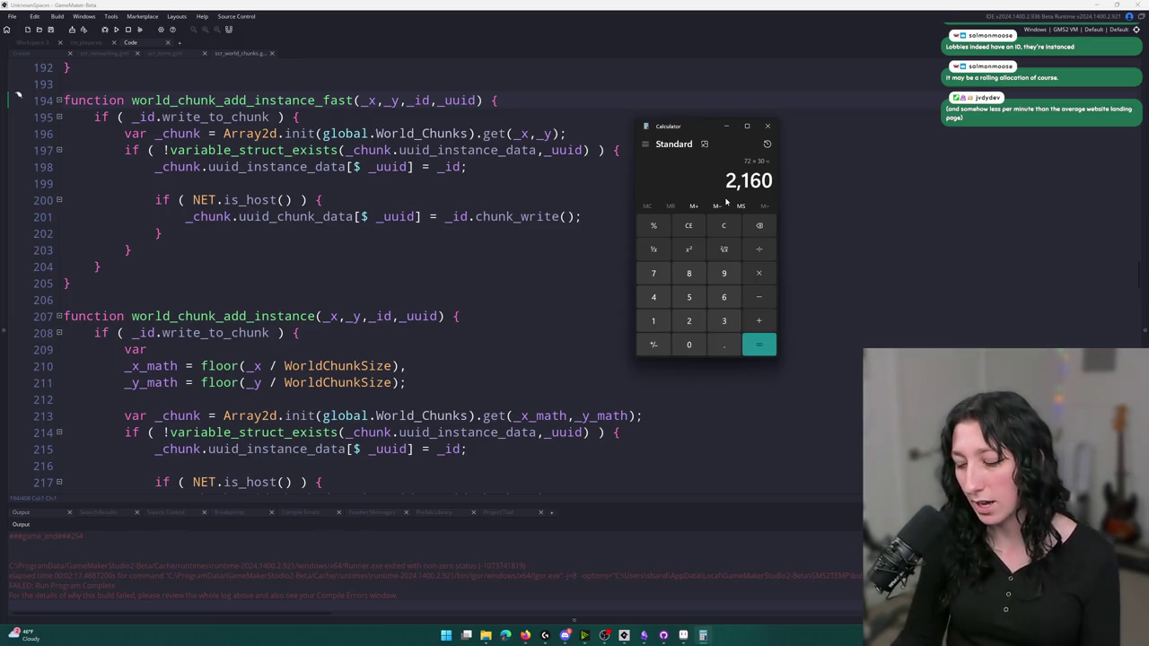
pyautogui.write('/1024')
pyautogui.press('Return')
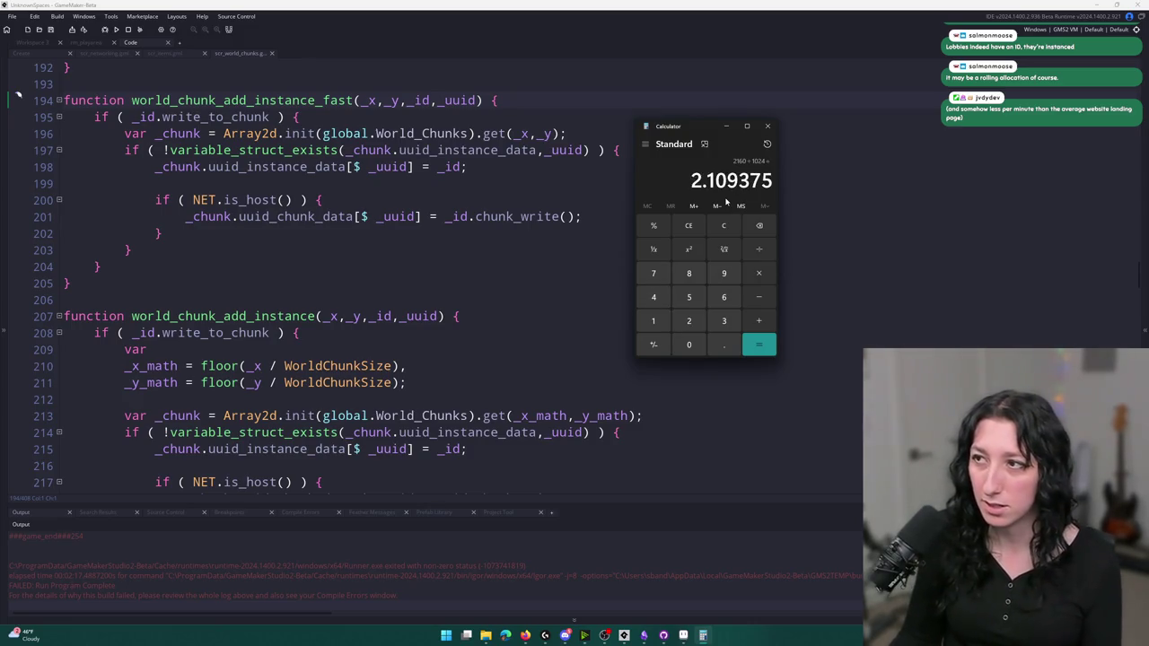
# Double it, multiply by 60, and divide by 1024, giving 0.2471923828125
pyautogui.write('*')
pyautogui.write('2')
pyautogui.press('Return')
pyautogui.write('*')
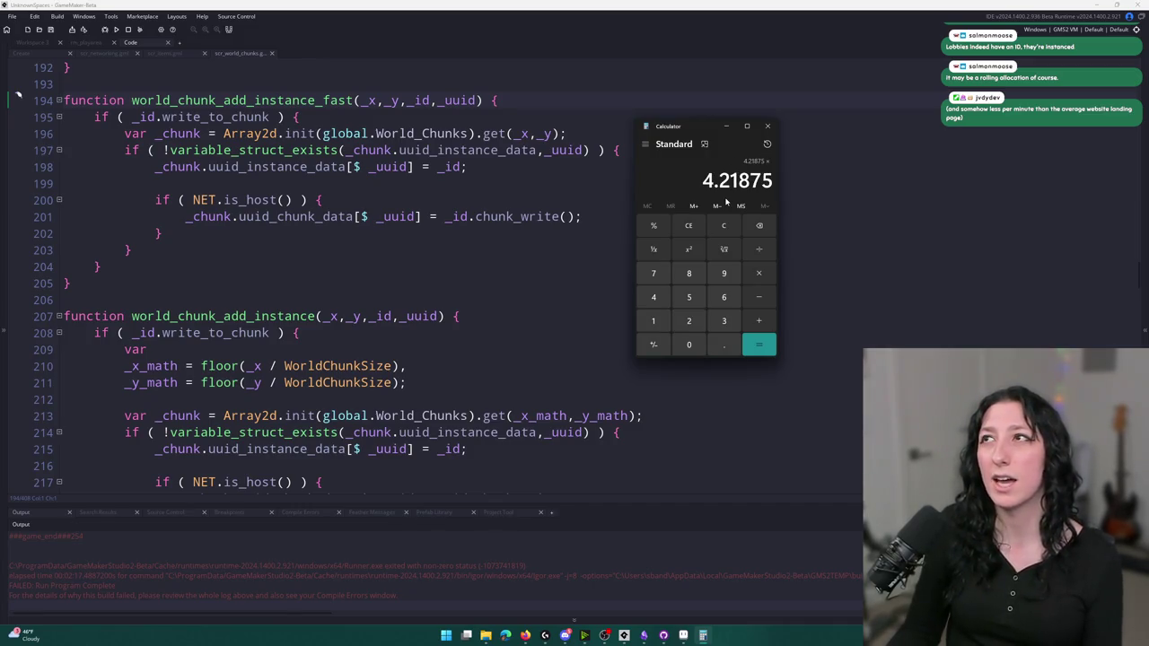
pyautogui.write('60')
pyautogui.press('Return')
pyautogui.write('/1024')
pyautogui.press('Return')
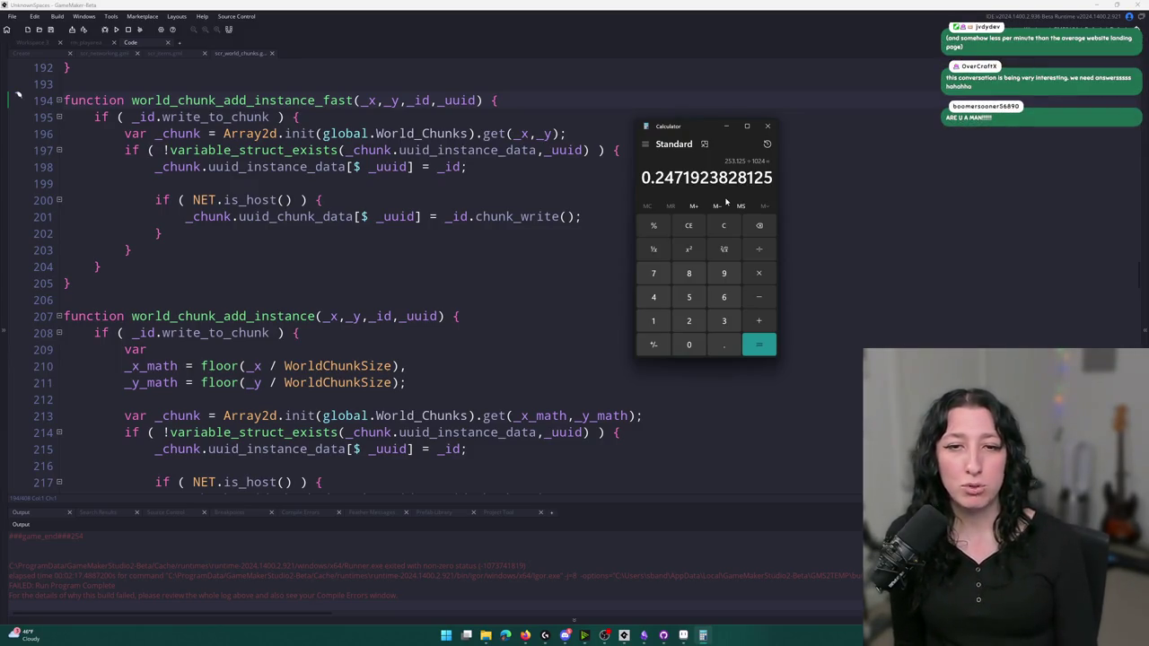
pyautogui.hotkey('alt', 'Tab')
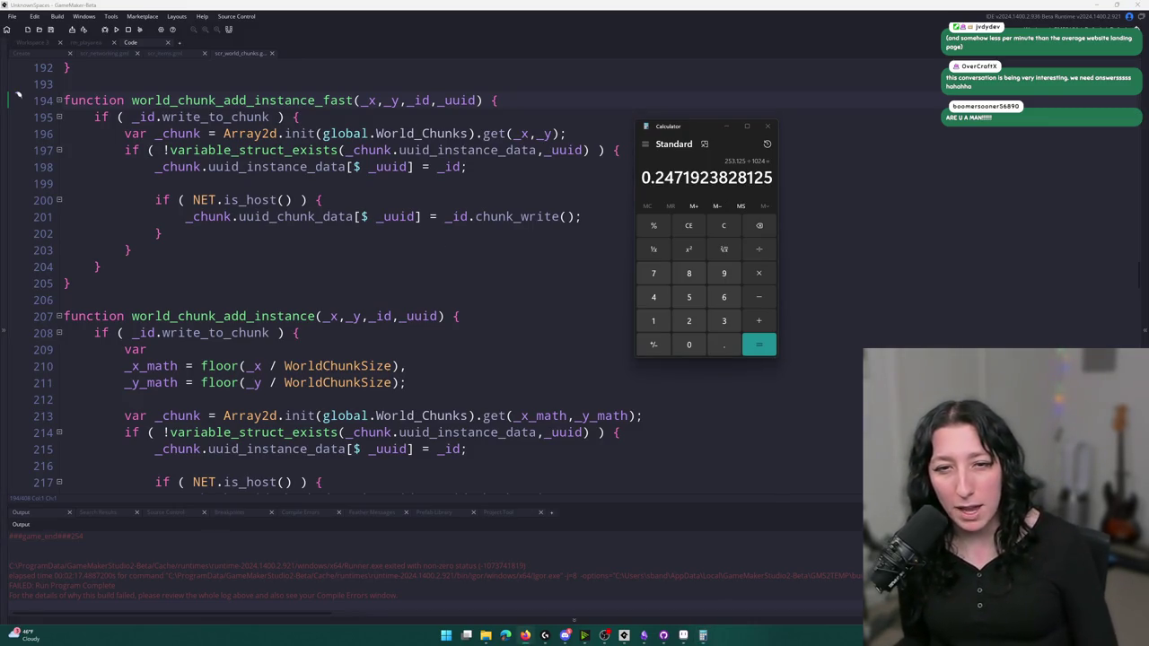